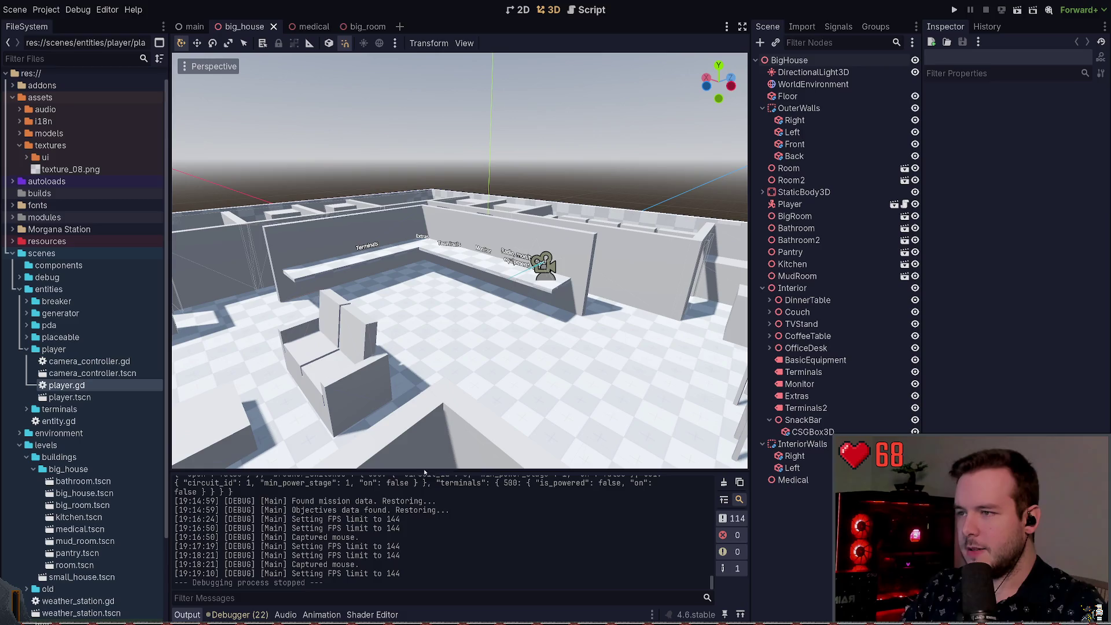
# - Zoom and orbit the 3D viewport until every room of the big_house blockout is visible
pyautogui.scroll(-10, 390, 277)
pyautogui.scroll(4, 390, 278)
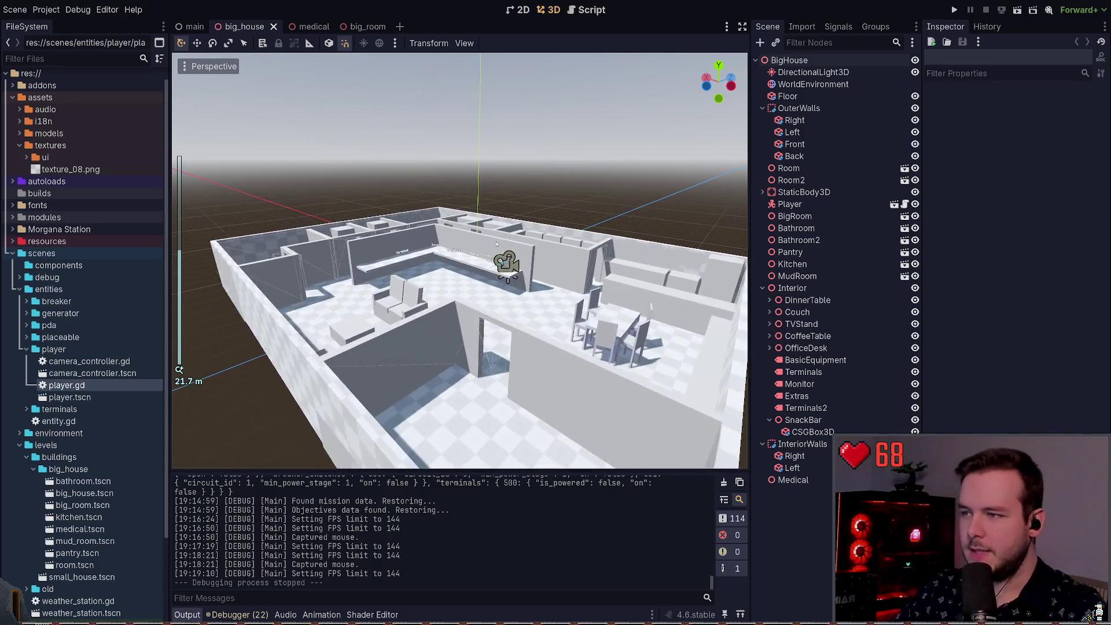
pyautogui.moveTo(463, 261)
pyautogui.mouseDown()
pyautogui.moveTo(463, 289)
pyautogui.moveTo(429, 272)
pyautogui.mouseUp()
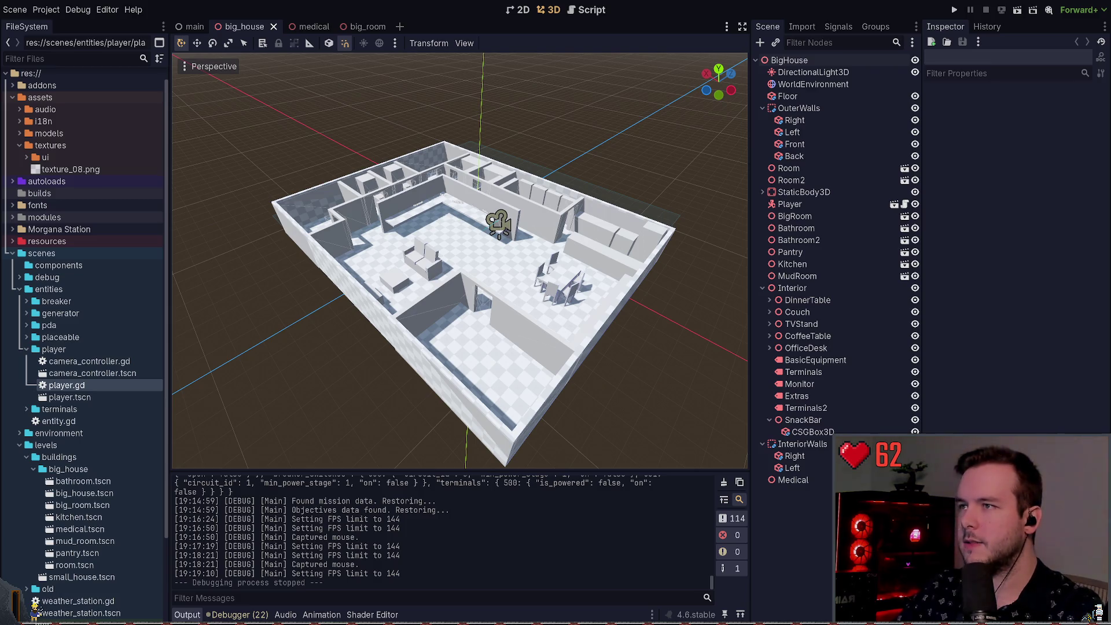
pyautogui.hotkey('alt', 'Tab')
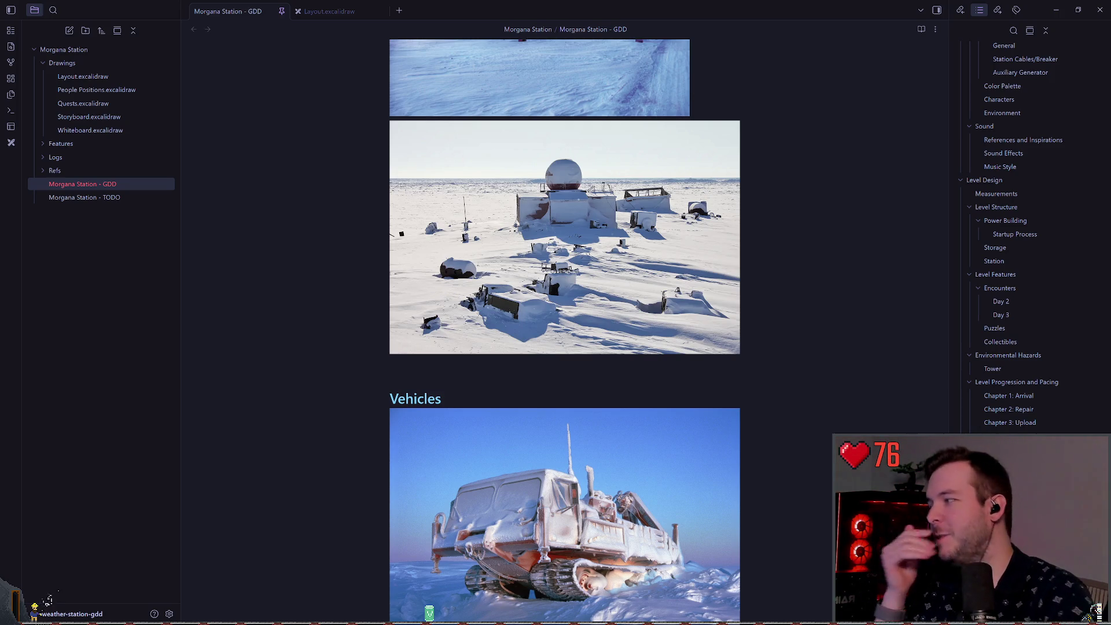
# - Scroll through the snowbound, stilted polar research station photos in the Morgana Station - GDD note
pyautogui.scroll(-10, 564, 330)
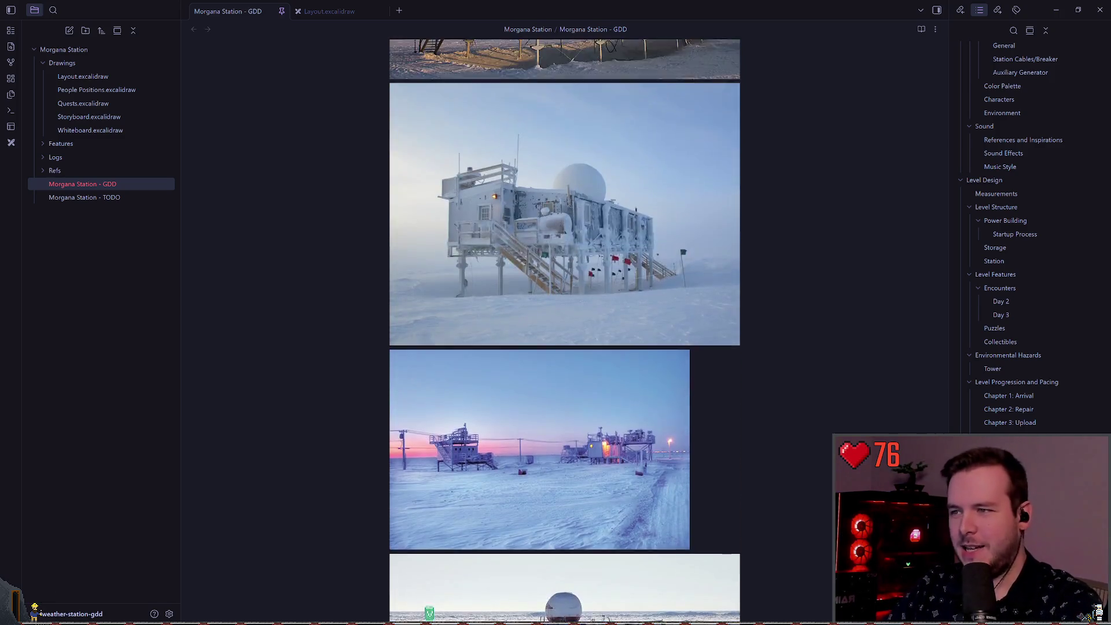
pyautogui.scroll(-3, 564, 330)
pyautogui.scroll(4, 564, 330)
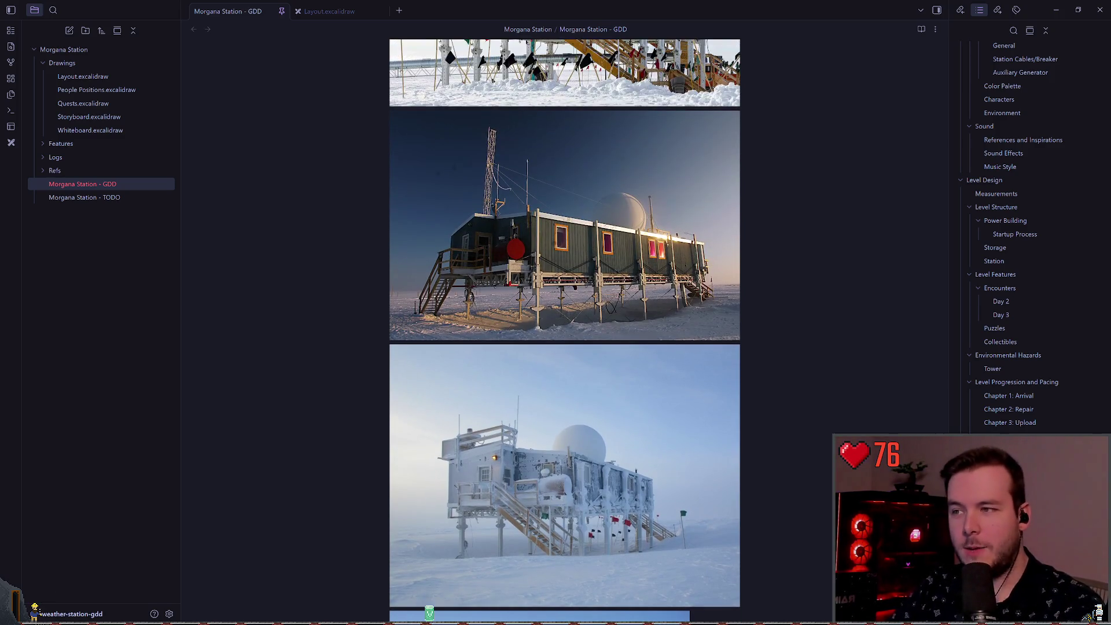
pyautogui.scroll(-3, 564, 330)
pyautogui.scroll(10, 564, 330)
pyautogui.scroll(-1, 565, 330)
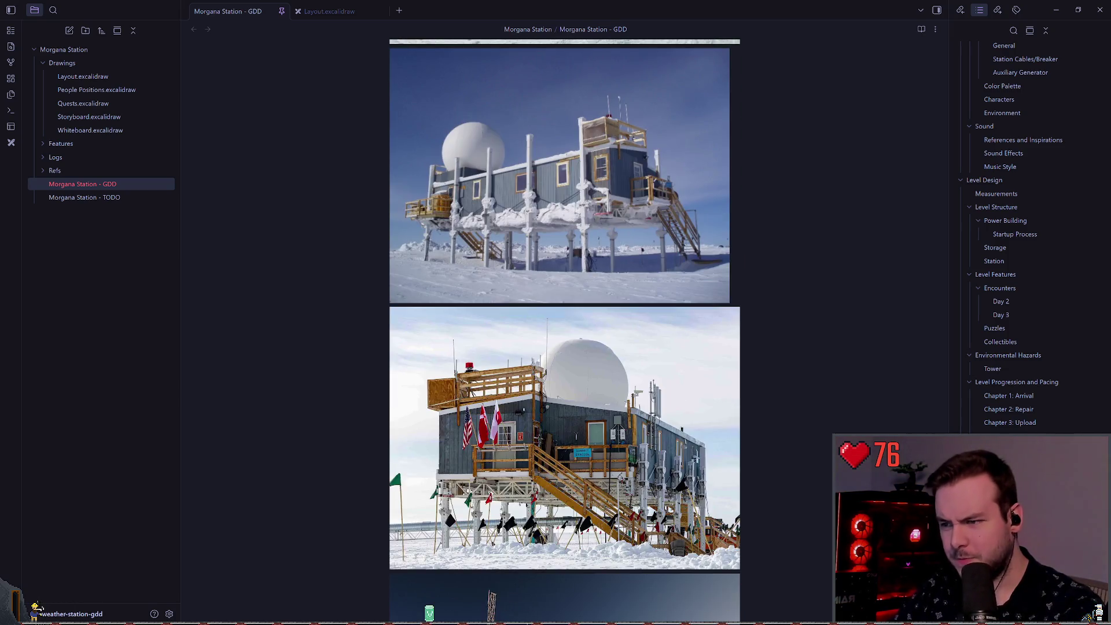
pyautogui.scroll(-5, 565, 329)
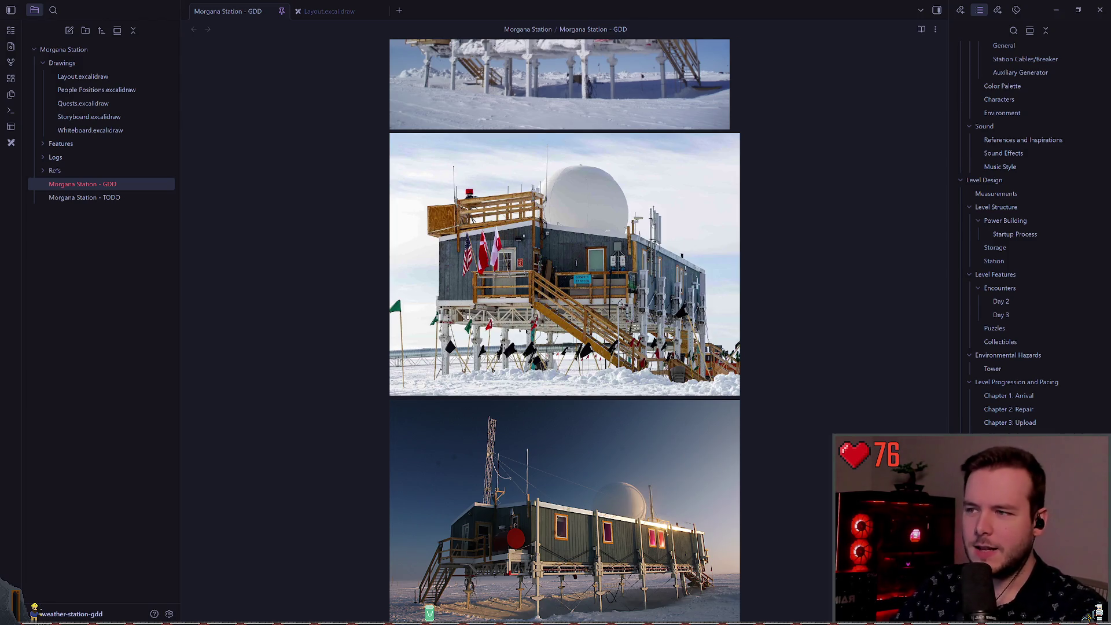
pyautogui.scroll(-20, 564, 330)
pyautogui.scroll(-20, 564, 330)
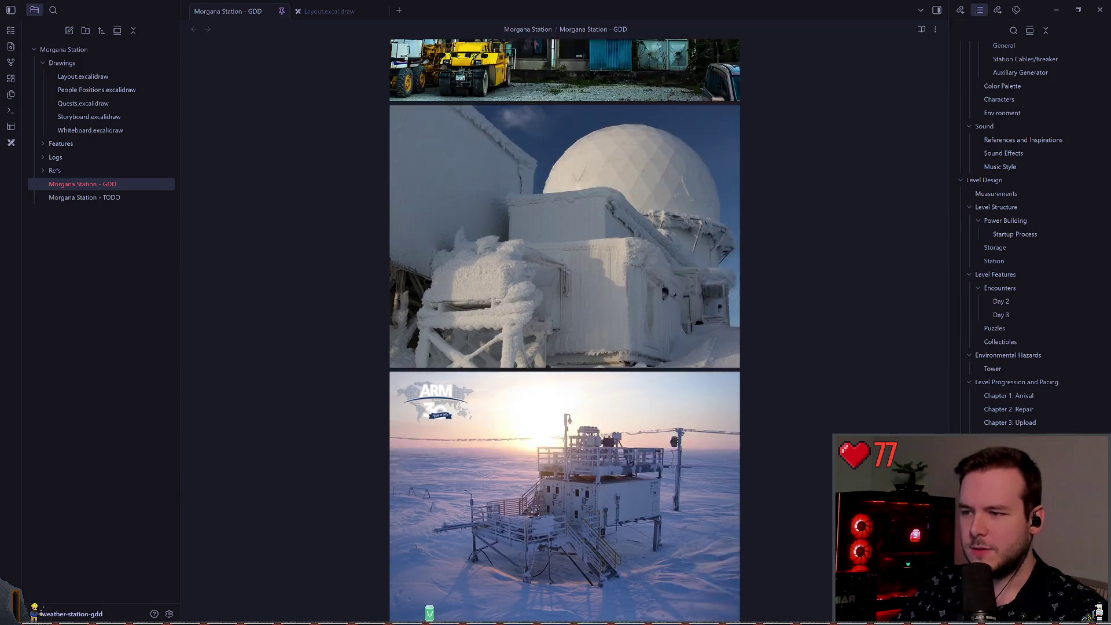
pyautogui.scroll(-15, 564, 330)
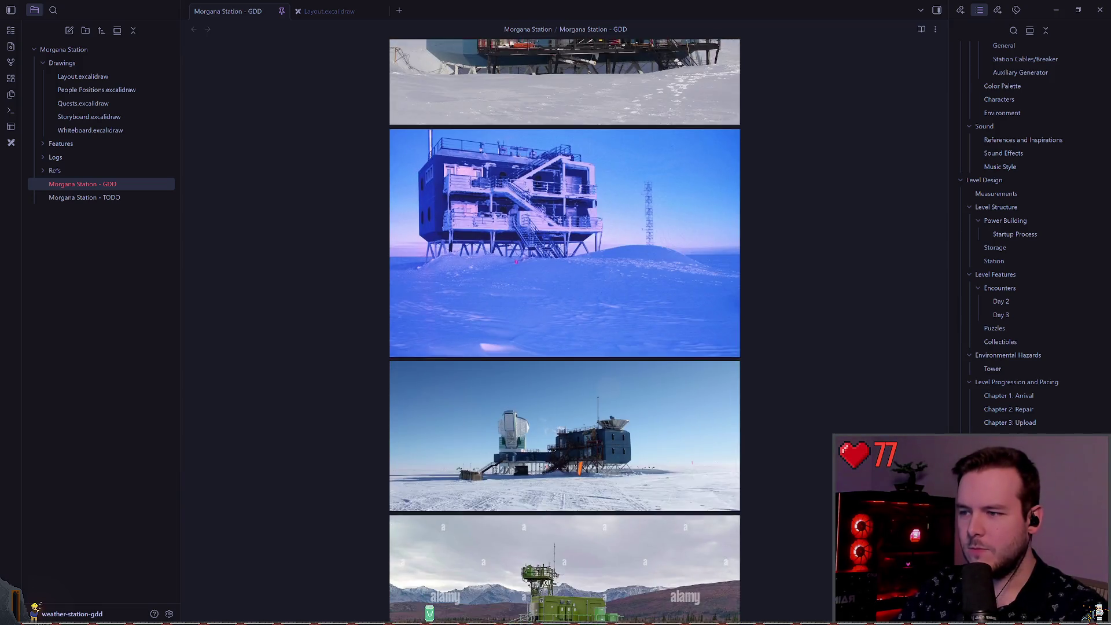
pyautogui.scroll(-15, 564, 329)
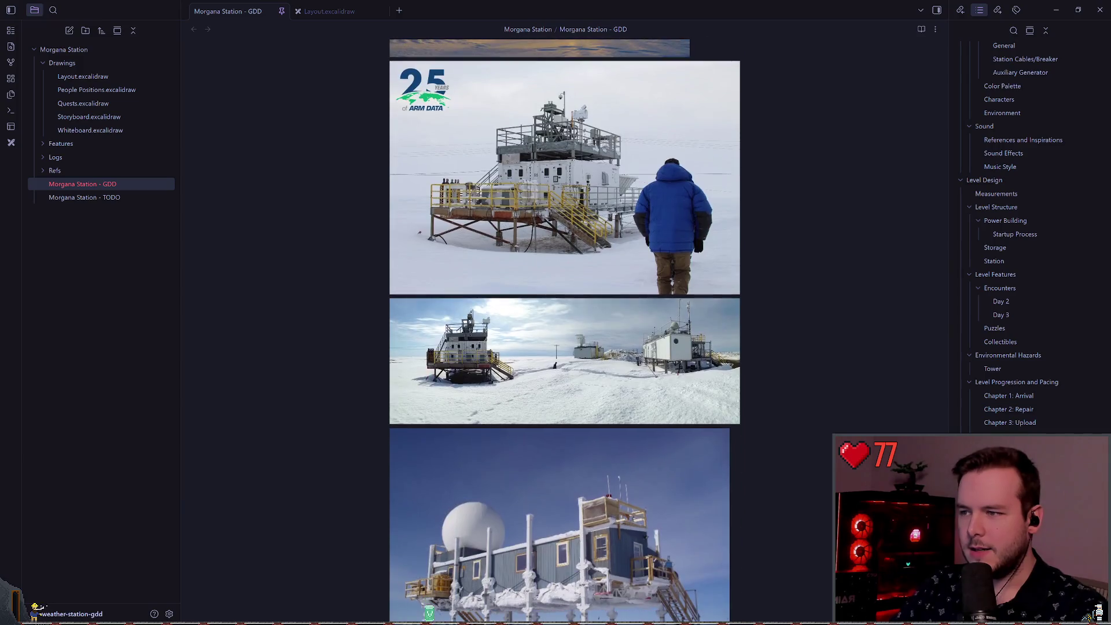
pyautogui.scroll(-3, 565, 329)
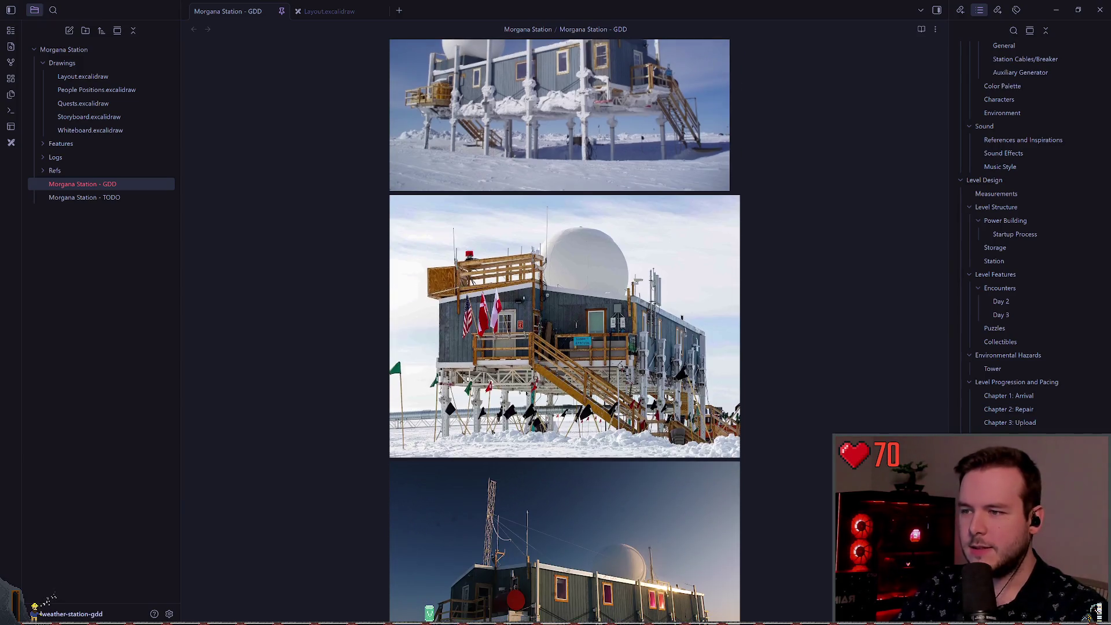
pyautogui.scroll(-4, 564, 330)
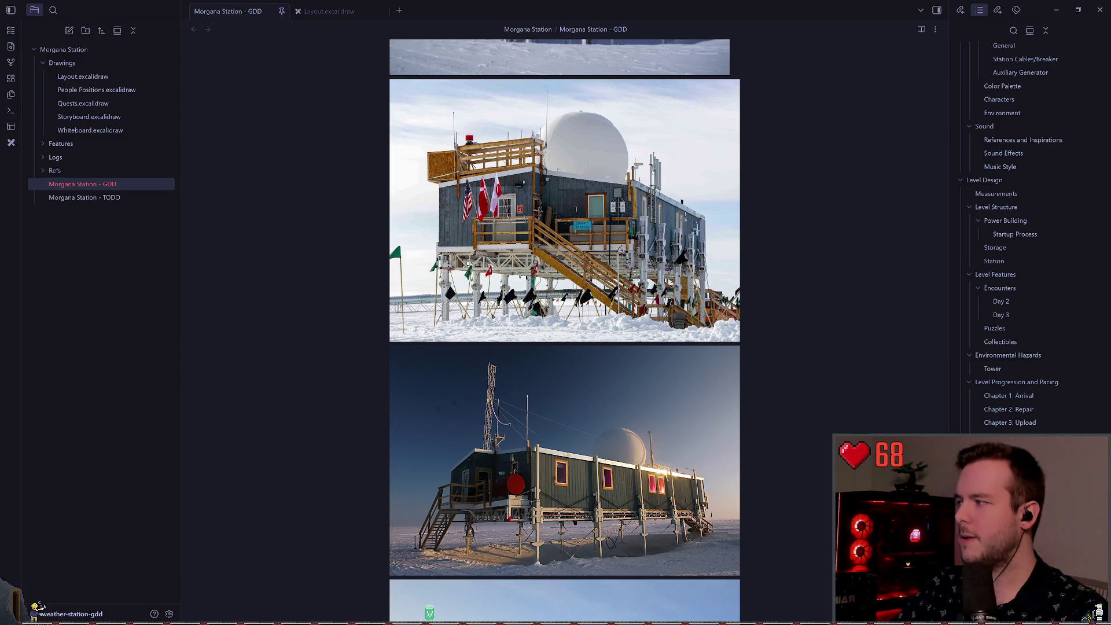
pyautogui.hotkey('alt', 'Tab')
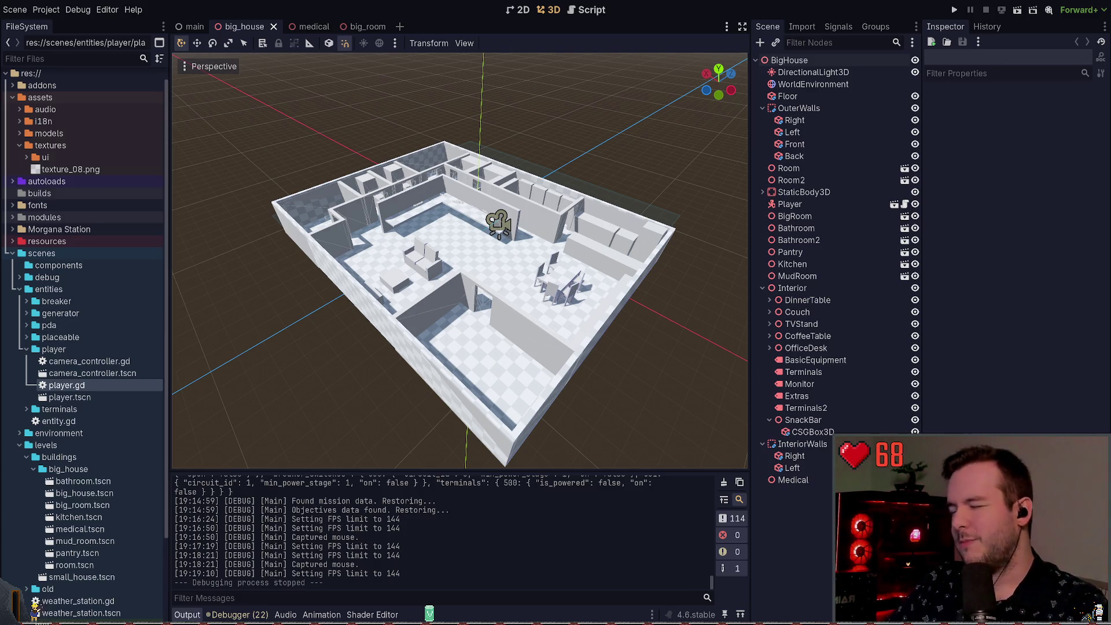
# - Zoom out on big_house in the viewport and run the project with Play
pyautogui.scroll(3, 460, 260)
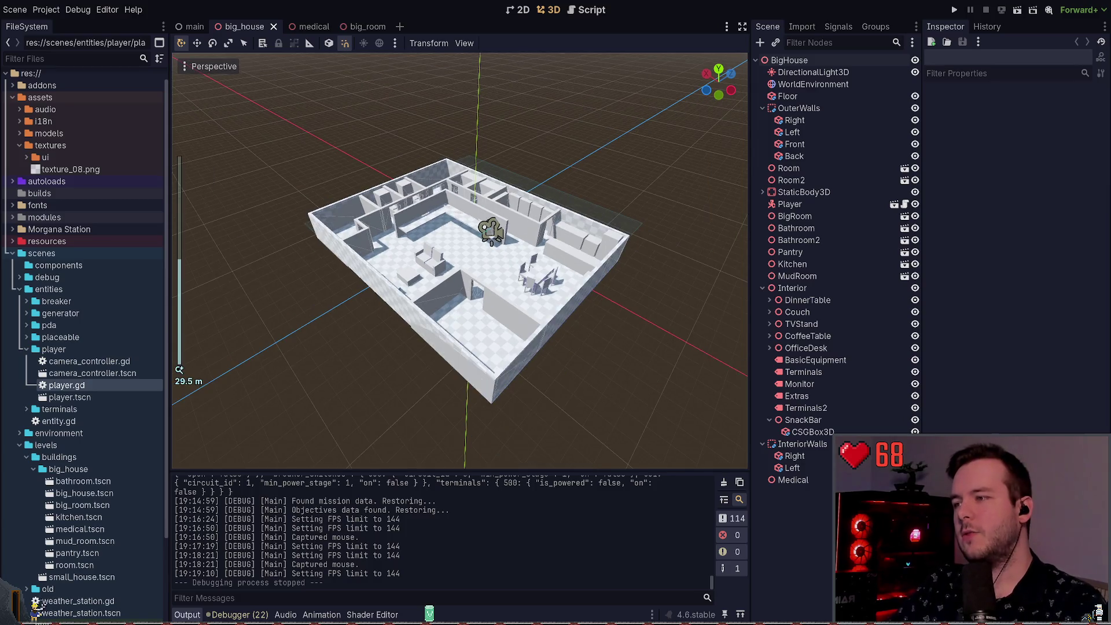
pyautogui.click(955, 10)
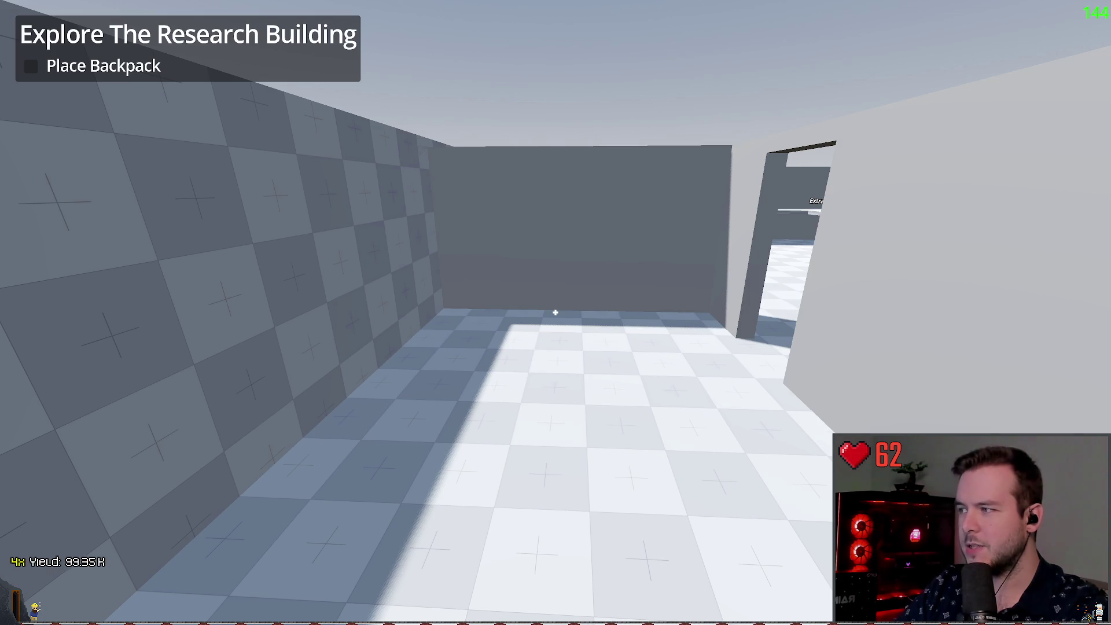
# - Once the game loads inside the house, walk the player back toward the back wall
pyautogui.press('s')
pyautogui.press('s')
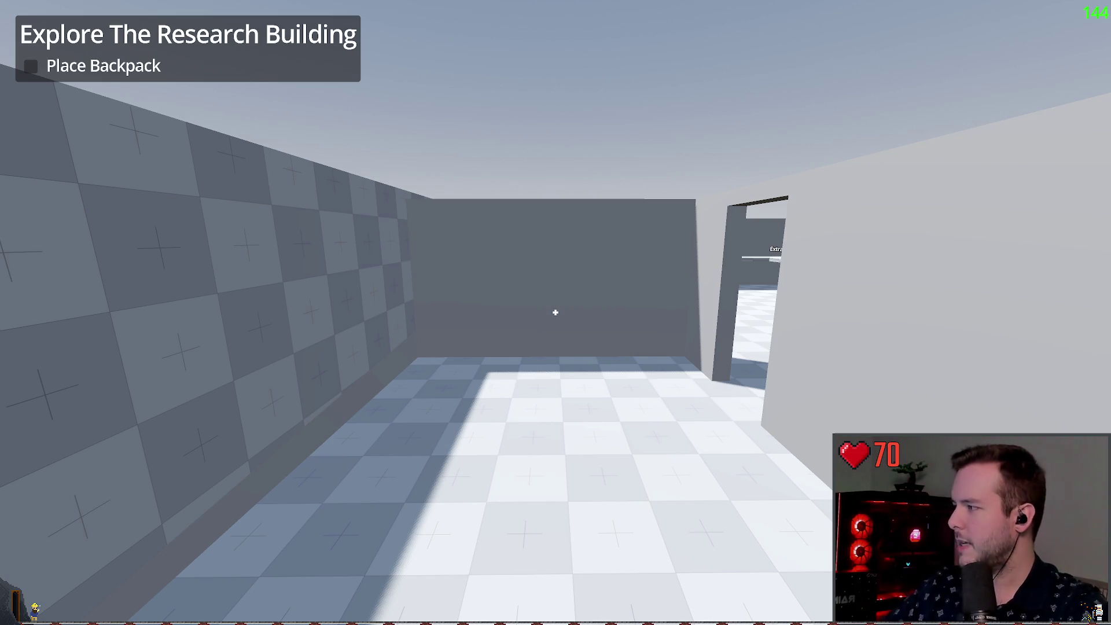
# - Walk past the dining table and through the corridor to the couch and labelled Terminals counter
pyautogui.moveTo(556, 313)
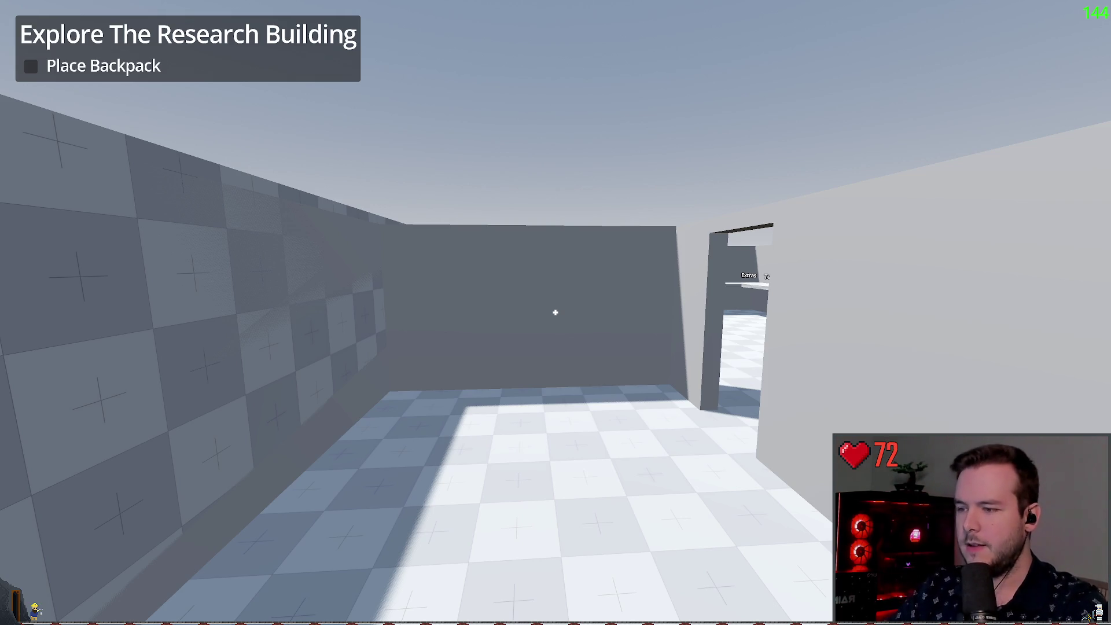
pyautogui.press('w')
pyautogui.press('w')
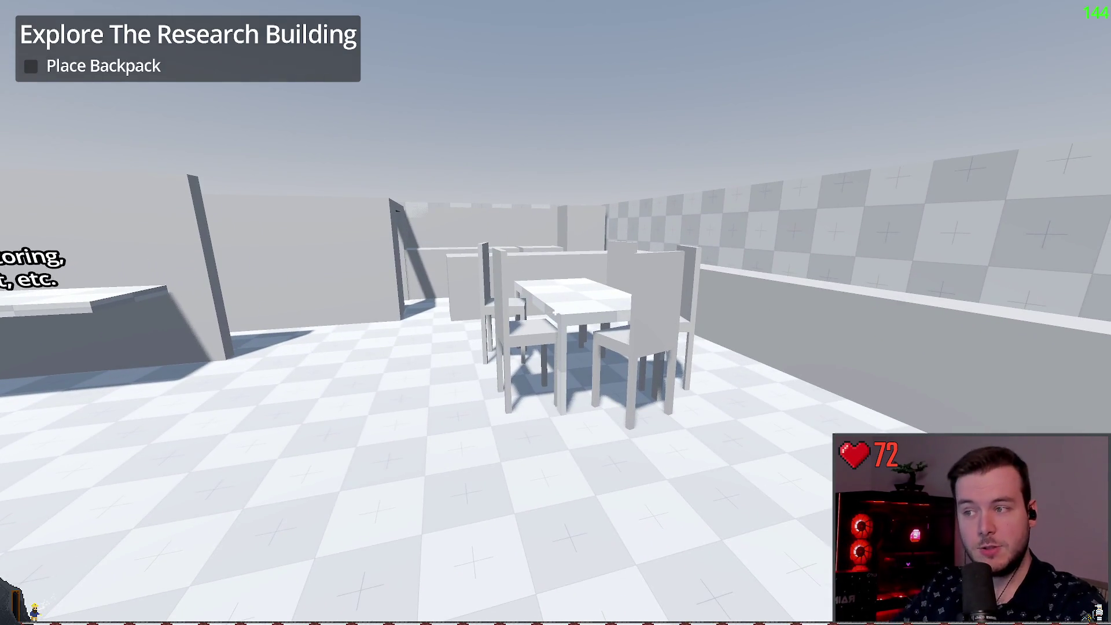
pyautogui.press('w')
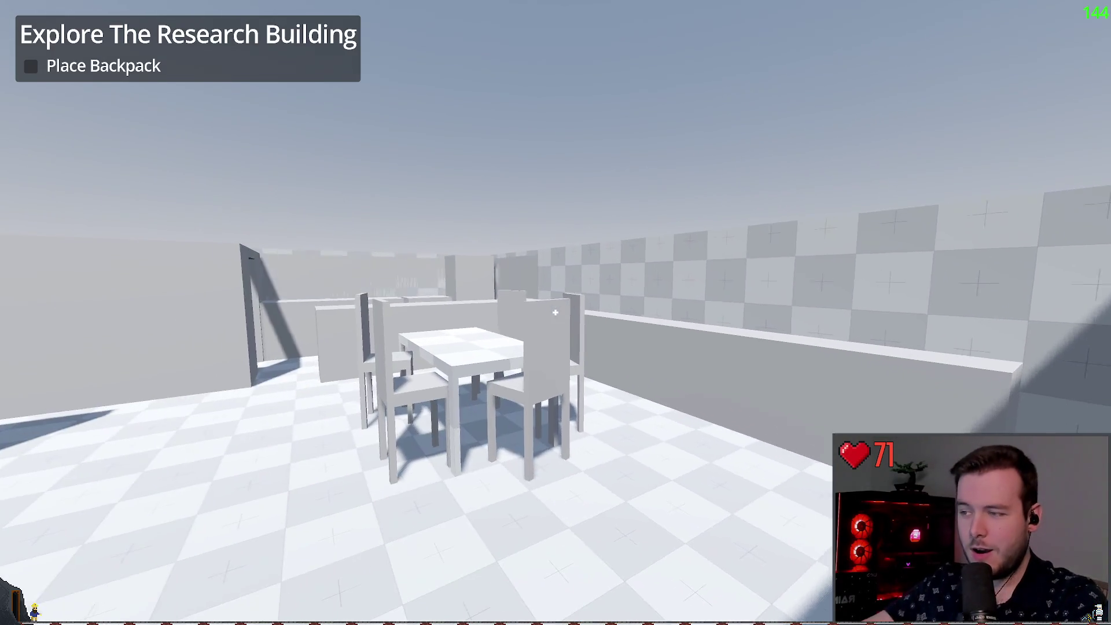
pyautogui.press('w')
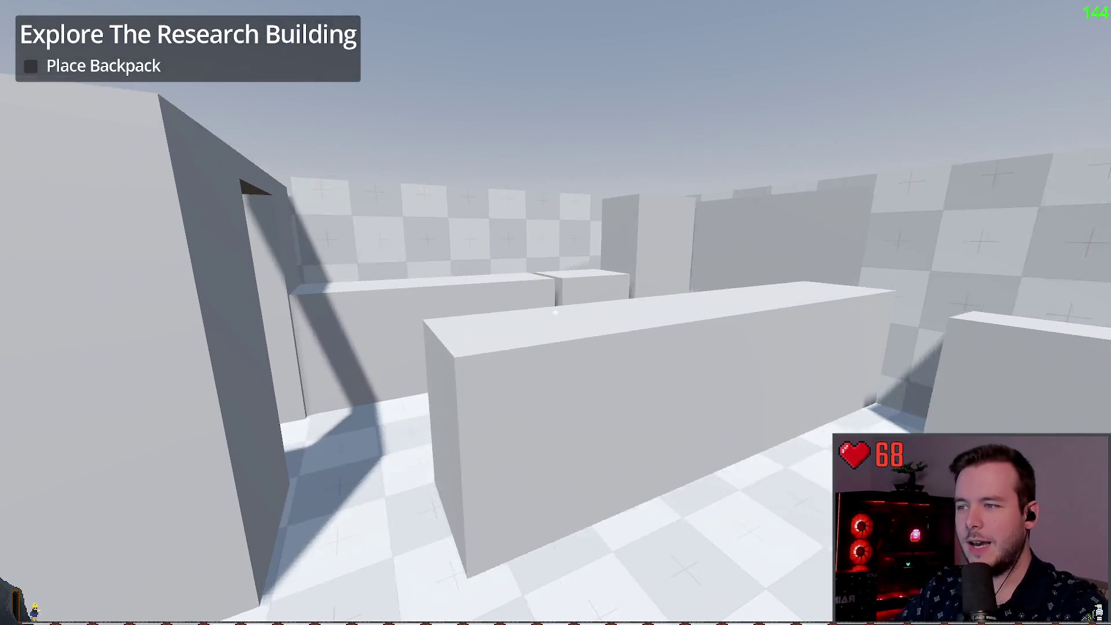
pyautogui.press('w')
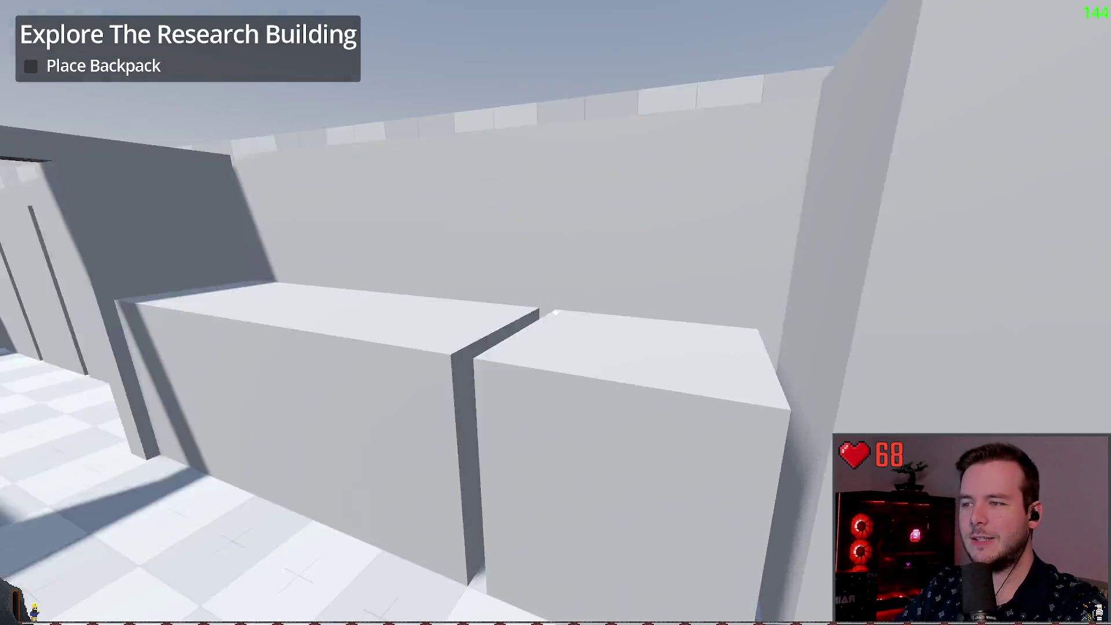
pyautogui.press('w')
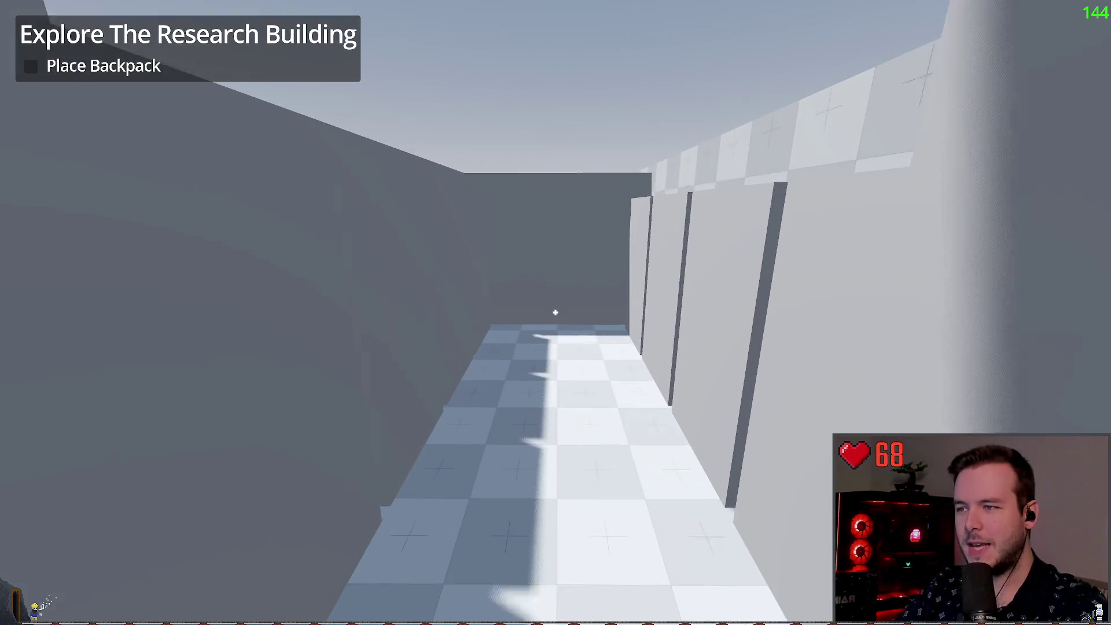
pyautogui.press('w')
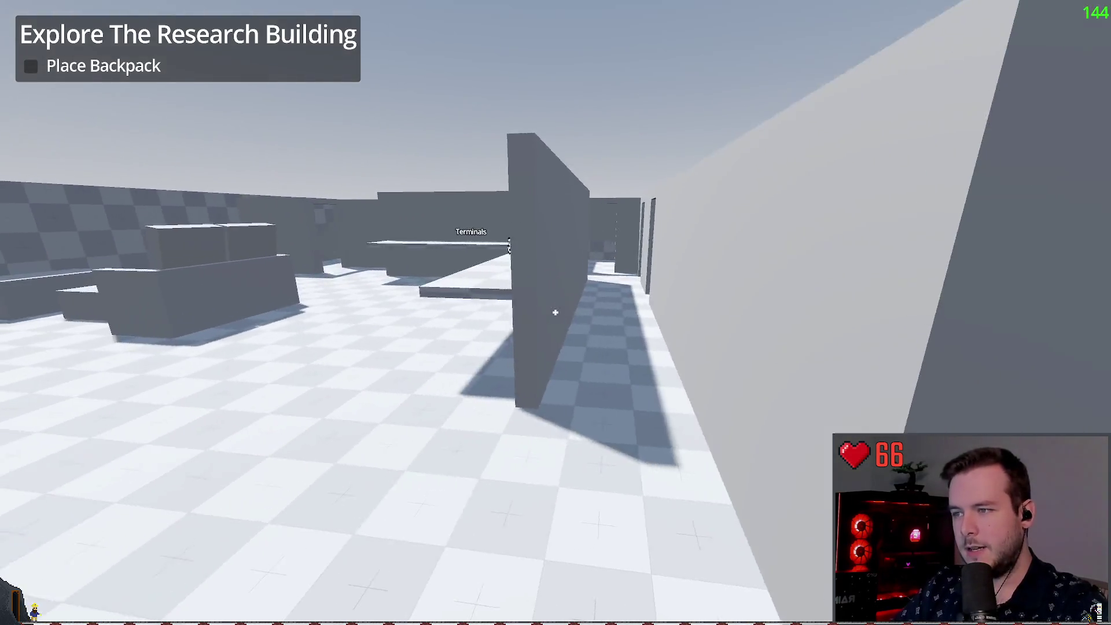
pyautogui.press('w')
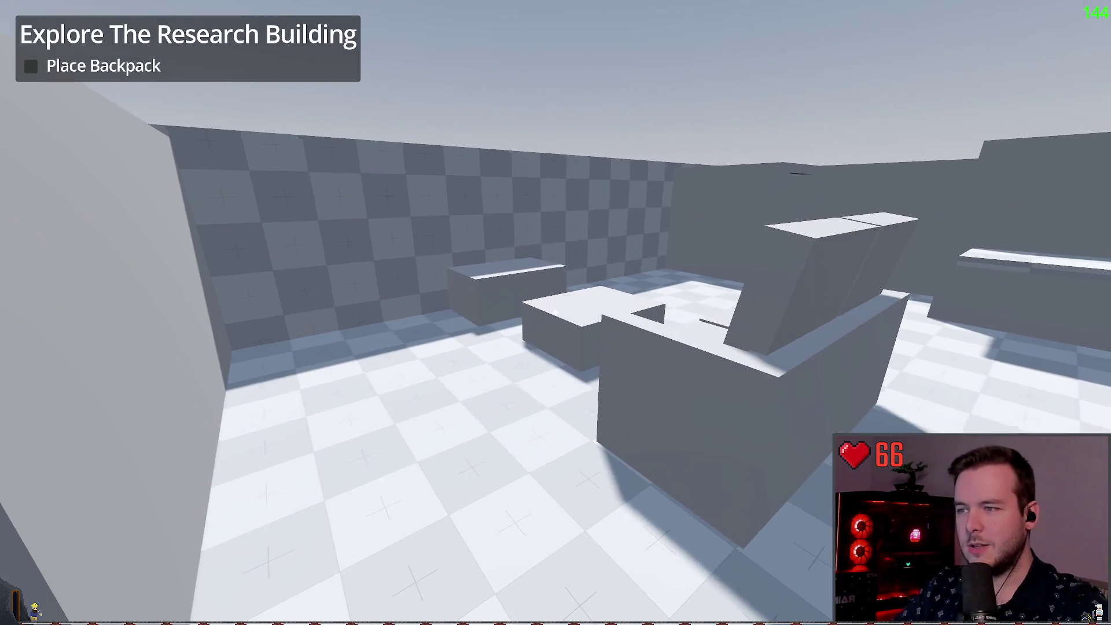
pyautogui.press('w')
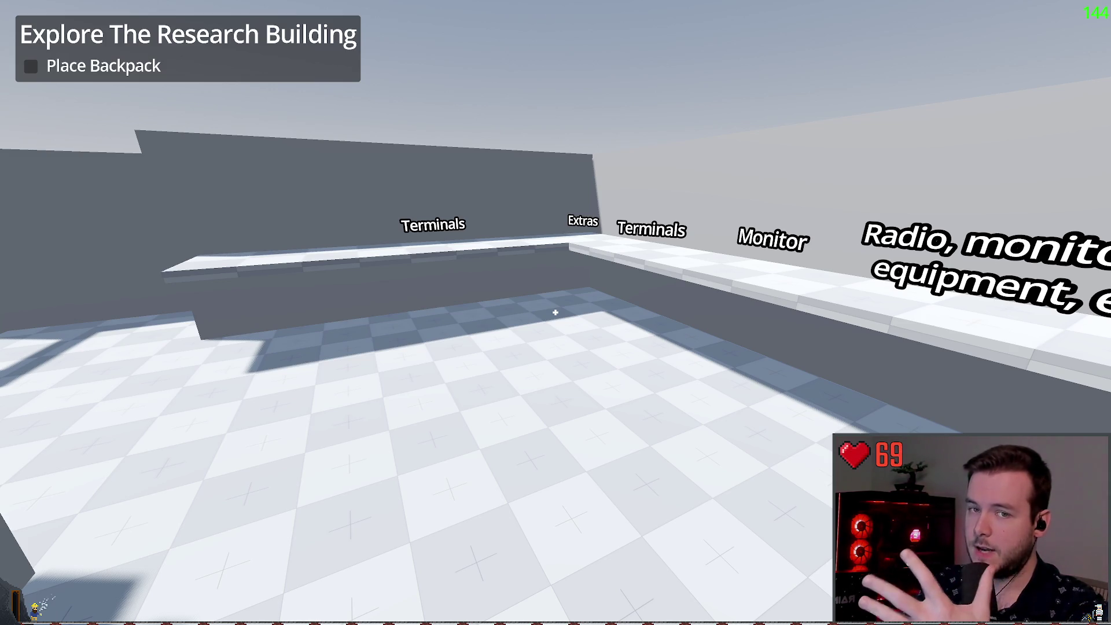
# - Walk down the corridor past the grey pillar and drop into the narrow pit toward the ledge
pyautogui.press('w')
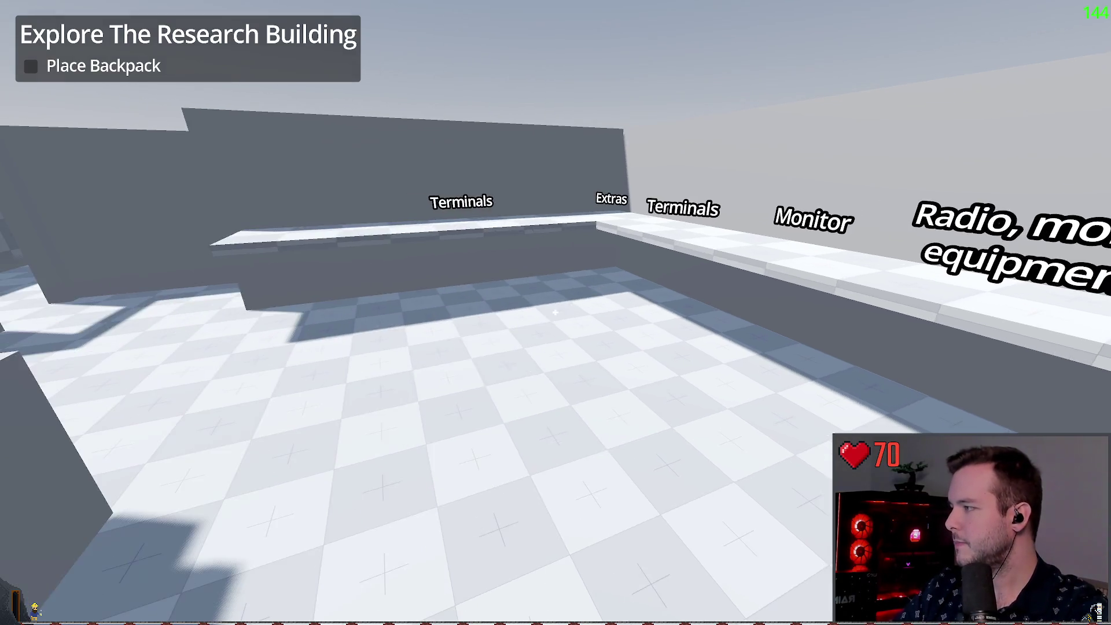
pyautogui.press('w')
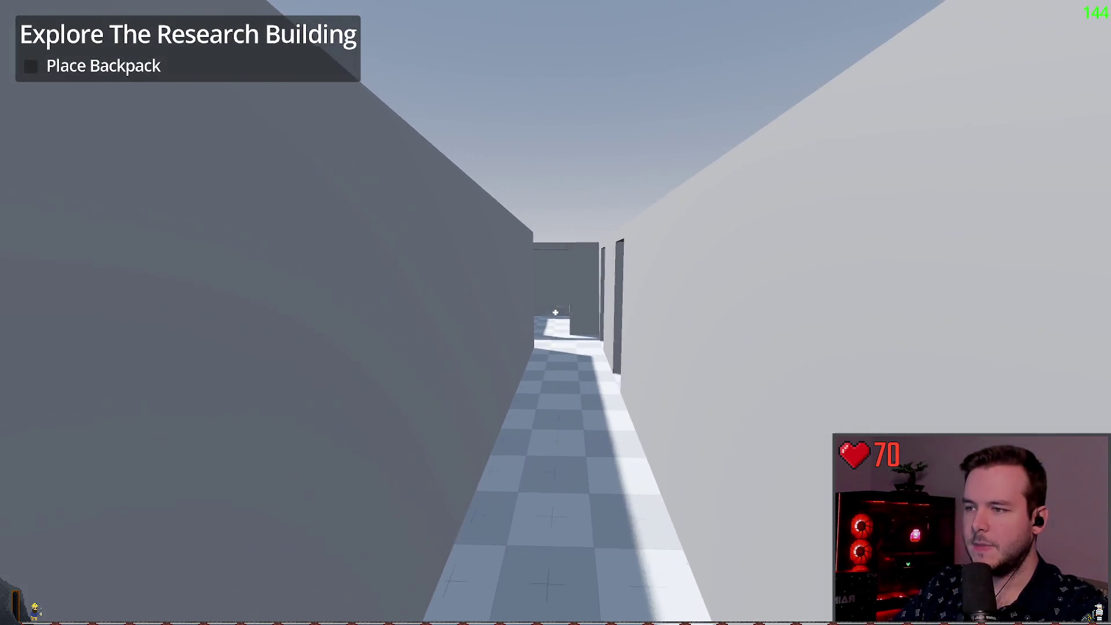
pyautogui.press('w')
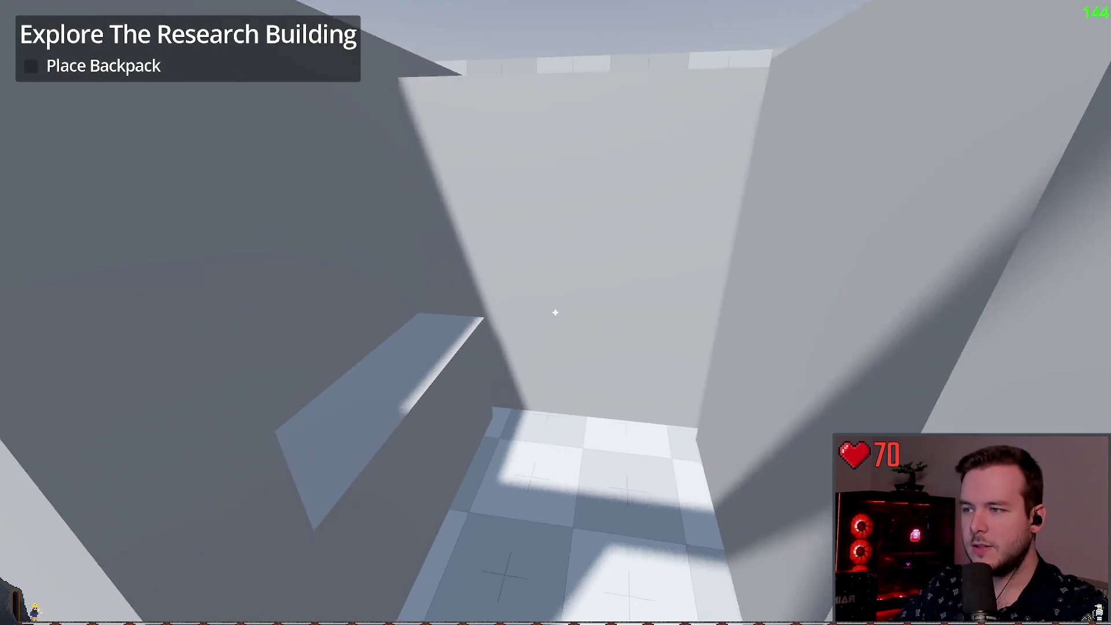
pyautogui.press('w')
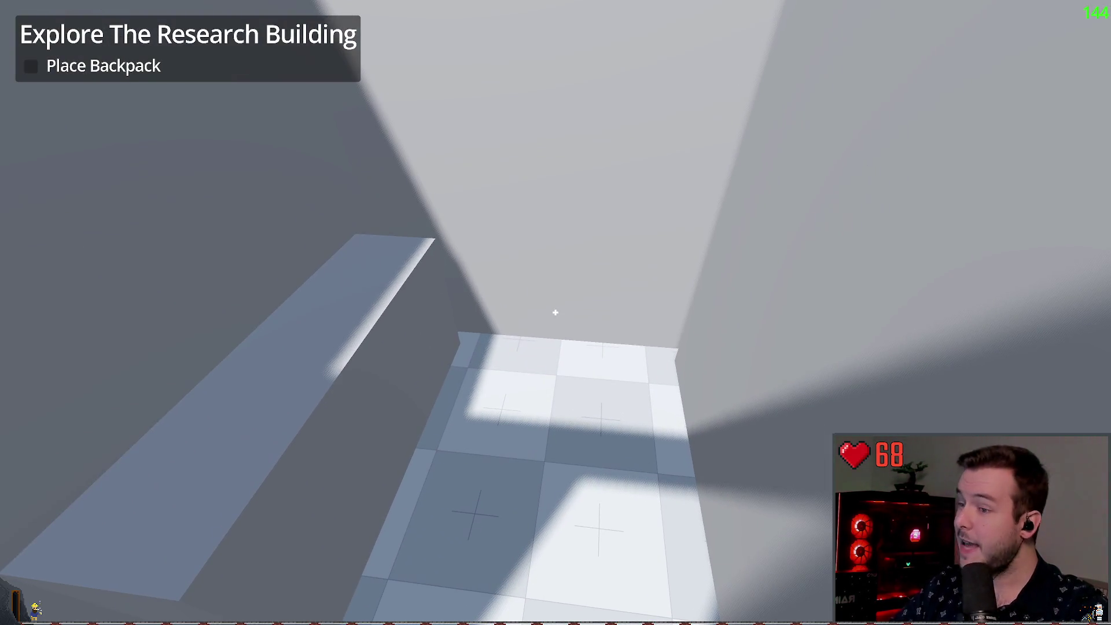
pyautogui.press('w')
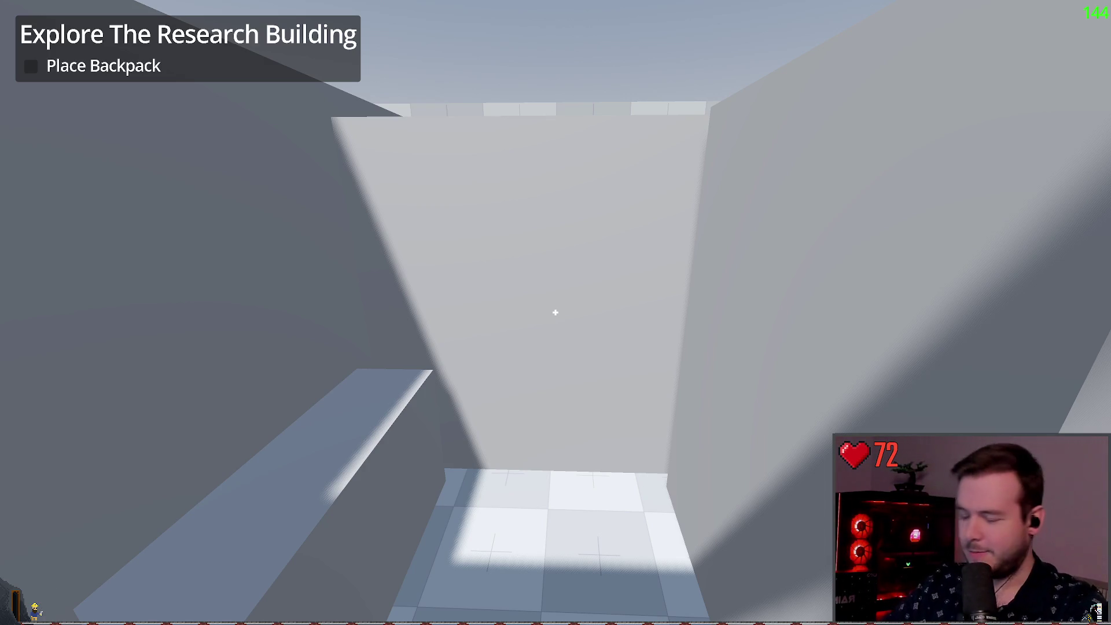
pyautogui.press('w')
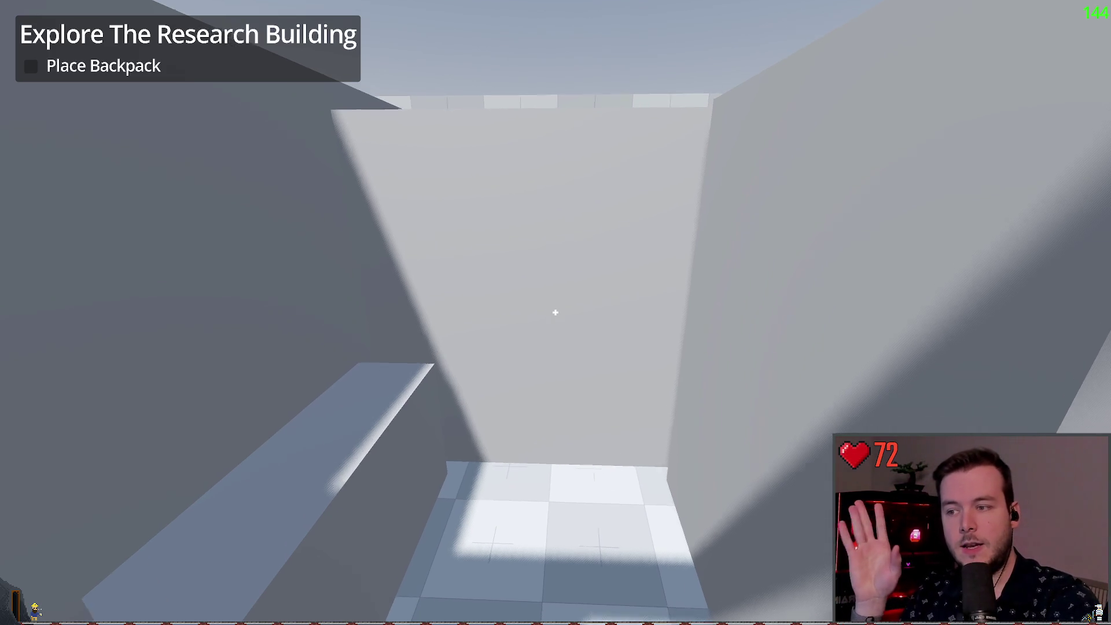
pyautogui.press('w')
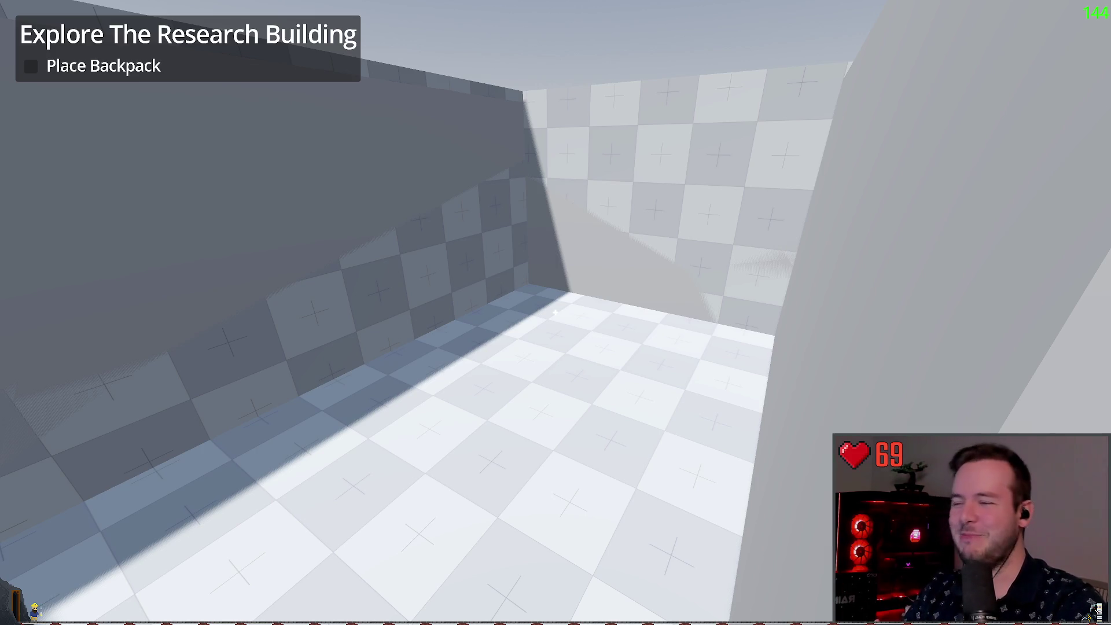
# - Climb over the ledge onto the white box, circle it, then quit the game with F8
pyautogui.press('w')
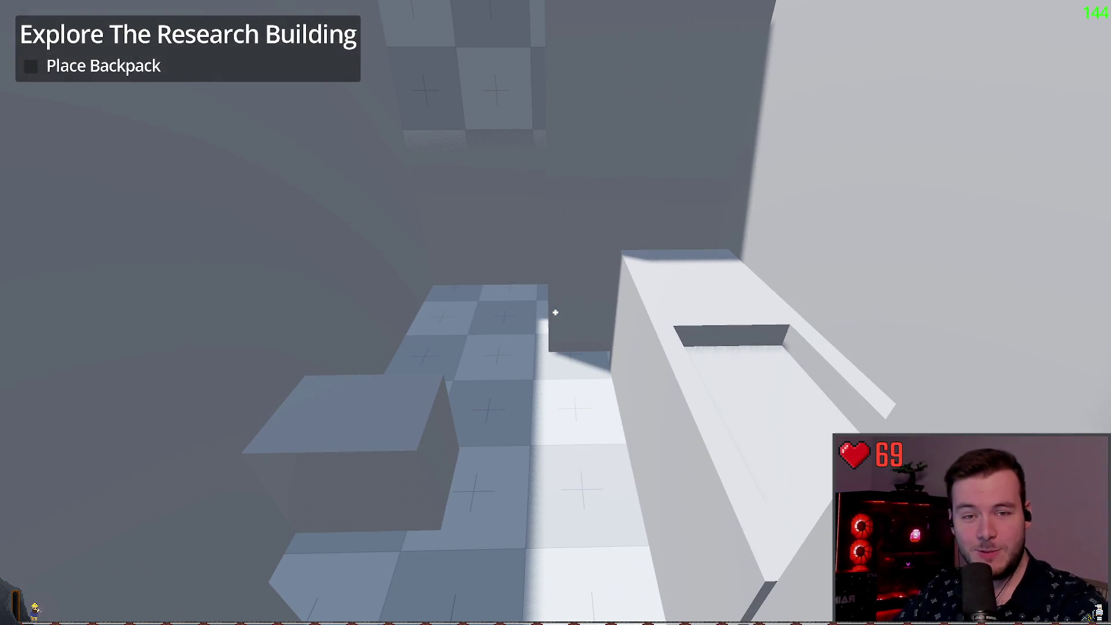
pyautogui.press('w')
pyautogui.press('space')
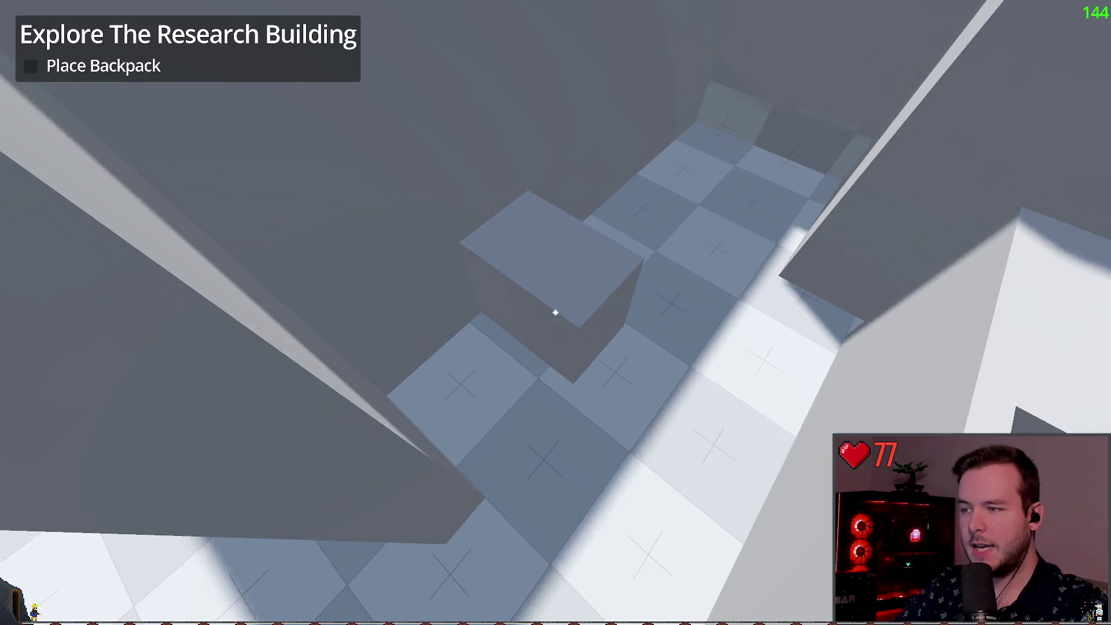
pyautogui.press('w')
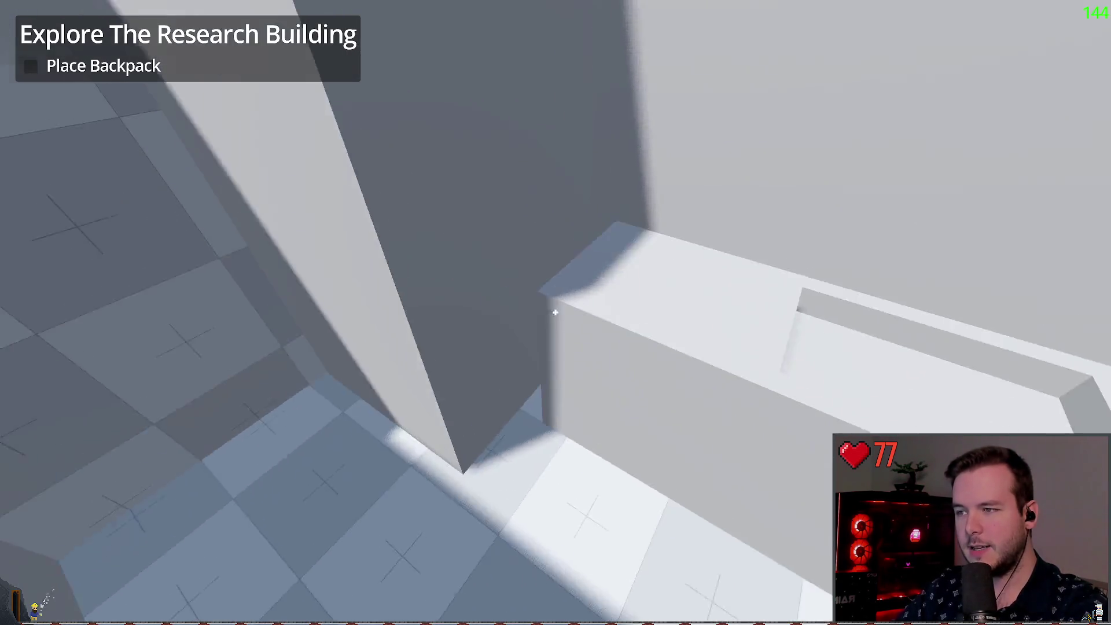
pyautogui.press('w')
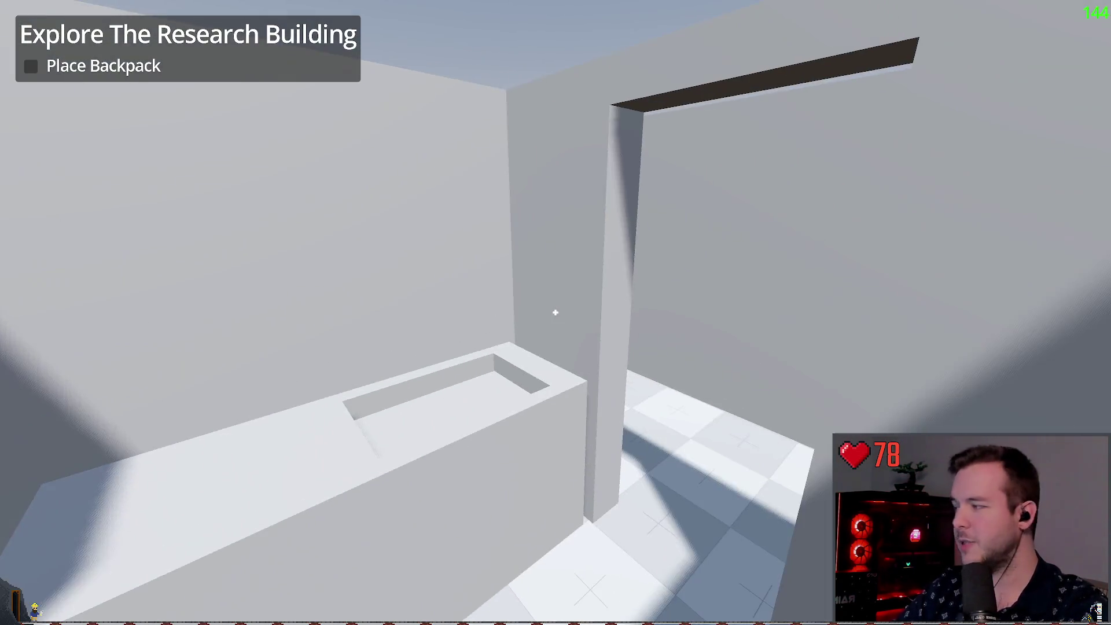
pyautogui.press('w')
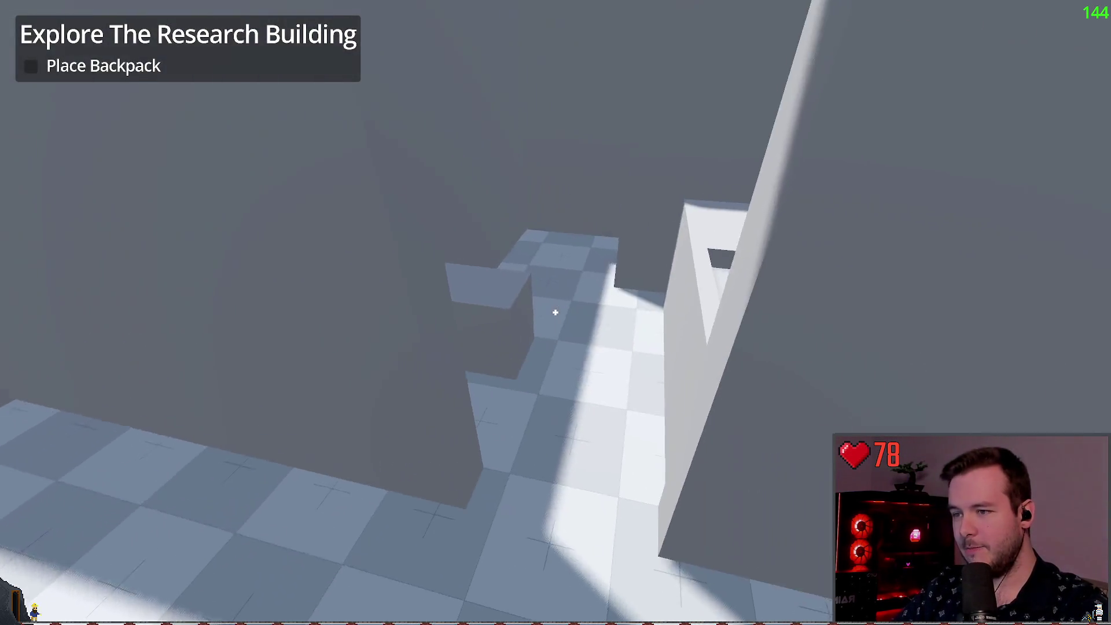
pyautogui.press('w')
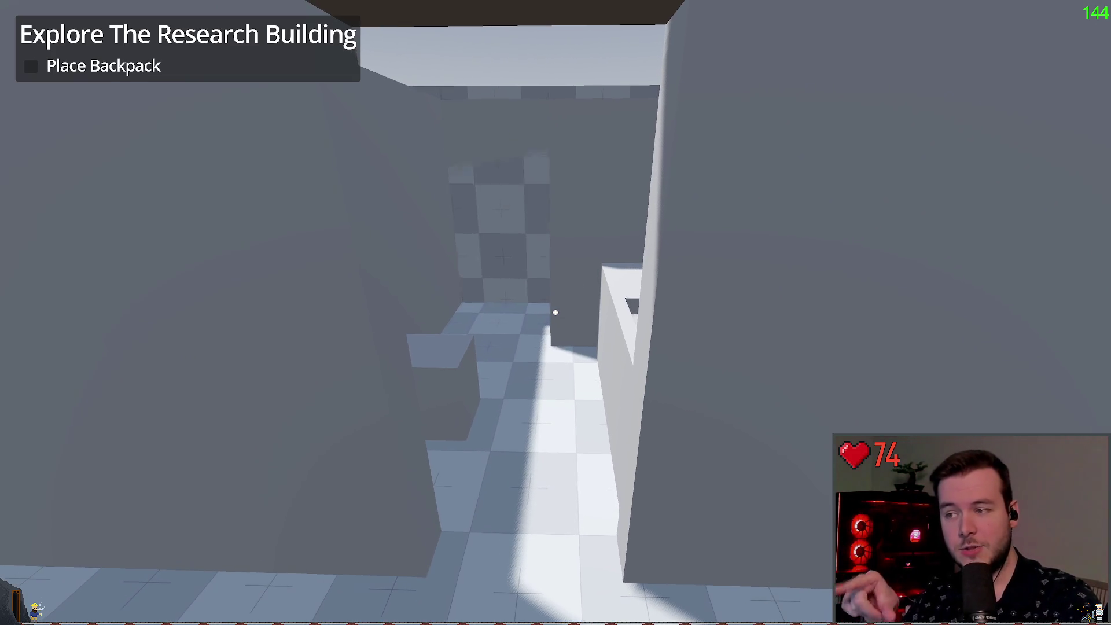
pyautogui.press('w')
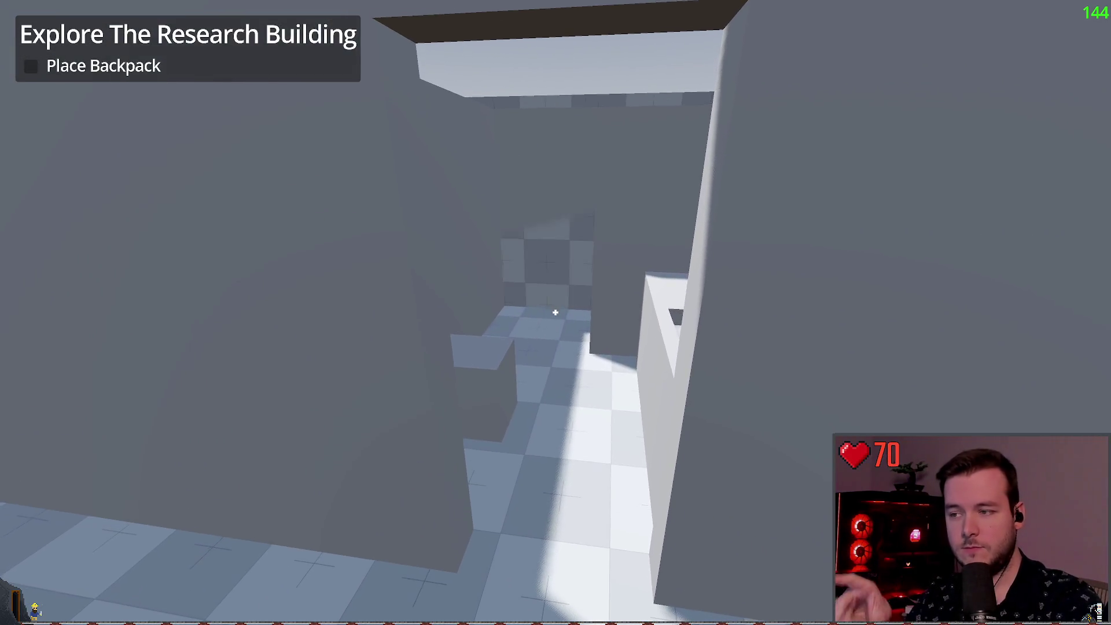
pyautogui.press('w')
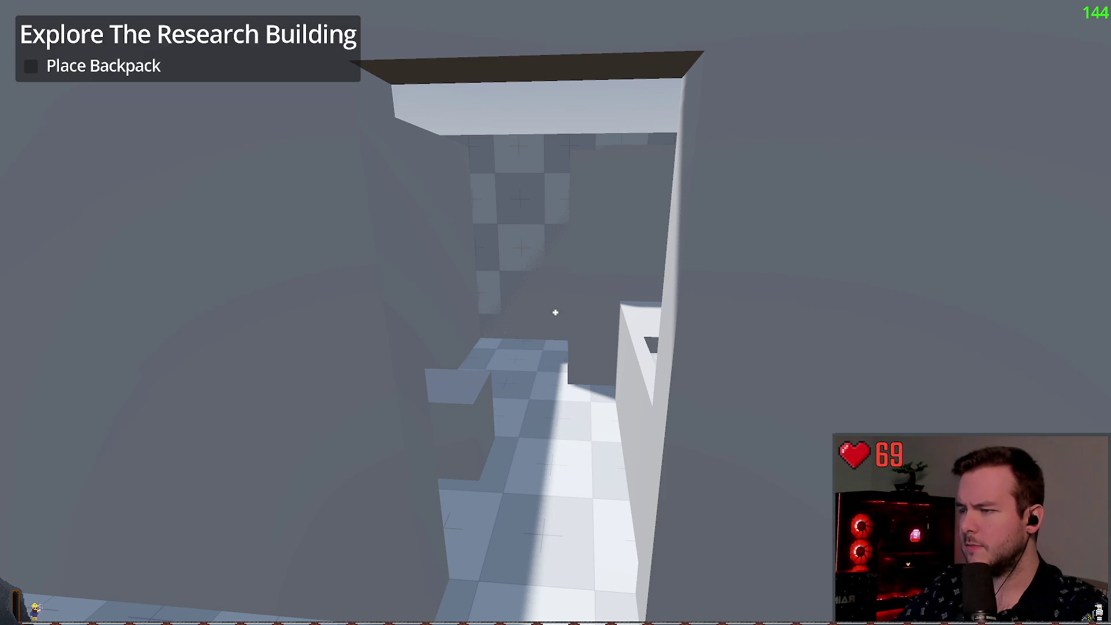
pyautogui.press('F8')
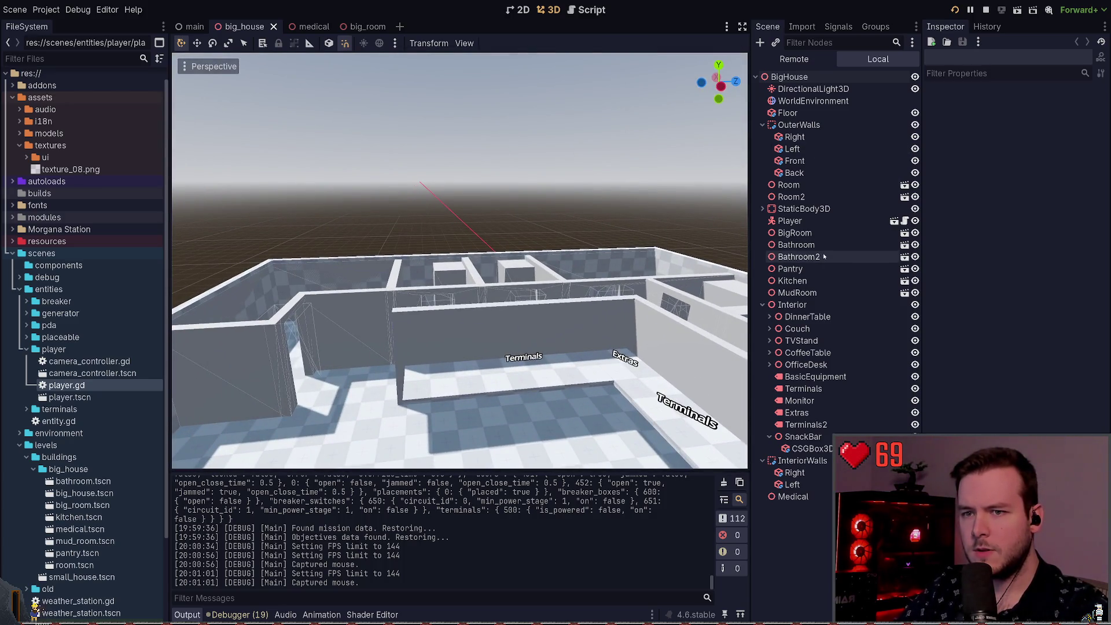
pyautogui.moveTo(574, 234); pyautogui.dragTo(568, 259)
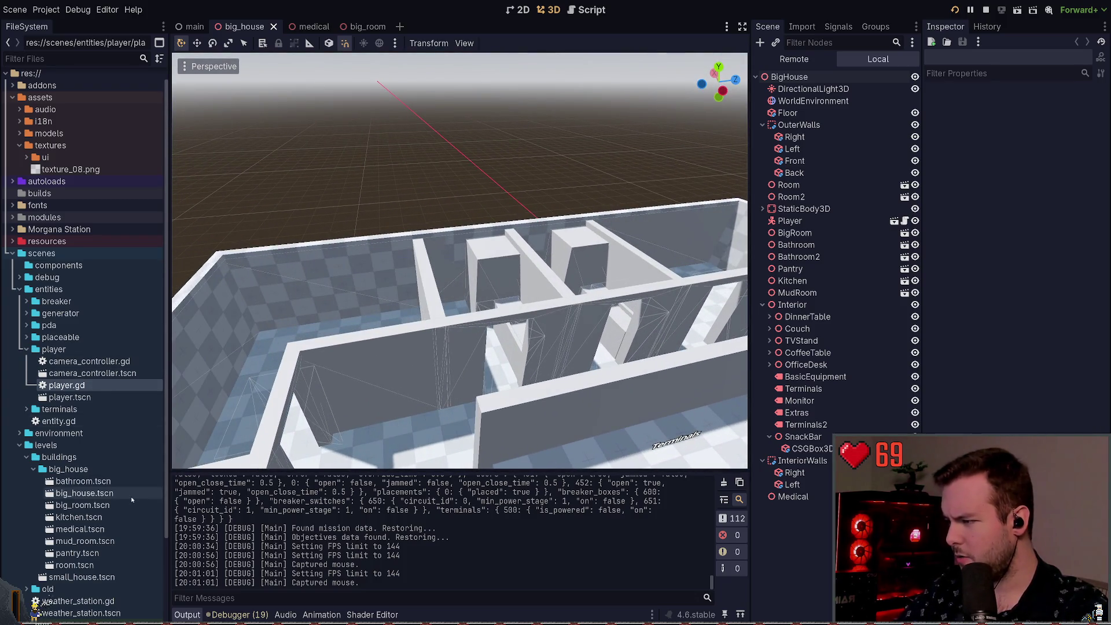
pyautogui.scroll(-3, 133, 491)
pyautogui.press('F5')
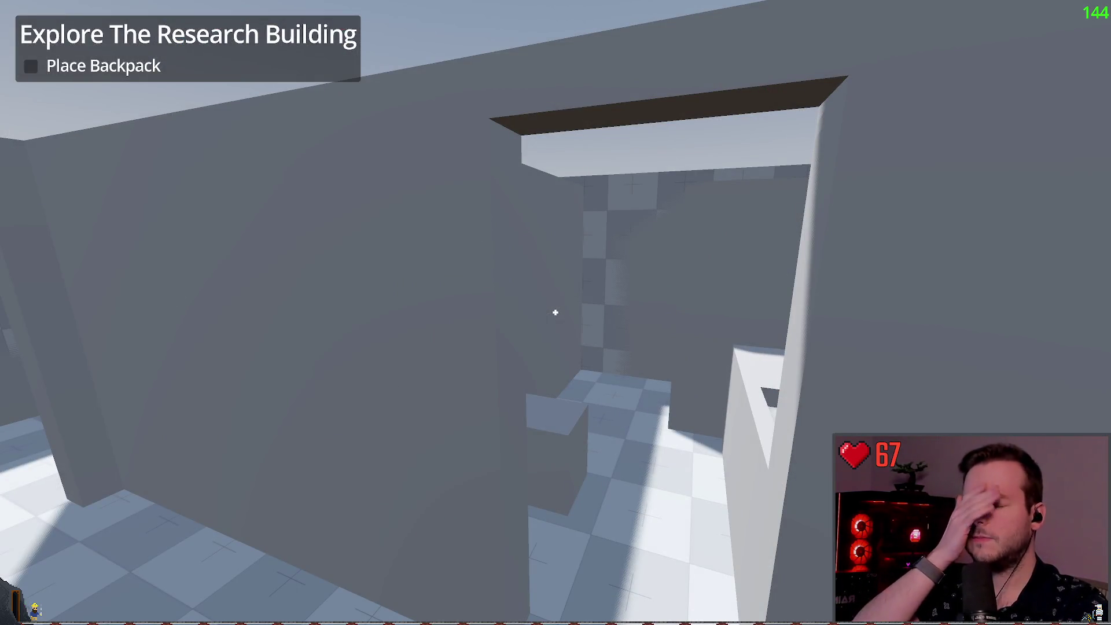
# - Walk through the checkered rooms and furnished room to the Terminals counter, then pause the game
pyautogui.press('w')
pyautogui.press('w')
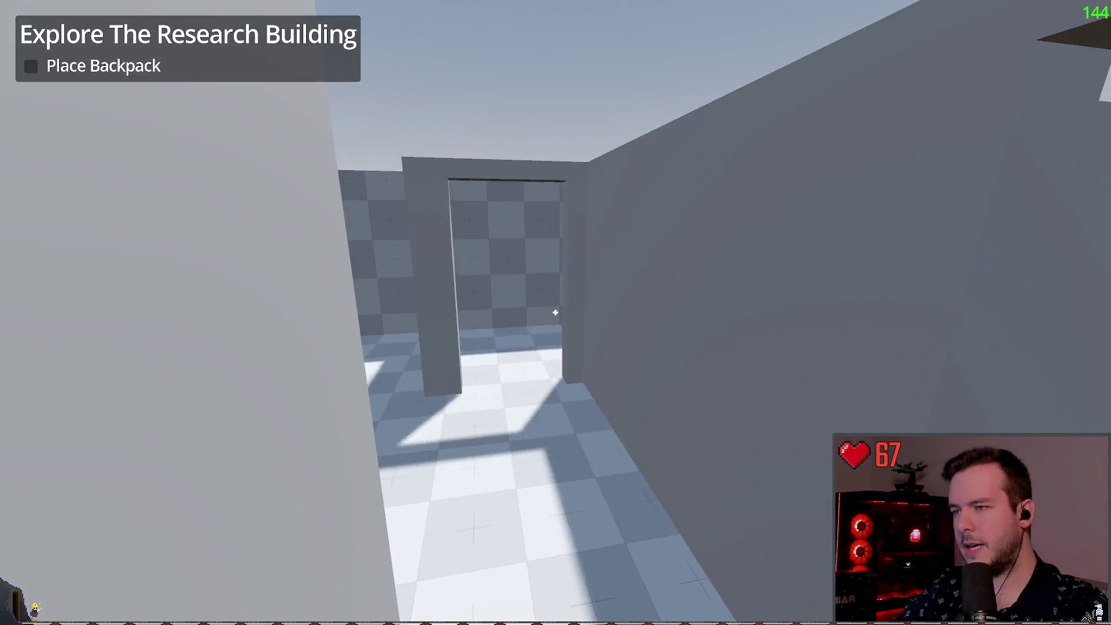
pyautogui.press('w')
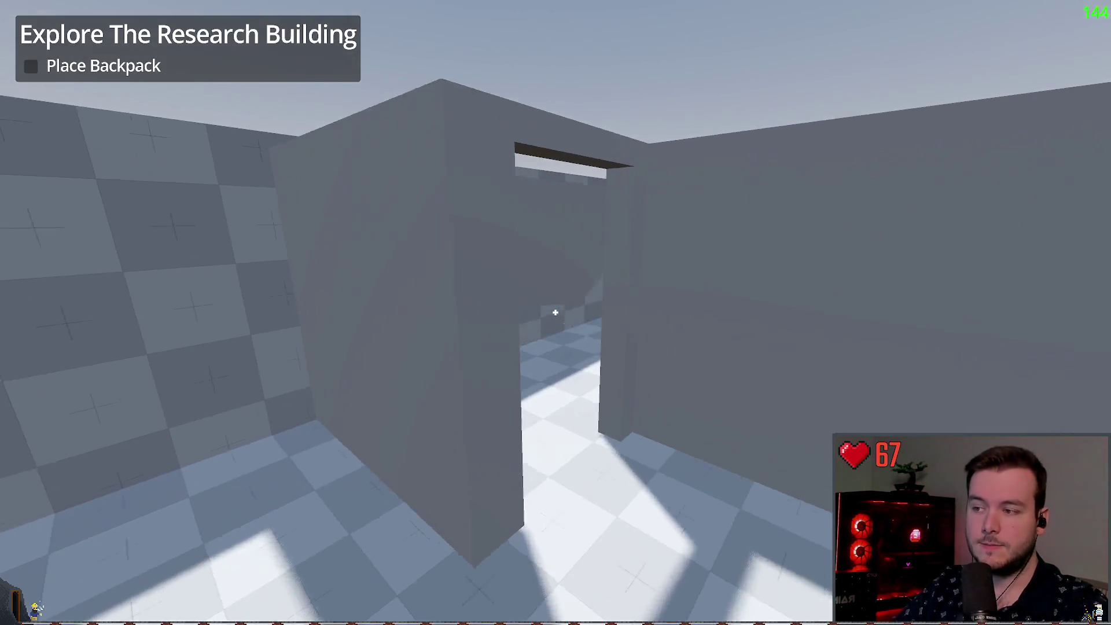
pyautogui.press('w')
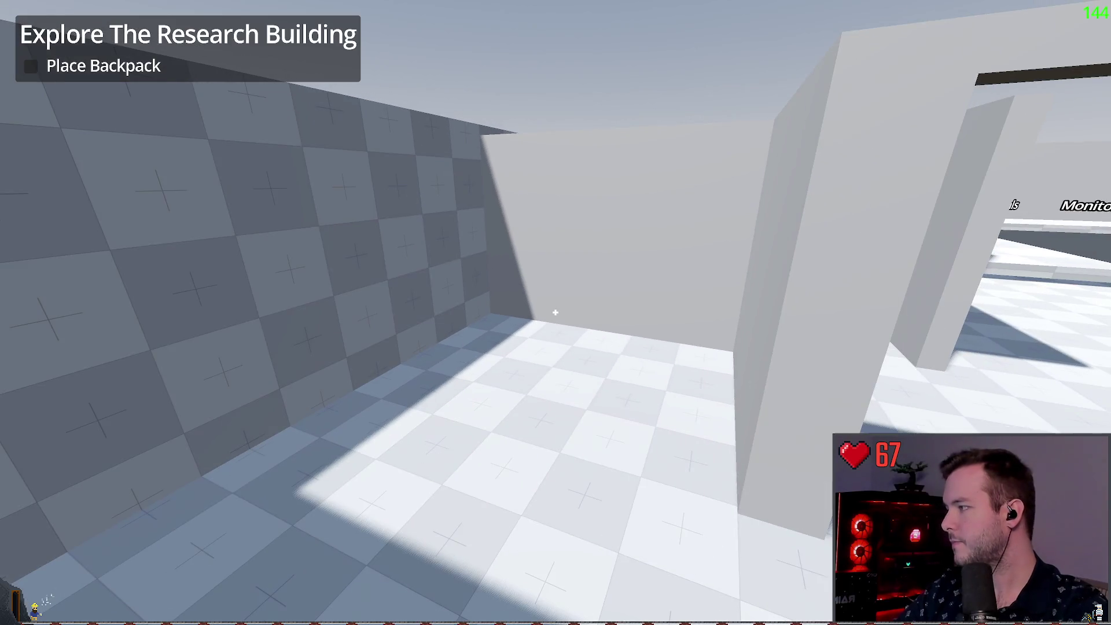
pyautogui.press('w')
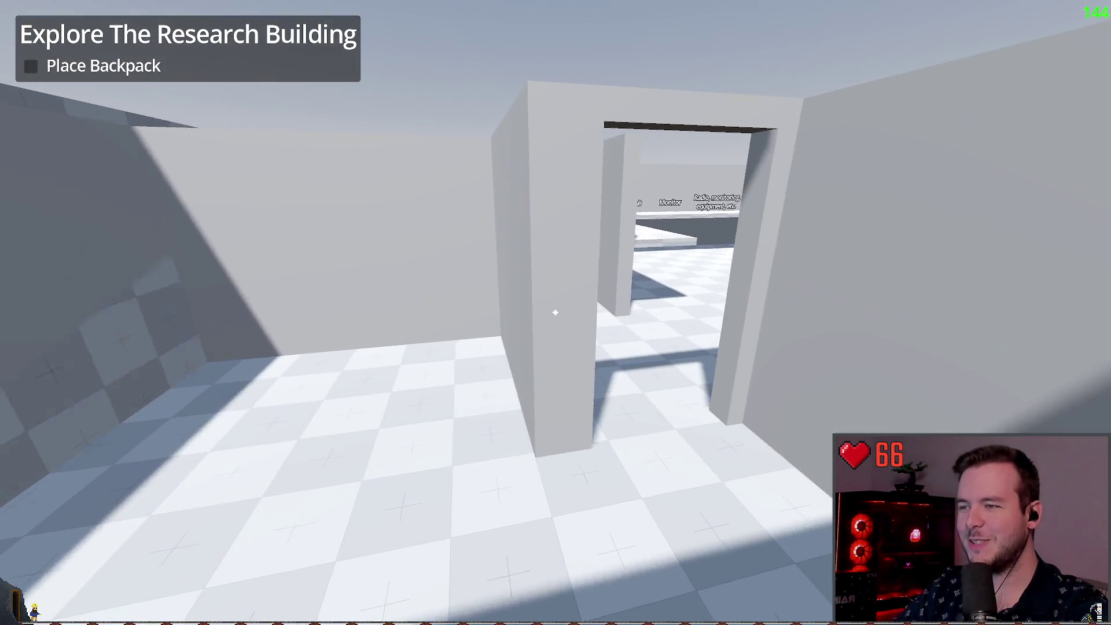
pyautogui.press('w')
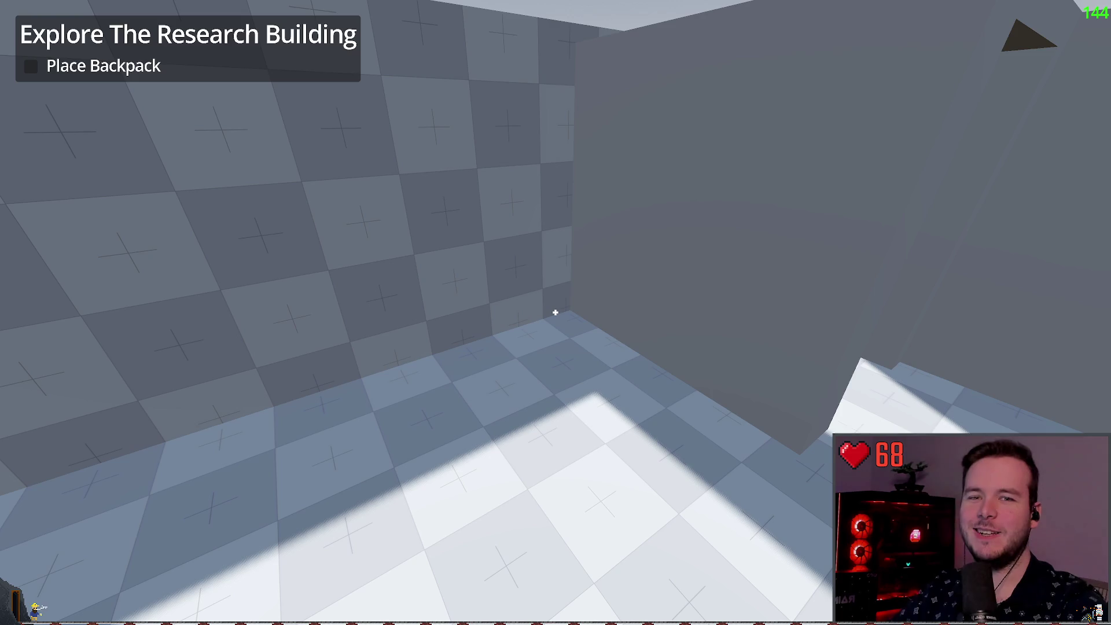
pyautogui.press('s')
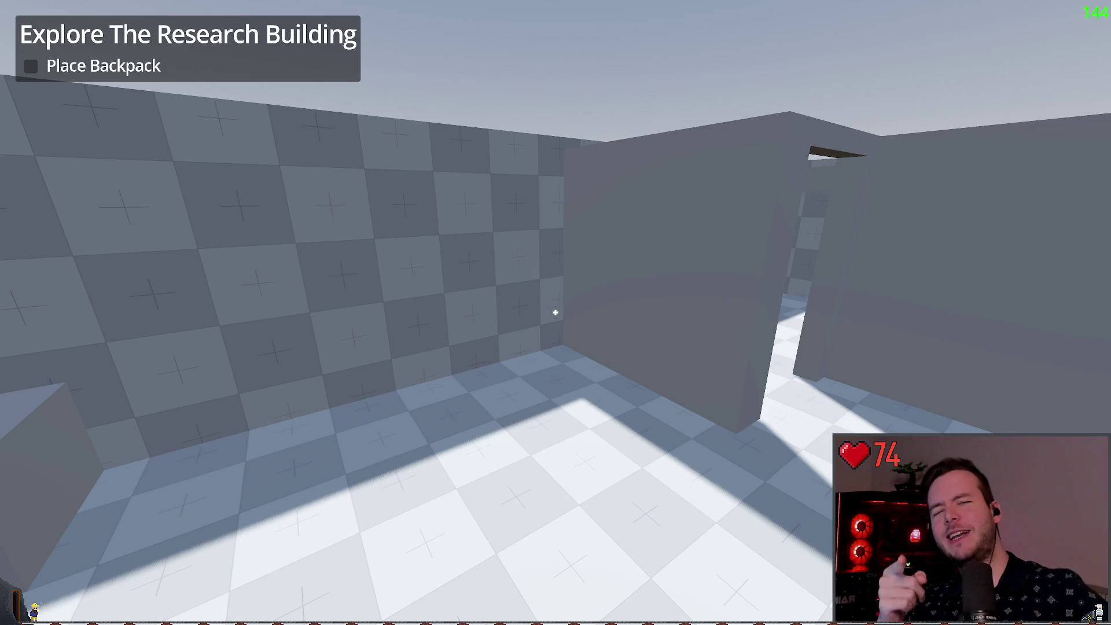
pyautogui.press('w')
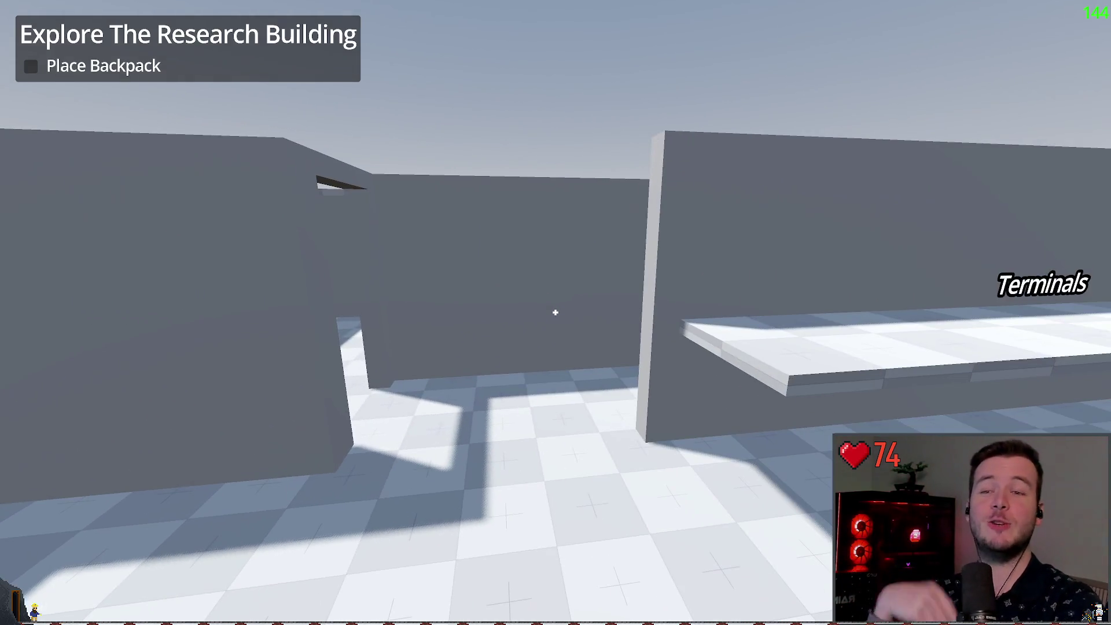
pyautogui.press('w')
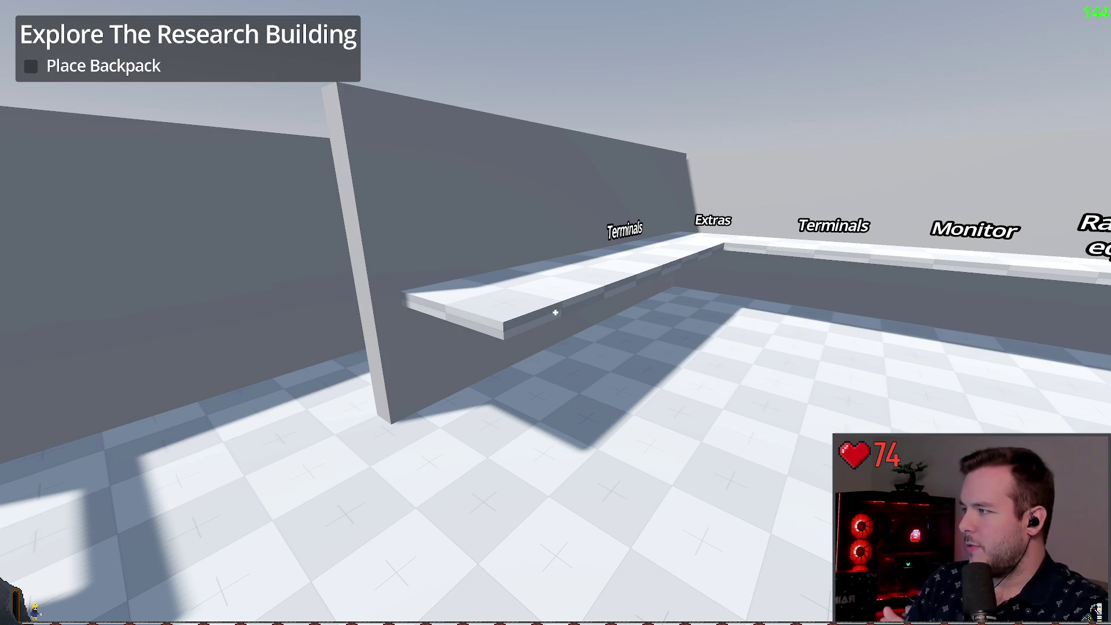
pyautogui.press('Escape')
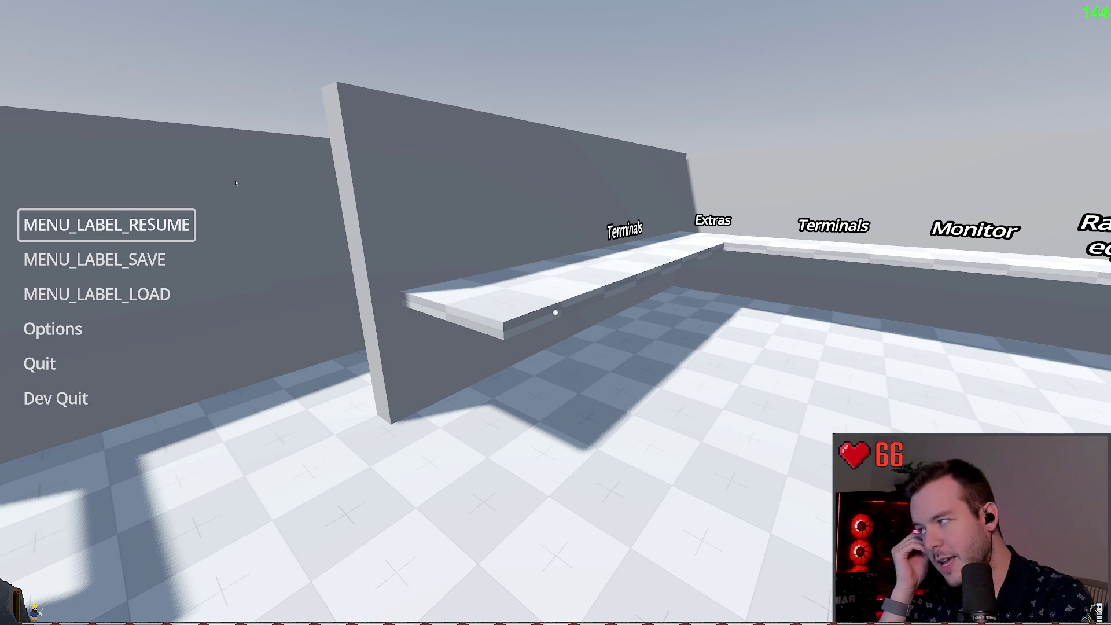
# - Resume and walk past the Terminals, Radio and Monitor counters toward the tables and chairs
pyautogui.press('Escape')
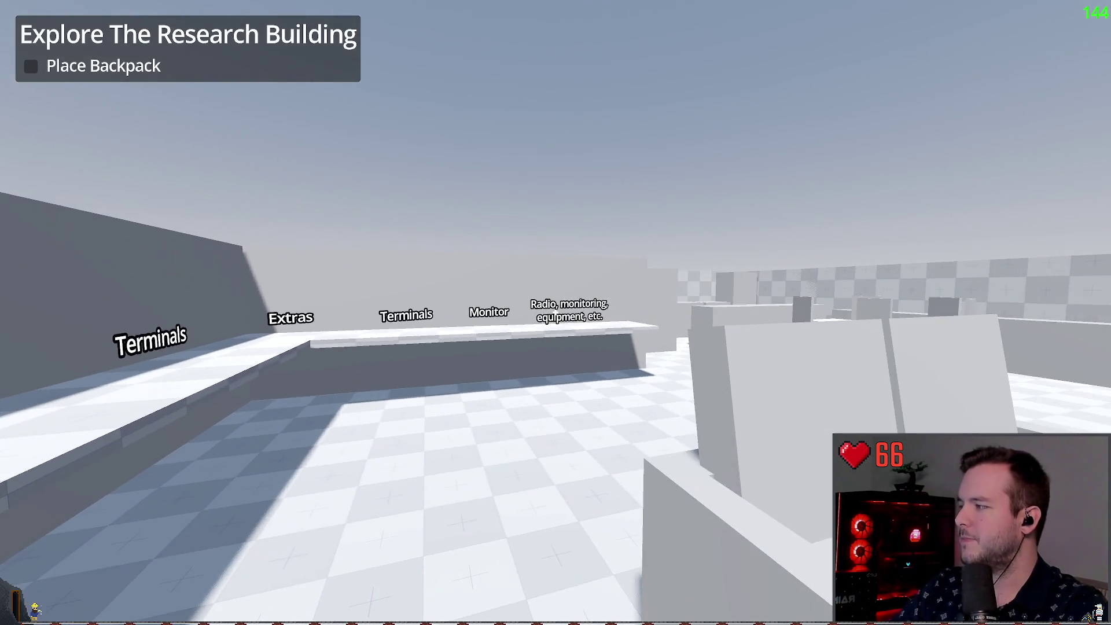
pyautogui.press('w')
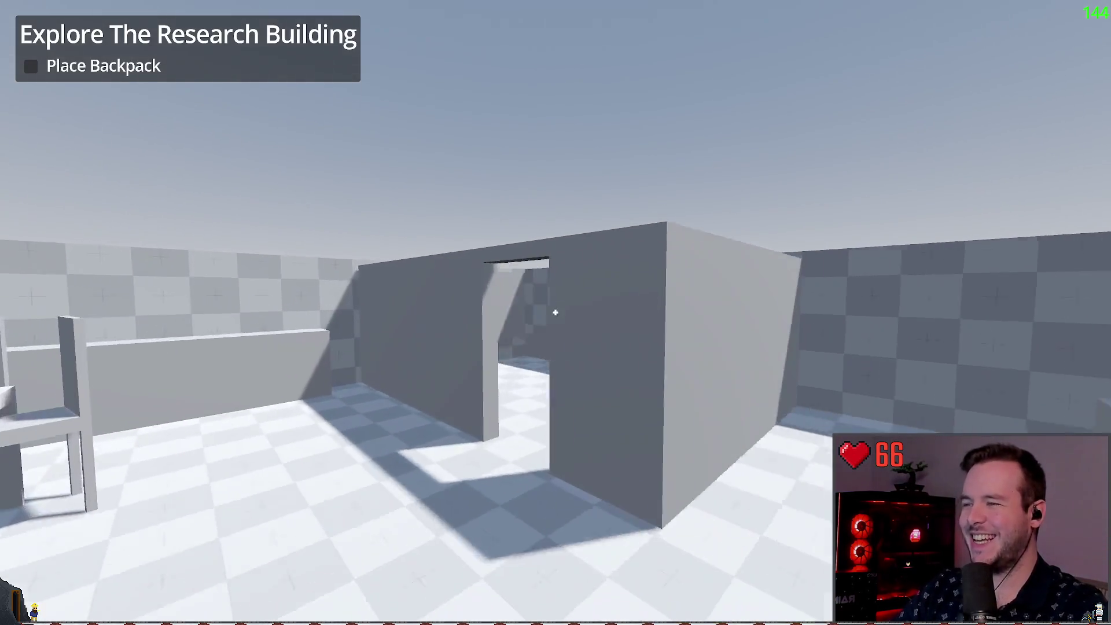
pyautogui.press('w')
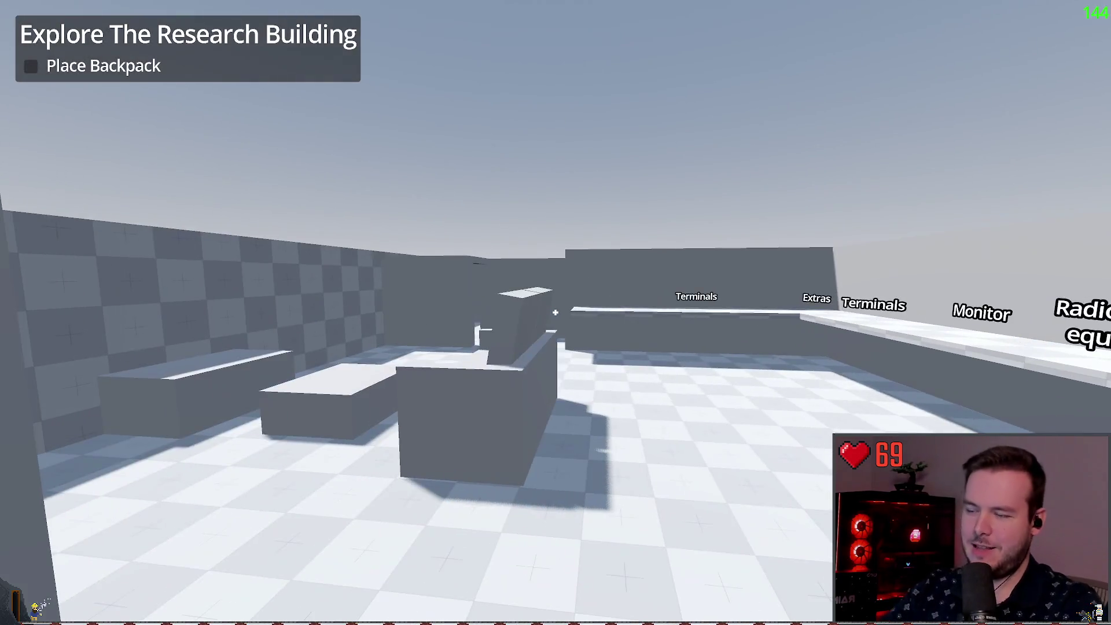
pyautogui.press('w')
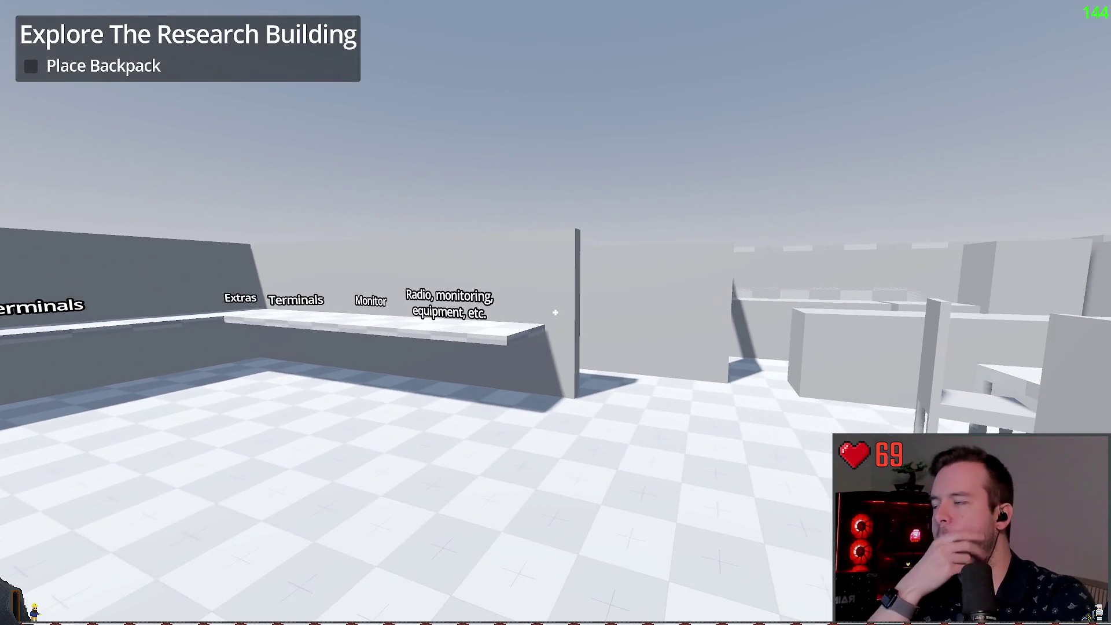
pyautogui.press('w')
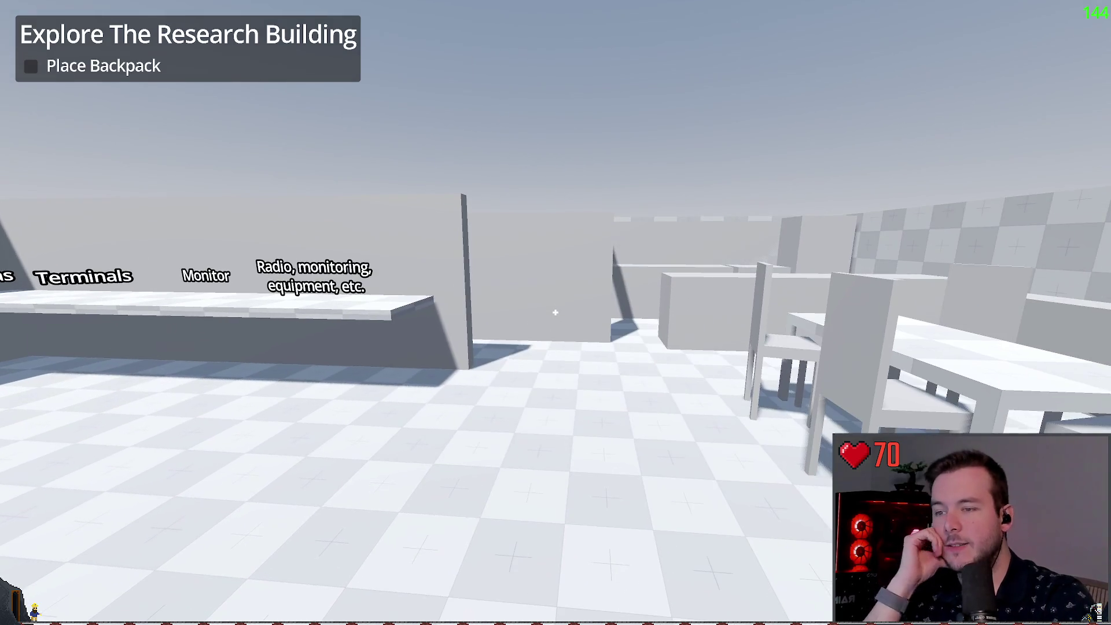
pyautogui.press('w')
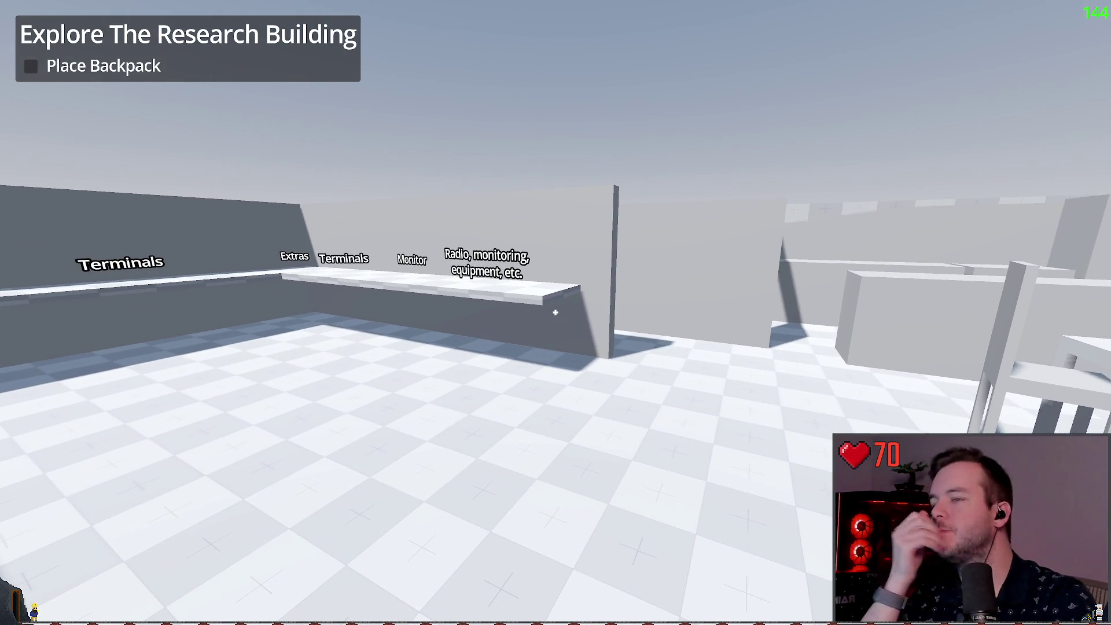
pyautogui.press('w')
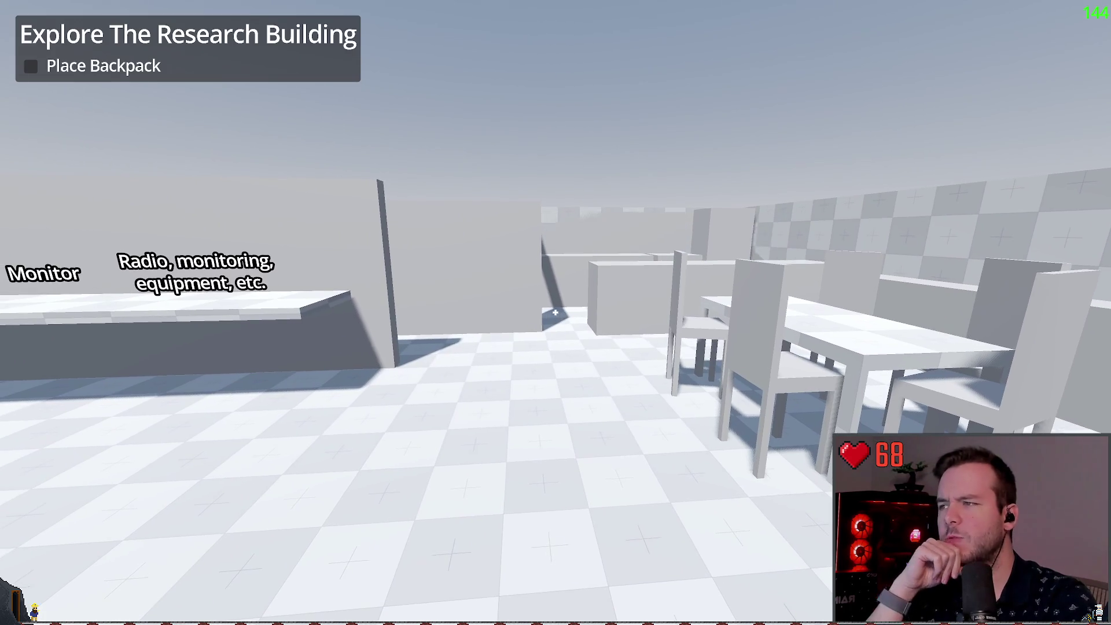
pyautogui.press('a')
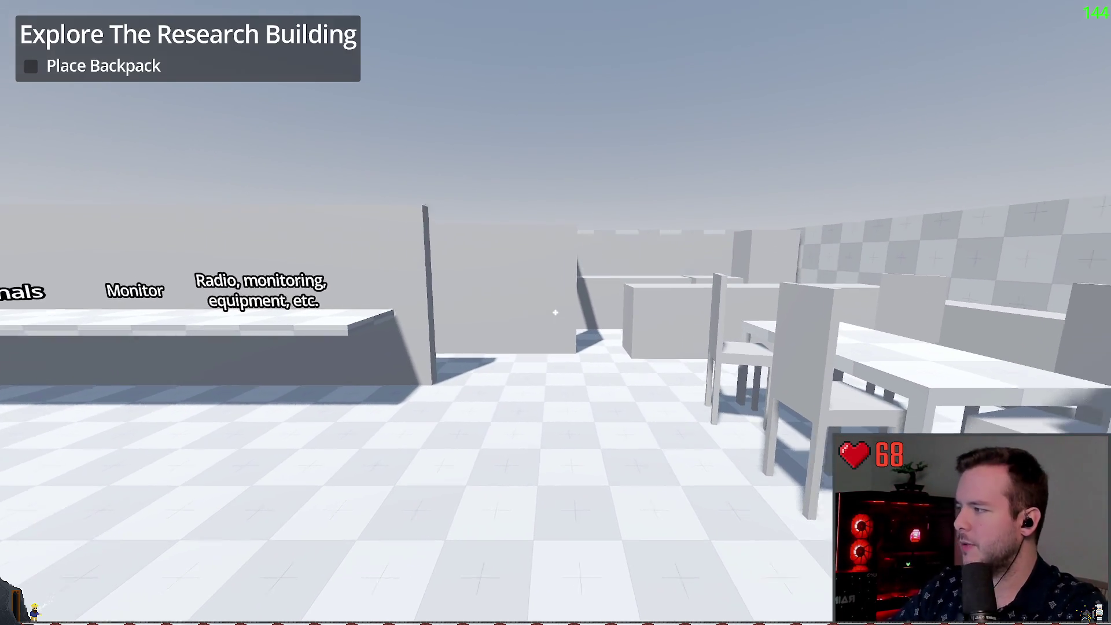
pyautogui.press('w')
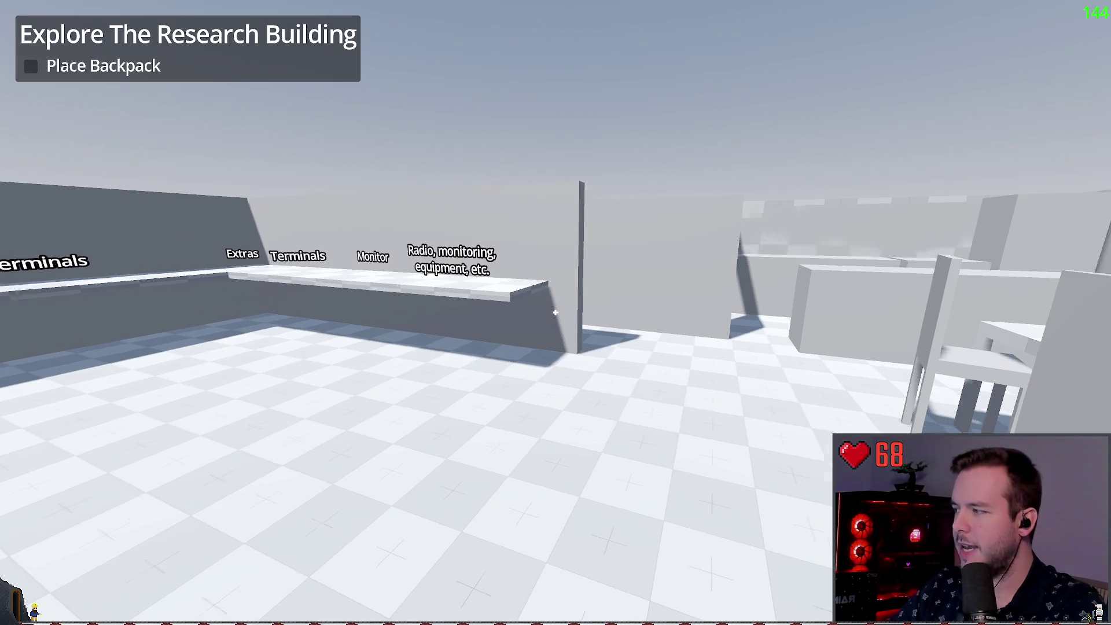
# - Walk the panelled corridor, drop into the dining room, jump onto the counter, then return to Terminals
pyautogui.press('w')
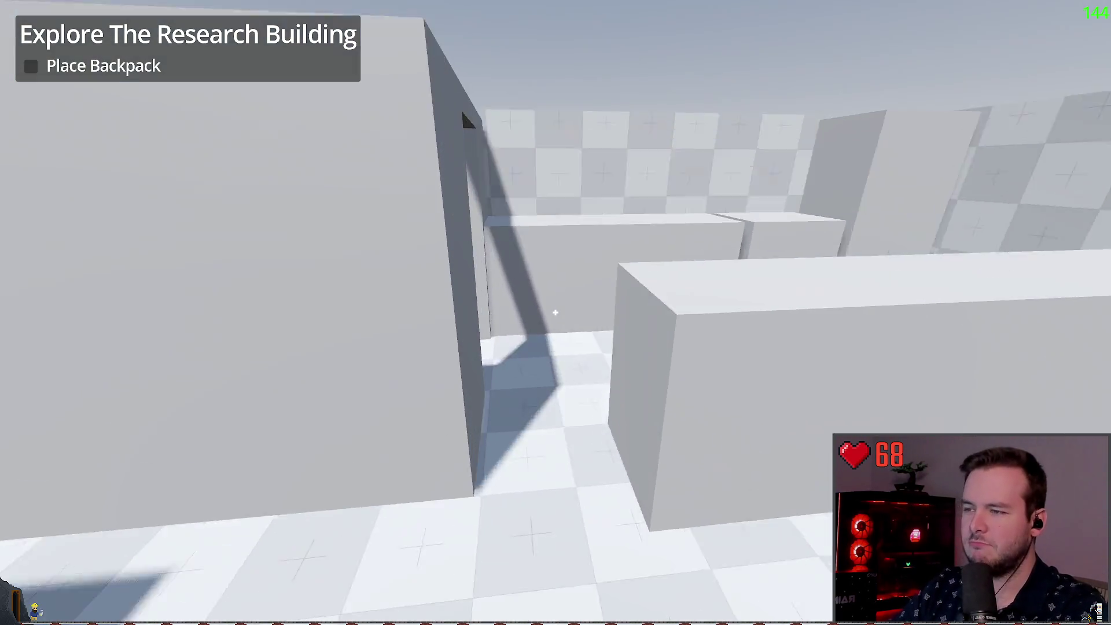
pyautogui.press('w')
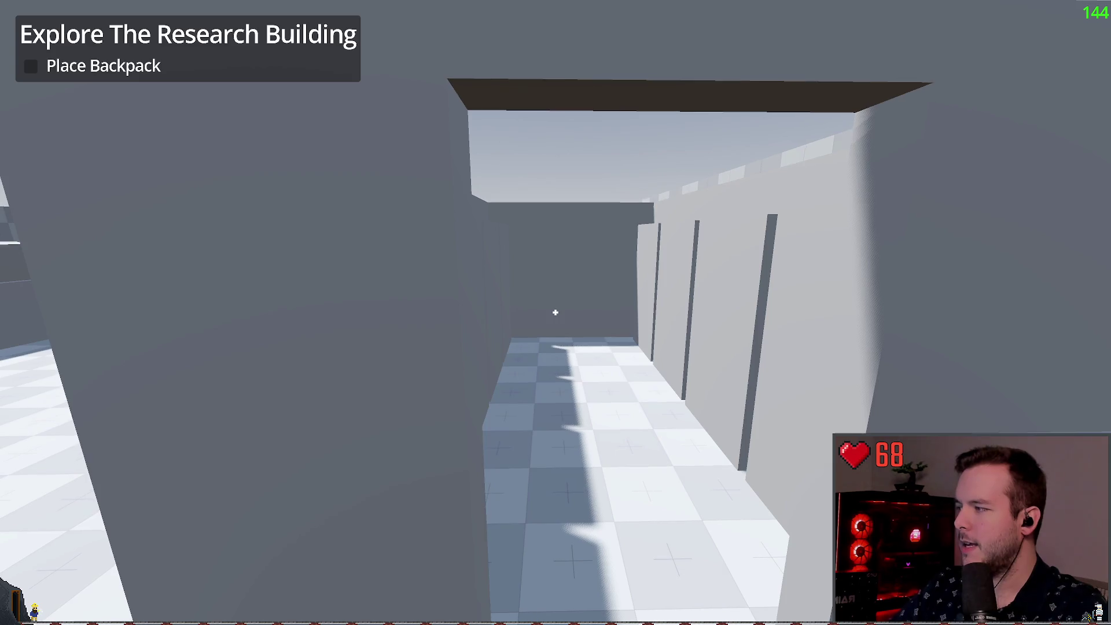
pyautogui.press('w')
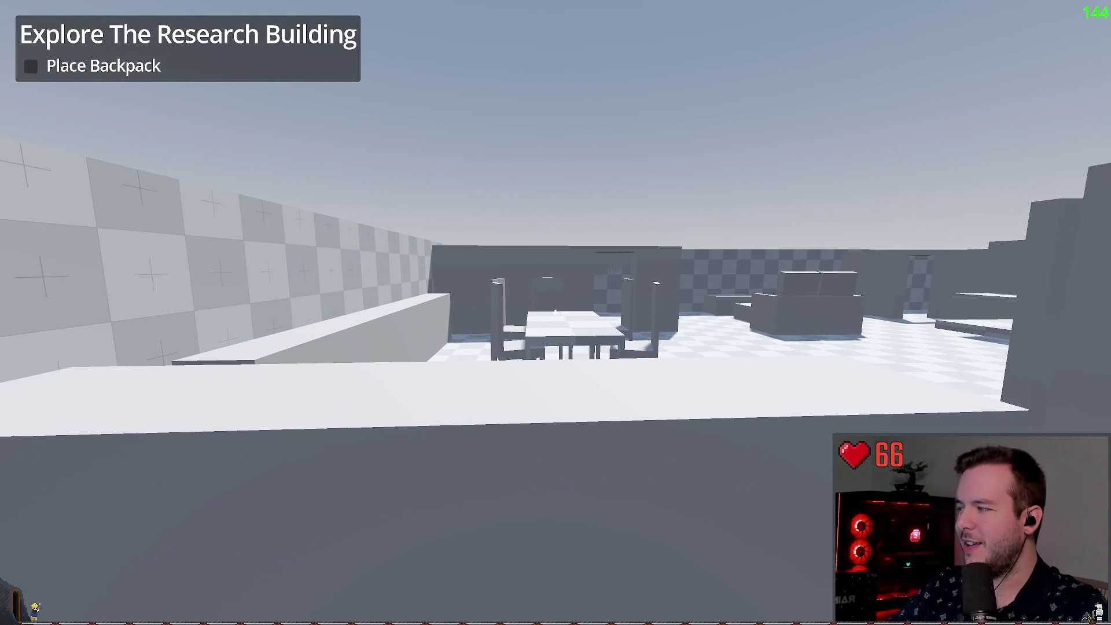
pyautogui.press('w')
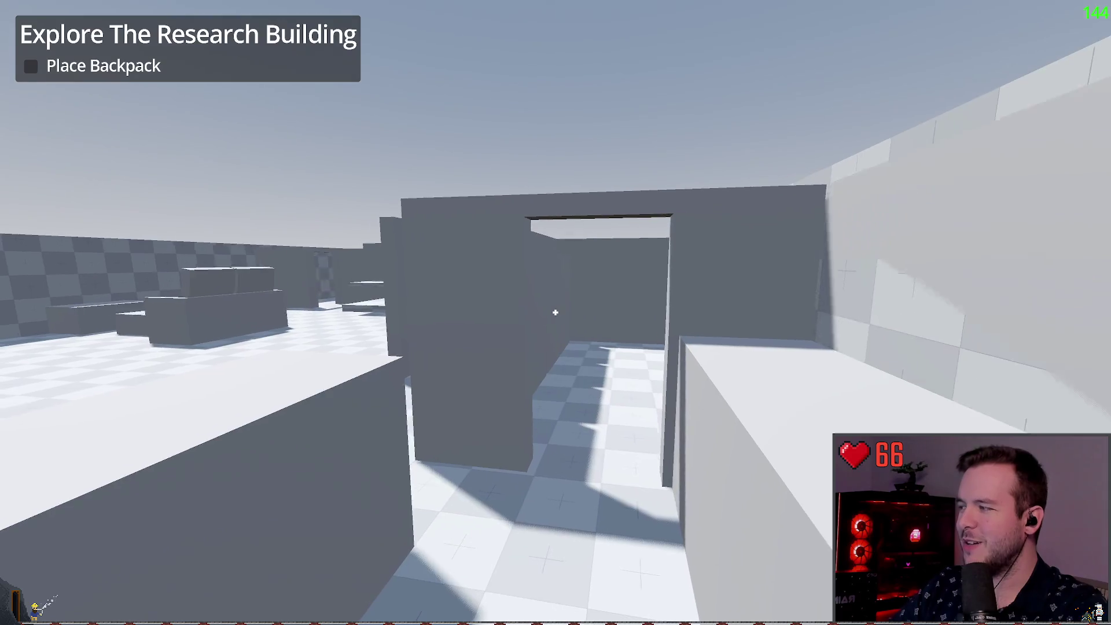
pyautogui.press('w')
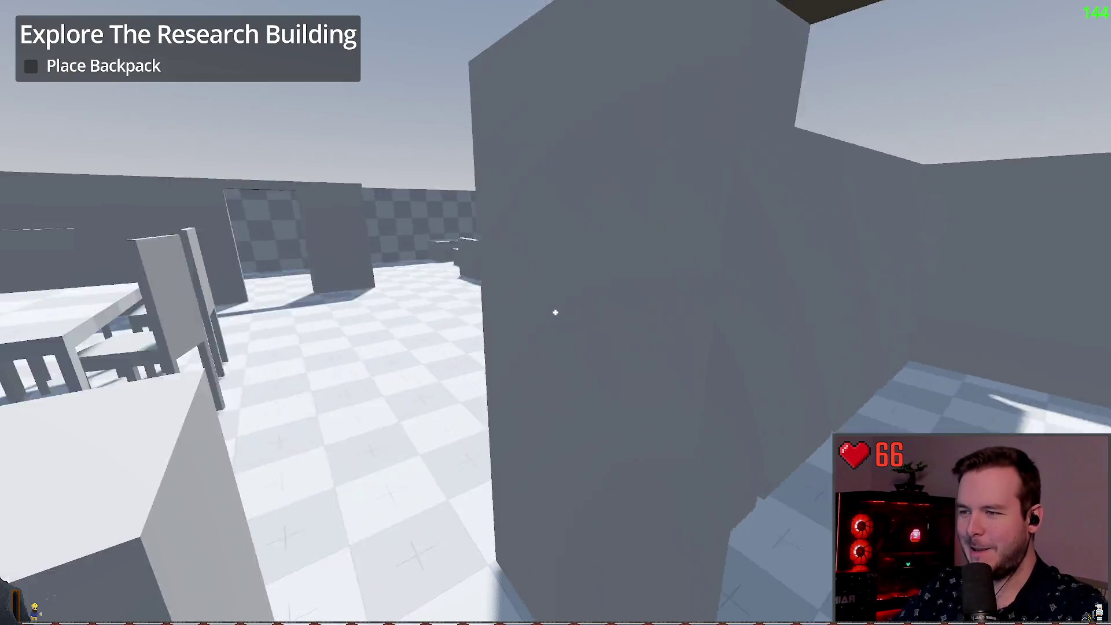
pyautogui.press('space')
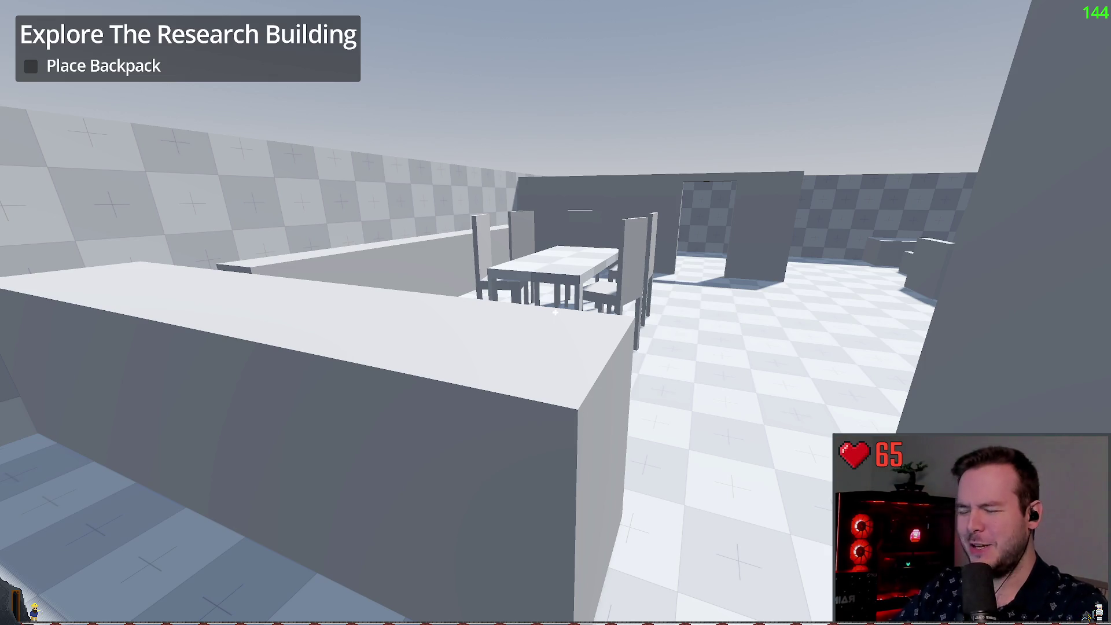
pyautogui.press('w')
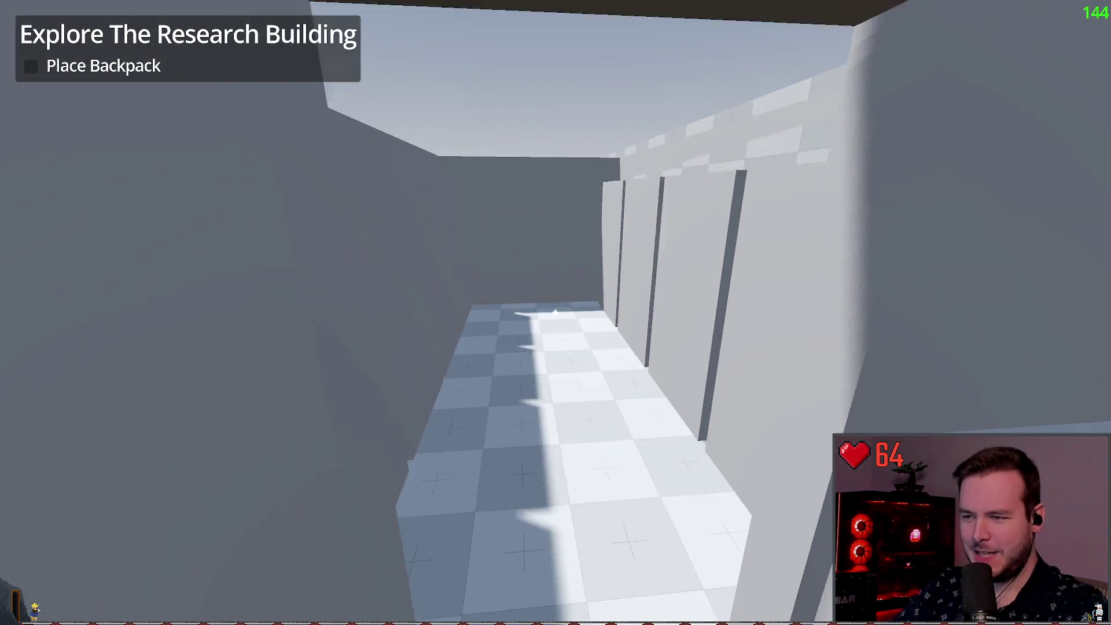
pyautogui.press('w')
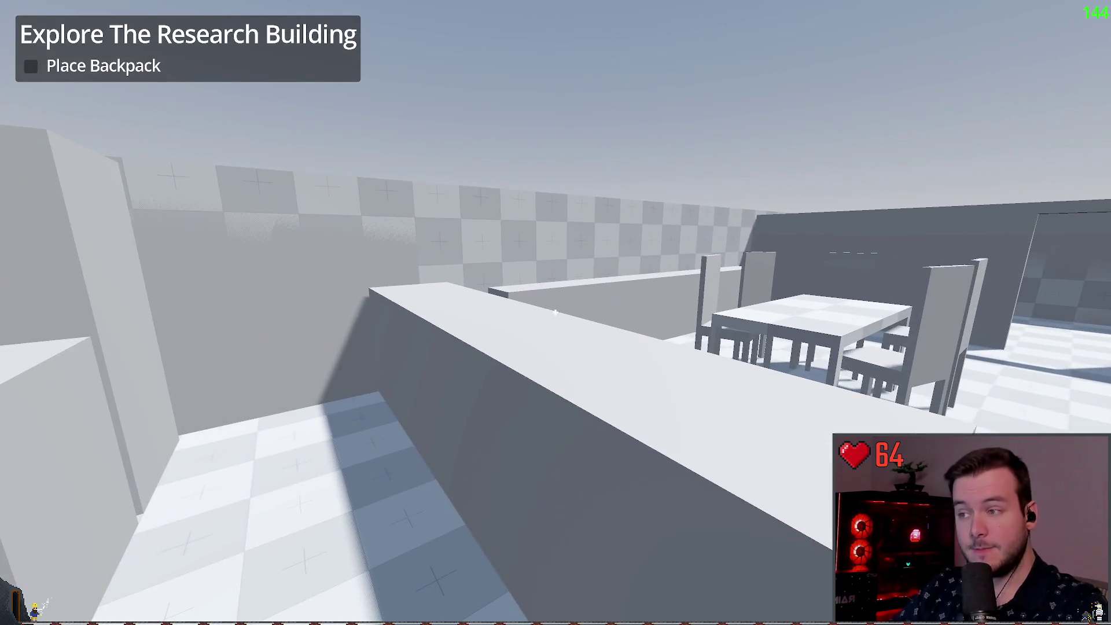
pyautogui.press('w')
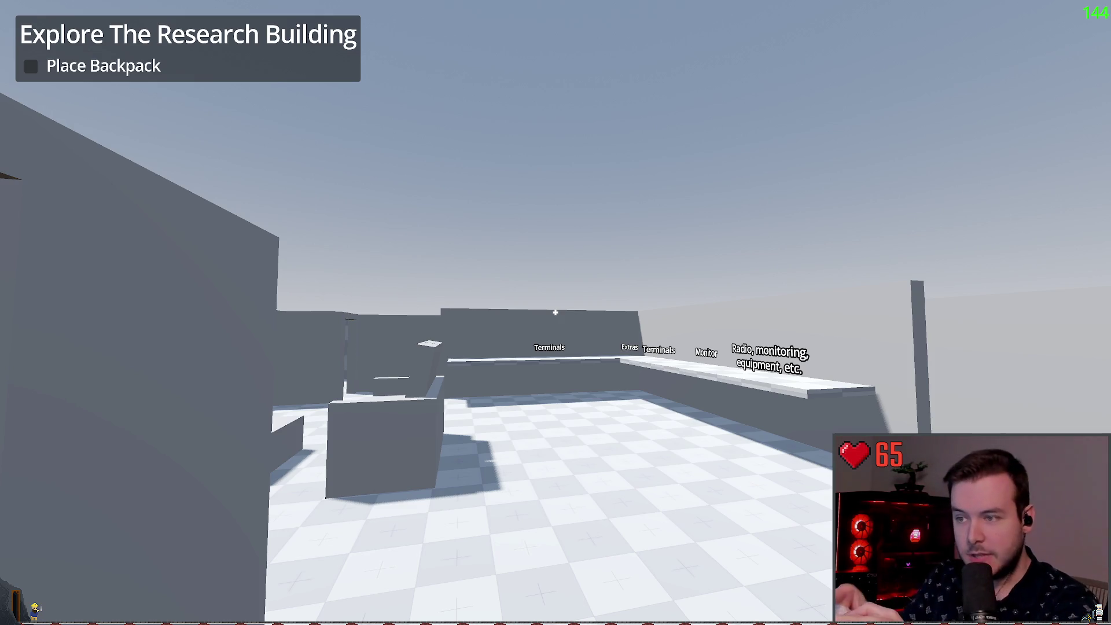
# - Back away to view the whole room, quit the test run with F8, and orbit the editor view around the house
pyautogui.press('w')
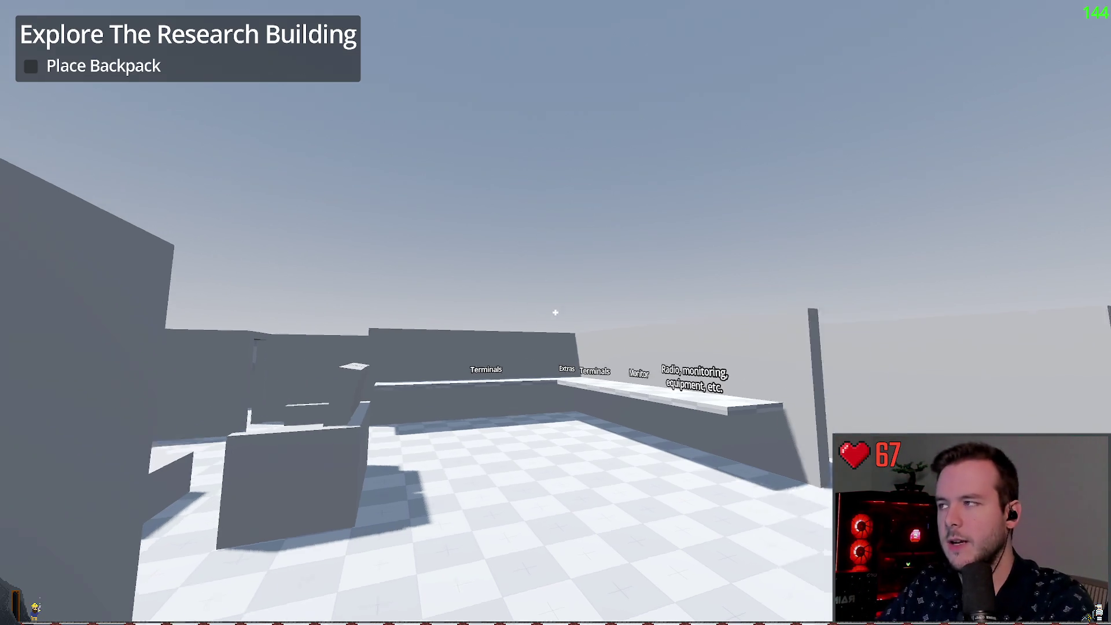
pyautogui.press('s')
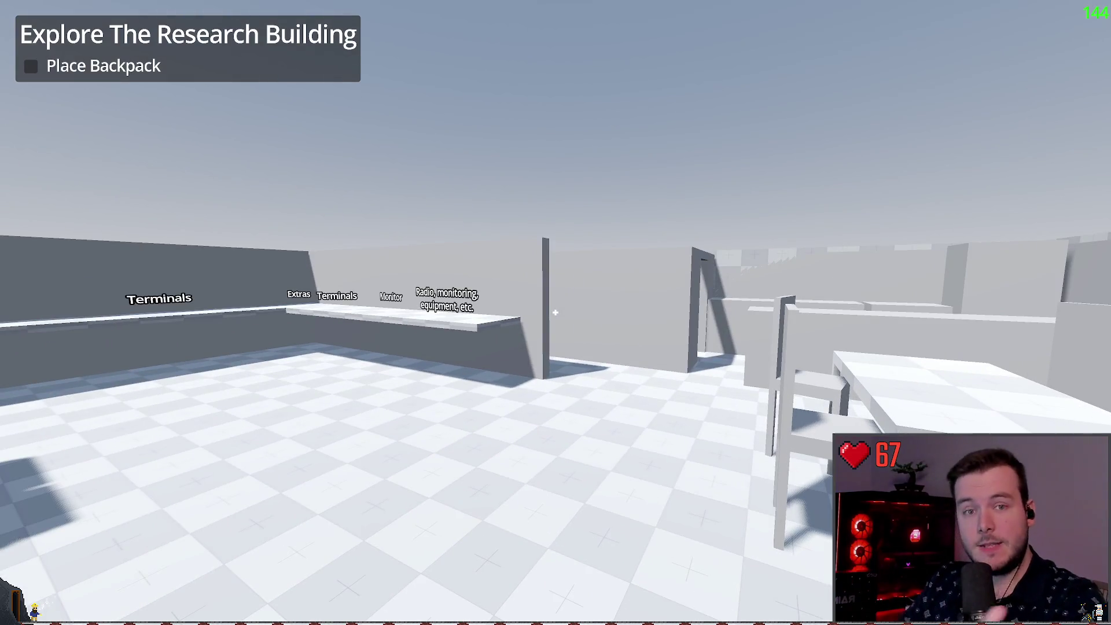
pyautogui.press('Escape')
pyautogui.press('F8')
pyautogui.moveTo(584, 212)
pyautogui.mouseDown()
pyautogui.moveTo(376, 220)
pyautogui.moveTo(570, 159)
pyautogui.mouseUp()
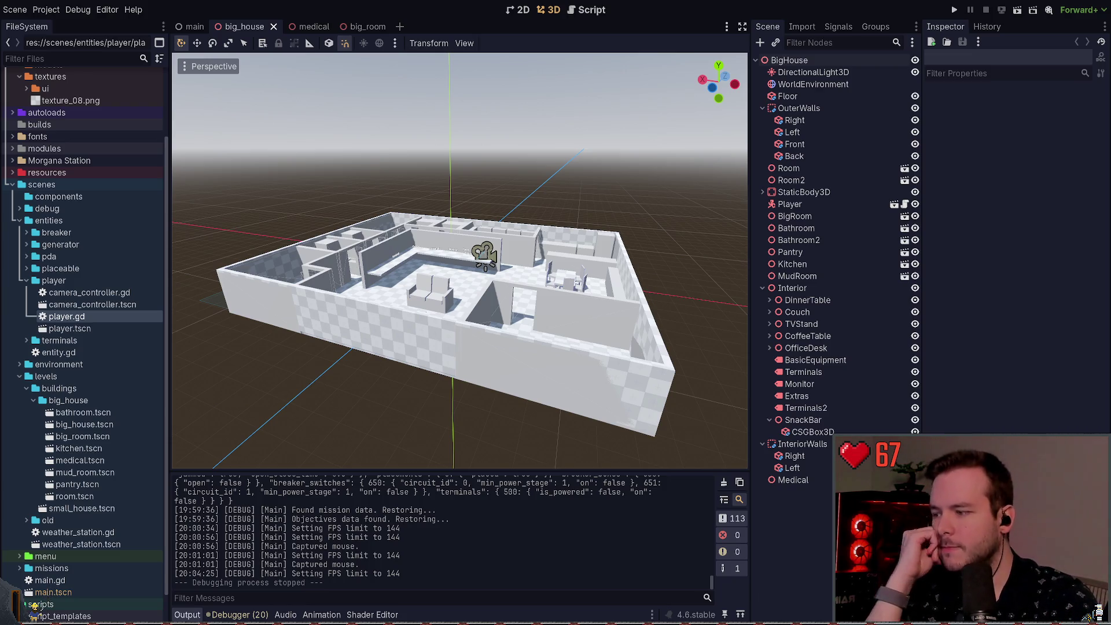
# - Open Layout.excalidraw and pan and zoom from the Power floor plan toward the Station site map
pyautogui.hotkey('alt', 'Tab')
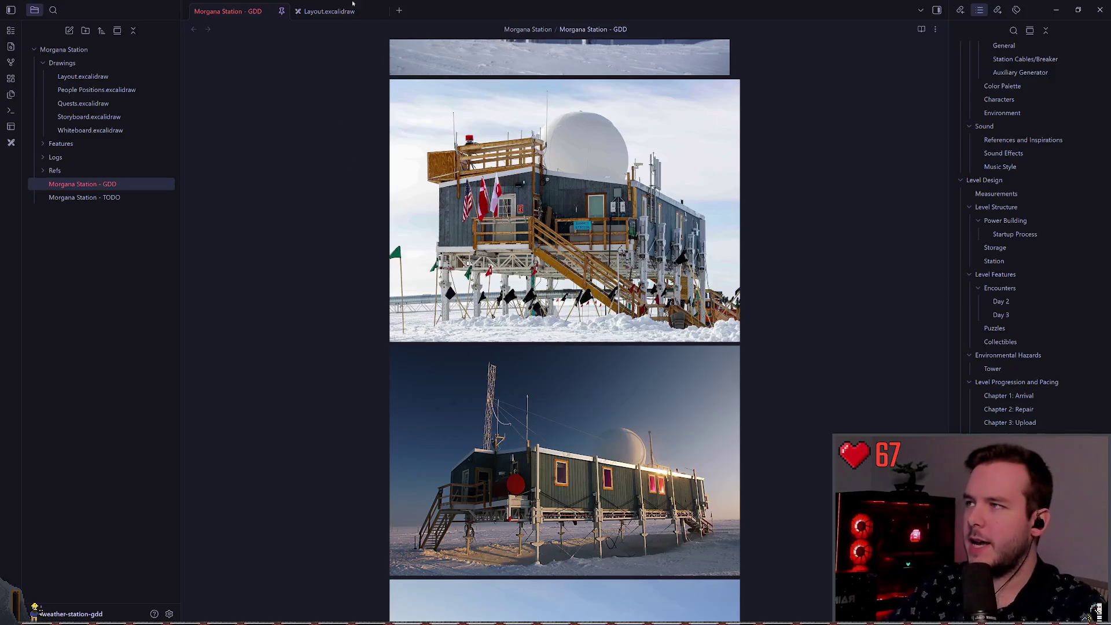
pyautogui.click(330, 11)
pyautogui.scroll(-1, 484, 159)
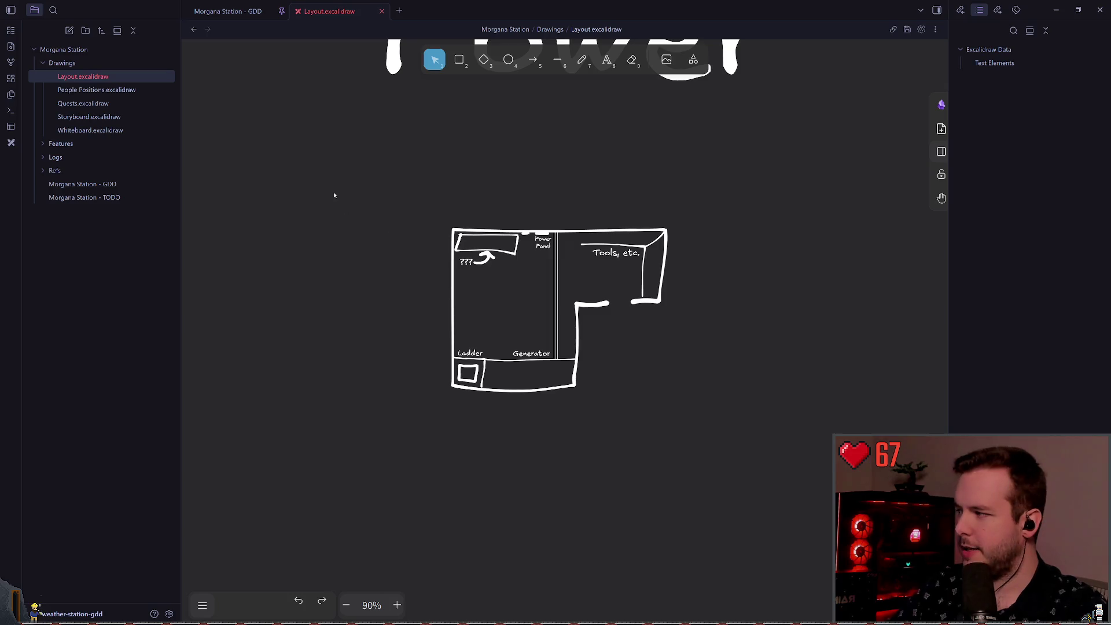
pyautogui.moveTo(263, 217)
pyautogui.mouseDown()
pyautogui.moveTo(449, 174)
pyautogui.moveTo(227, 208)
pyautogui.mouseUp()
pyautogui.scroll(2, 304, 225)
pyautogui.moveTo(350, 243); pyautogui.dragTo(290, 213)
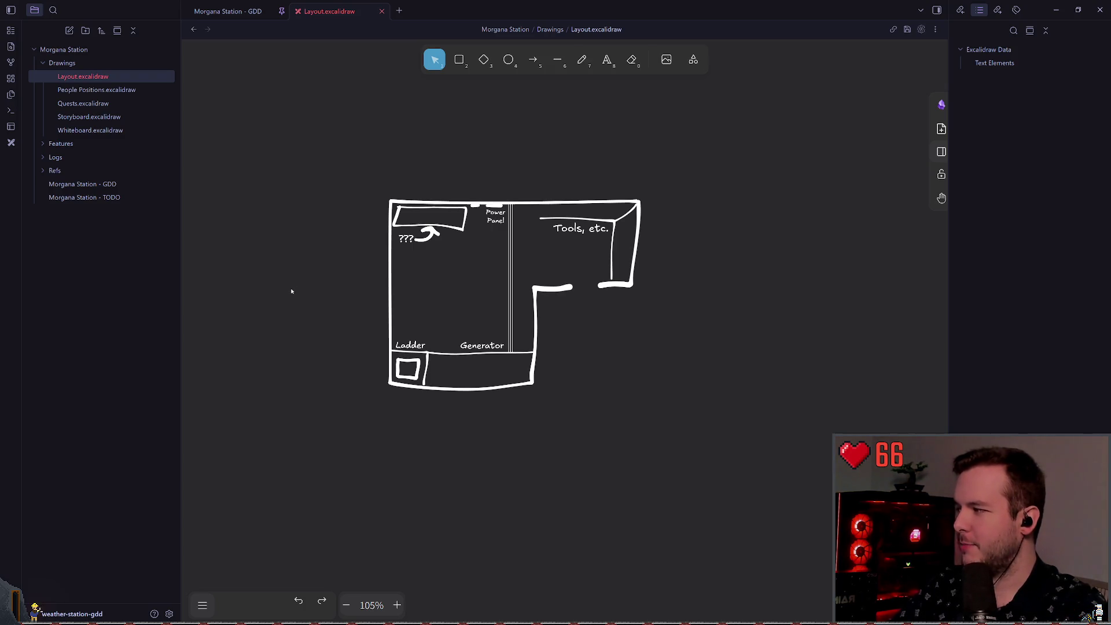
pyautogui.moveTo(307, 276); pyautogui.dragTo(318, 280)
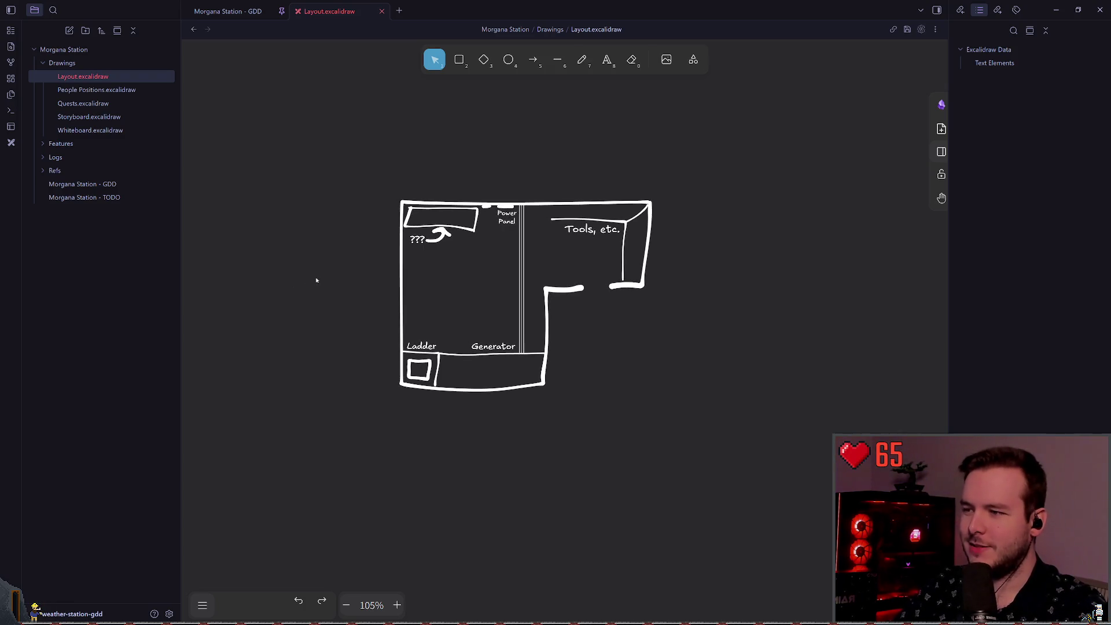
pyautogui.moveTo(242, 293)
pyautogui.mouseDown()
pyautogui.moveTo(550, 275)
pyautogui.moveTo(268, 266)
pyautogui.mouseUp()
pyautogui.scroll(-2, 280, 275)
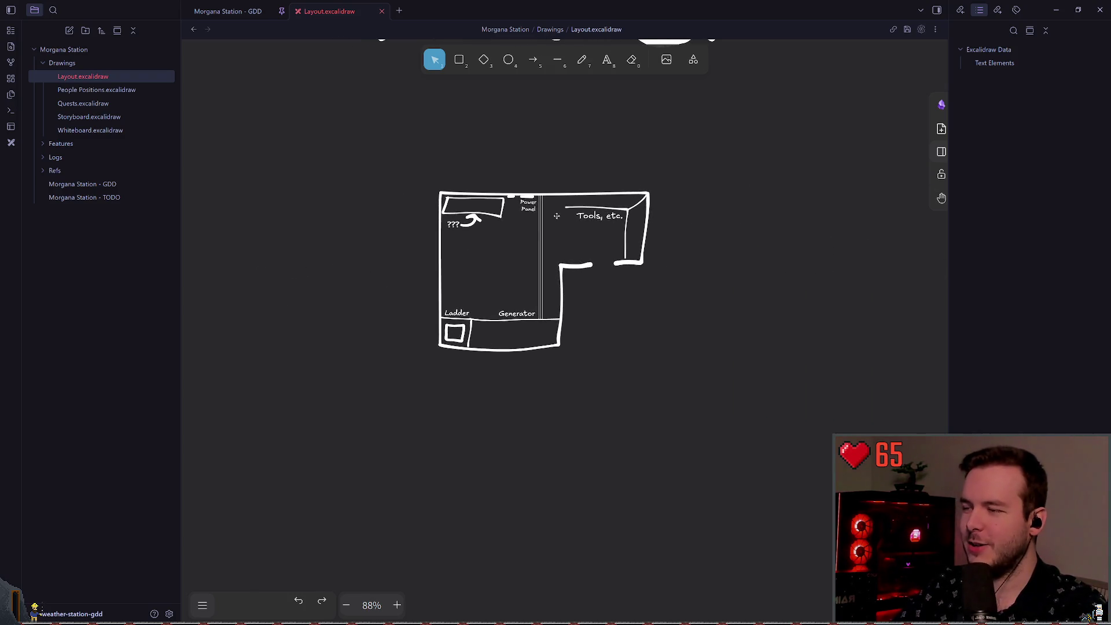
pyautogui.scroll(-6, 477, 238)
pyautogui.hscroll(-10, 426, 247)
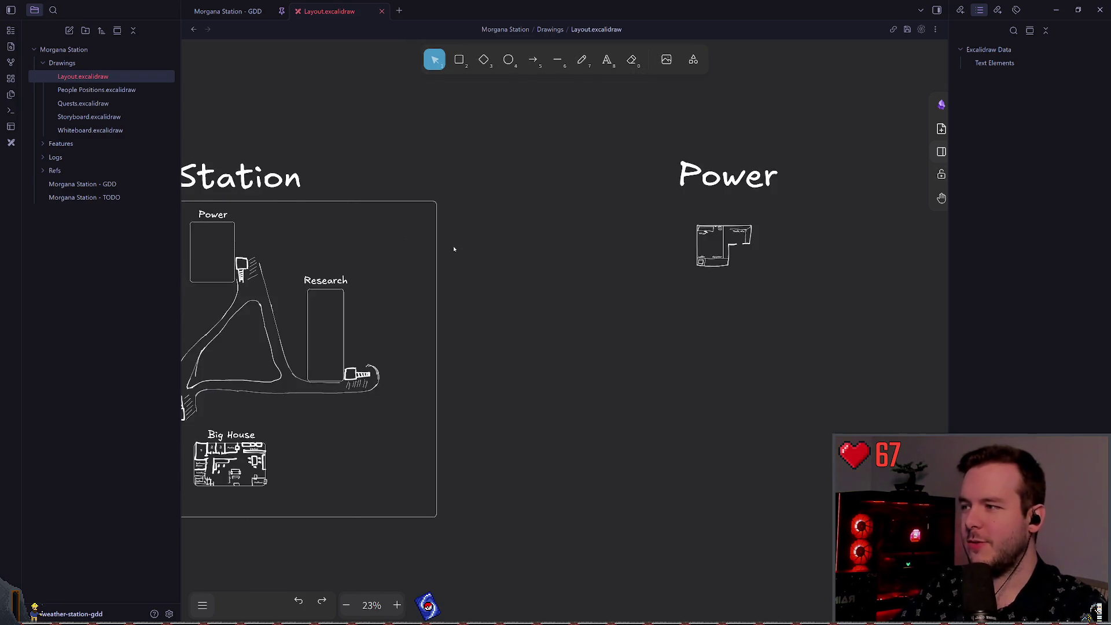
# - Zoom into the Big House area and pan along the road loop to its junction
pyautogui.scroll(4, 485, 430)
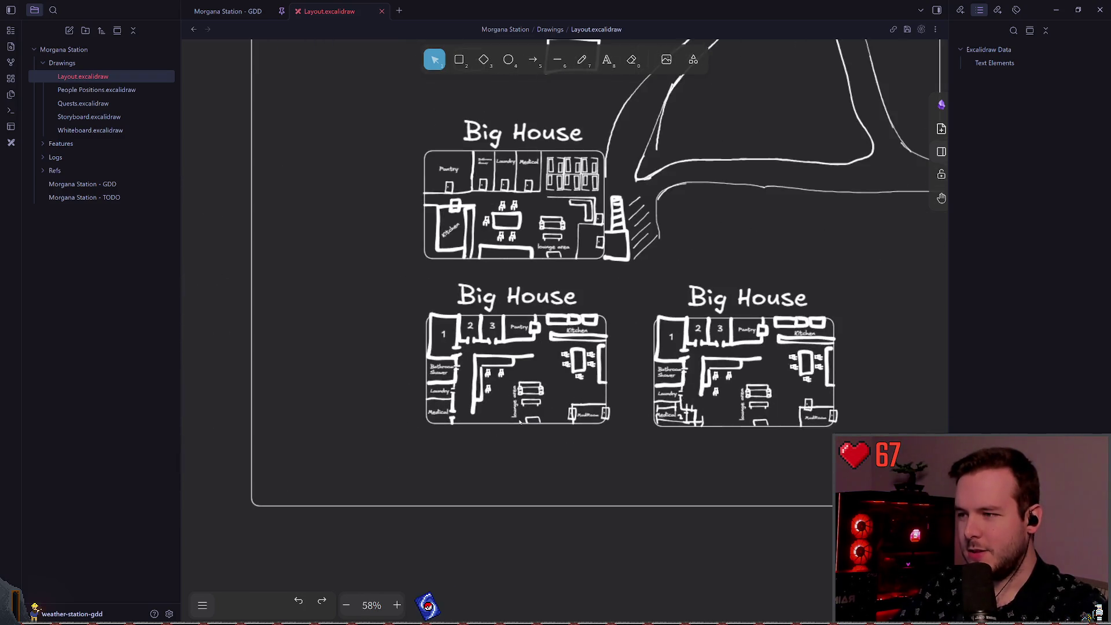
pyautogui.scroll(2, 504, 390)
pyautogui.scroll(10, 585, 326)
pyautogui.hscroll(8, 585, 325)
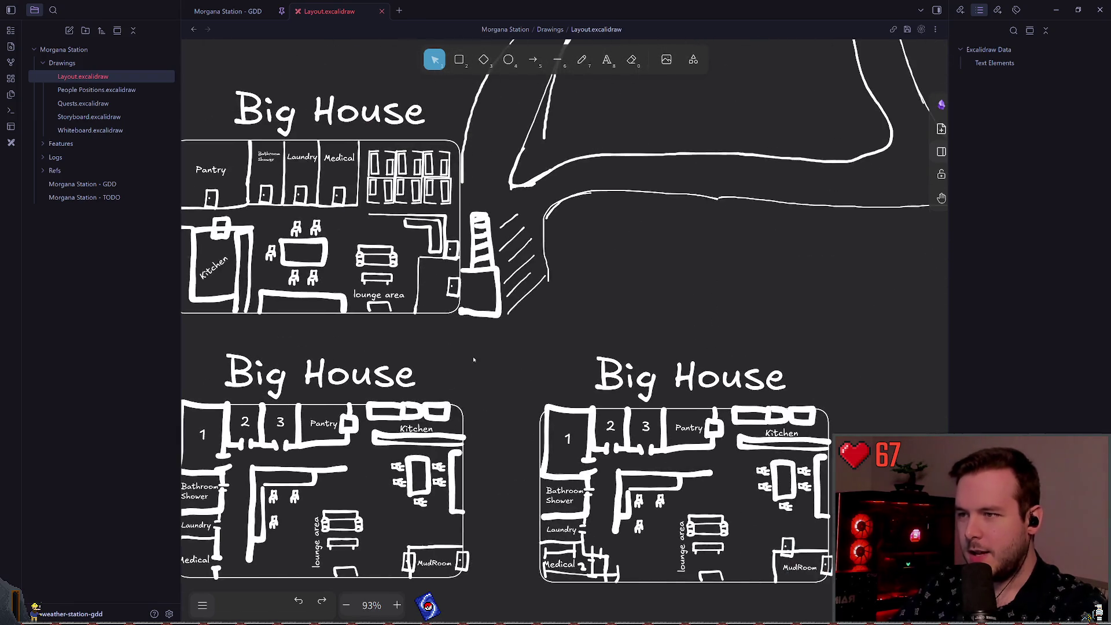
pyautogui.scroll(10, 491, 359)
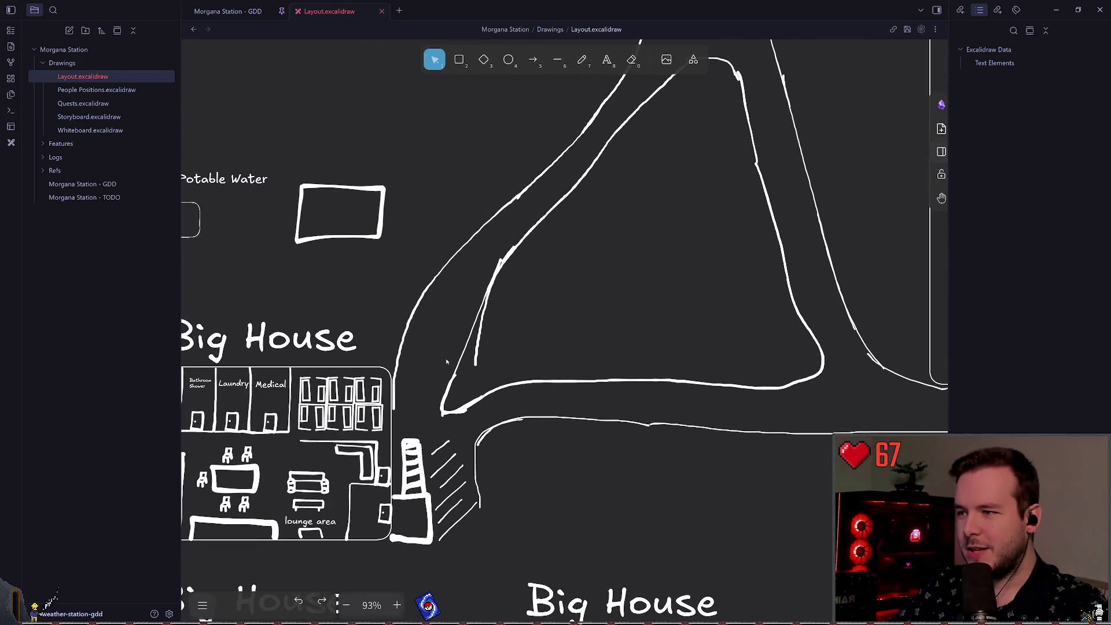
pyautogui.scroll(-4, 491, 359)
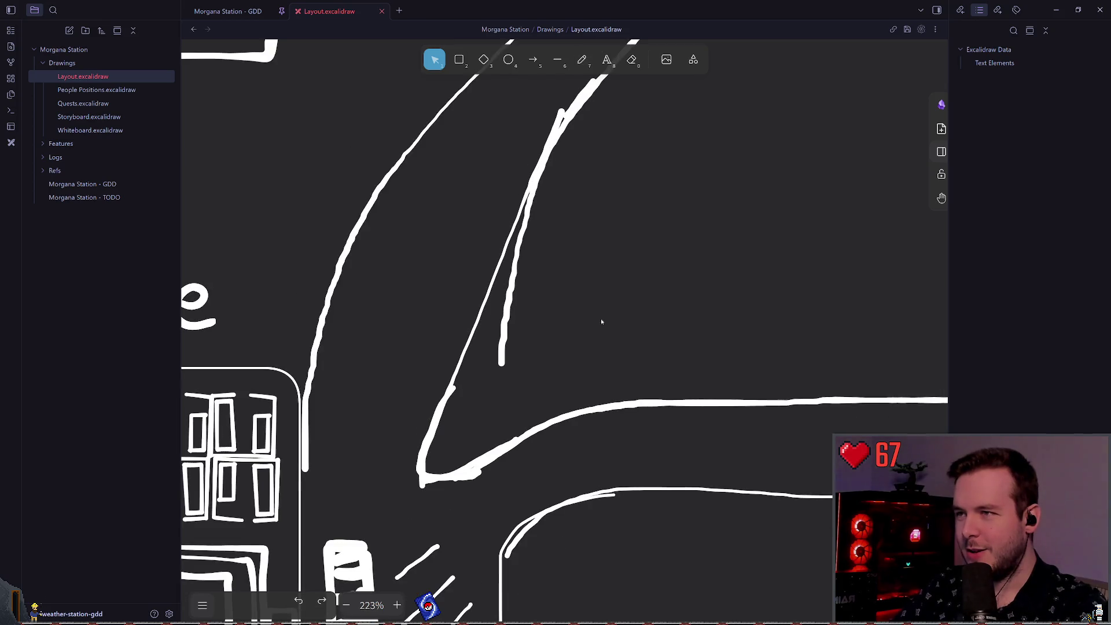
pyautogui.scroll(2, 662, 273)
pyautogui.moveTo(711, 255); pyautogui.dragTo(706, 253)
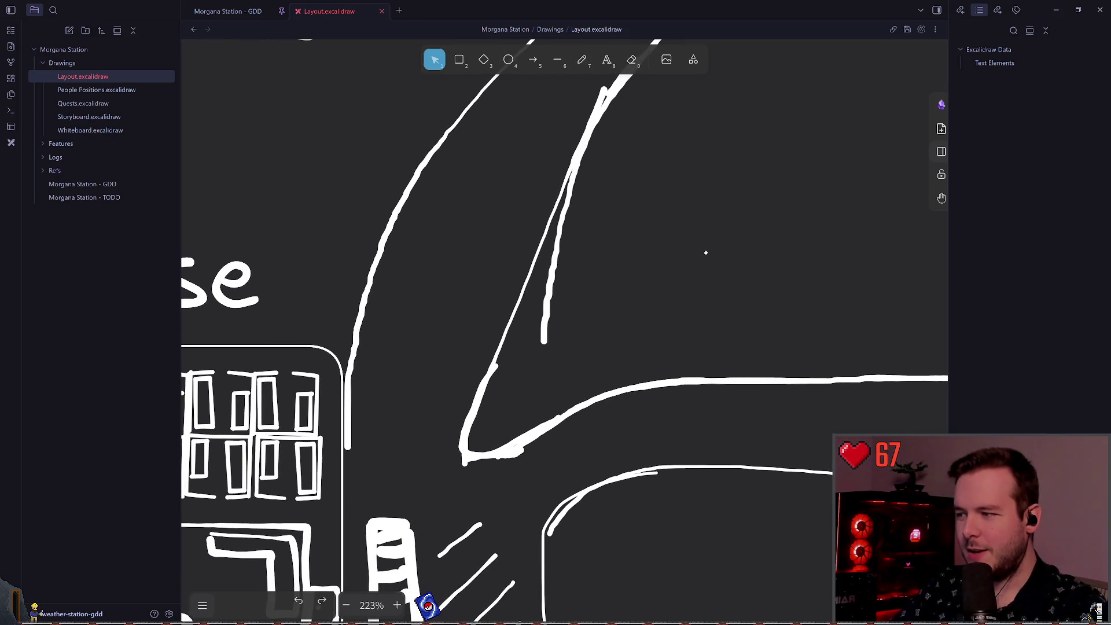
pyautogui.scroll(-2, 768, 241)
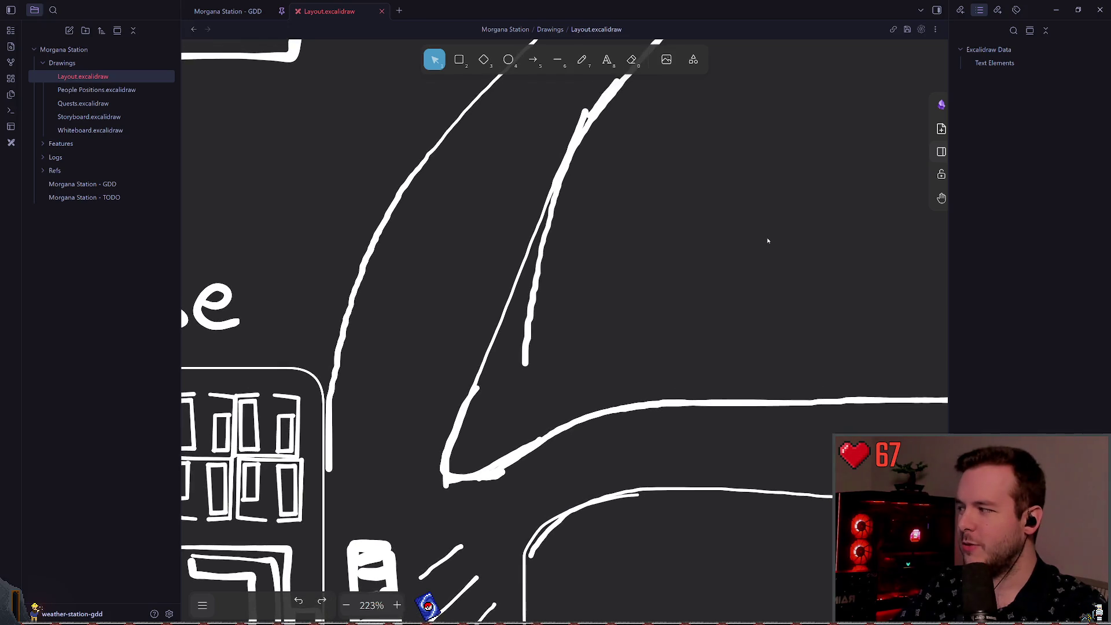
pyautogui.moveTo(767, 241)
pyautogui.mouseDown()
pyautogui.moveTo(724, 253)
pyautogui.moveTo(706, 272)
pyautogui.moveTo(588, 231)
pyautogui.moveTo(631, 234)
pyautogui.mouseUp()
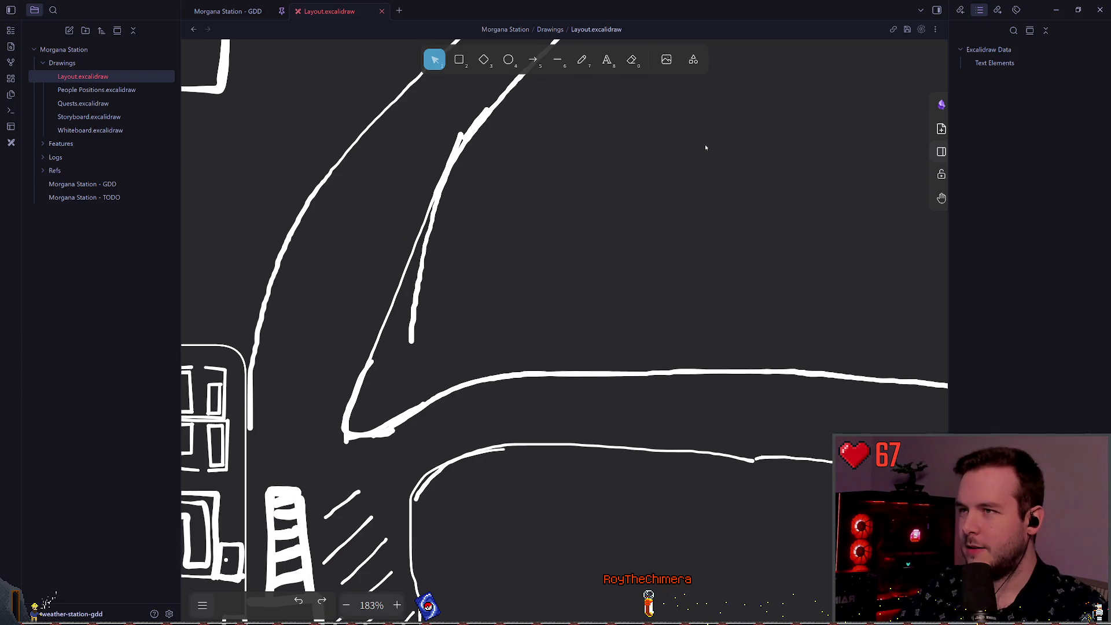
pyautogui.moveTo(693, 148); pyautogui.dragTo(695, 193)
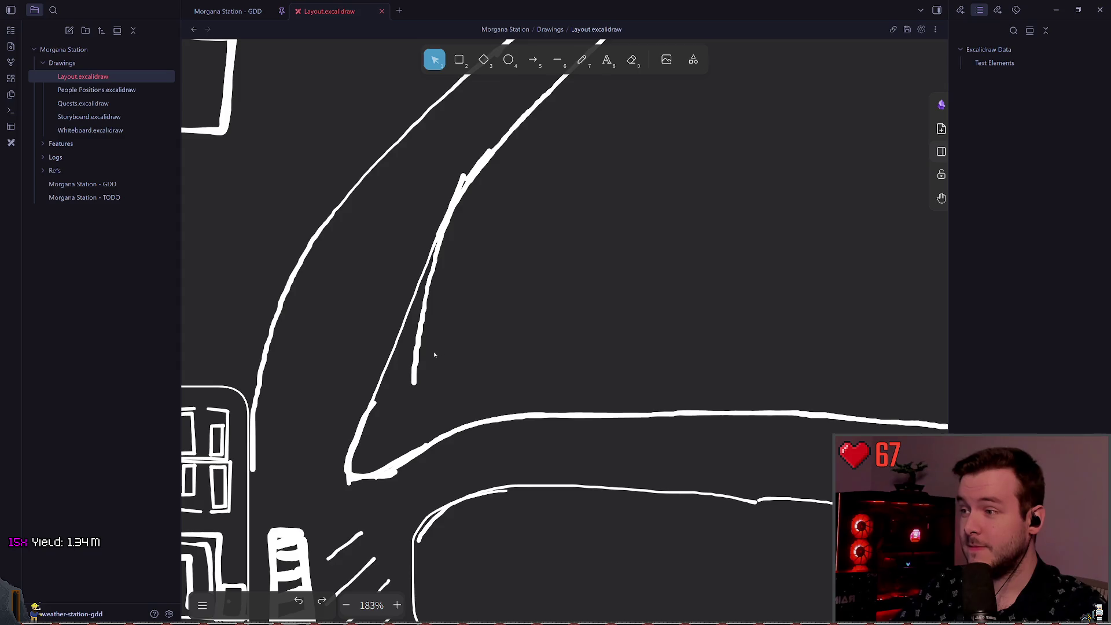
# - Select and deselect the freehand road stroke, then drag across the canvas around the junction
pyautogui.click(414, 376)
pyautogui.click(416, 394)
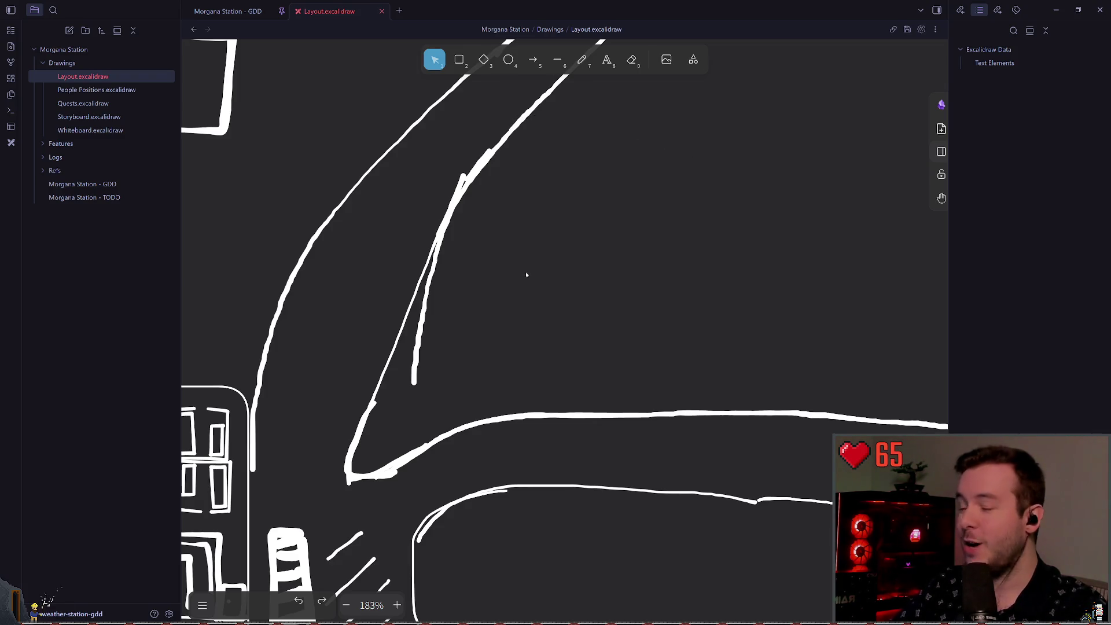
pyautogui.moveTo(498, 190); pyautogui.dragTo(627, 302)
pyautogui.moveTo(789, 355); pyautogui.dragTo(530, 191)
pyautogui.moveTo(650, 141); pyautogui.dragTo(877, 313)
pyautogui.moveTo(905, 368)
pyautogui.mouseDown()
pyautogui.moveTo(755, 166)
pyautogui.moveTo(596, 154)
pyautogui.moveTo(721, 257)
pyautogui.mouseUp()
pyautogui.moveTo(573, 380); pyautogui.dragTo(453, 238)
pyautogui.scroll(-10, 550, 272)
pyautogui.scroll(-3, 578, 298)
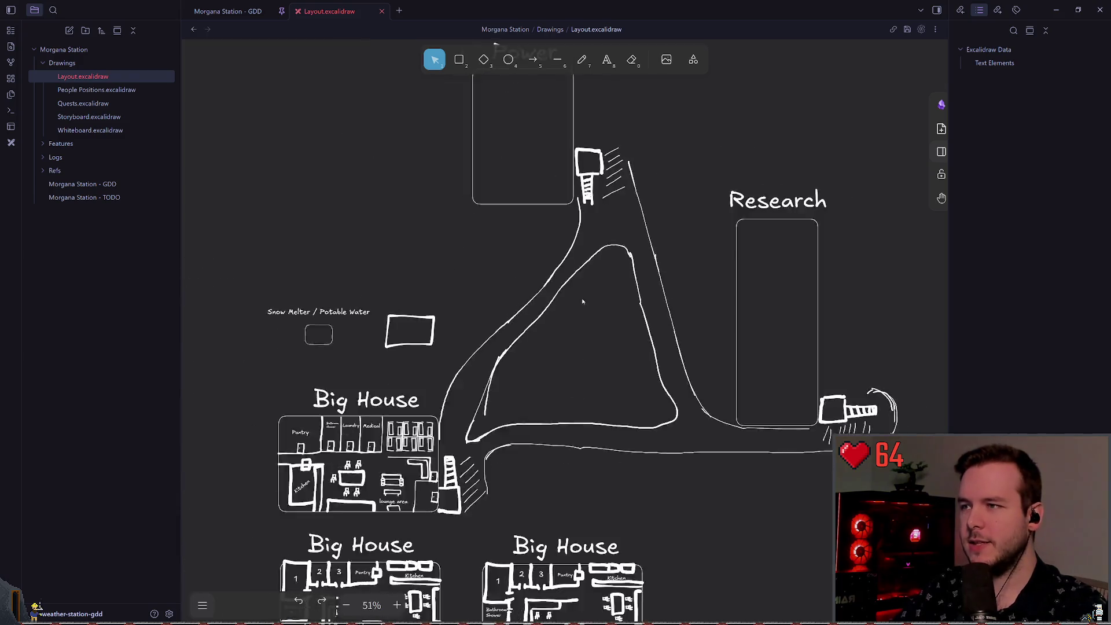
pyautogui.scroll(1, 599, 279)
pyautogui.hscroll(-3, 491, 283)
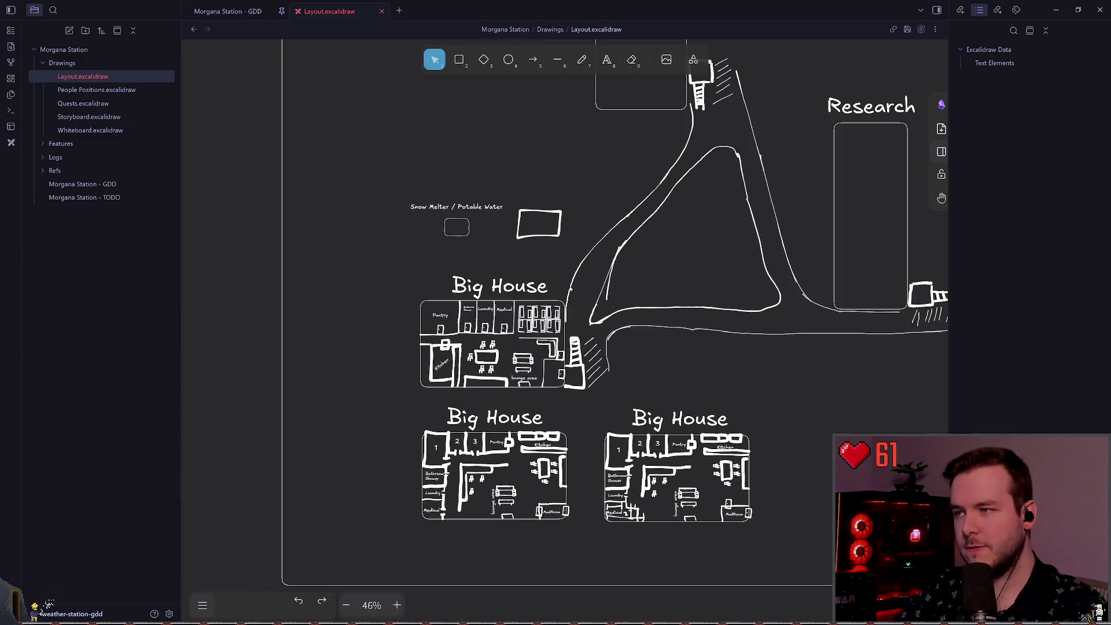
pyautogui.scroll(6, 535, 293)
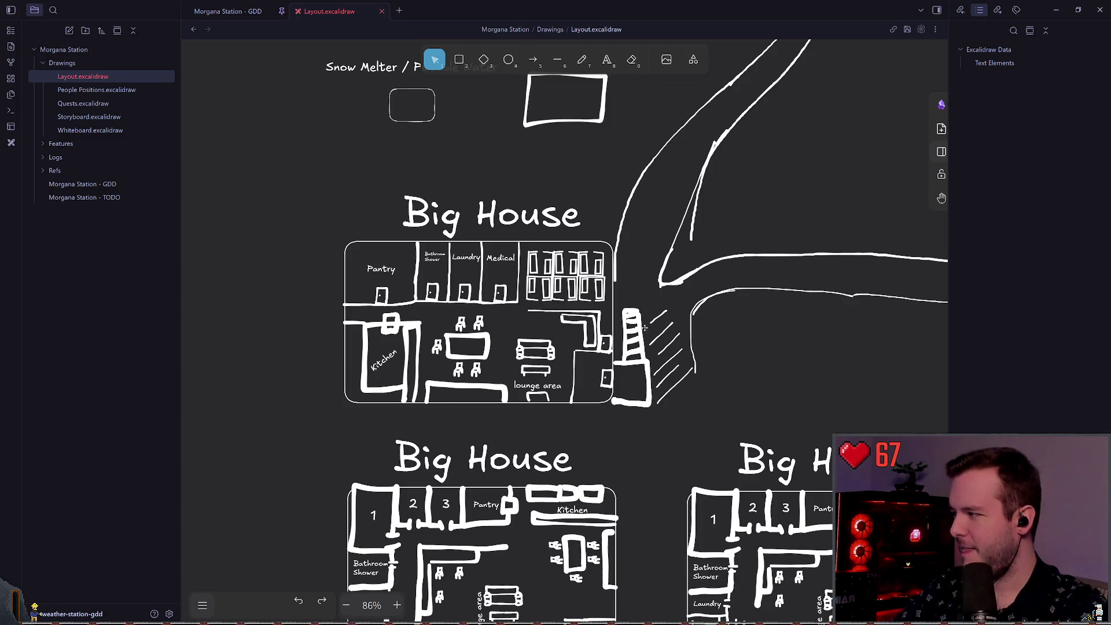
pyautogui.scroll(-1, 759, 339)
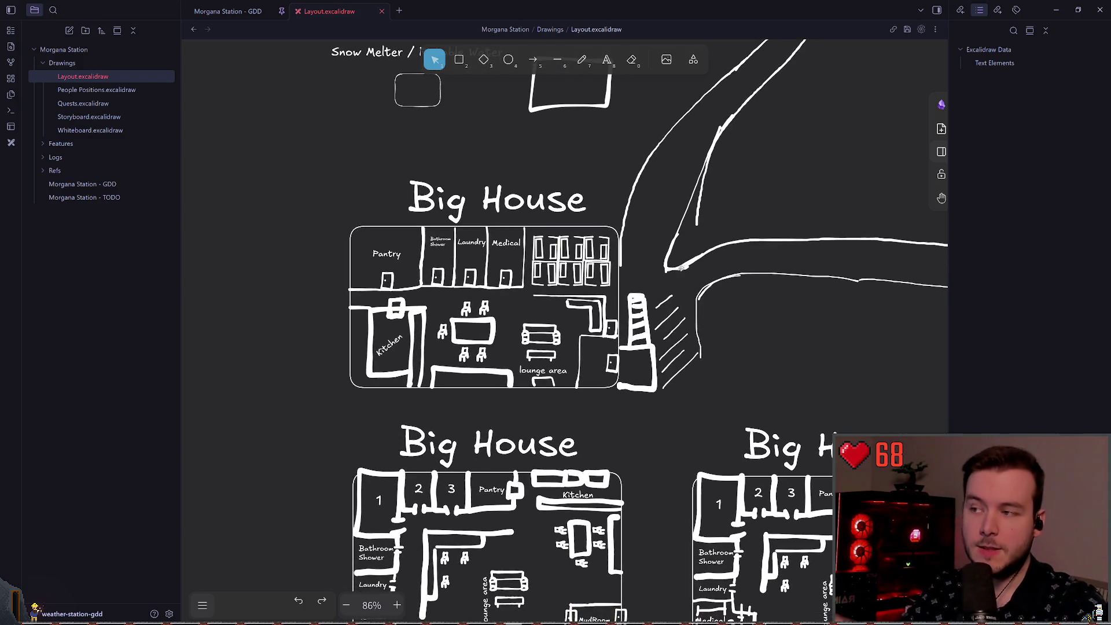
pyautogui.scroll(1, 652, 227)
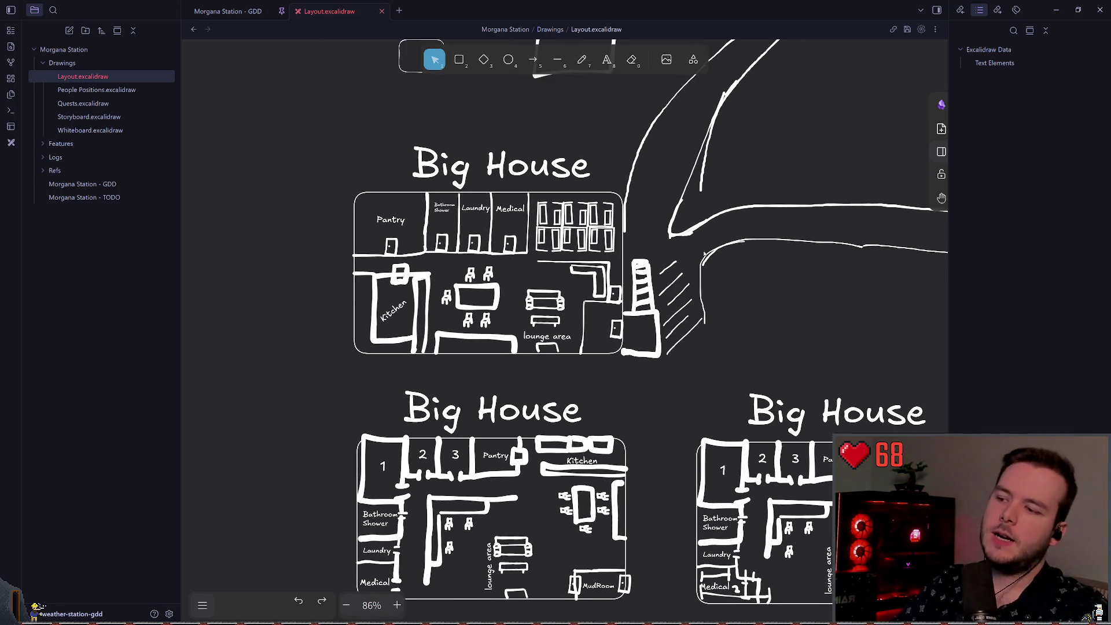
pyautogui.hscroll(-1, 709, 299)
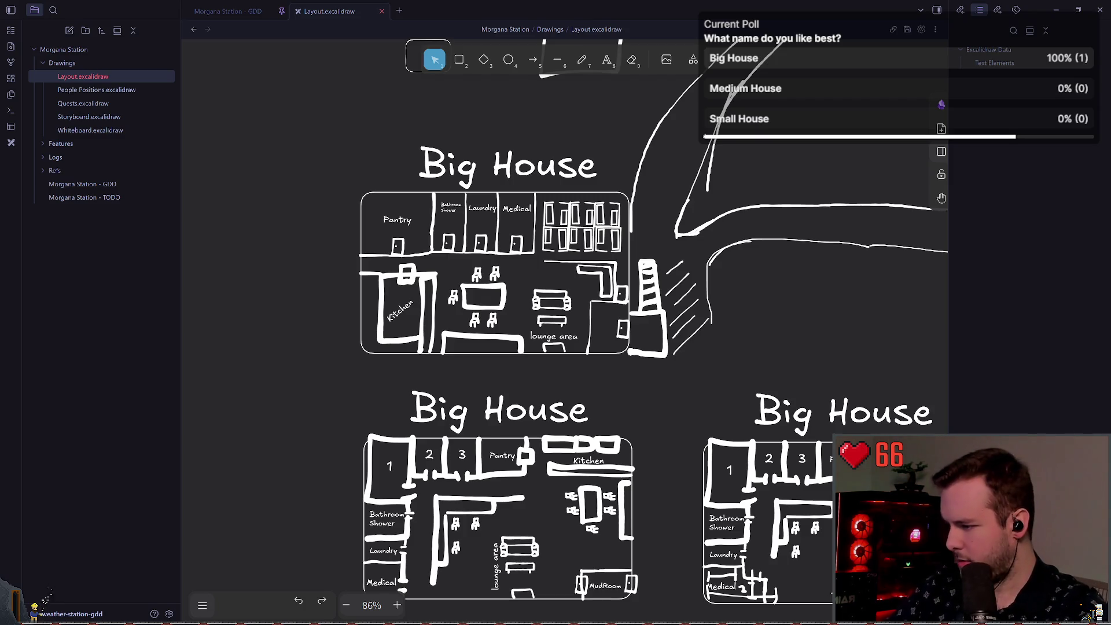
pyautogui.click(649, 361)
# - Browse the polar research station reference photos in the Morgana Station - GDD note
pyautogui.click(228, 11)
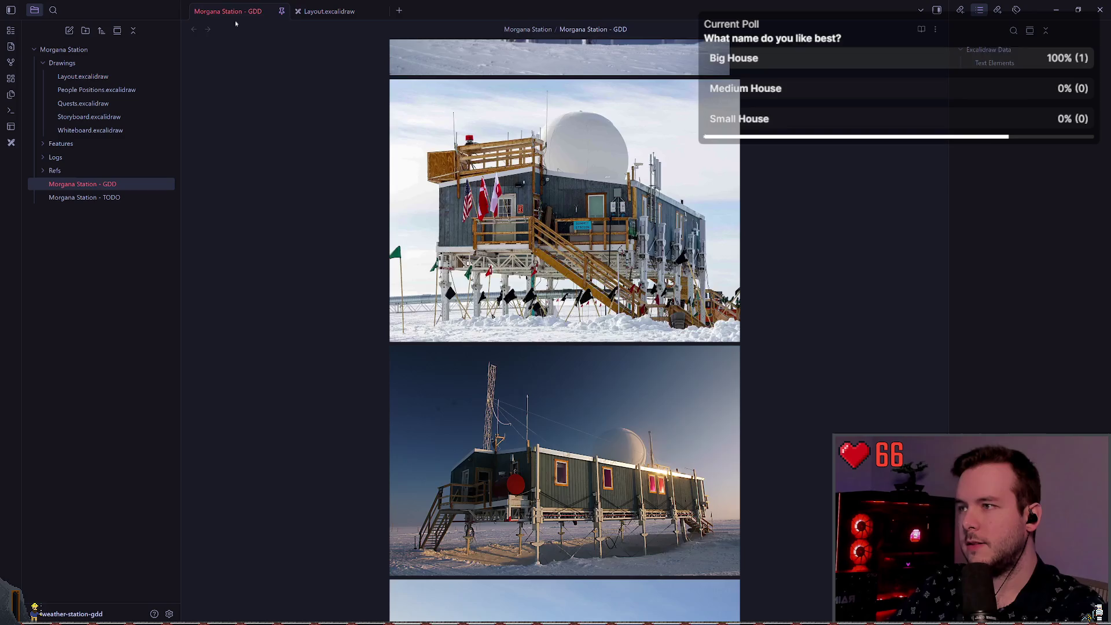
pyautogui.scroll(-9, 745, 391)
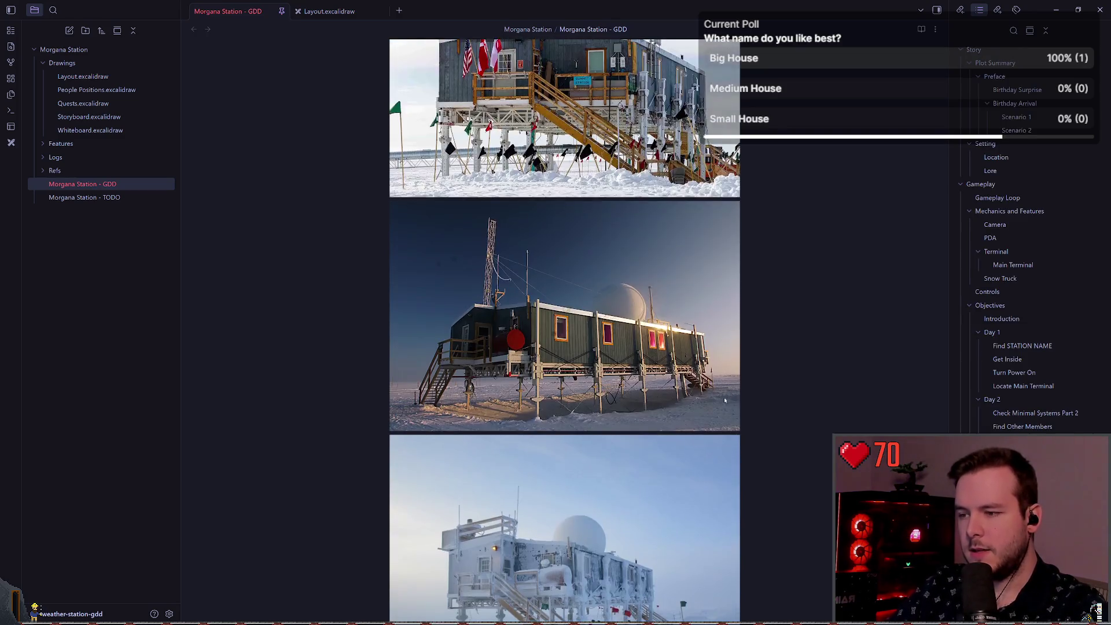
pyautogui.scroll(10, 680, 406)
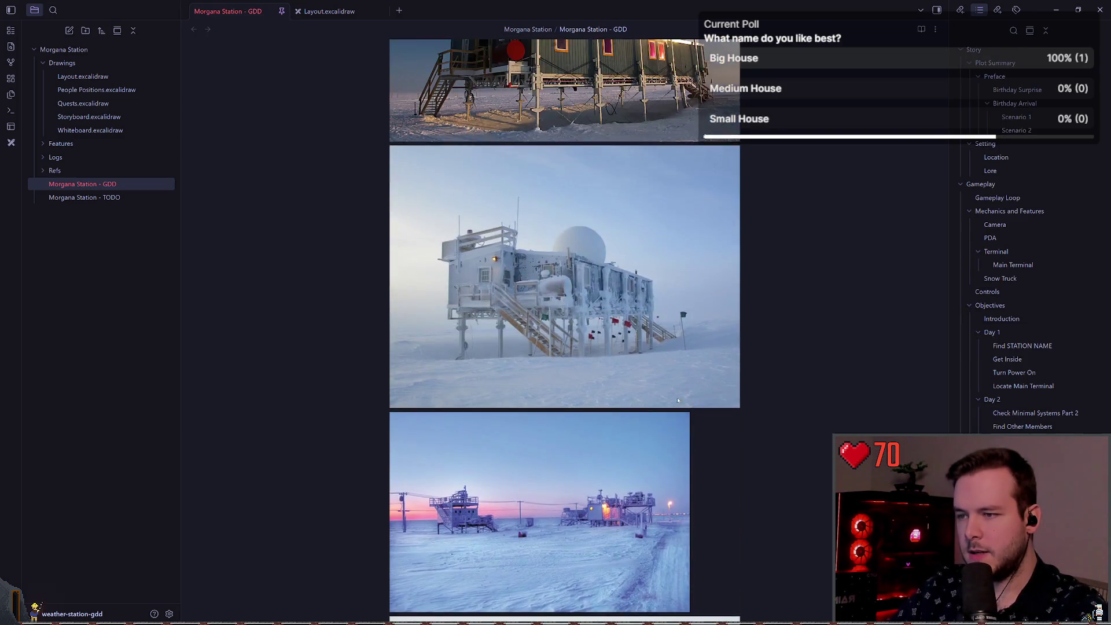
pyautogui.scroll(-6, 687, 408)
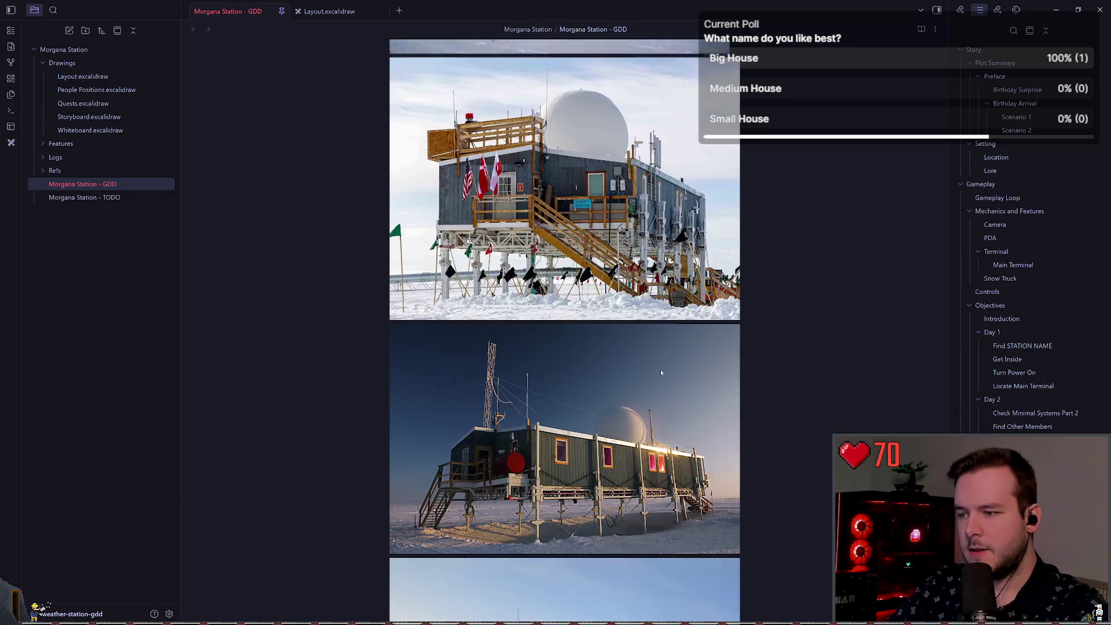
pyautogui.scroll(8, 661, 369)
pyautogui.scroll(4, 727, 362)
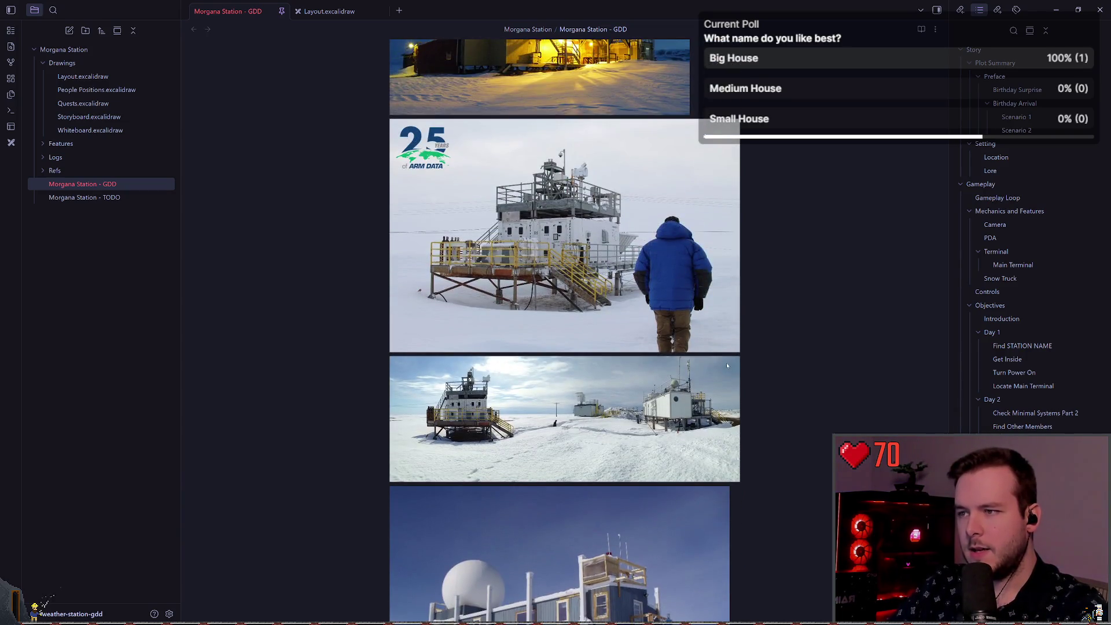
pyautogui.scroll(5, 769, 376)
pyautogui.scroll(-10, 767, 377)
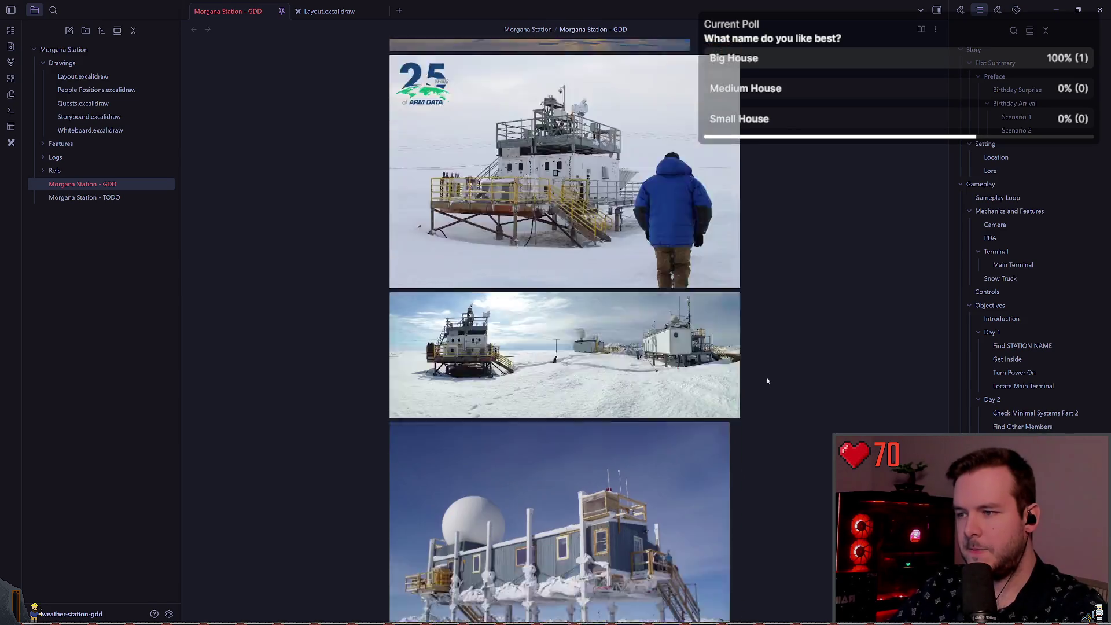
pyautogui.scroll(-3, 757, 353)
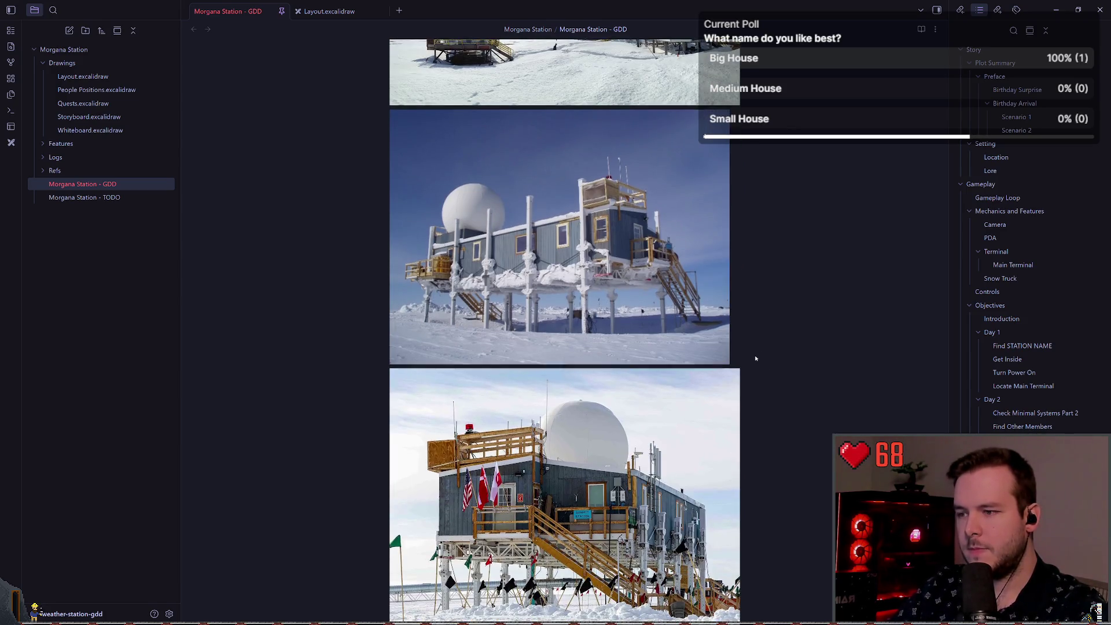
pyautogui.scroll(-3, 764, 350)
pyautogui.scroll(-1, 775, 346)
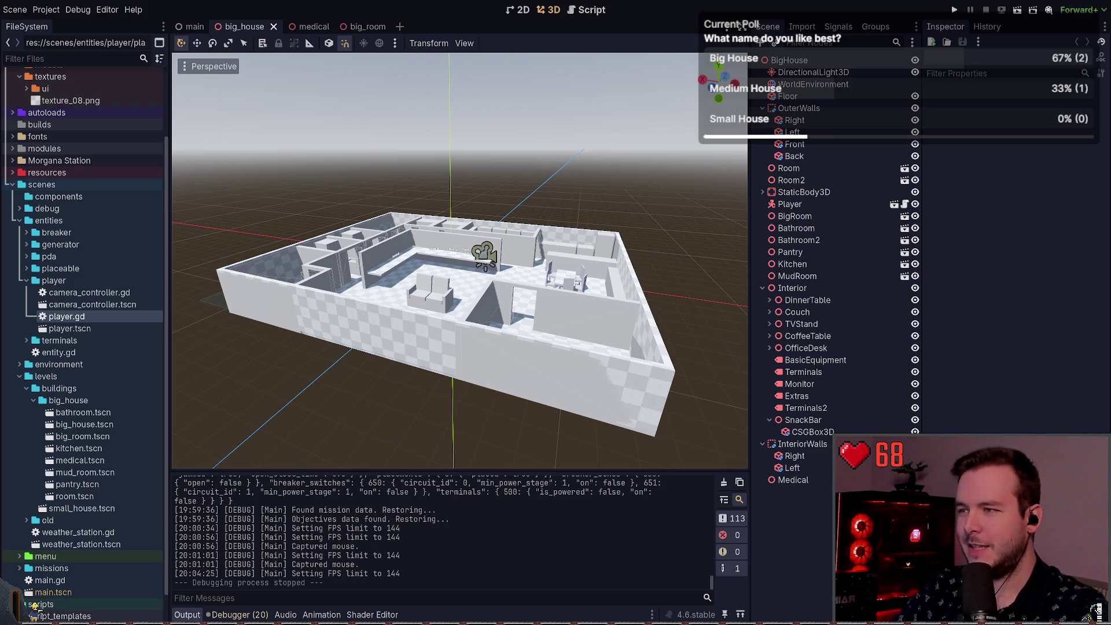
# - Orbit slightly around the big_house grey-box blockout, then go back to the Obsidian layout sketch
pyautogui.moveTo(445, 162); pyautogui.dragTo(452, 160)
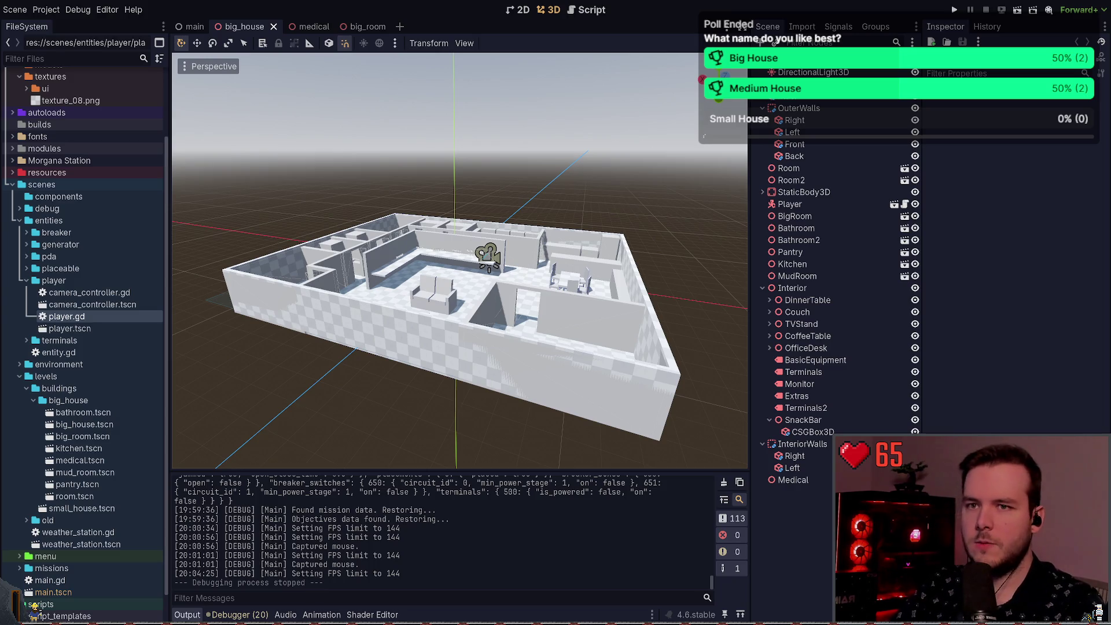
pyautogui.hotkey('alt', 'Tab')
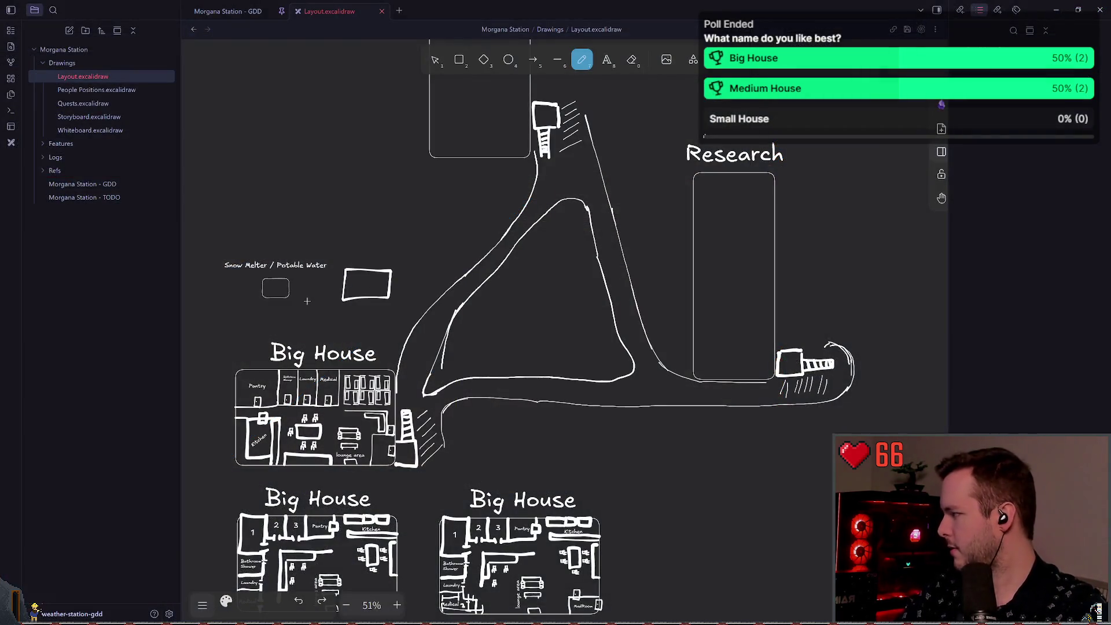
pyautogui.scroll(3, 433, 258)
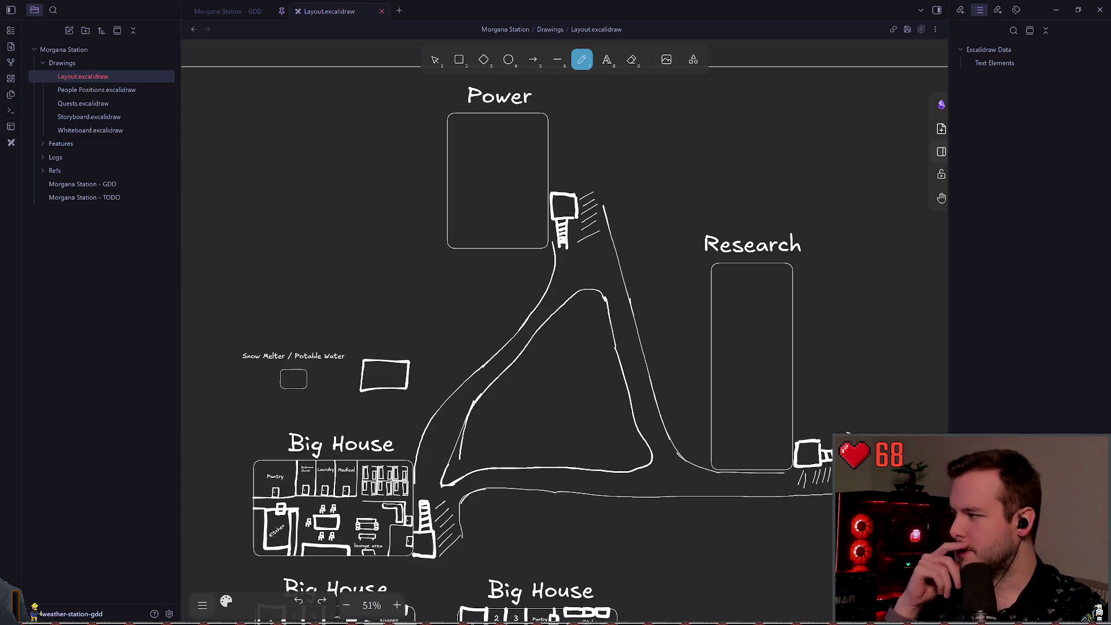
pyautogui.scroll(-1, 345, 243)
pyautogui.moveTo(324, 402); pyautogui.dragTo(277, 399)
pyautogui.hotkey('ctrl', 'z')
pyautogui.scroll(-3, 347, 405)
pyautogui.moveTo(369, 322); pyautogui.dragTo(284, 415)
pyautogui.hotkey('ctrl', 'z')
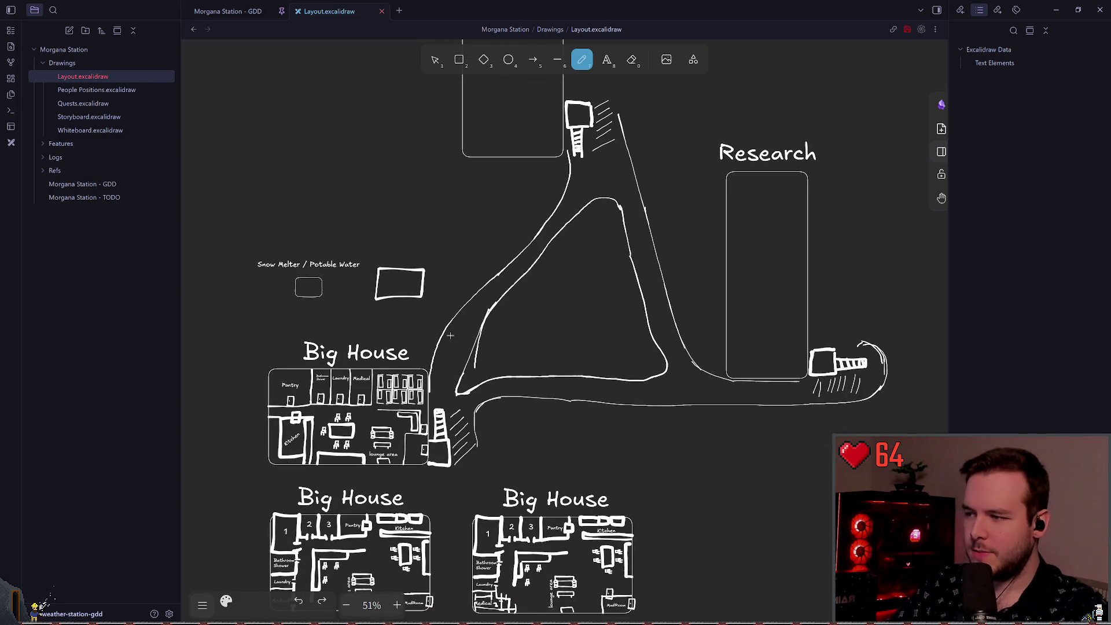
pyautogui.scroll(-4, 299, 482)
pyautogui.scroll(-2, 511, 383)
pyautogui.scroll(8, 512, 384)
pyautogui.scroll(2, 511, 384)
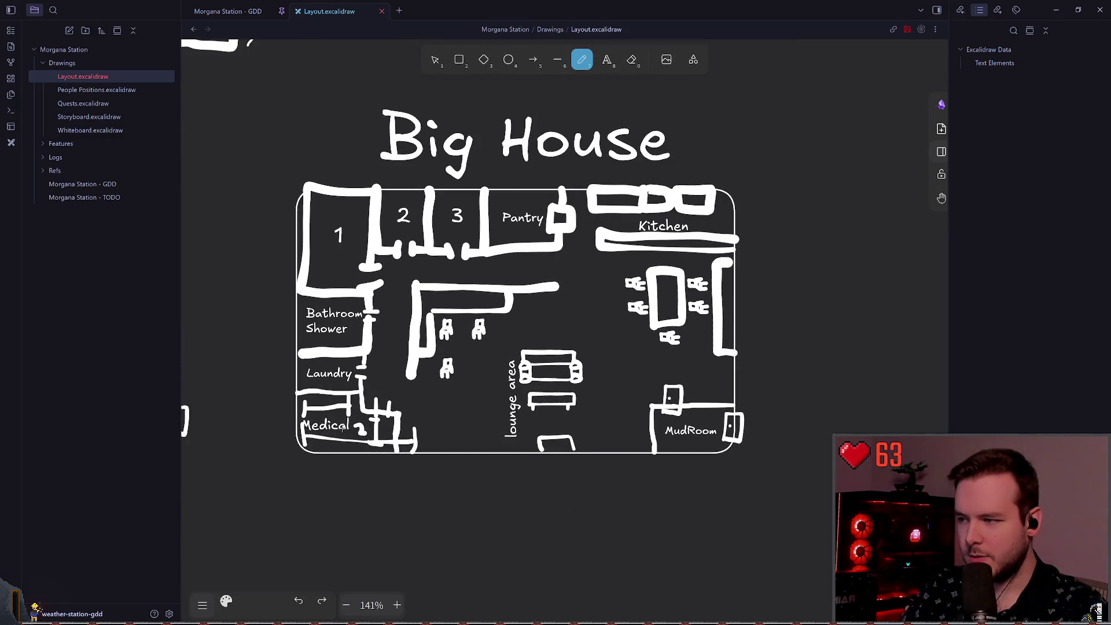
# - Delete the six stray scribbles around the Medical room, including the 2-like mark
pyautogui.click(435, 60)
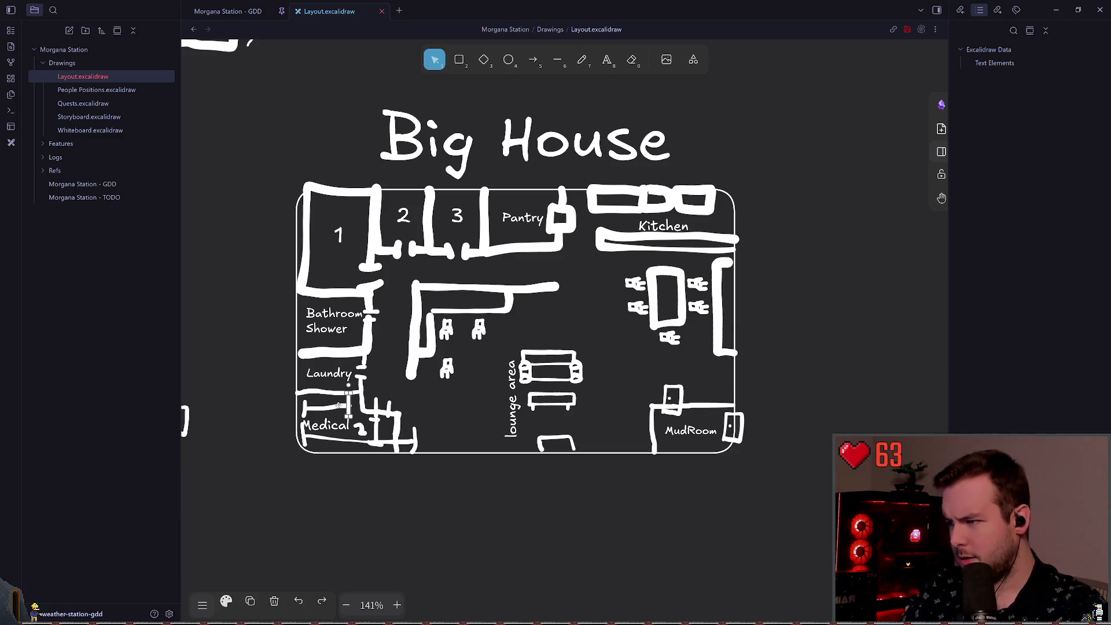
pyautogui.click(304, 406)
pyautogui.press('Delete')
pyautogui.click(347, 440)
pyautogui.press('Delete')
pyautogui.click(361, 428)
pyautogui.press('Delete')
pyautogui.click(376, 432)
pyautogui.press('Delete')
pyautogui.click(375, 420)
pyautogui.press('Delete')
pyautogui.click(302, 434)
pyautogui.press('Delete')
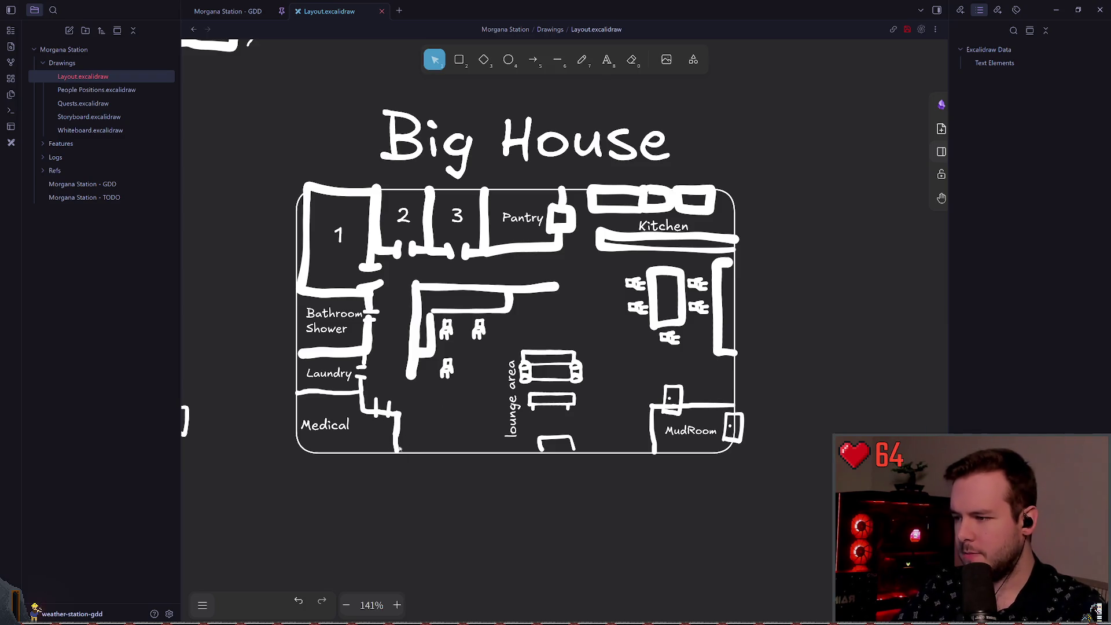
# - Stretch the wall stroke right of Medical so it reaches the outer wall
pyautogui.click(396, 443)
pyautogui.click(404, 443)
pyautogui.click(399, 437)
pyautogui.click(408, 437)
pyautogui.click(397, 433)
pyautogui.click(405, 433)
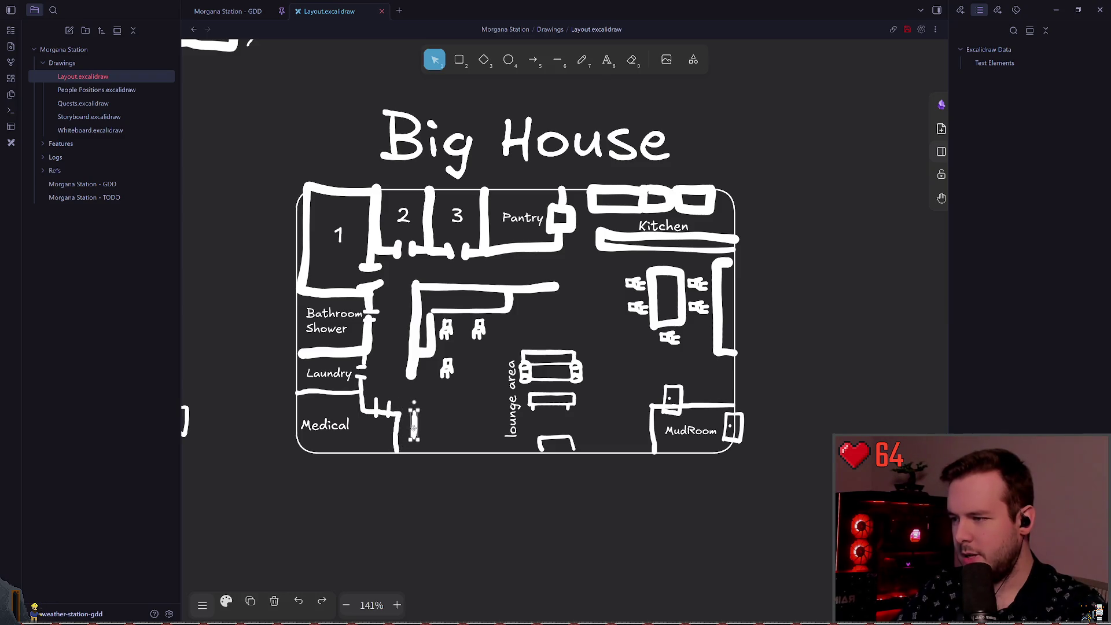
pyautogui.click(398, 424)
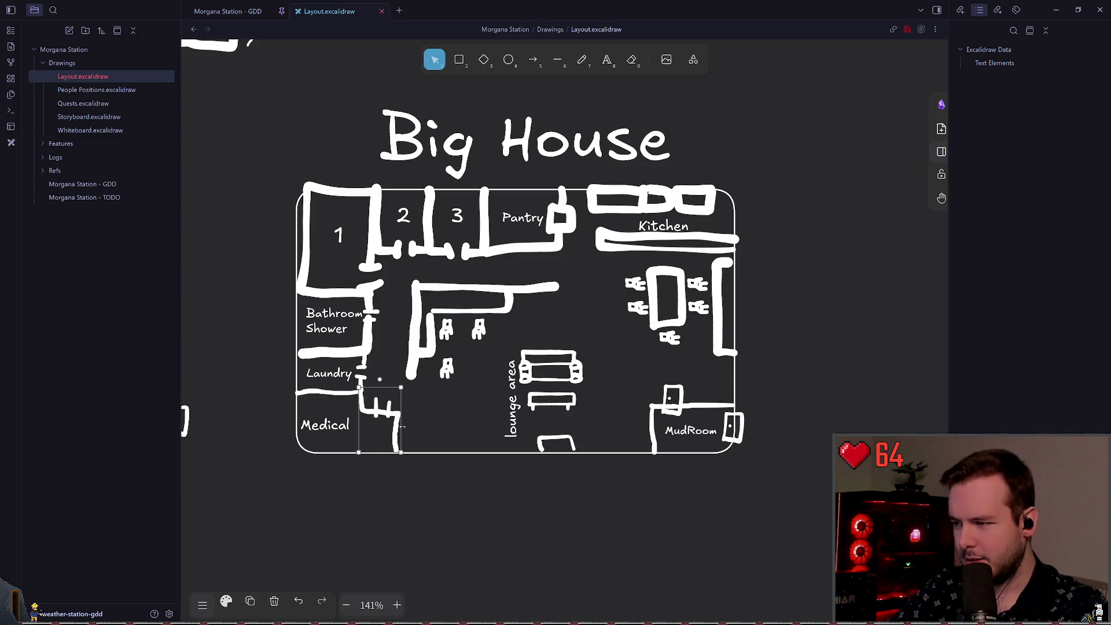
pyautogui.click(400, 429)
pyautogui.click(396, 428)
pyautogui.moveTo(406, 427); pyautogui.dragTo(411, 427)
pyautogui.press('Escape')
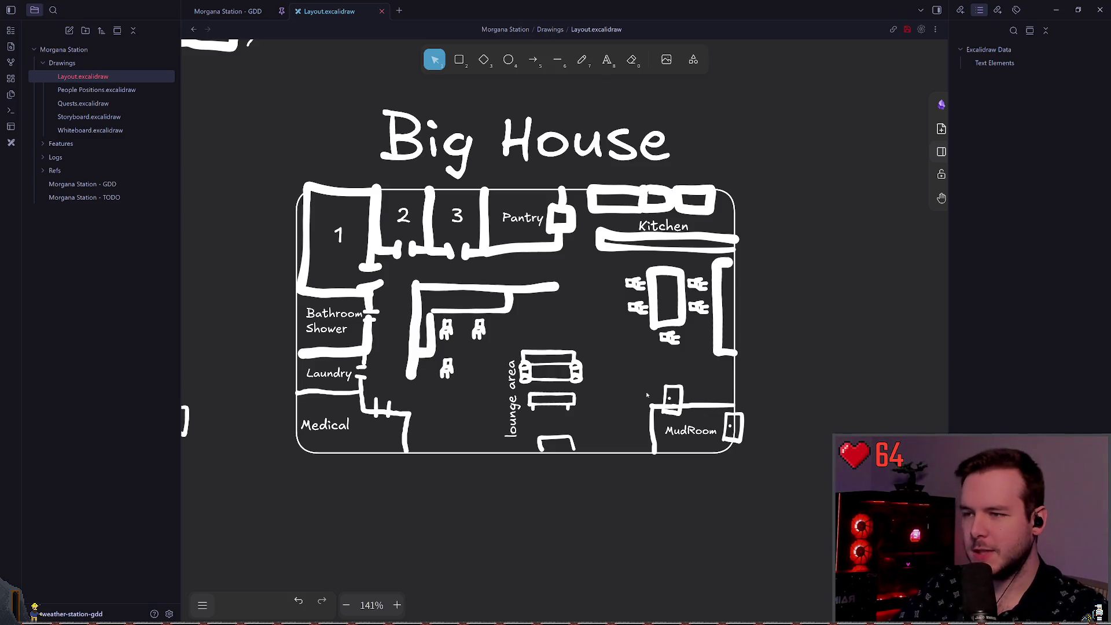
pyautogui.moveTo(587, 301); pyautogui.dragTo(608, 308)
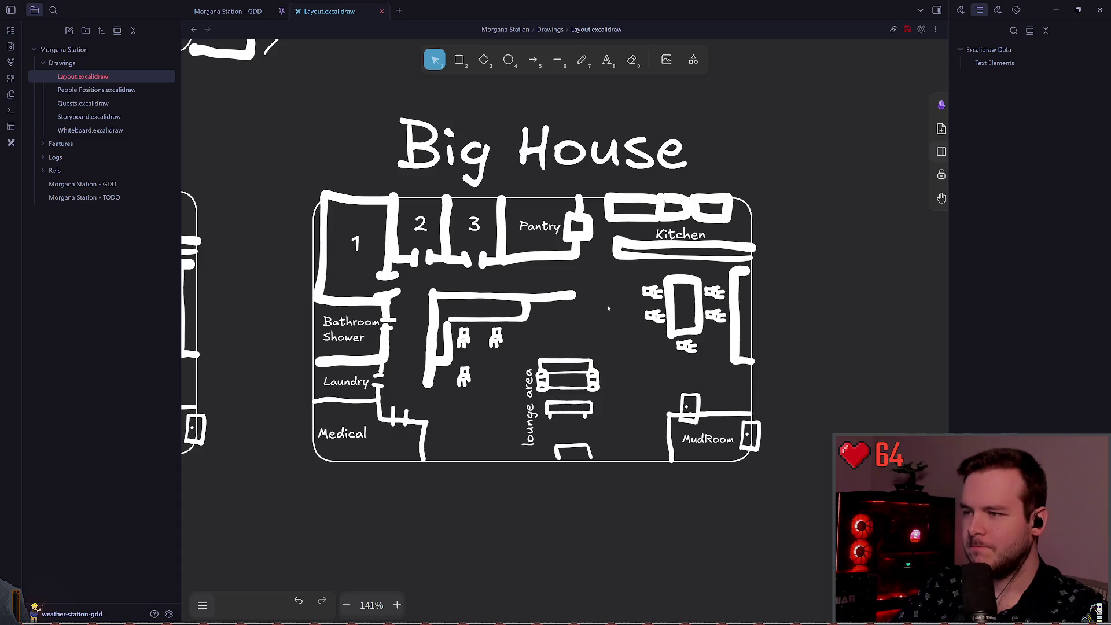
pyautogui.scroll(-5, 608, 313)
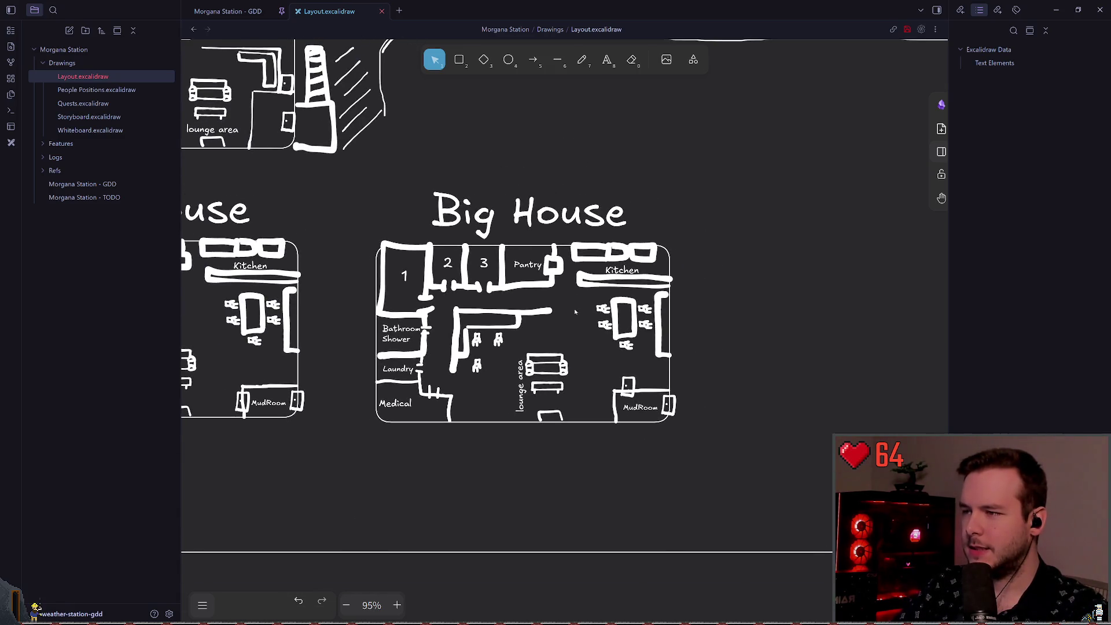
pyautogui.scroll(1, 566, 306)
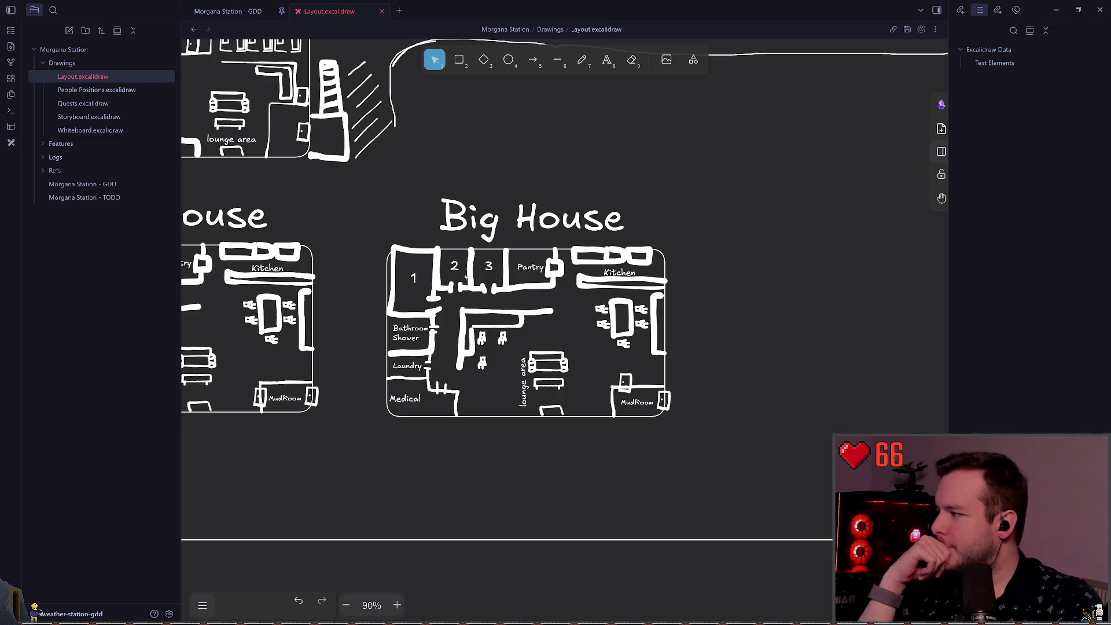
pyautogui.click(582, 59)
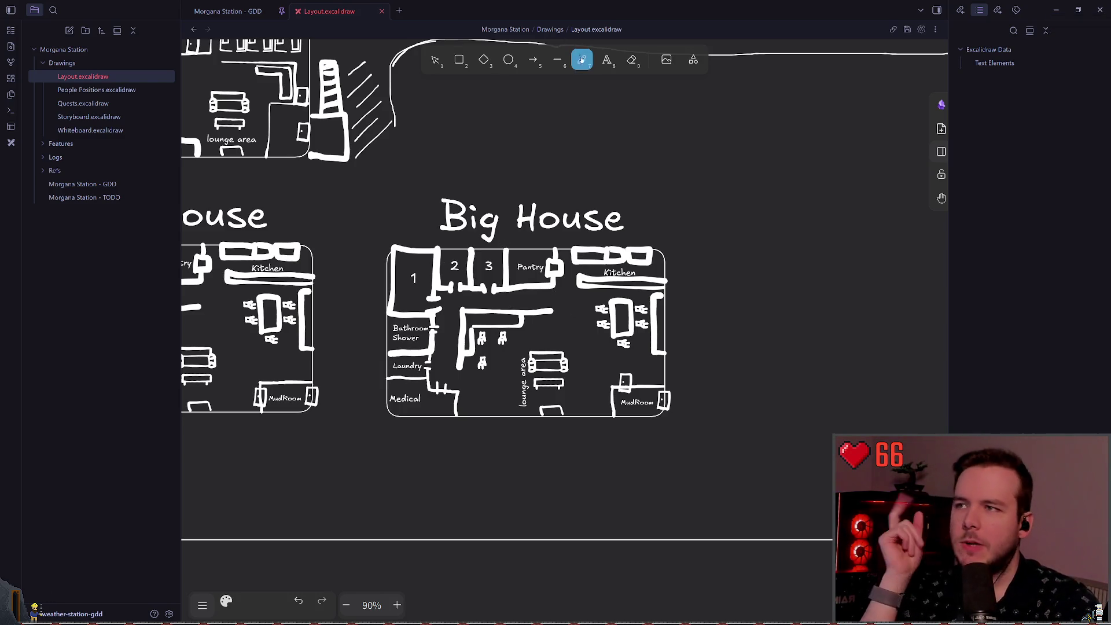
pyautogui.scroll(2, 521, 174)
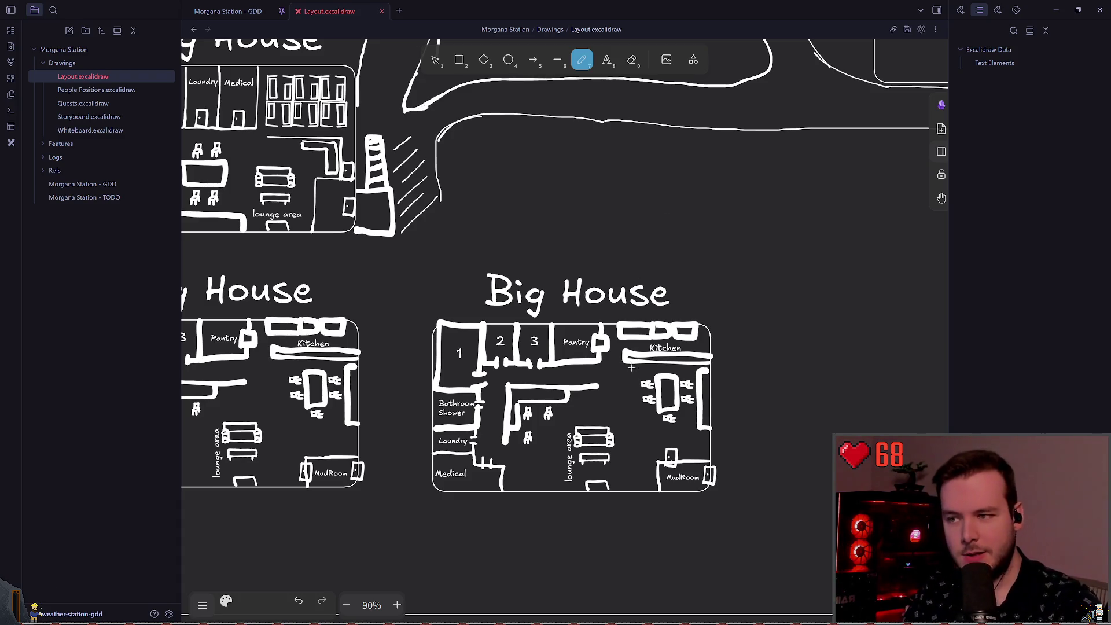
pyautogui.scroll(-2, 645, 254)
pyautogui.scroll(1, 581, 340)
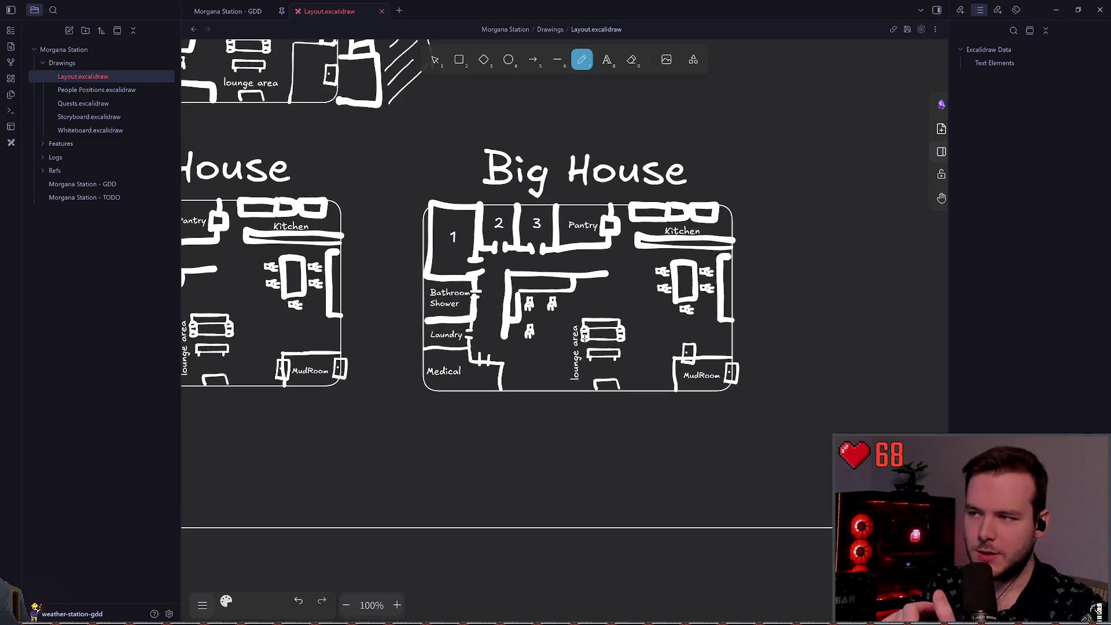
pyautogui.scroll(2, 573, 324)
pyautogui.scroll(-2, 583, 280)
pyautogui.scroll(7, 584, 280)
pyautogui.hscroll(6, 583, 280)
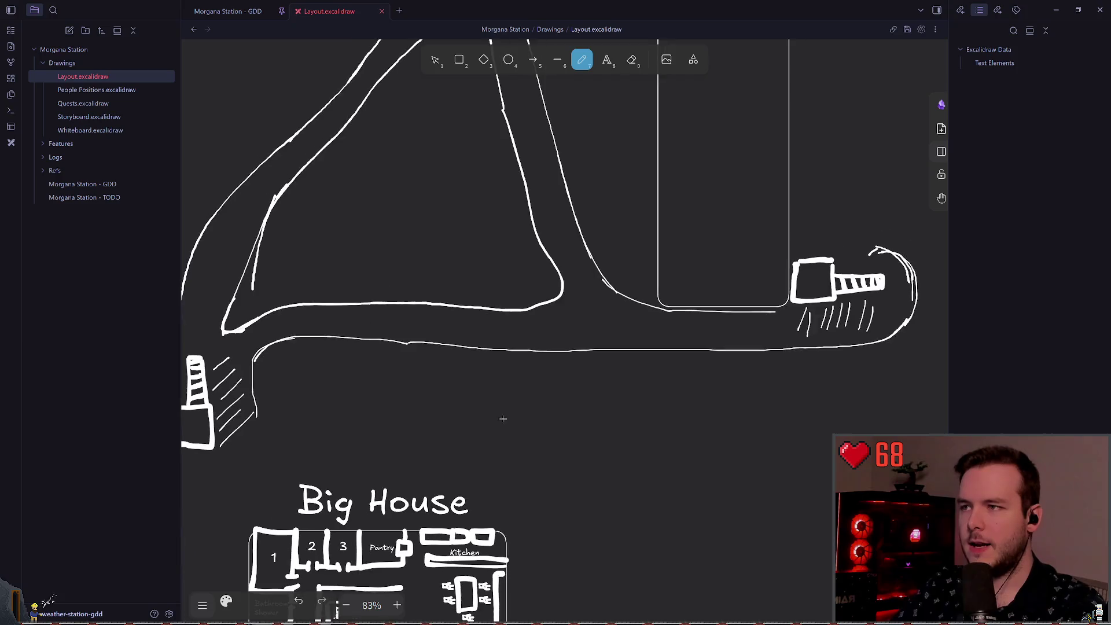
pyautogui.moveTo(568, 223)
pyautogui.mouseDown()
pyautogui.moveTo(523, 249)
pyautogui.moveTo(492, 345)
pyautogui.moveTo(461, 224)
pyautogui.moveTo(409, 241)
pyautogui.mouseUp()
pyautogui.scroll(5, 513, 313)
pyautogui.hscroll(-5, 513, 312)
pyautogui.hotkey('ctrl', 'z')
pyautogui.scroll(1, 457, 250)
pyautogui.hotkey('ctrl', 'z')
pyautogui.hotkey('ctrl', 'shift', 'z')
pyautogui.hotkey('ctrl', 'z')
pyautogui.hotkey('ctrl', 'z')
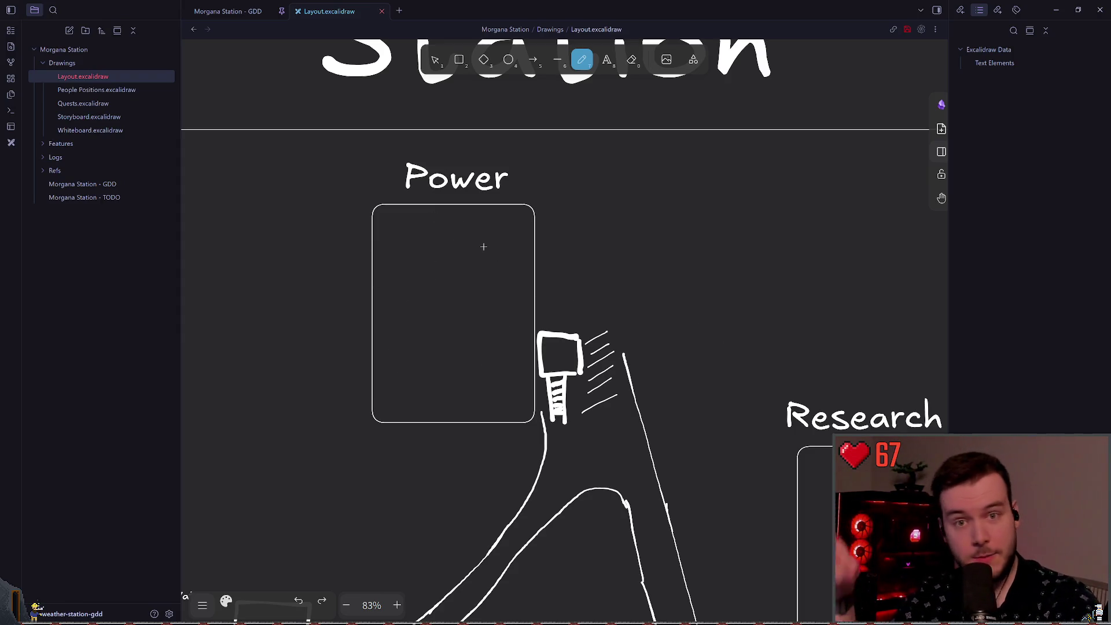
pyautogui.moveTo(460, 253); pyautogui.dragTo(438, 246)
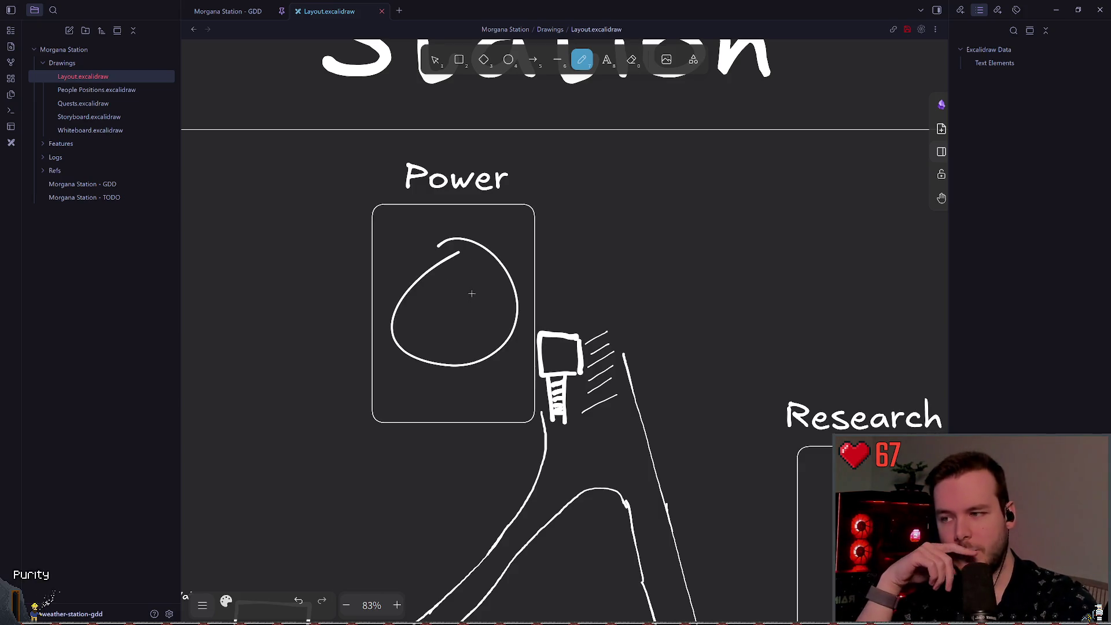
pyautogui.hotkey('ctrl', 'z')
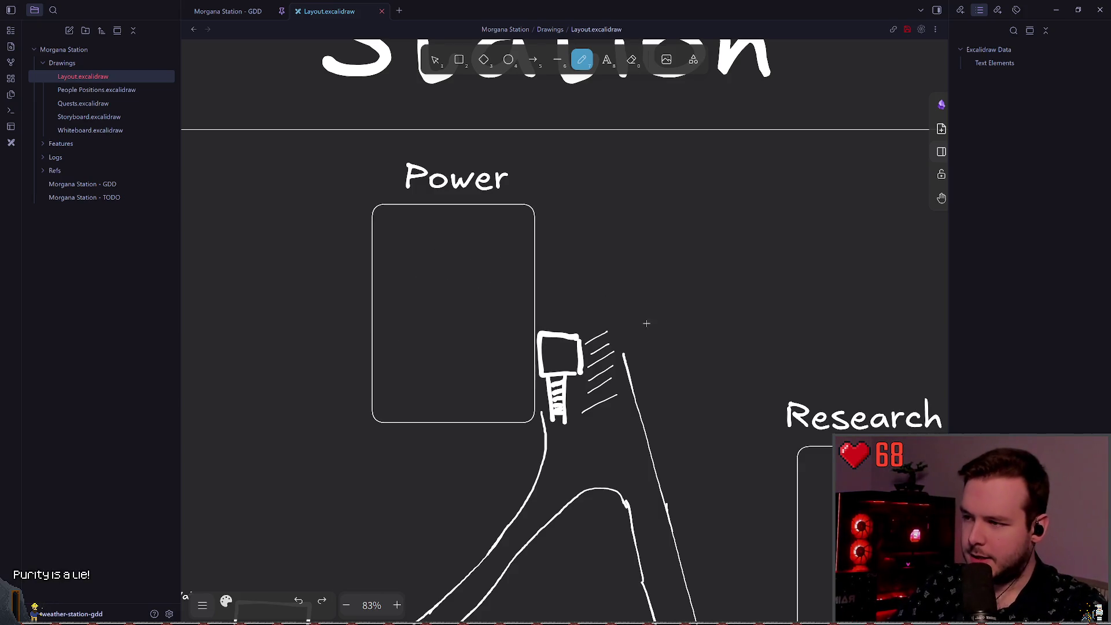
pyautogui.moveTo(645, 322); pyautogui.dragTo(513, 200)
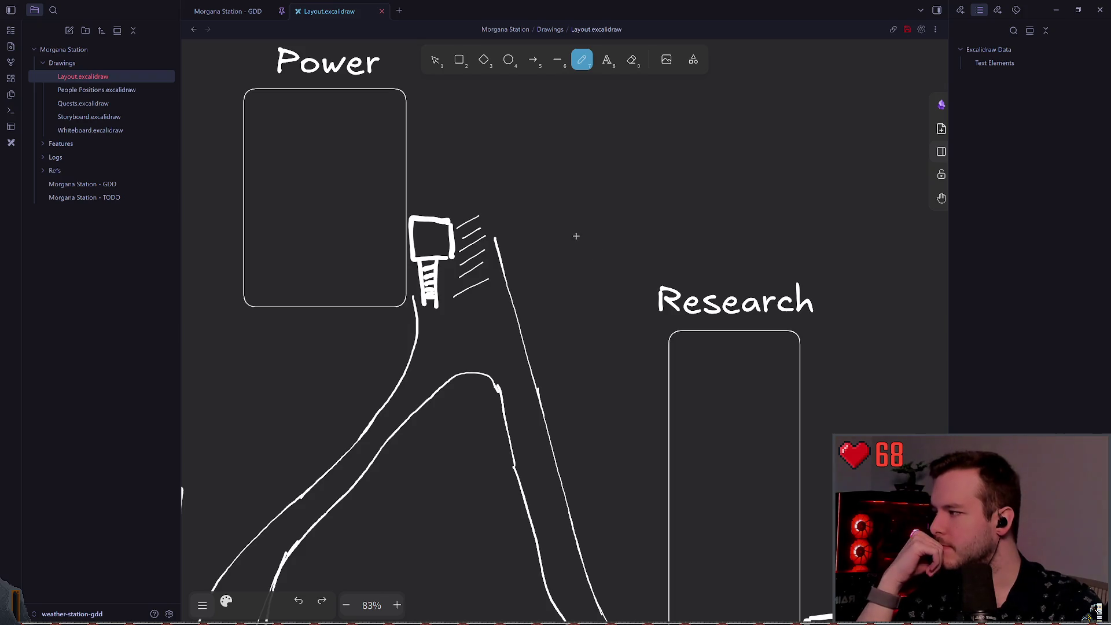
pyautogui.scroll(-1, 527, 243)
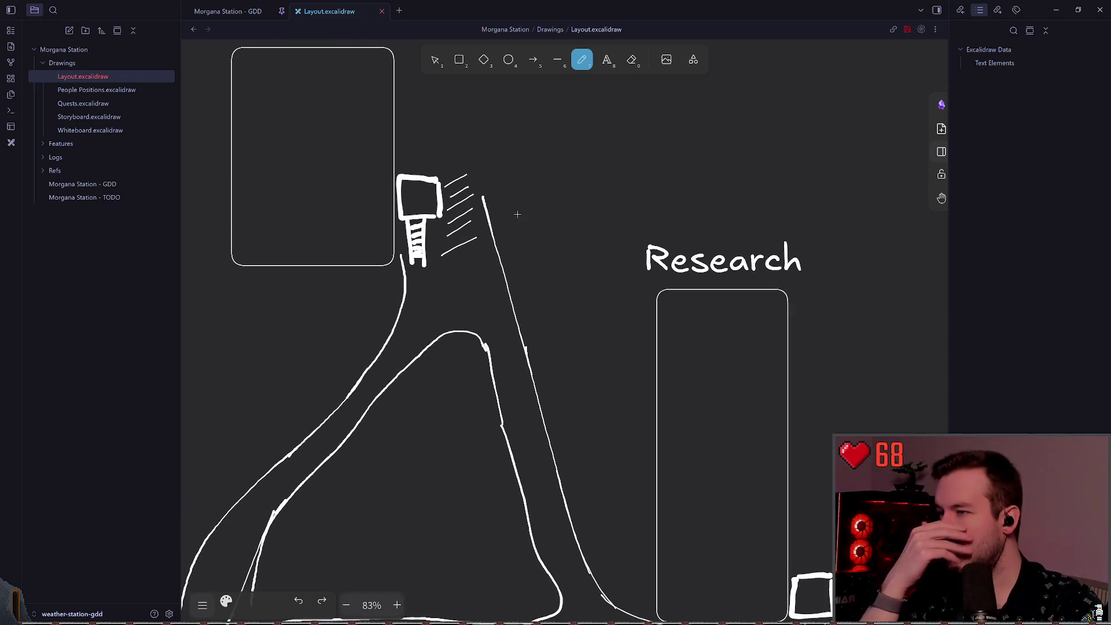
pyautogui.click(228, 12)
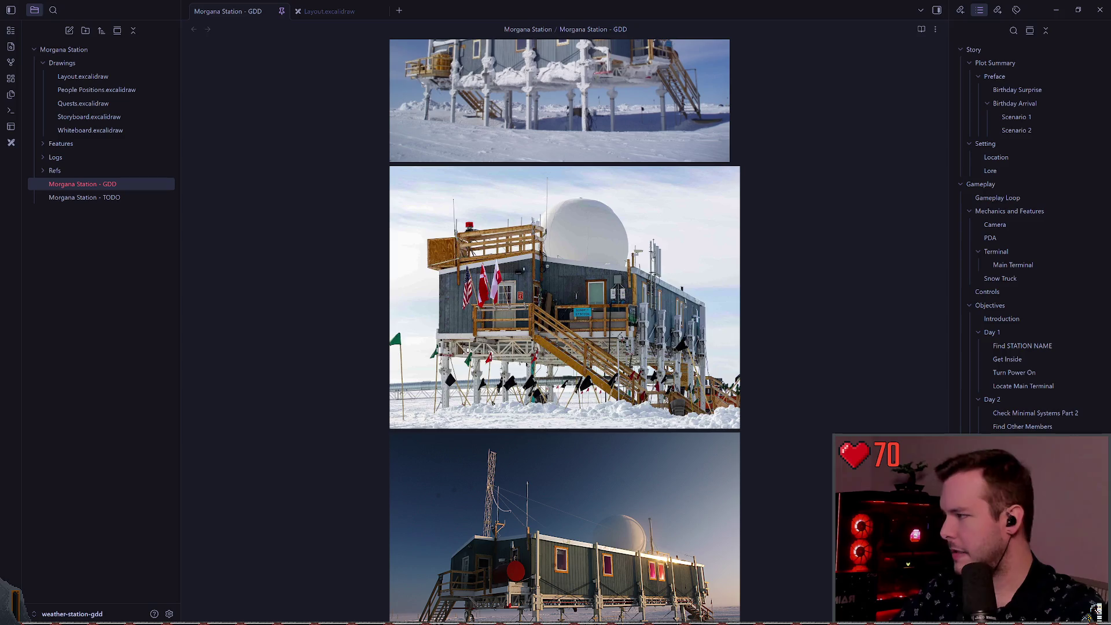
# - Paste the copied corridor photo into the GDD note just below the snowy station photo
pyautogui.scroll(-15, 564, 330)
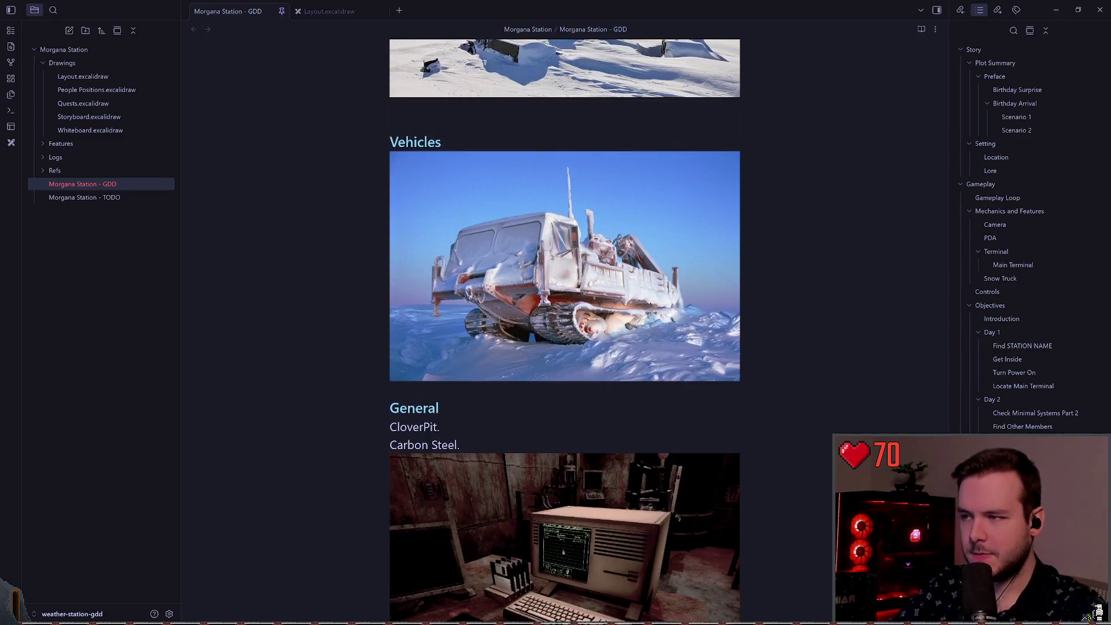
pyautogui.scroll(3, 564, 330)
pyautogui.click(391, 255)
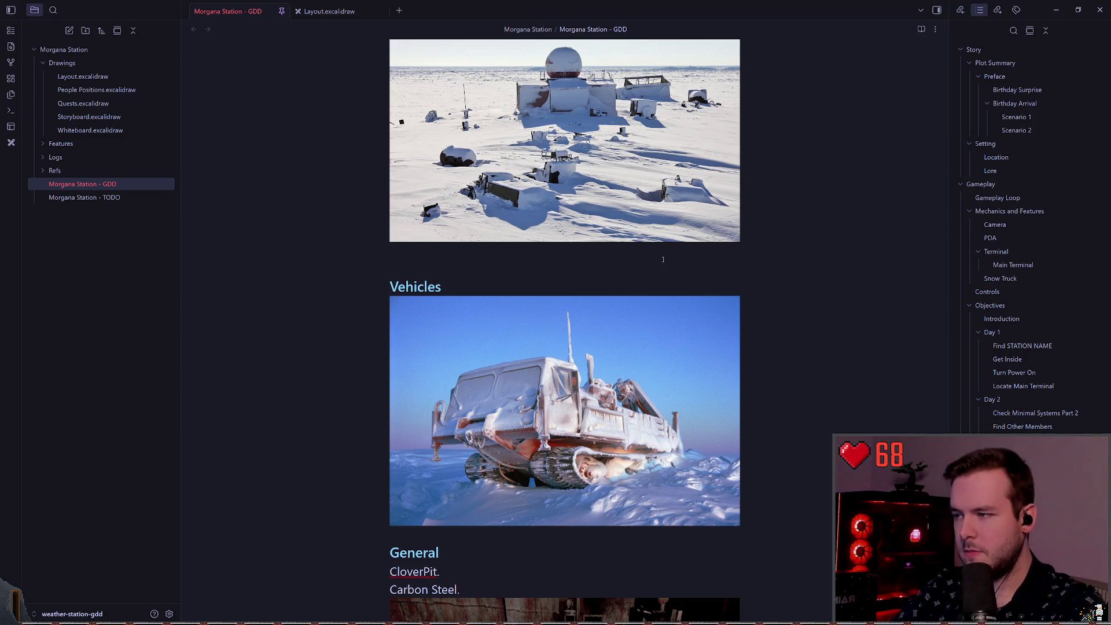
pyautogui.hotkey('ctrl', 'v')
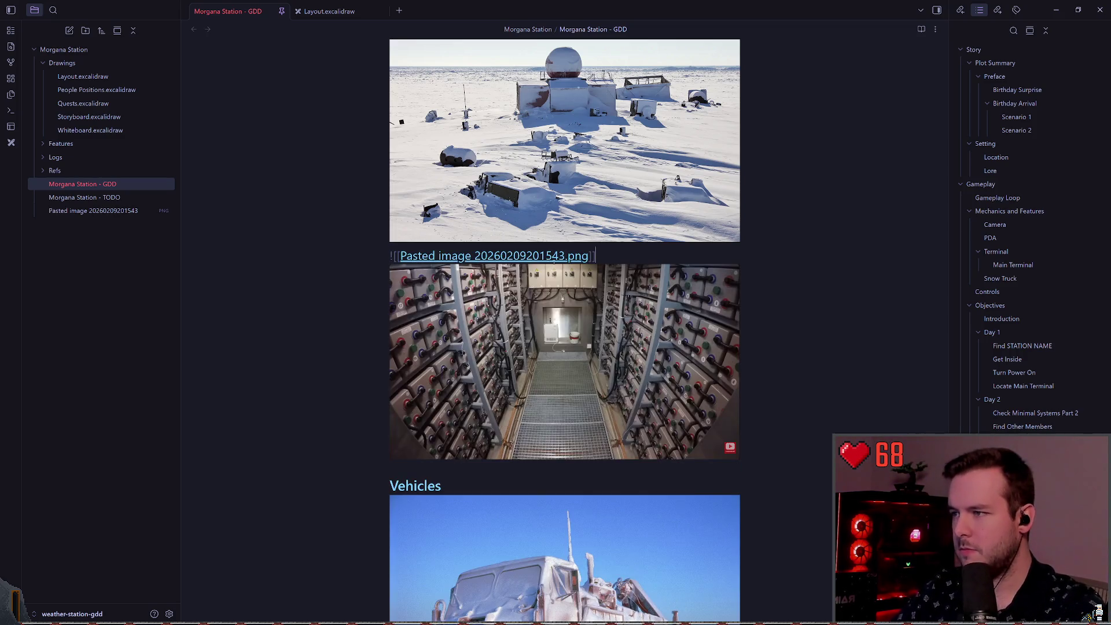
# - Move the caret off the embed line so the corridor photo renders inline above Vehicles
pyautogui.press('Down')
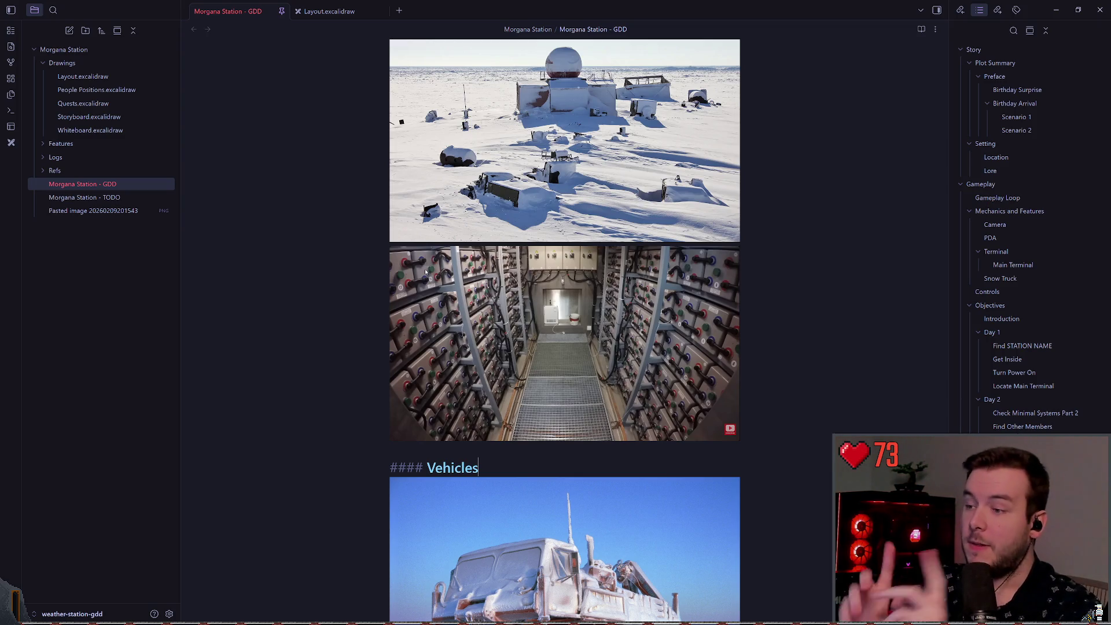
pyautogui.hotkey('alt', 'Tab')
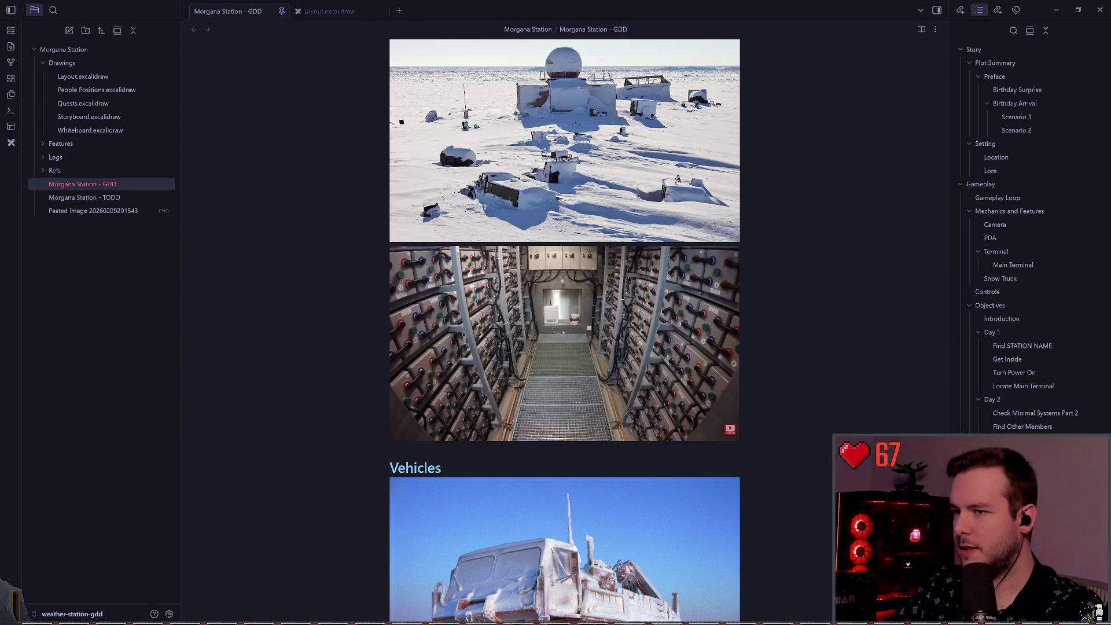
pyautogui.click(365, 296)
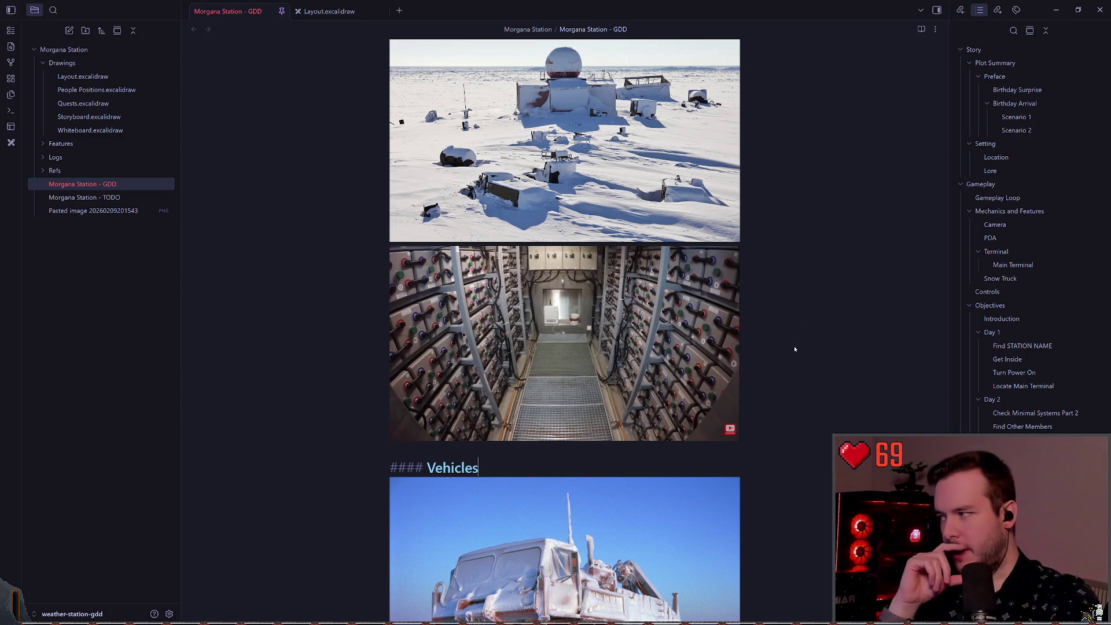
pyautogui.hotkey('alt', 'Tab')
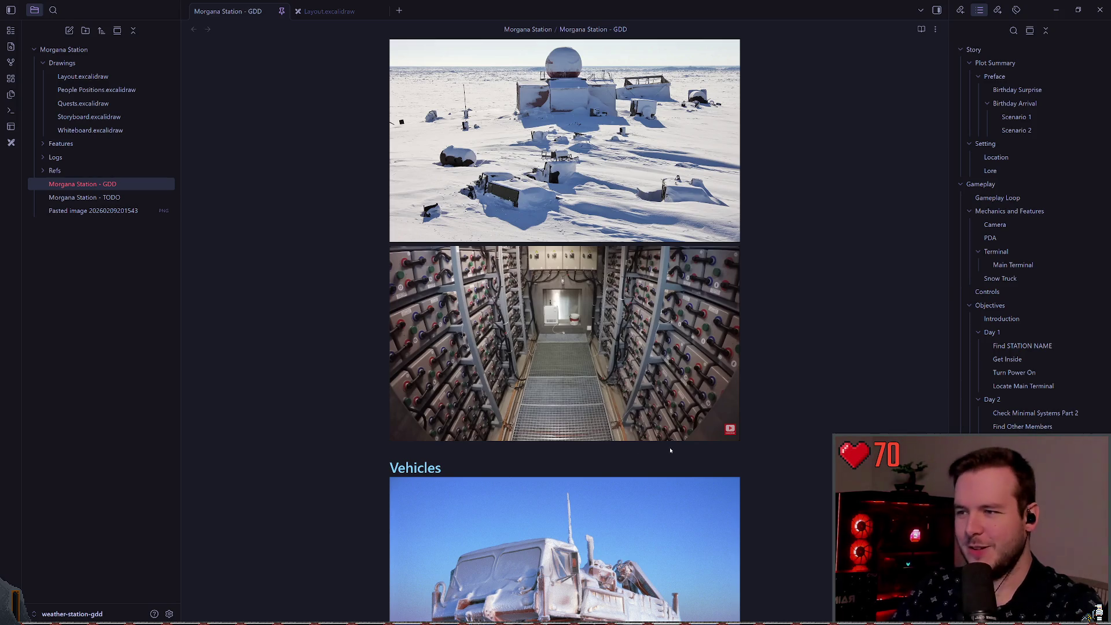
# - Switch from Obsidian over to the Godot editor with the big_house scene
pyautogui.hotkey('alt', 'Tab')
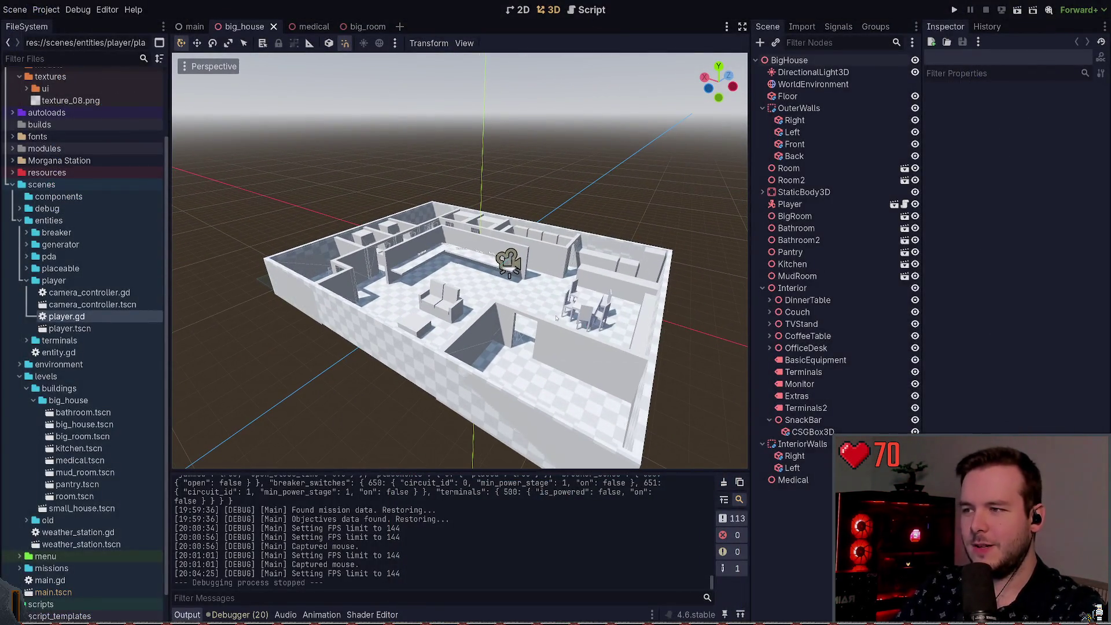
# - Close the medical and big_room scene tabs and clear the BigHouse selection in the viewport
pyautogui.click(315, 26)
pyautogui.click(332, 26)
pyautogui.click(332, 26)
pyautogui.click(332, 27)
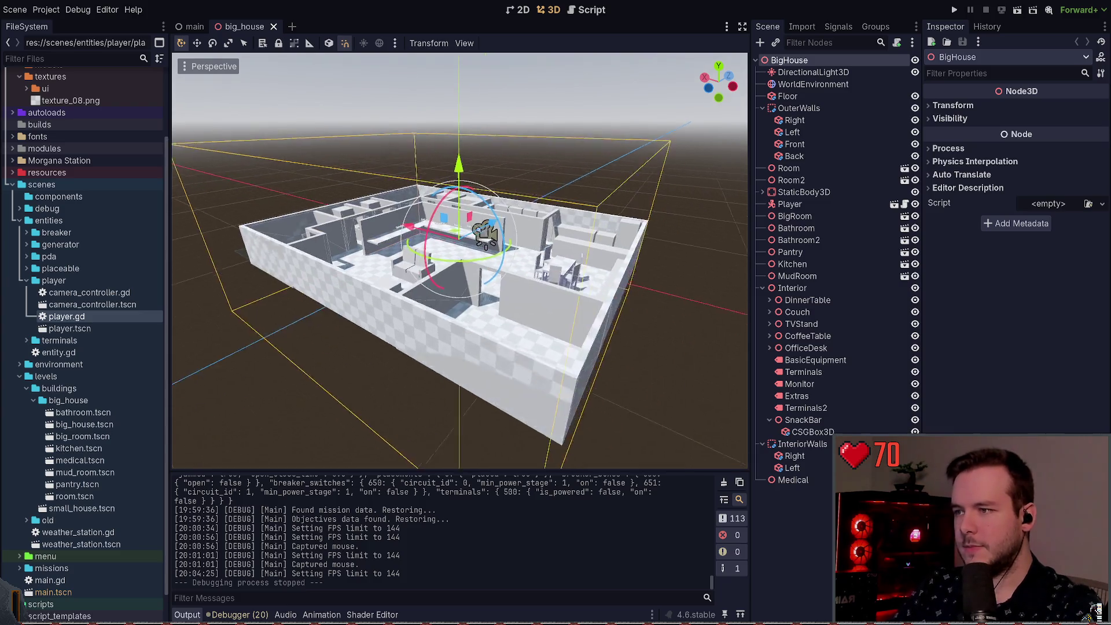
pyautogui.click(545, 161)
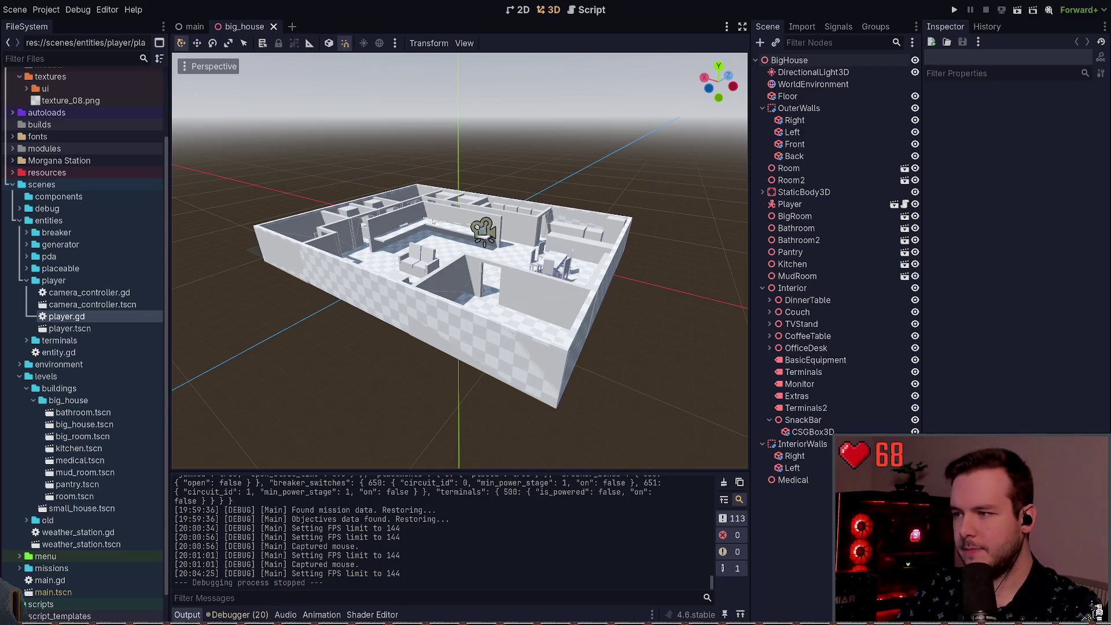
pyautogui.hotkey('alt', 'Tab')
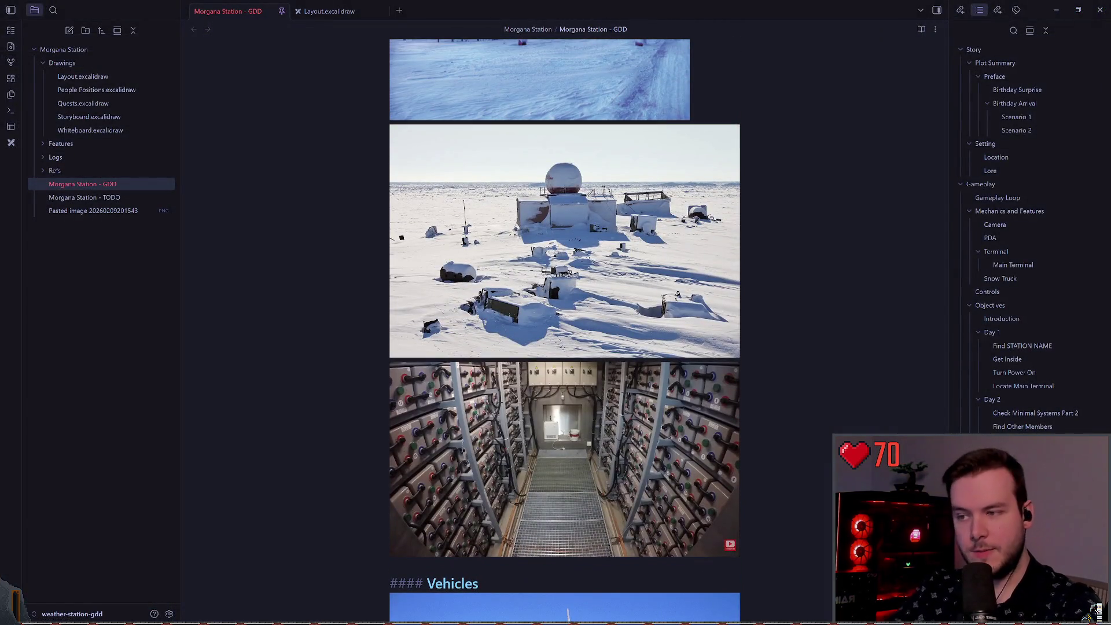
# - Switch to Layout.excalidraw and scroll until the Big House floor plan is in view
pyautogui.hotkey('ctrl', 'Tab')
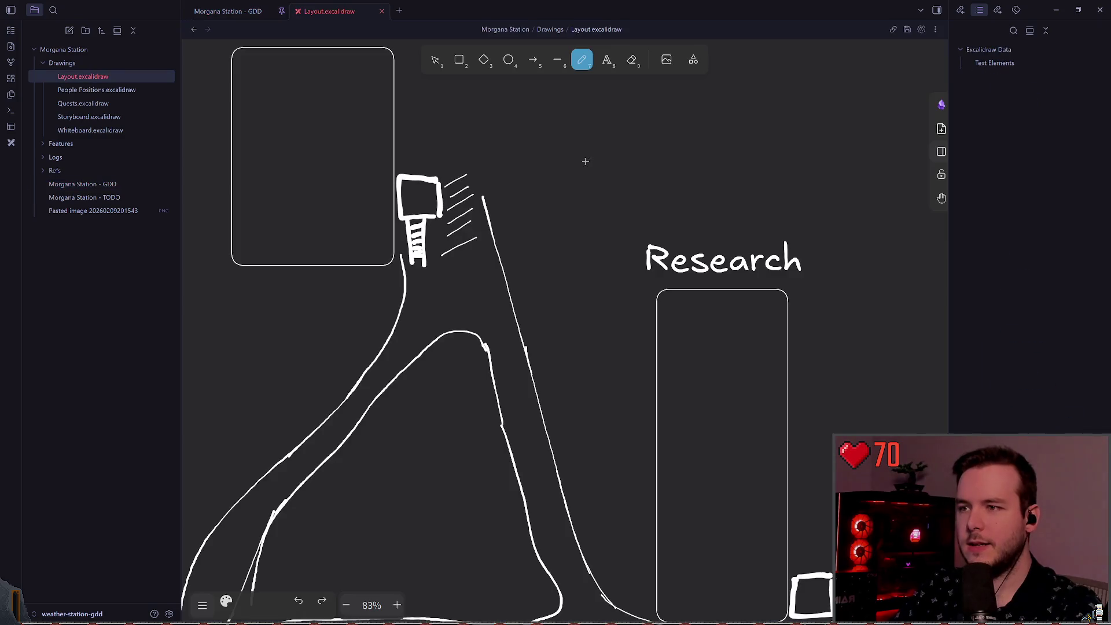
pyautogui.scroll(-10, 603, 263)
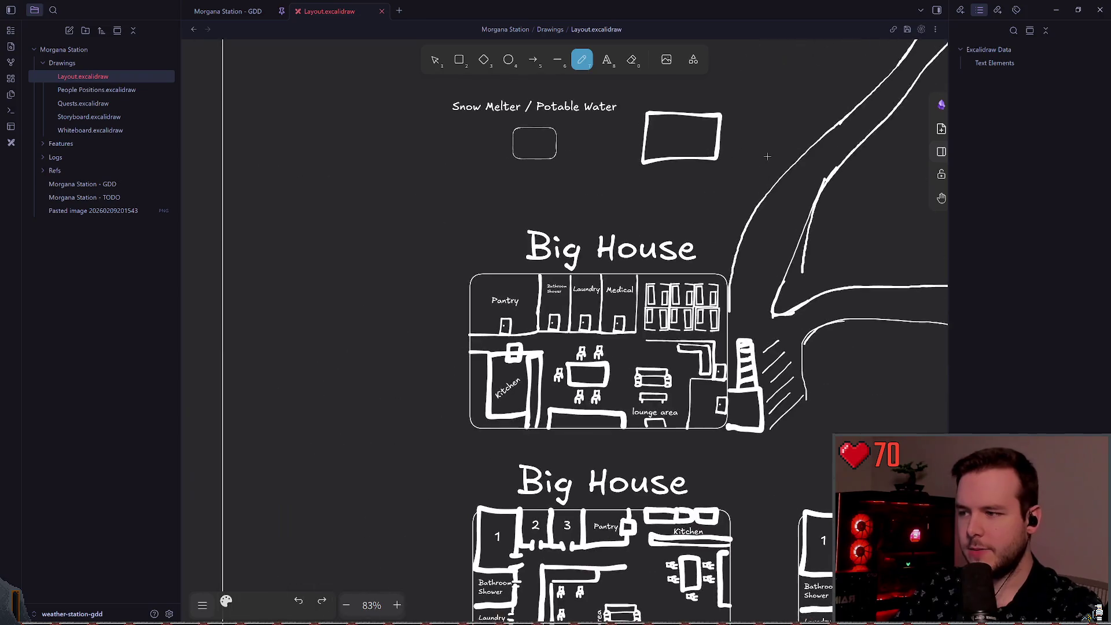
pyautogui.scroll(-1, 536, 128)
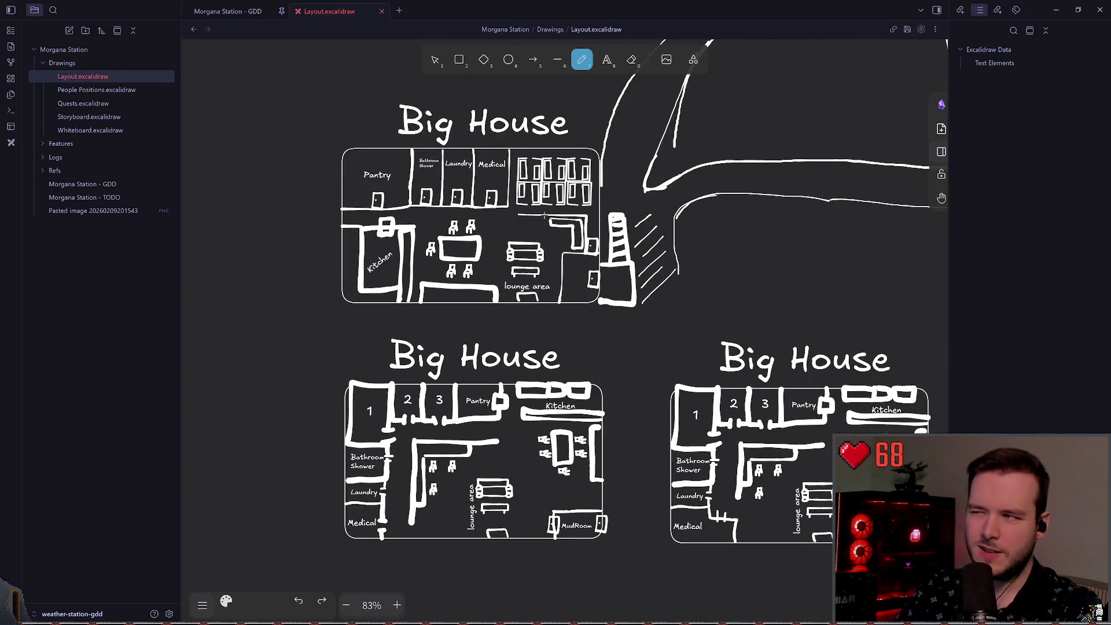
pyautogui.scroll(-2, 476, 313)
pyautogui.scroll(2, 476, 313)
pyautogui.scroll(2, 476, 313)
pyautogui.scroll(2, 477, 313)
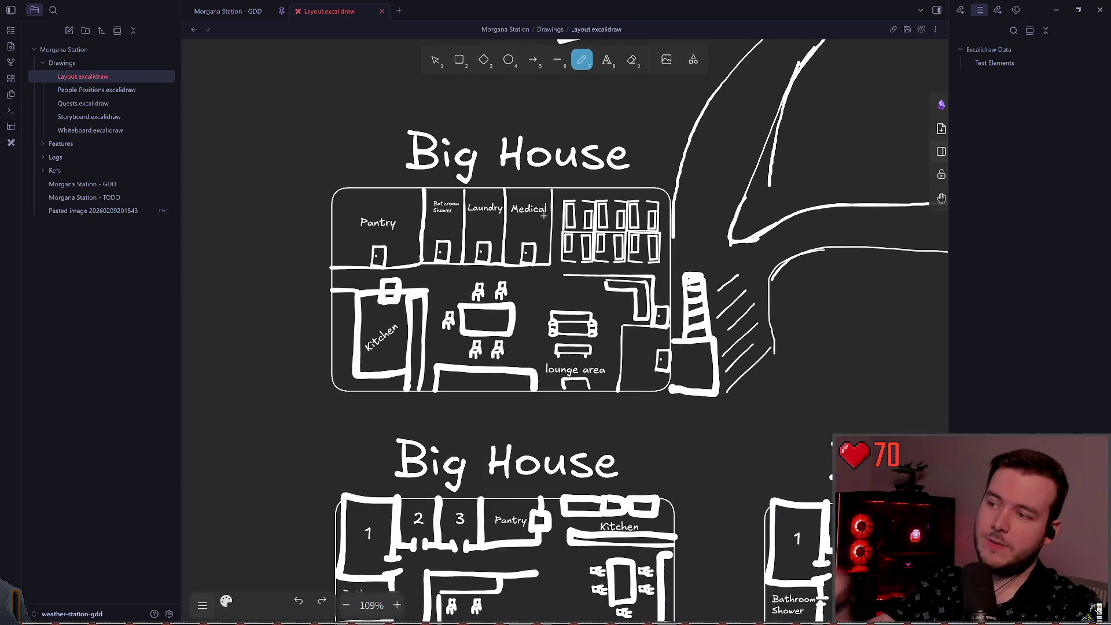
pyautogui.scroll(1, 477, 142)
pyautogui.scroll(4, 477, 142)
pyautogui.scroll(-2, 483, 209)
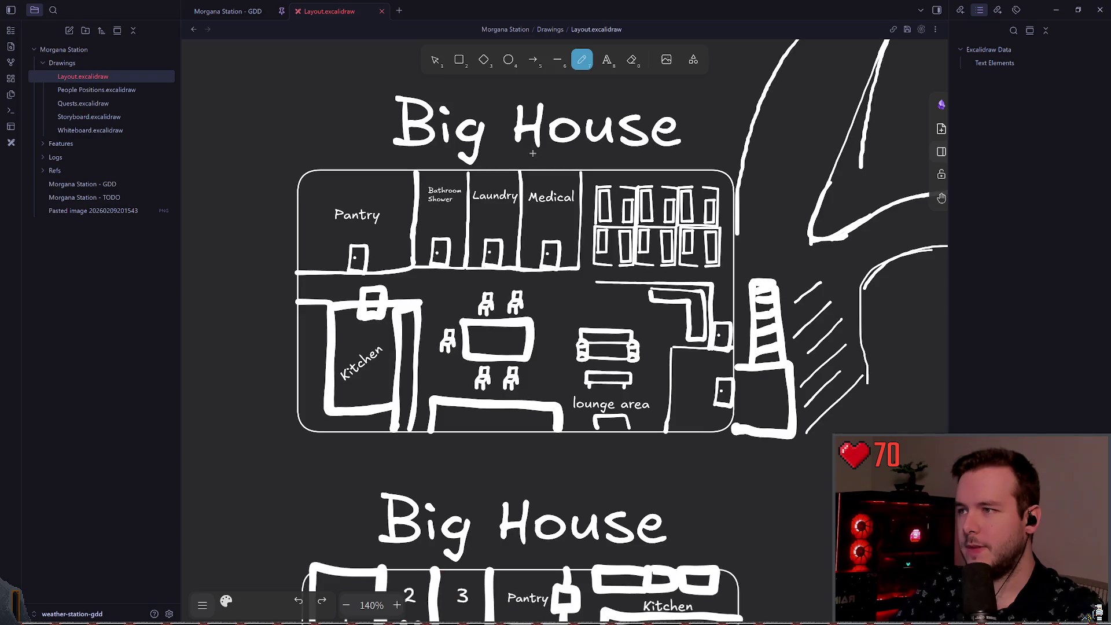
# - Annotate the Big House rooms, corridor and bunk beds, undoing the bunk circle and couch scribble
pyautogui.moveTo(439, 187)
pyautogui.mouseDown()
pyautogui.moveTo(443, 208)
pyautogui.moveTo(541, 200)
pyautogui.moveTo(552, 220)
pyautogui.mouseUp()
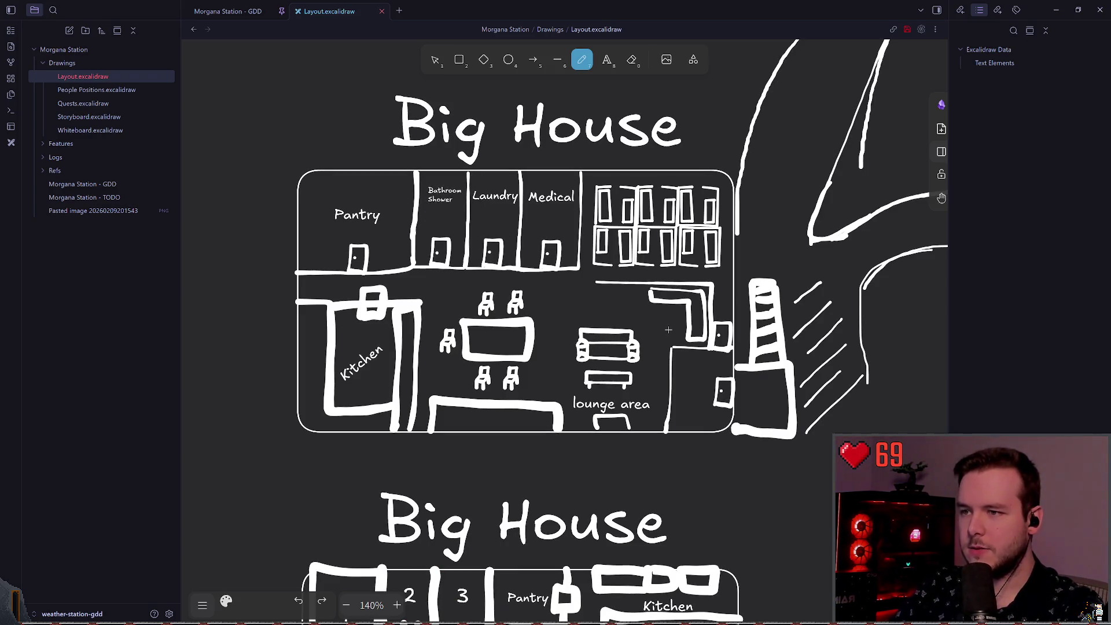
pyautogui.hscroll(2, 709, 421)
pyautogui.moveTo(710, 352)
pyautogui.mouseDown()
pyautogui.moveTo(645, 270)
pyautogui.moveTo(570, 279)
pyautogui.mouseUp()
pyautogui.moveTo(619, 179)
pyautogui.mouseDown()
pyautogui.moveTo(573, 249)
pyautogui.moveTo(709, 235)
pyautogui.moveTo(622, 182)
pyautogui.mouseUp()
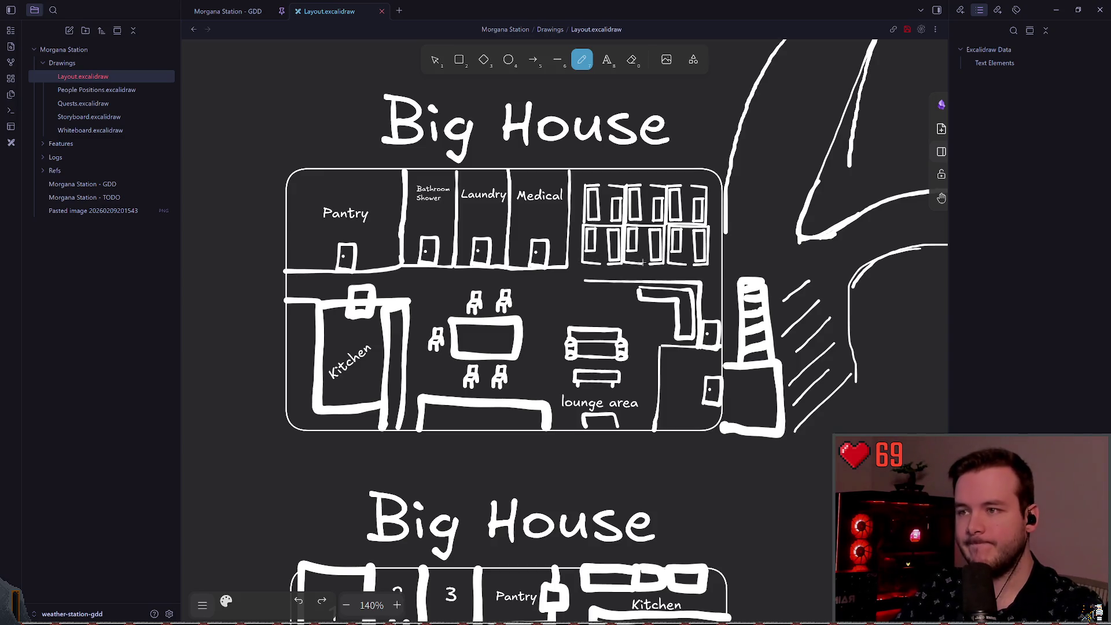
pyautogui.moveTo(595, 256)
pyautogui.mouseDown()
pyautogui.moveTo(582, 249)
pyautogui.moveTo(588, 232)
pyautogui.mouseUp()
pyautogui.hotkey('ctrl', 'z')
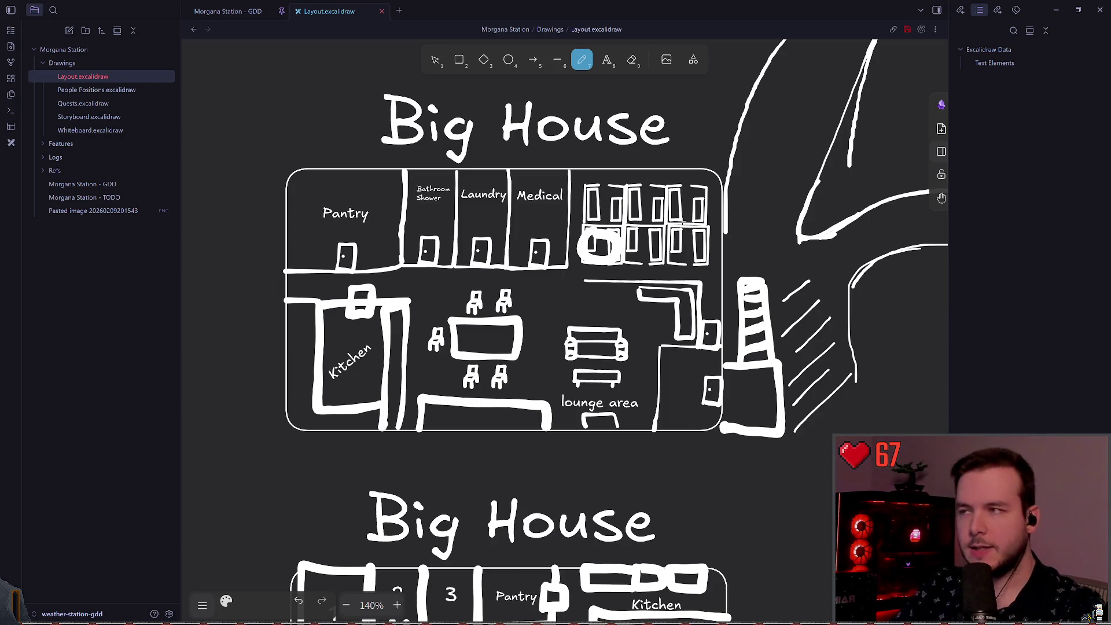
pyautogui.hotkey('ctrl', 'z')
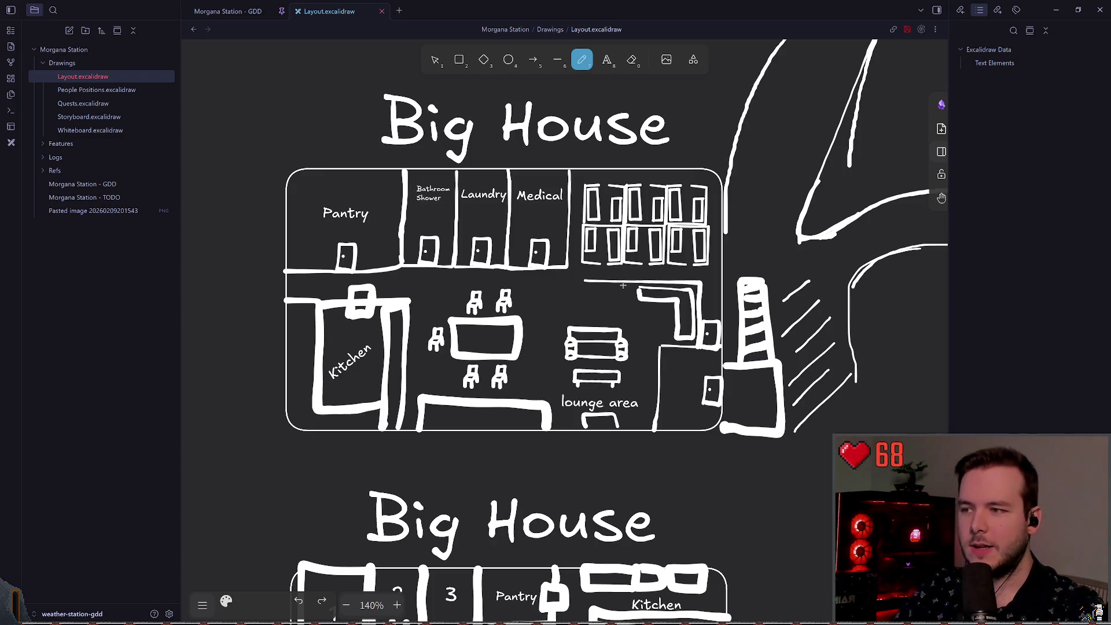
pyautogui.moveTo(570, 354); pyautogui.dragTo(535, 379)
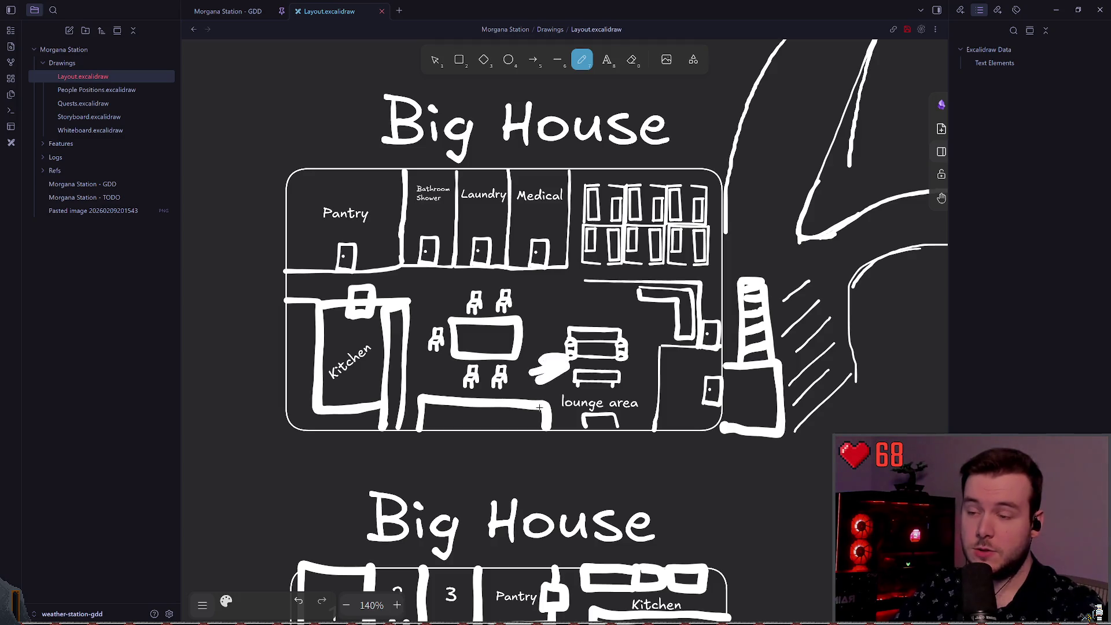
pyautogui.hotkey('ctrl', 'z')
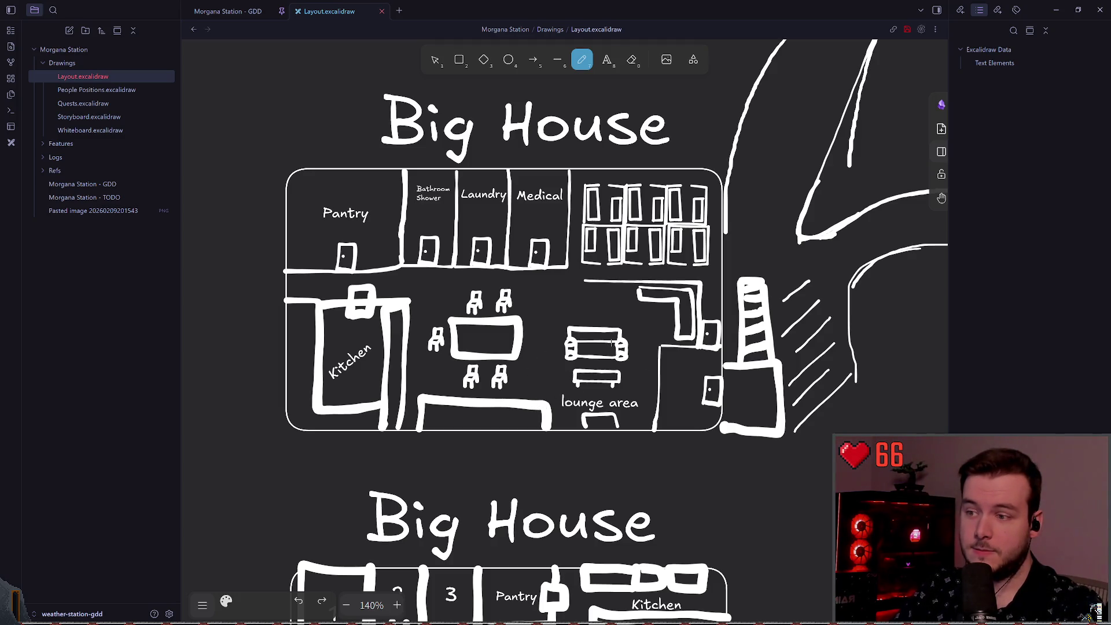
# - Pan over to the right-hand Big House plan around Laundry and Medical
pyautogui.scroll(-3, 560, 286)
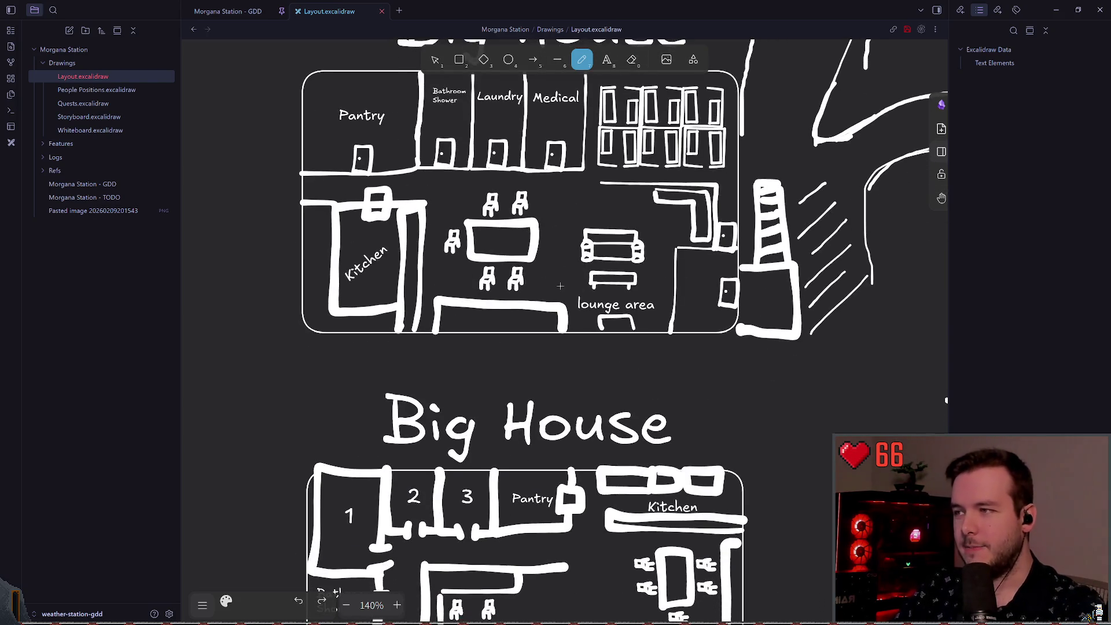
pyautogui.scroll(-2, 368, 274)
pyautogui.scroll(5, 520, 324)
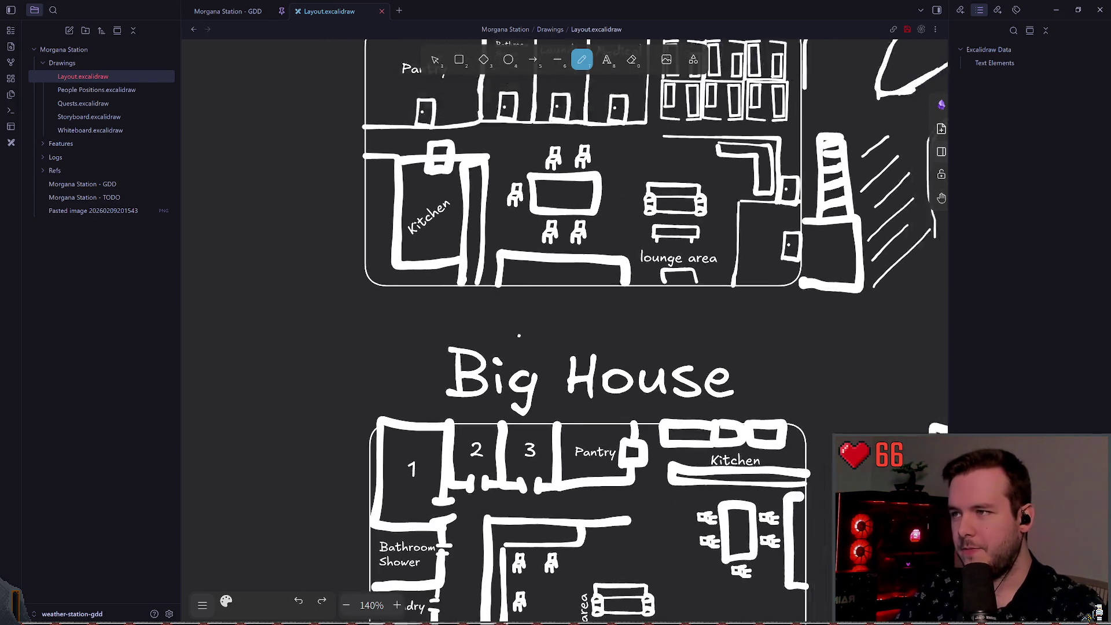
pyautogui.scroll(-10, 565, 378)
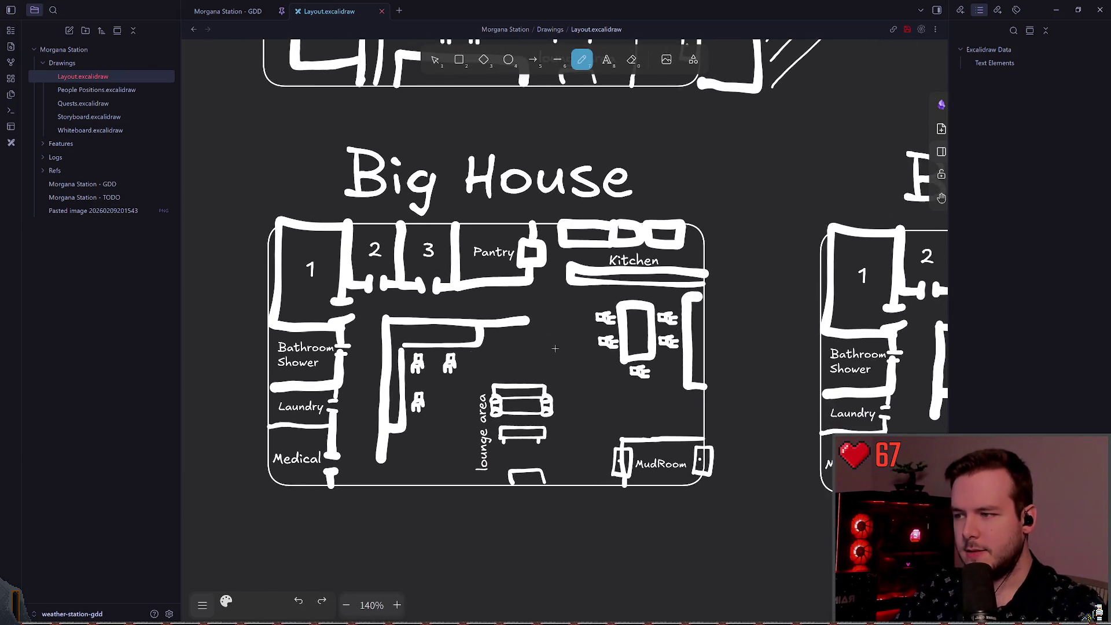
pyautogui.hscroll(10, 706, 307)
pyautogui.scroll(-2, 706, 307)
pyautogui.hscroll(-3, 541, 318)
pyautogui.hscroll(8, 771, 311)
pyautogui.hscroll(-4, 360, 320)
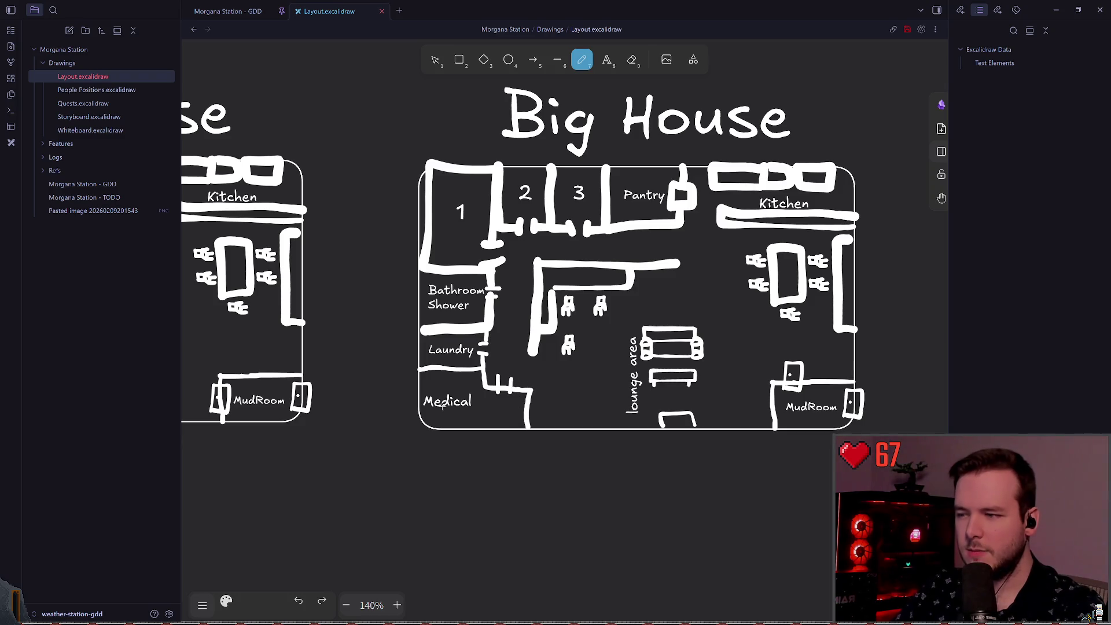
# - Try wall strokes between Laundry and Medical and beneath Medical, undoing each, then loop the lounge
pyautogui.moveTo(481, 387)
pyautogui.mouseDown()
pyautogui.moveTo(414, 386)
pyautogui.moveTo(489, 371)
pyautogui.moveTo(483, 389)
pyautogui.mouseUp()
pyautogui.hotkey('ctrl', 'z')
pyautogui.moveTo(427, 413)
pyautogui.mouseDown()
pyautogui.moveTo(486, 414)
pyautogui.moveTo(491, 431)
pyautogui.mouseUp()
pyautogui.hotkey('ctrl', 'z')
pyautogui.moveTo(427, 412)
pyautogui.mouseDown()
pyautogui.moveTo(479, 431)
pyautogui.moveTo(429, 416)
pyautogui.moveTo(514, 408)
pyautogui.moveTo(521, 428)
pyautogui.moveTo(518, 400)
pyautogui.moveTo(416, 416)
pyautogui.moveTo(475, 419)
pyautogui.mouseUp()
pyautogui.hotkey('ctrl', 'z')
pyautogui.hotkey('ctrl', 'z')
pyautogui.hotkey('ctrl', 'z')
pyautogui.hotkey('ctrl', 'z')
pyautogui.hotkey('ctrl', 'z')
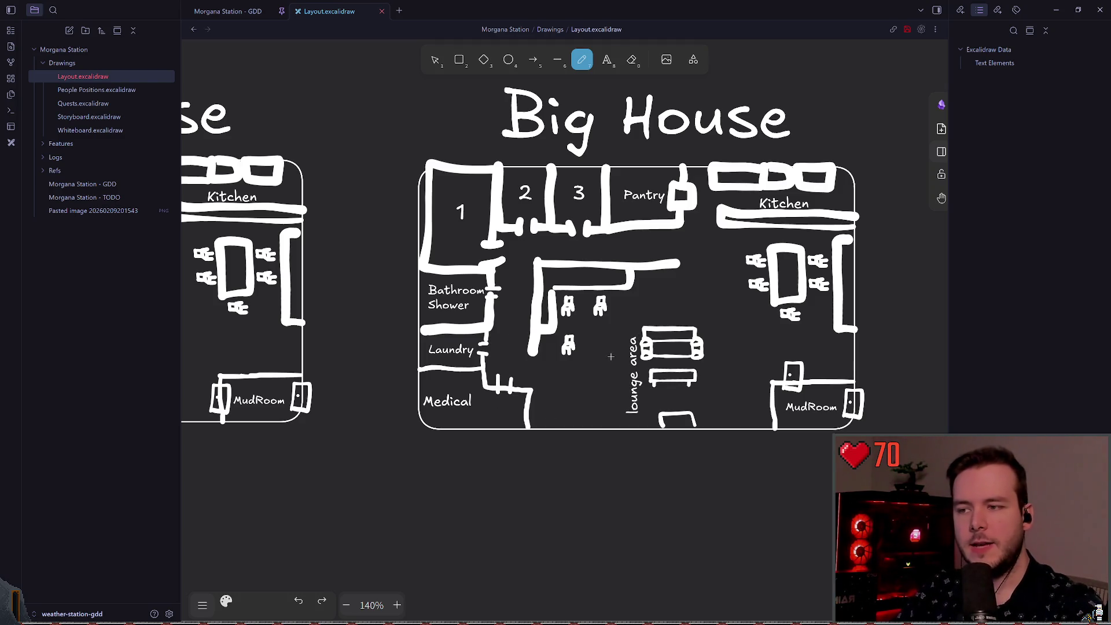
pyautogui.scroll(2, 592, 340)
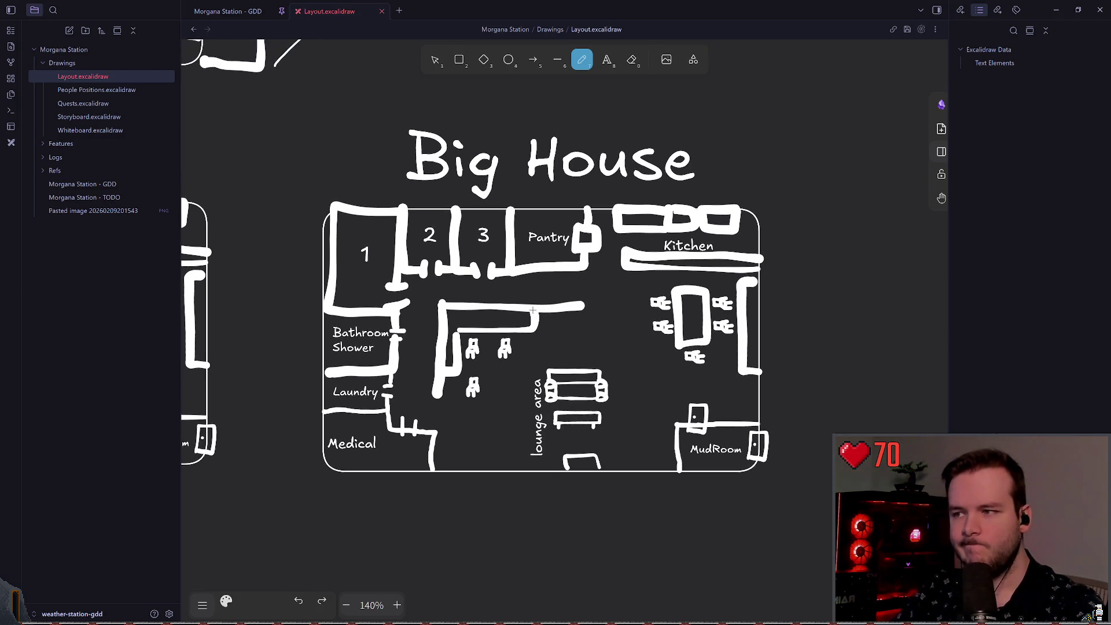
pyautogui.moveTo(524, 324)
pyautogui.mouseDown()
pyautogui.moveTo(495, 474)
pyautogui.moveTo(428, 393)
pyautogui.mouseUp()
# - Undo the lounge loop and zoom out to about 44% to show the whole Station map
pyautogui.hotkey('ctrl', 'z')
pyautogui.scroll(-8, 534, 333)
pyautogui.scroll(-4, 533, 333)
pyautogui.scroll(4, 587, 353)
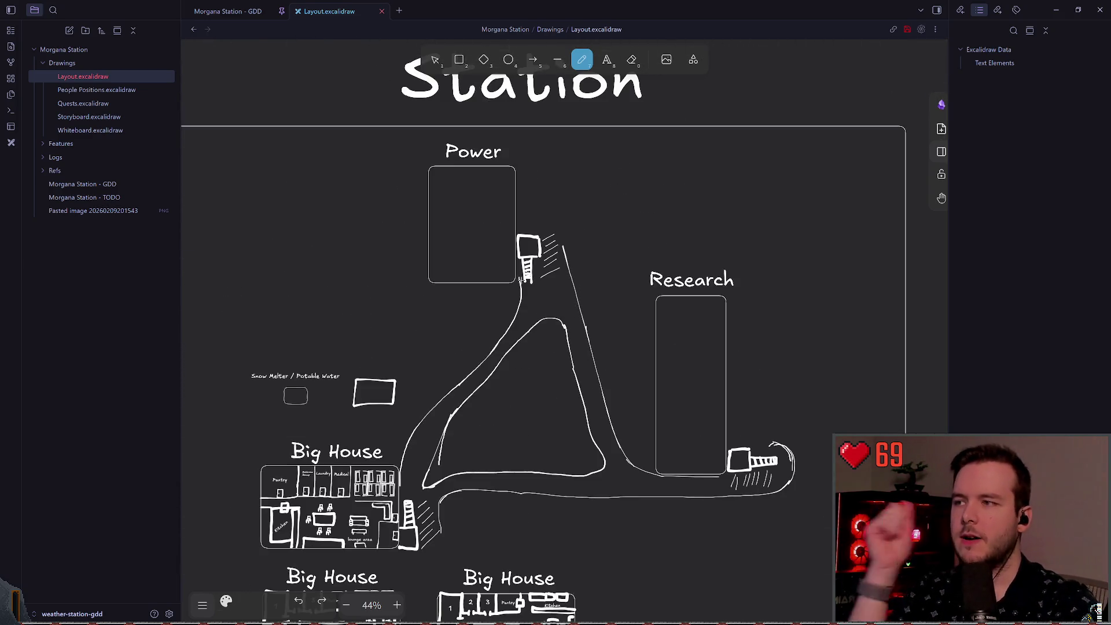
pyautogui.scroll(-3, 426, 335)
pyautogui.scroll(1, 409, 285)
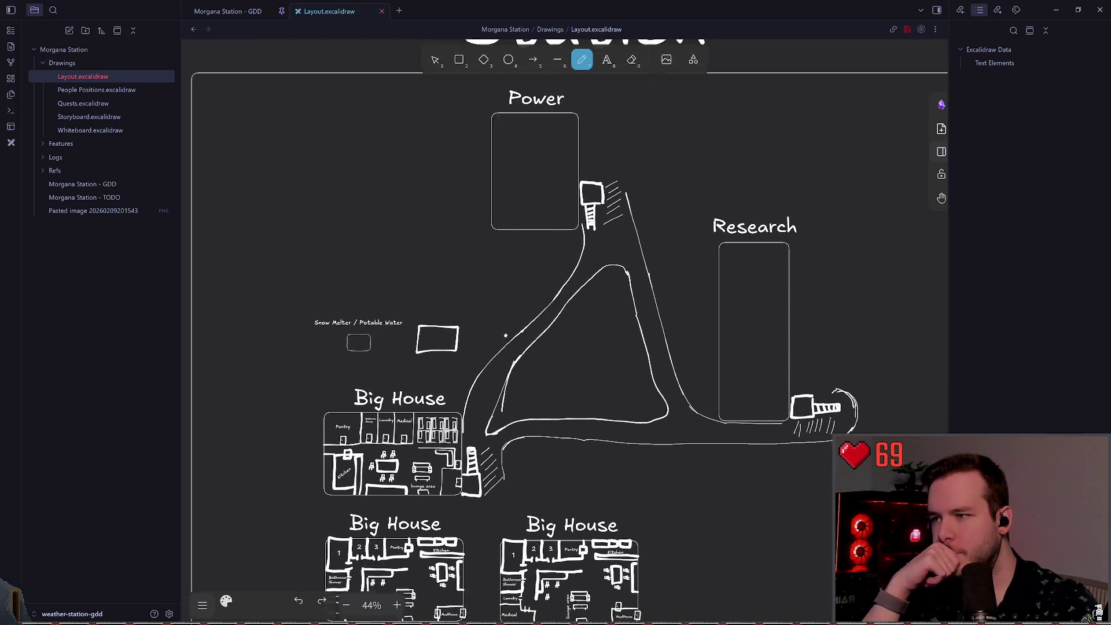
pyautogui.scroll(2, 566, 269)
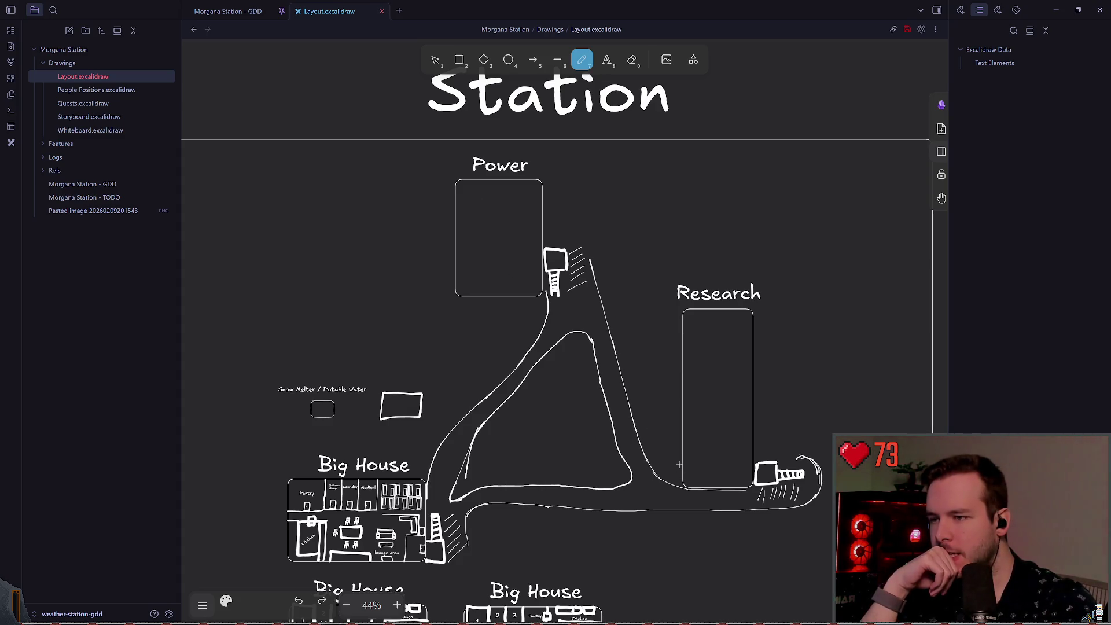
# - Delete the thin road lines right of Power, beside Research and under the Research box
pyautogui.click(437, 61)
pyautogui.click(603, 307)
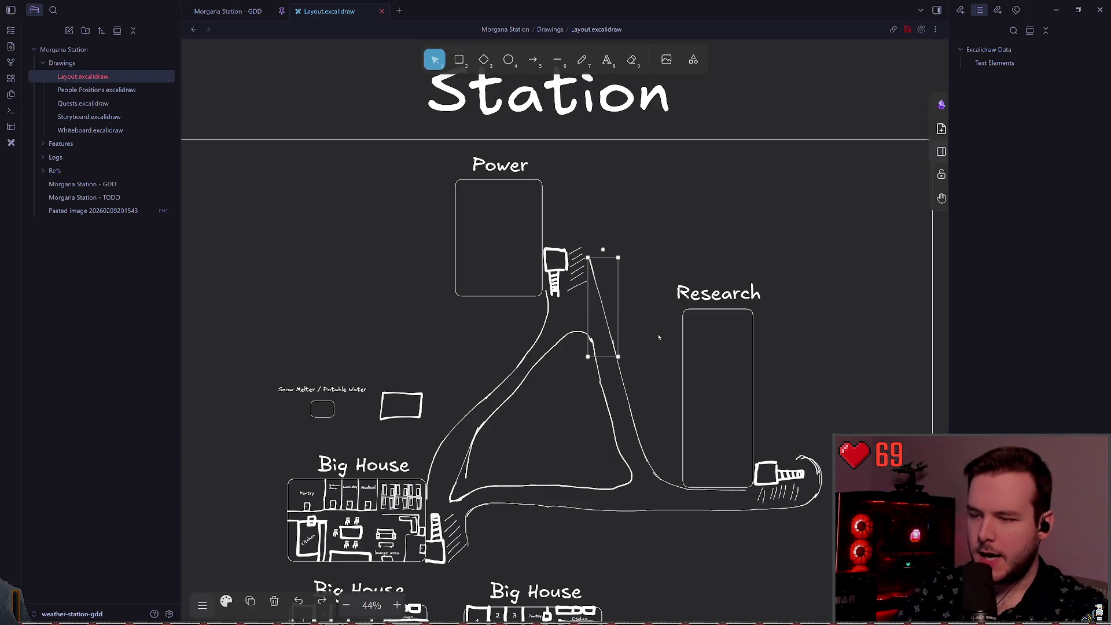
pyautogui.press('Delete')
pyautogui.click(642, 461)
pyautogui.press('Delete')
pyautogui.click(666, 481)
pyautogui.press('Delete')
pyautogui.click(694, 492)
pyautogui.press('Delete')
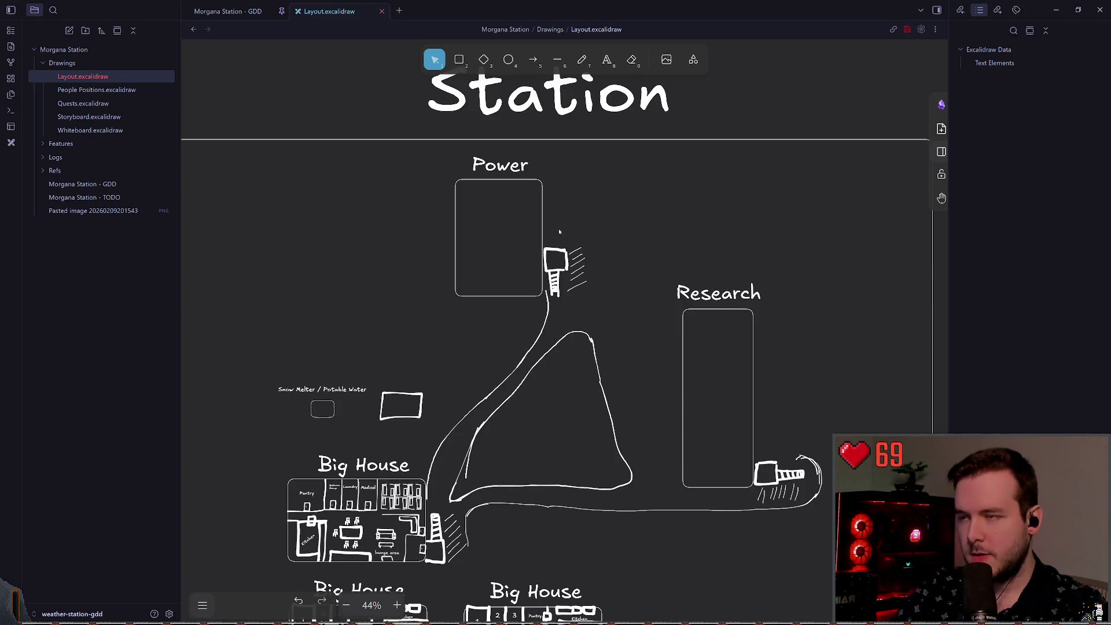
# - Draw a thick freehand road from Research up to Power
pyautogui.press('p')
pyautogui.moveTo(756, 487)
pyautogui.mouseDown()
pyautogui.moveTo(682, 486)
pyautogui.moveTo(637, 422)
pyautogui.moveTo(590, 250)
pyautogui.mouseUp()
pyautogui.scroll(3, 591, 250)
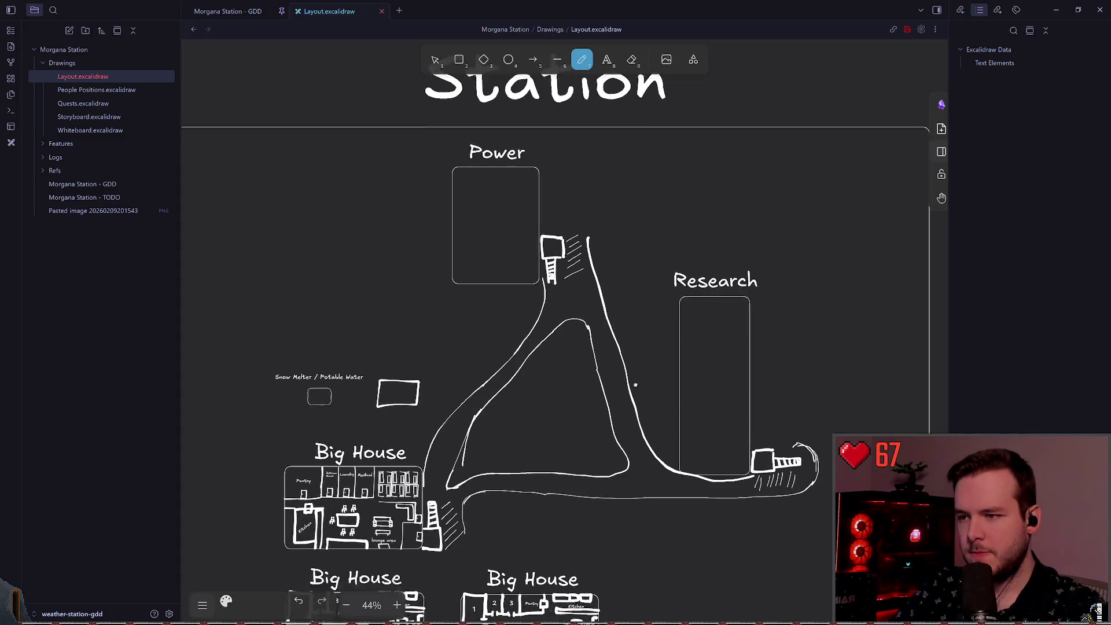
# - Replace the thin inner triangle, curved, vertical, diagonal and hook strokes with a thick triangle road
pyautogui.click(444, 59)
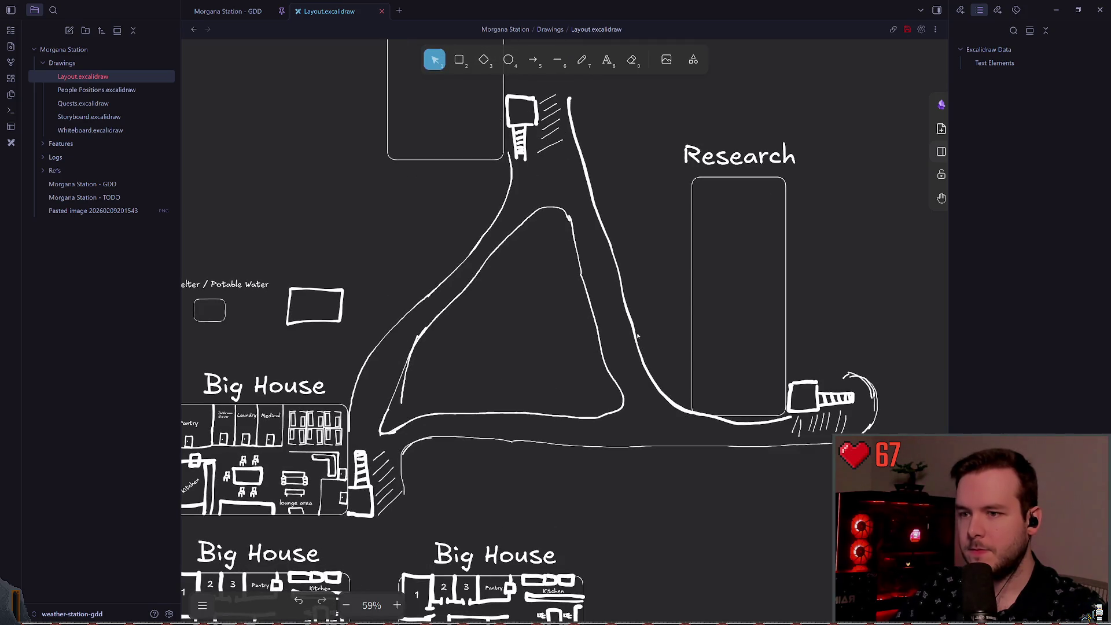
pyautogui.click(603, 366)
pyautogui.press('Delete')
pyautogui.click(559, 212)
pyautogui.press('Delete')
pyautogui.click(569, 218)
pyautogui.press('Delete')
pyautogui.click(415, 348)
pyautogui.press('Delete')
pyautogui.click(385, 412)
pyautogui.press('Delete')
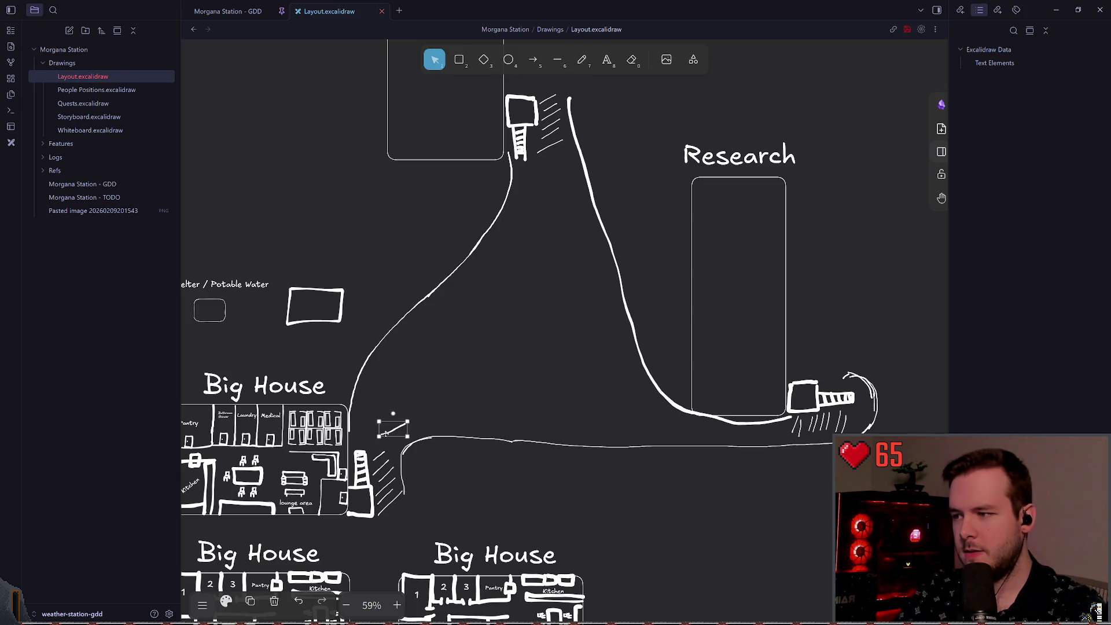
pyautogui.press('7')
pyautogui.moveTo(394, 425)
pyautogui.mouseDown()
pyautogui.moveTo(379, 412)
pyautogui.moveTo(431, 330)
pyautogui.moveTo(512, 258)
pyautogui.moveTo(540, 171)
pyautogui.moveTo(612, 406)
pyautogui.moveTo(641, 417)
pyautogui.moveTo(639, 429)
pyautogui.moveTo(385, 413)
pyautogui.mouseUp()
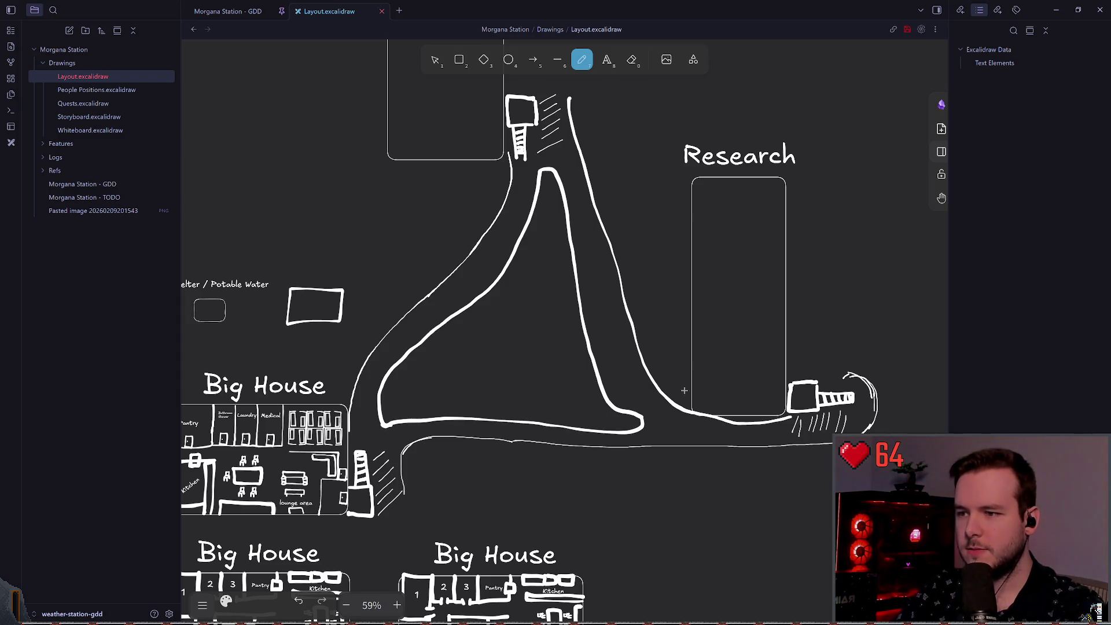
# - Redraw the thick triangle road's right side down to its bottom corner
pyautogui.hotkey('ctrl', 'z')
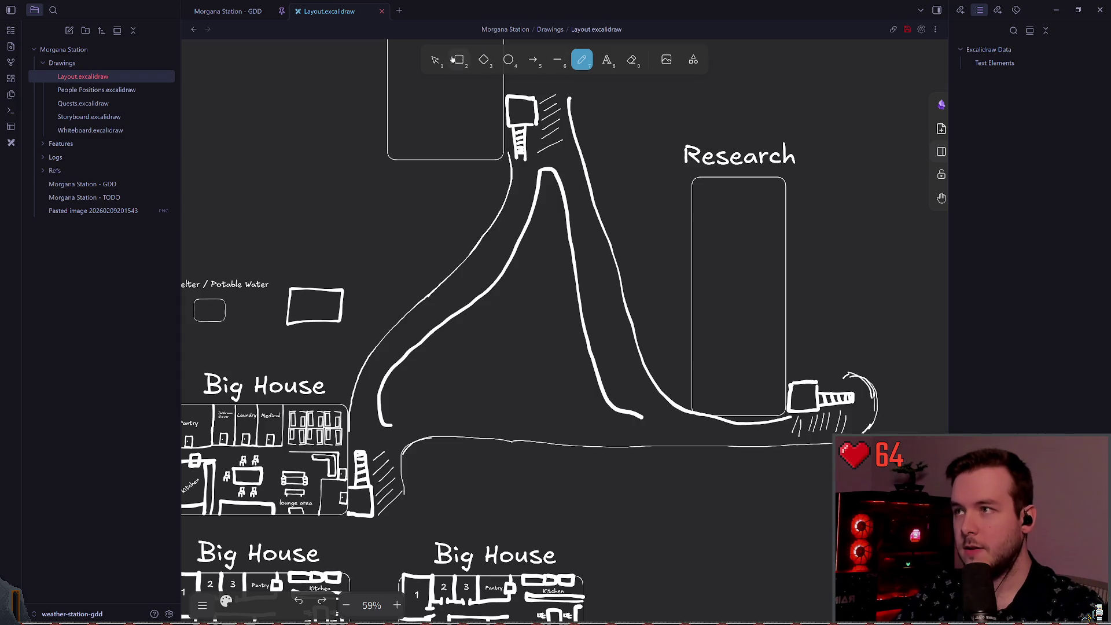
pyautogui.press('v')
pyautogui.click(605, 404)
pyautogui.moveTo(538, 419)
pyautogui.mouseDown()
pyautogui.moveTo(551, 409)
pyautogui.moveTo(543, 417)
pyautogui.mouseUp()
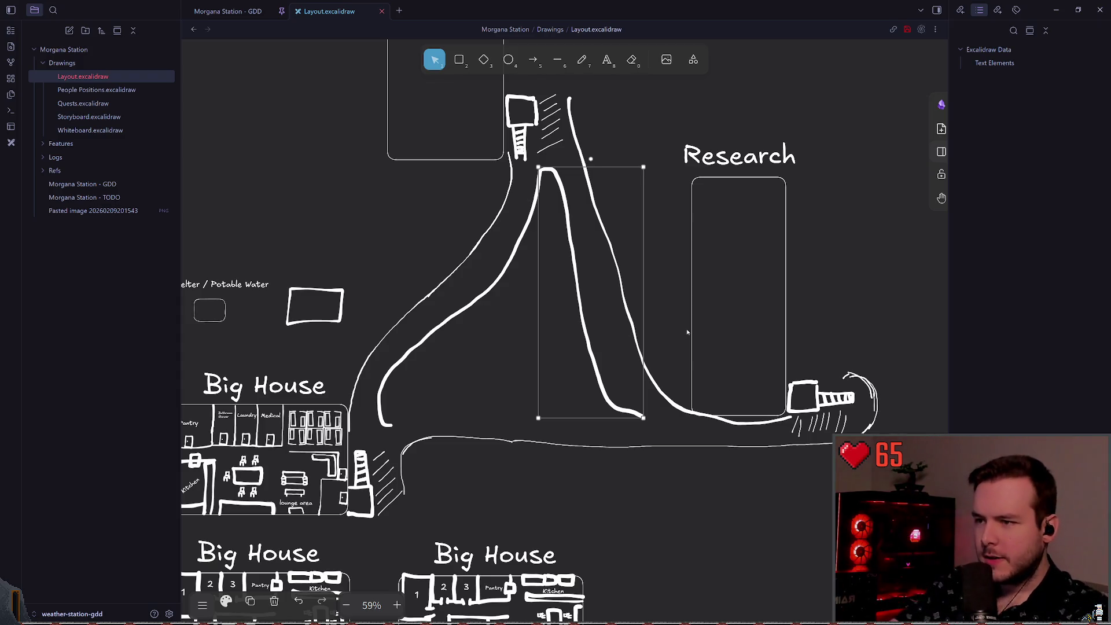
pyautogui.click(669, 112)
pyautogui.click(582, 59)
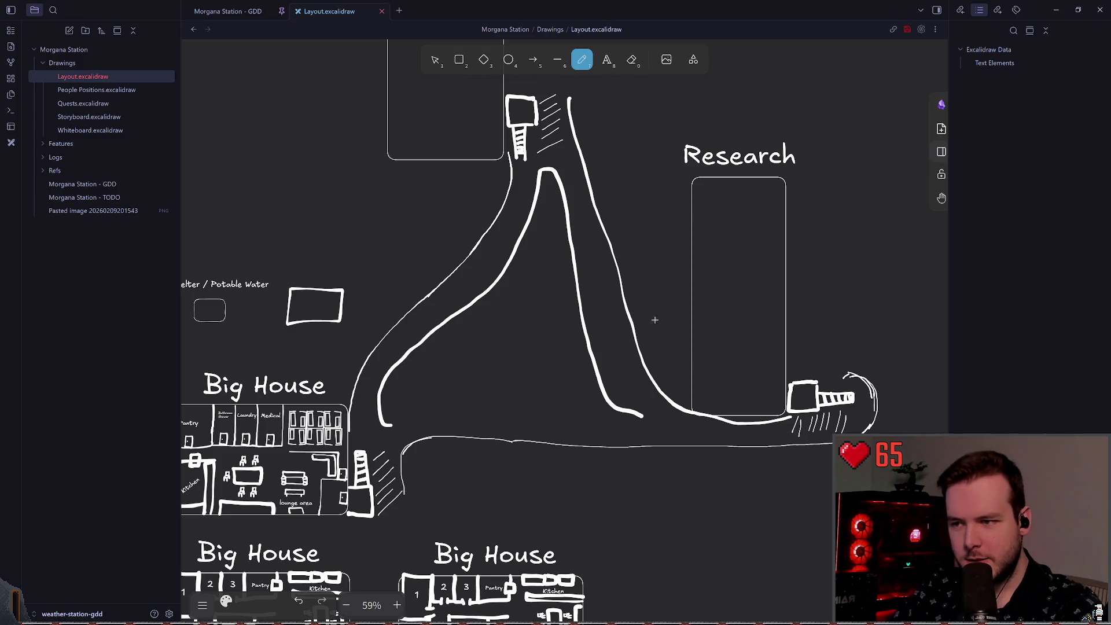
pyautogui.hotkey('ctrl', 'z')
pyautogui.hotkey('ctrl', 'z')
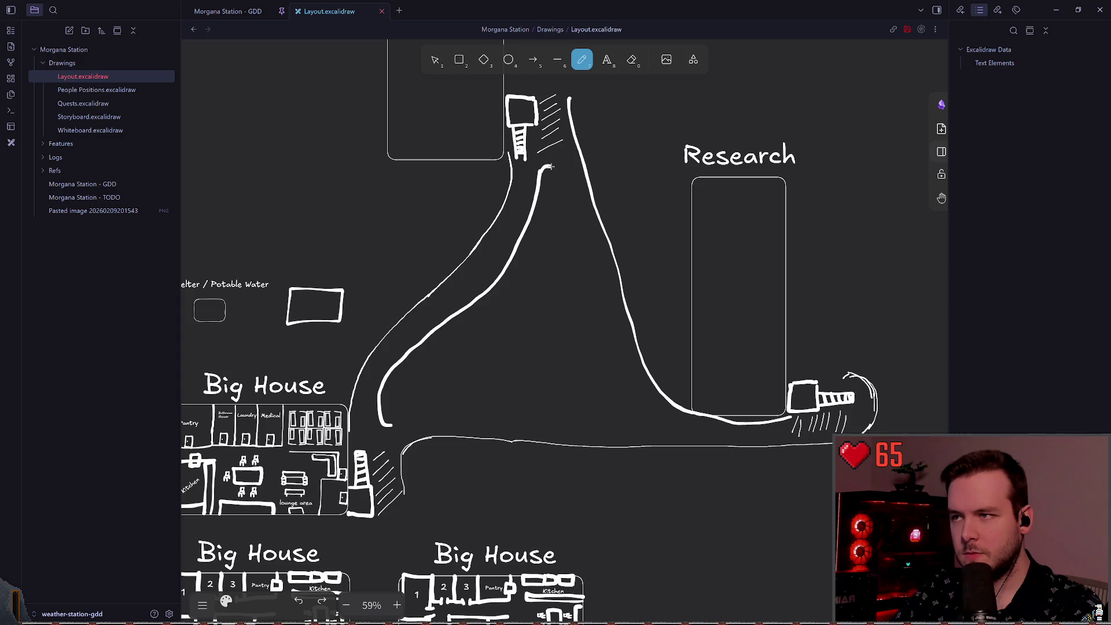
pyautogui.moveTo(541, 169)
pyautogui.mouseDown()
pyautogui.moveTo(580, 206)
pyautogui.moveTo(613, 379)
pyautogui.moveTo(646, 412)
pyautogui.moveTo(581, 430)
pyautogui.moveTo(393, 427)
pyautogui.mouseUp()
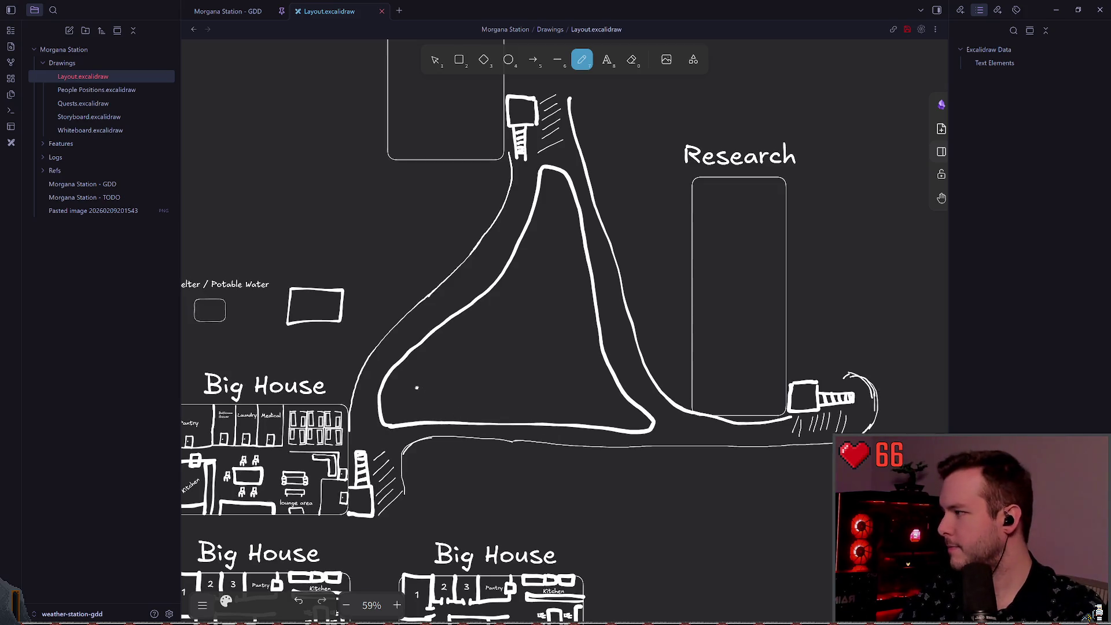
pyautogui.hscroll(-1, 428, 380)
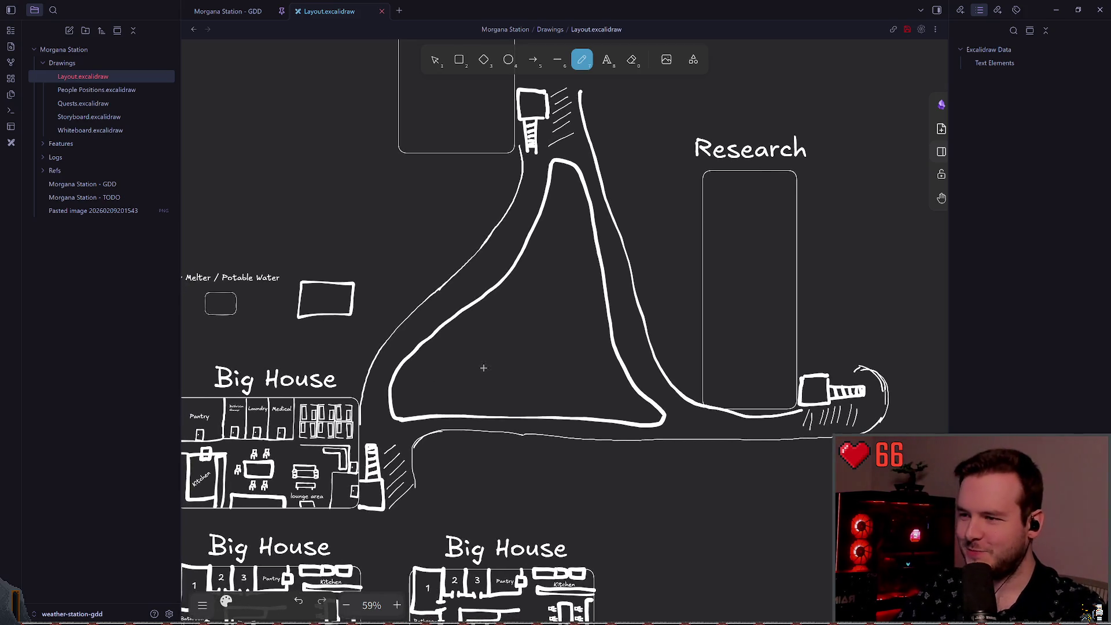
pyautogui.hscroll(2, 594, 312)
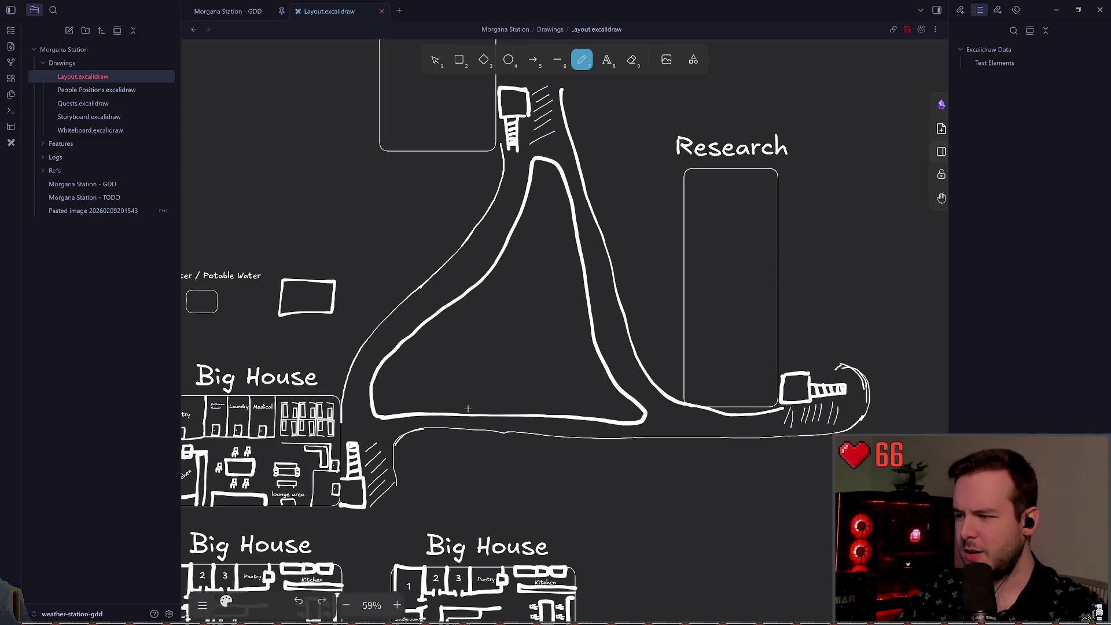
pyautogui.scroll(-1, 453, 395)
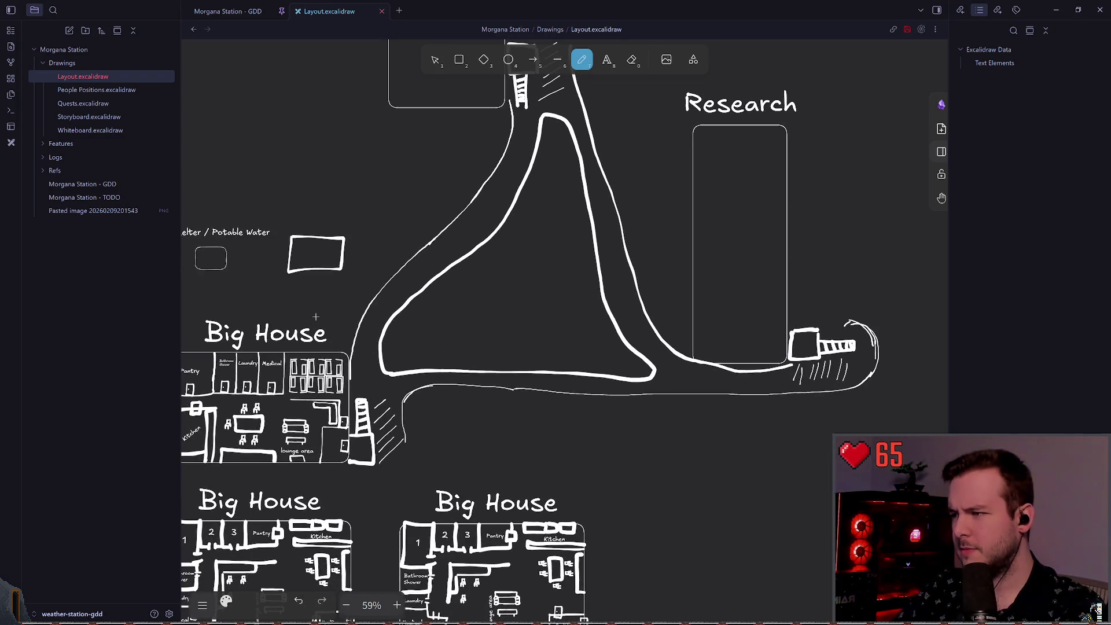
pyautogui.keyDown('ctrl'); pyautogui.scroll(1, 501, 159); pyautogui.keyUp('ctrl')
pyautogui.scroll(1, 501, 159)
# - Delete the thin lower-left, lower and diagonal road strokes
pyautogui.click(435, 59)
pyautogui.click(460, 302)
pyautogui.press('Delete')
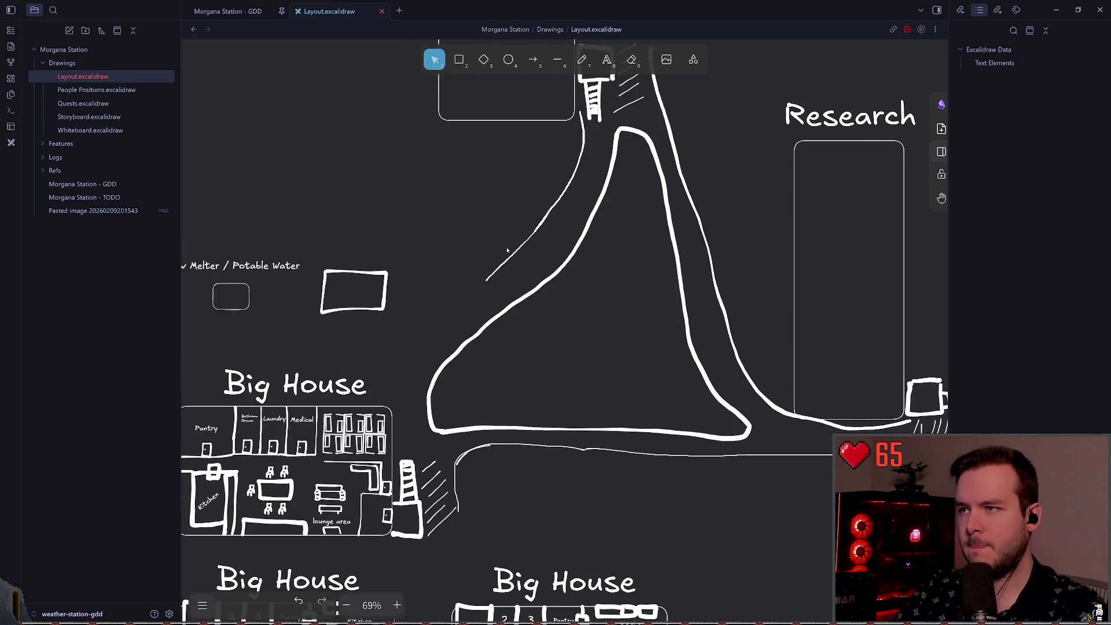
pyautogui.click(512, 255)
pyautogui.press('Delete')
pyautogui.click(554, 184)
pyautogui.press('Delete')
# - Draw a thick road edge right of Big House and a thick diagonal road up to Power
pyautogui.press('p')
pyautogui.moveTo(391, 403); pyautogui.dragTo(393, 360)
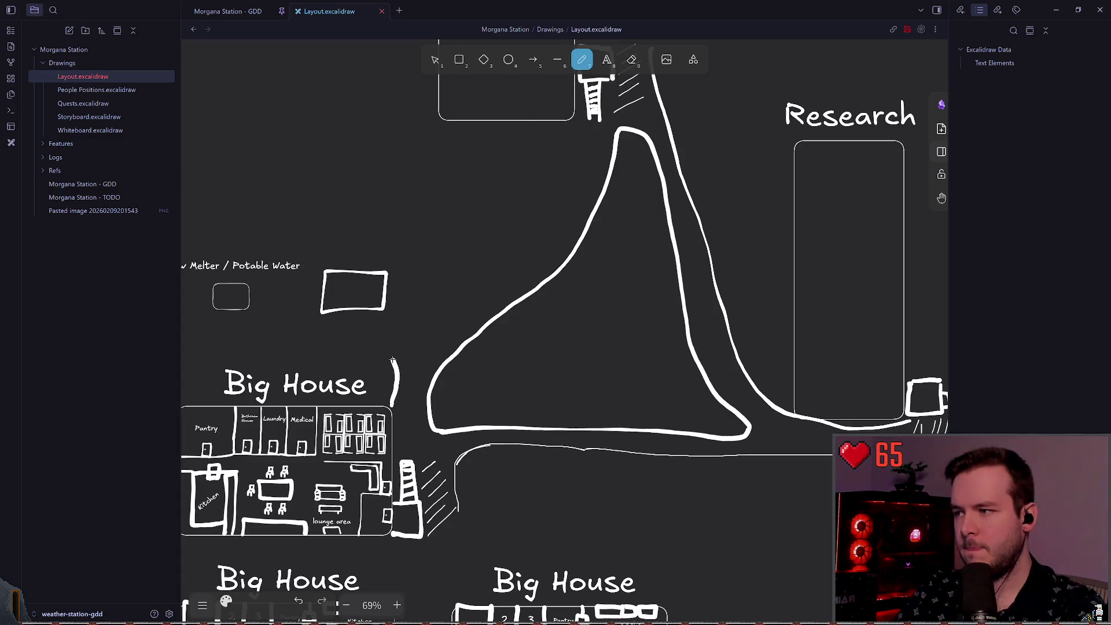
pyautogui.moveTo(403, 322)
pyautogui.mouseDown()
pyautogui.moveTo(520, 209)
pyautogui.moveTo(569, 137)
pyautogui.mouseUp()
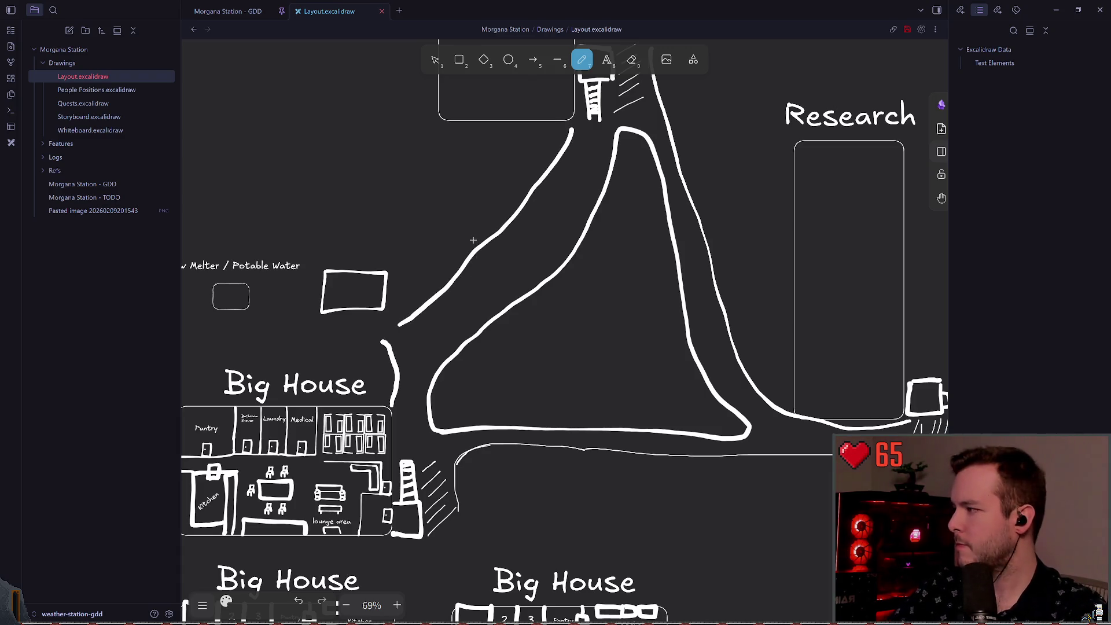
pyautogui.hotkey('ctrl', 'z')
pyautogui.moveTo(428, 302)
pyautogui.mouseDown()
pyautogui.moveTo(529, 223)
pyautogui.moveTo(576, 134)
pyautogui.mouseUp()
pyautogui.hscroll(2, 587, 343)
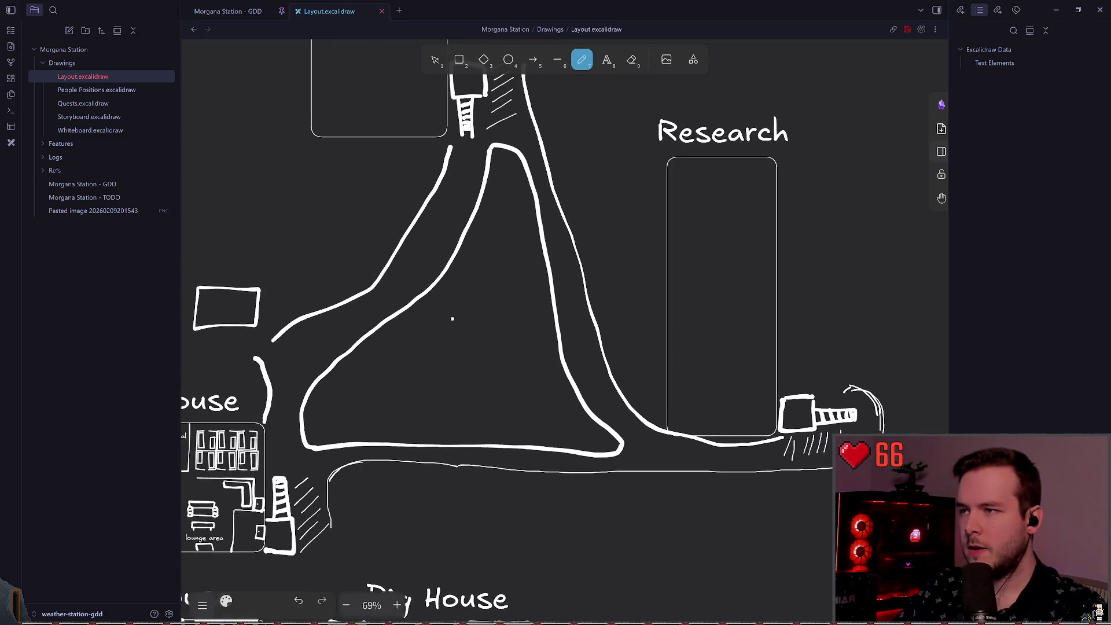
pyautogui.hscroll(-3, 644, 319)
pyautogui.hscroll(4, 644, 319)
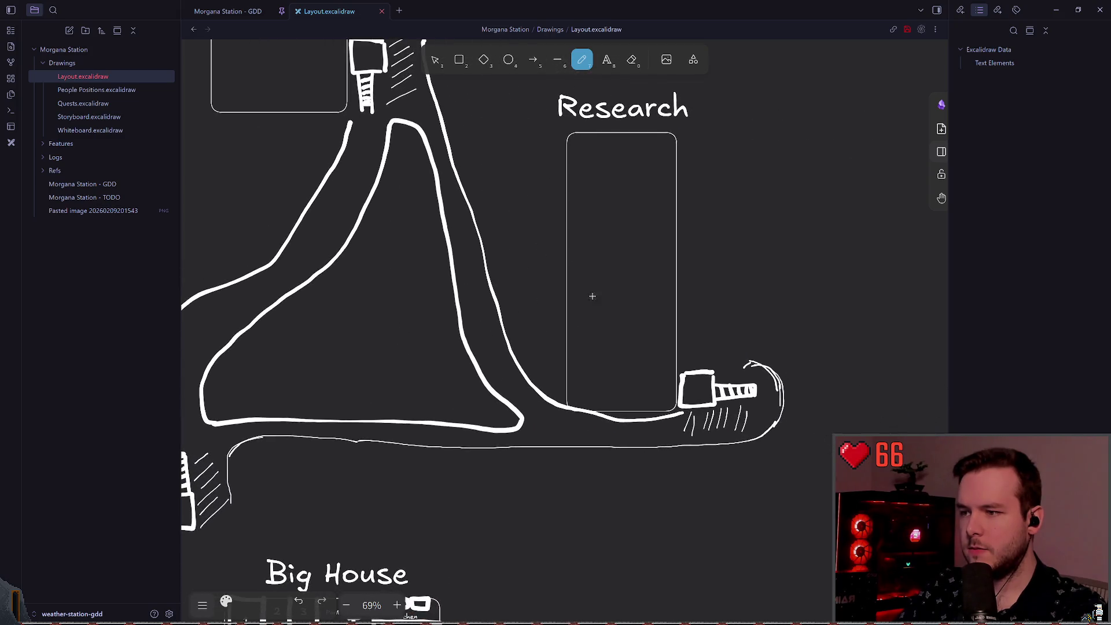
# - Delete the thin bottom road stroke and the arc strokes beside the cannon
pyautogui.click(434, 62)
pyautogui.scroll(-2, 529, 235)
pyautogui.hscroll(2, 530, 235)
pyautogui.click(660, 373)
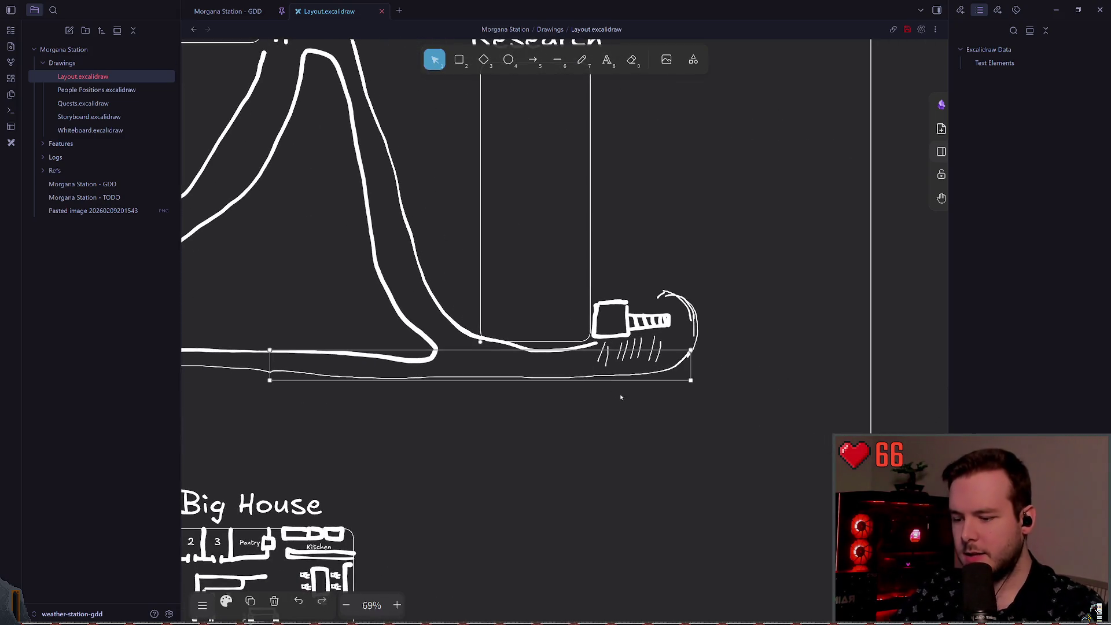
pyautogui.press('Delete')
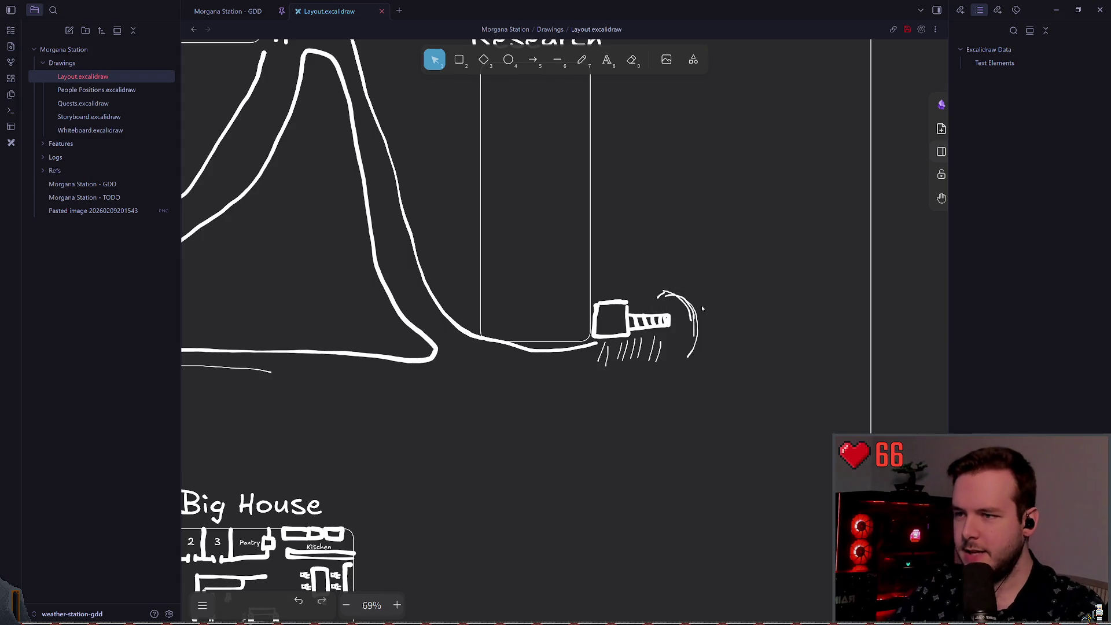
pyautogui.scroll(10, 689, 313)
pyautogui.scroll(-5, 501, 185)
pyautogui.moveTo(493, 167); pyautogui.dragTo(582, 248)
pyautogui.press('Delete')
pyautogui.moveTo(607, 405)
pyautogui.mouseDown()
pyautogui.moveTo(501, 168)
pyautogui.moveTo(546, 181)
pyautogui.moveTo(566, 343)
pyautogui.moveTo(457, 394)
pyautogui.mouseUp()
pyautogui.press('Delete')
# - Try a thick road curve around the cannon, then undo it
pyautogui.press('p')
pyautogui.hscroll(-5, 521, 347)
pyautogui.scroll(-1, 551, 318)
pyautogui.hotkey('ctrl', 'z')
pyautogui.scroll(-2, 699, 304)
pyautogui.moveTo(784, 215)
pyautogui.mouseDown()
pyautogui.moveTo(866, 278)
pyautogui.moveTo(456, 352)
pyautogui.moveTo(211, 321)
pyautogui.mouseUp()
pyautogui.scroll(-2, 854, 292)
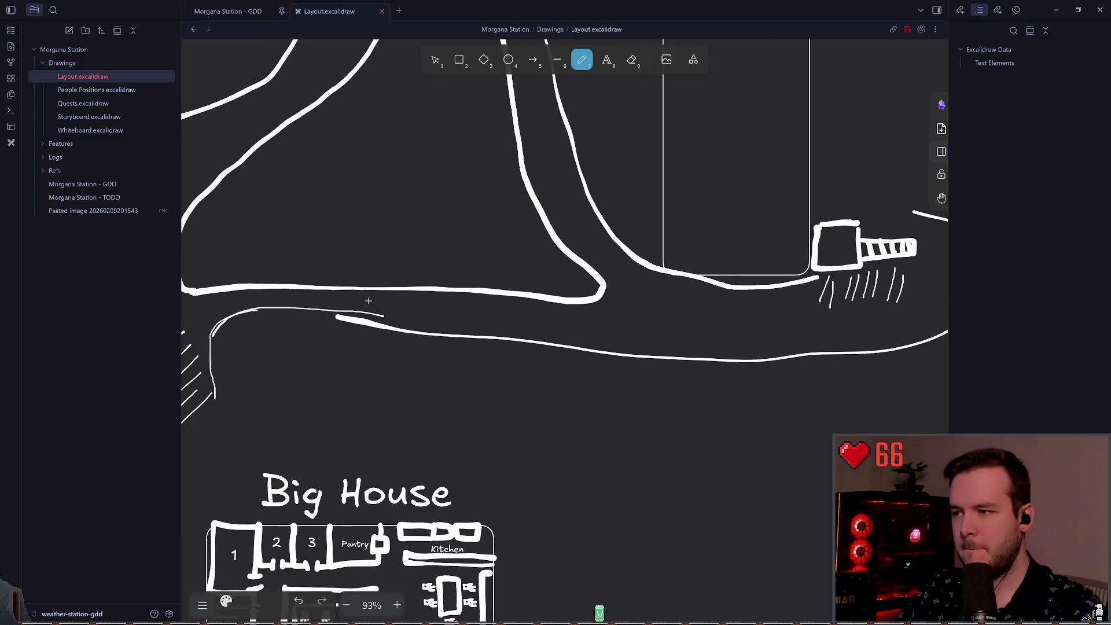
pyautogui.hotkey('ctrl', 'z')
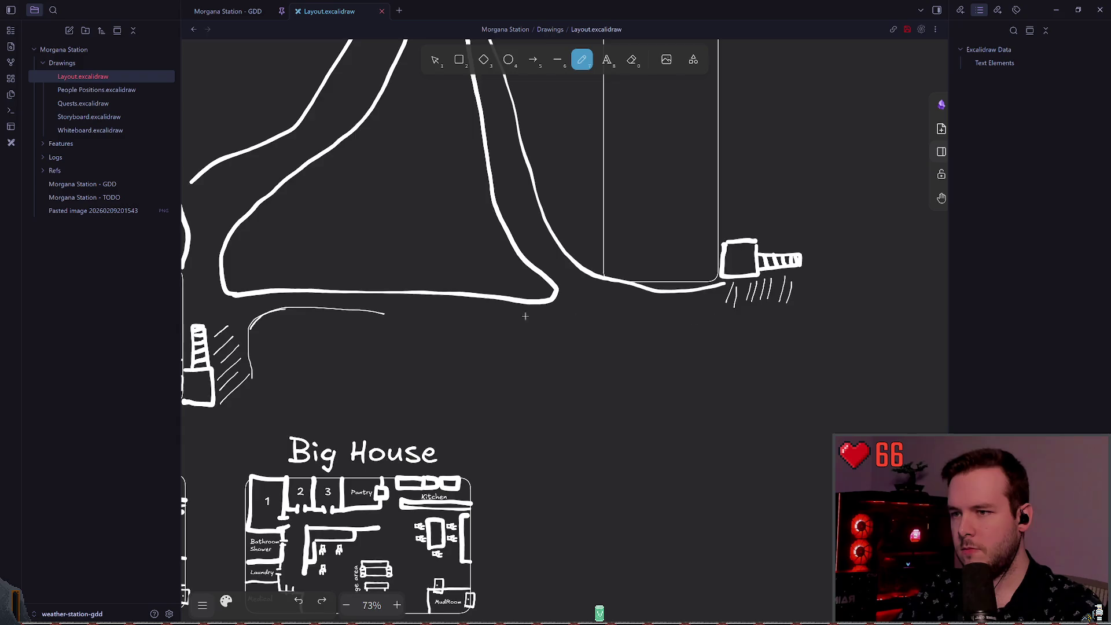
pyautogui.hscroll(-3, 540, 318)
# - Delete the thin straight and curved strokes beside the stairs
pyautogui.click(436, 61)
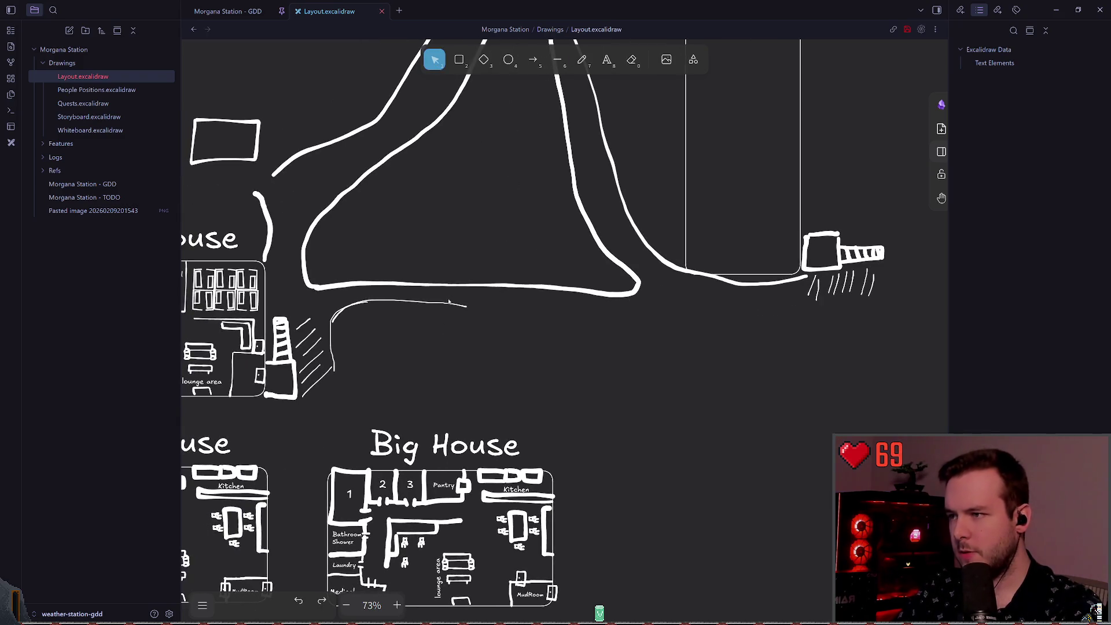
pyautogui.click(443, 303)
pyautogui.press('Delete')
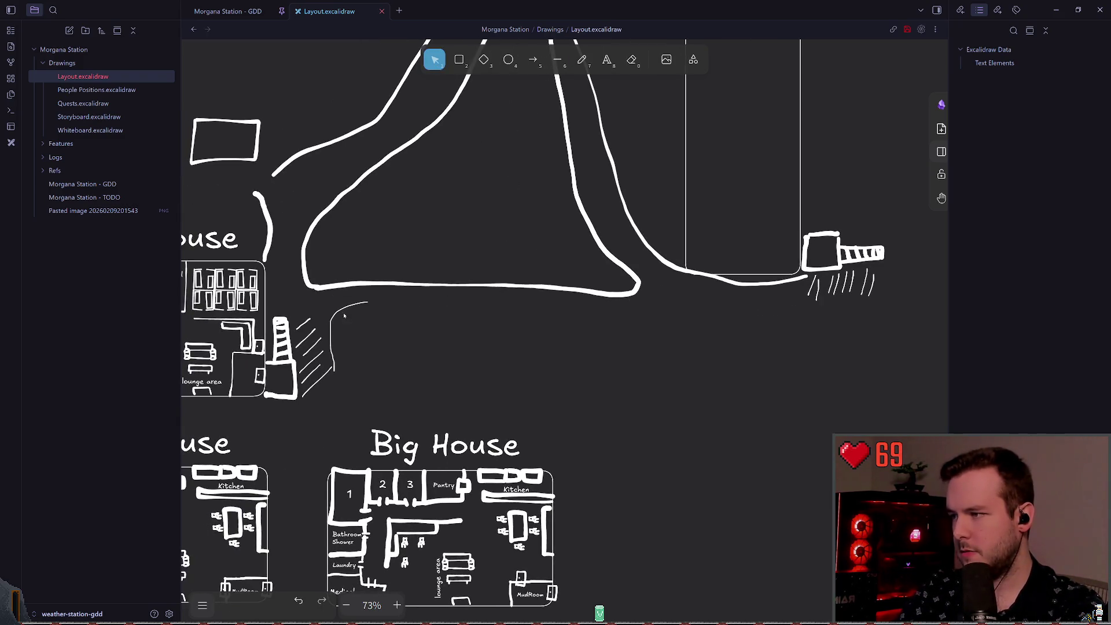
pyautogui.click(337, 313)
pyautogui.press('Delete')
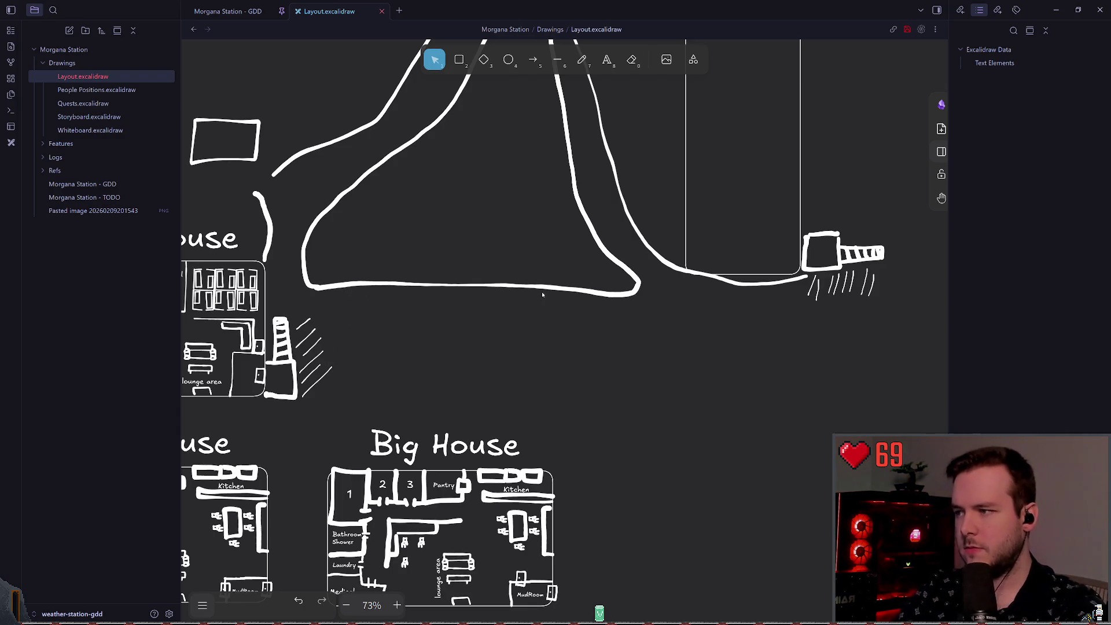
pyautogui.click(582, 60)
# - Box-select and delete the hatch strokes beside the stairs
pyautogui.moveTo(367, 314); pyautogui.dragTo(301, 353)
pyautogui.hotkey('ctrl', 'z')
pyautogui.click(434, 60)
pyautogui.hscroll(-3, 389, 291)
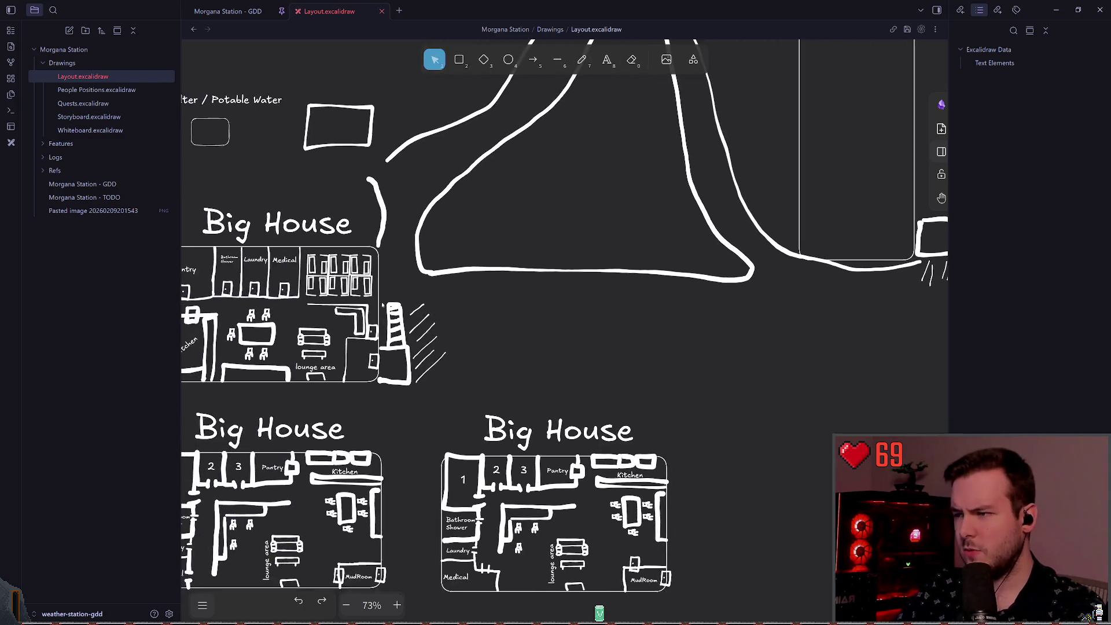
pyautogui.scroll(3, 389, 291)
pyautogui.moveTo(502, 405); pyautogui.dragTo(422, 269)
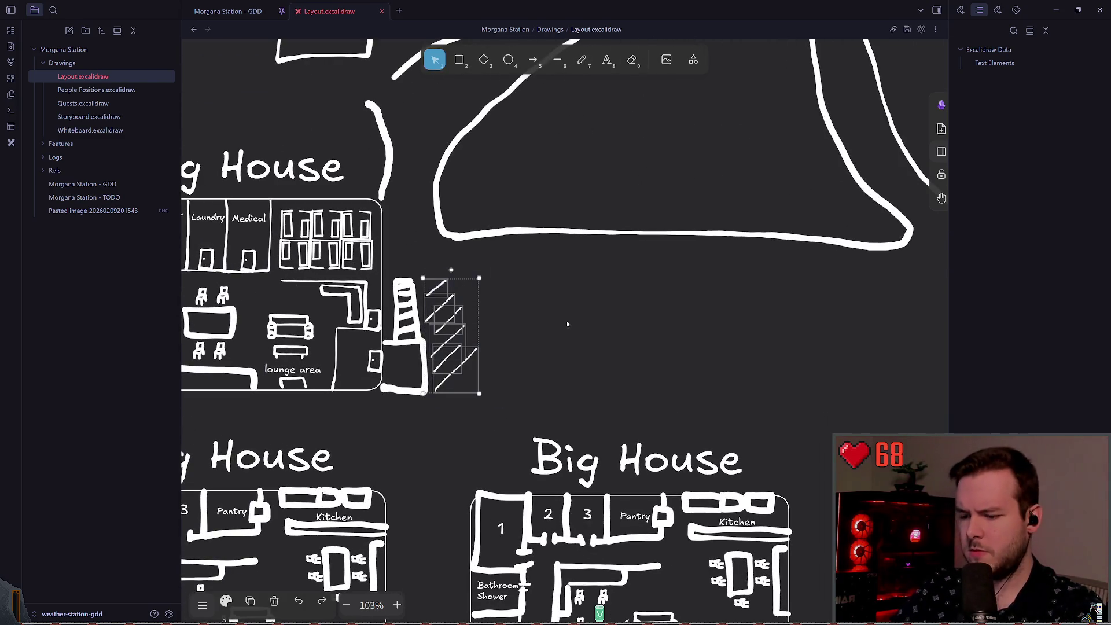
pyautogui.press('Delete')
# - Draw a long thick road under the loop, curving up on the right
pyautogui.click(590, 62)
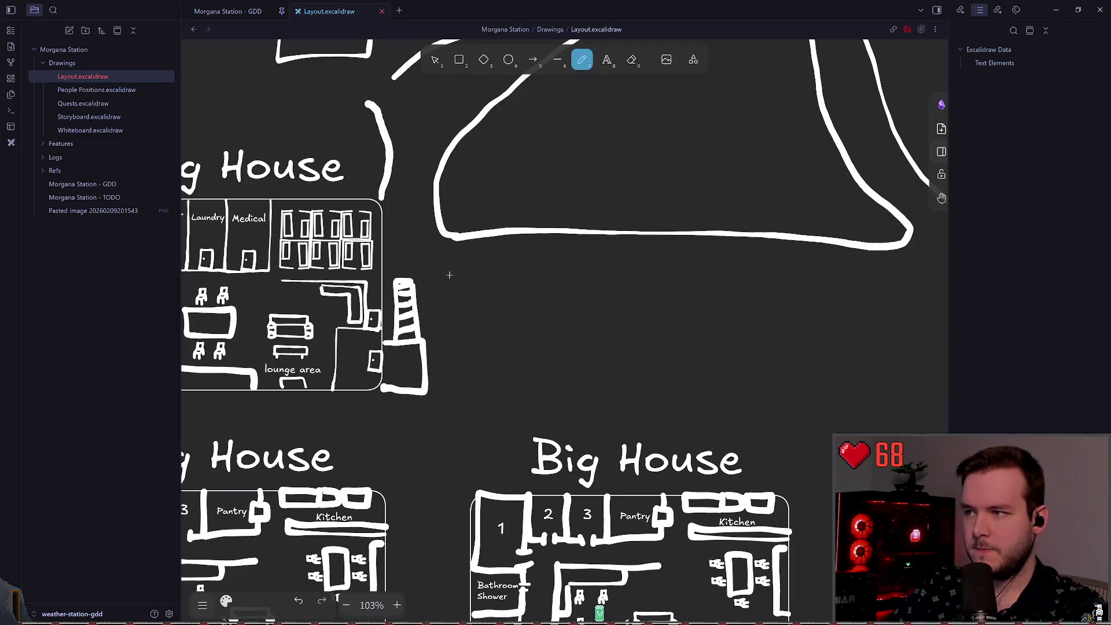
pyautogui.moveTo(439, 278)
pyautogui.mouseDown()
pyautogui.moveTo(544, 265)
pyautogui.moveTo(902, 281)
pyautogui.mouseUp()
pyautogui.hscroll(8, 902, 281)
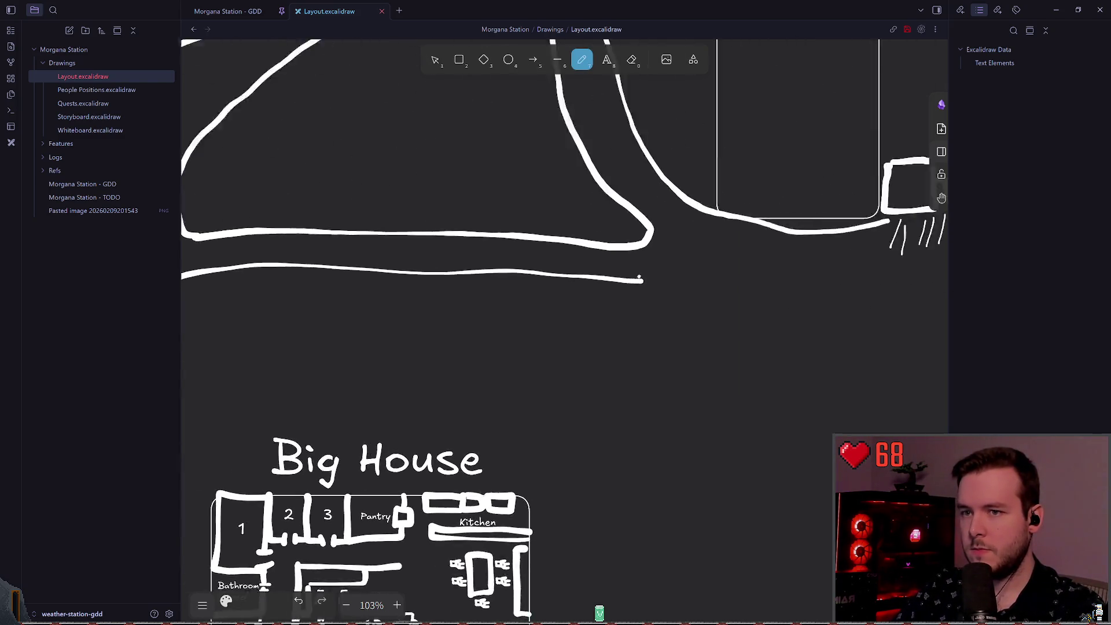
pyautogui.hscroll(1, 495, 288)
pyautogui.moveTo(386, 297)
pyautogui.mouseDown()
pyautogui.moveTo(566, 297)
pyautogui.moveTo(800, 273)
pyautogui.moveTo(804, 233)
pyautogui.moveTo(727, 153)
pyautogui.mouseUp()
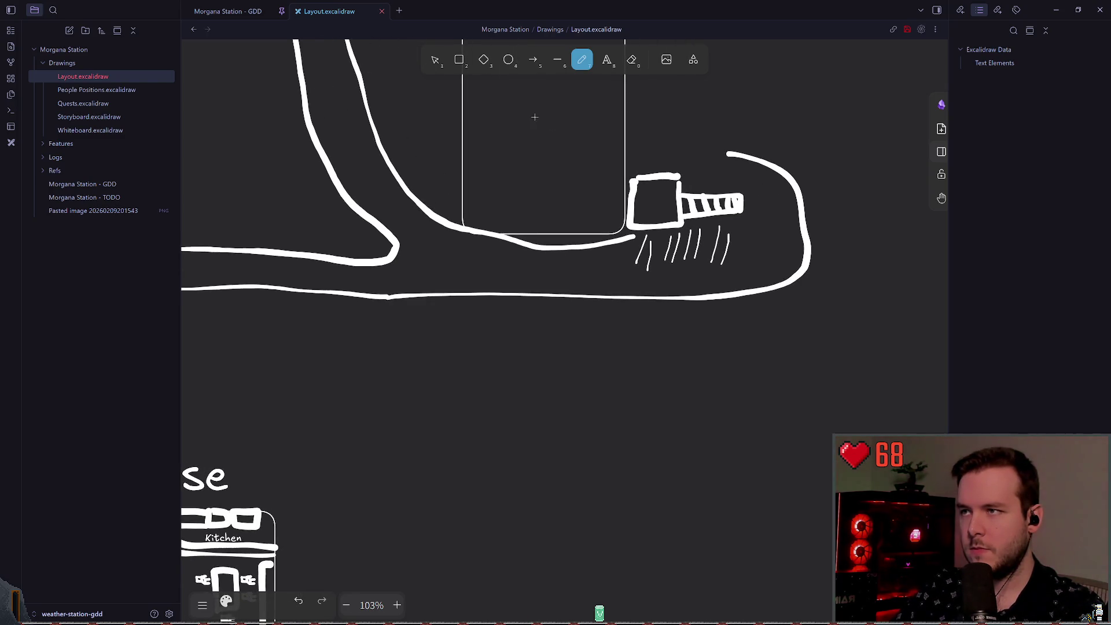
# - Delete the slanted hatch lines below the entrance box and lower the curved road's top end
pyautogui.press('v')
pyautogui.moveTo(627, 283); pyautogui.dragTo(762, 224)
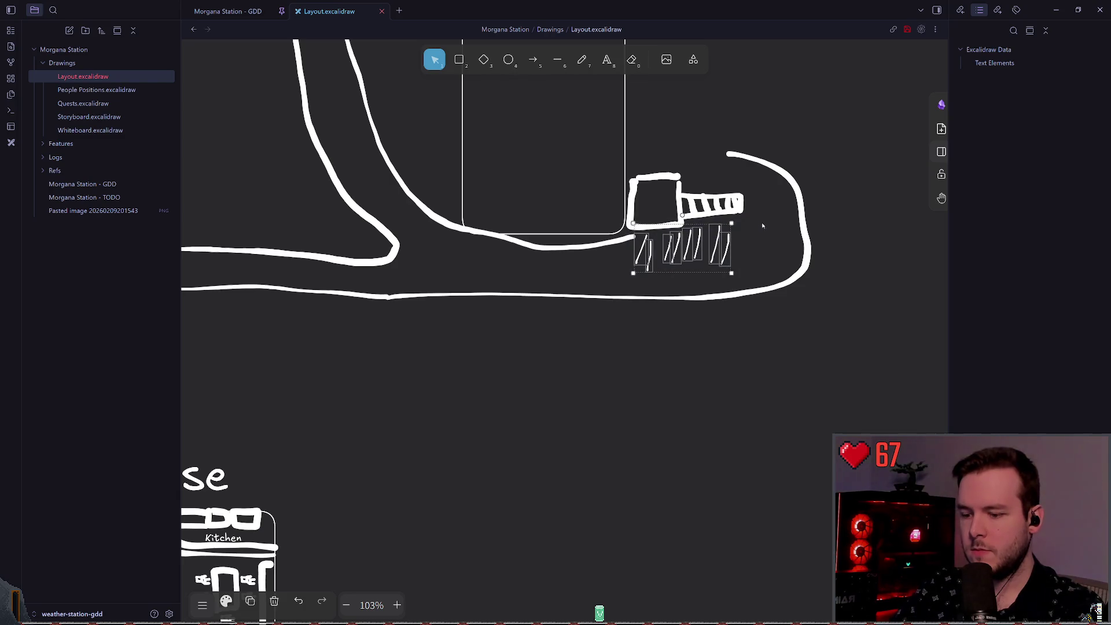
pyautogui.press('Delete')
pyautogui.click(735, 156)
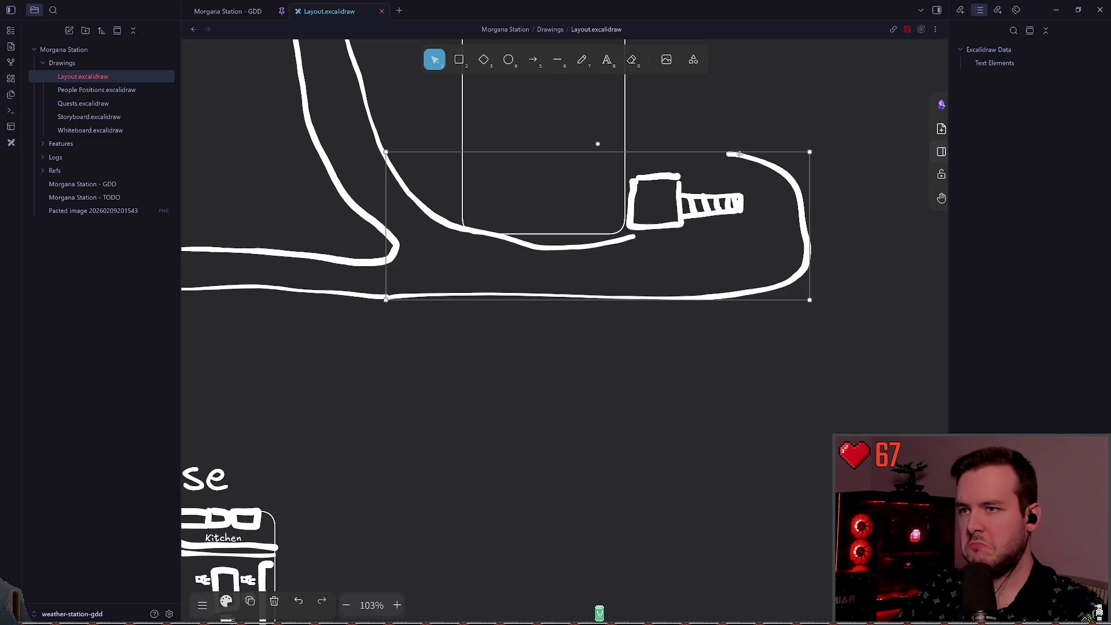
pyautogui.moveTo(736, 150); pyautogui.dragTo(735, 174)
pyautogui.click(266, 303)
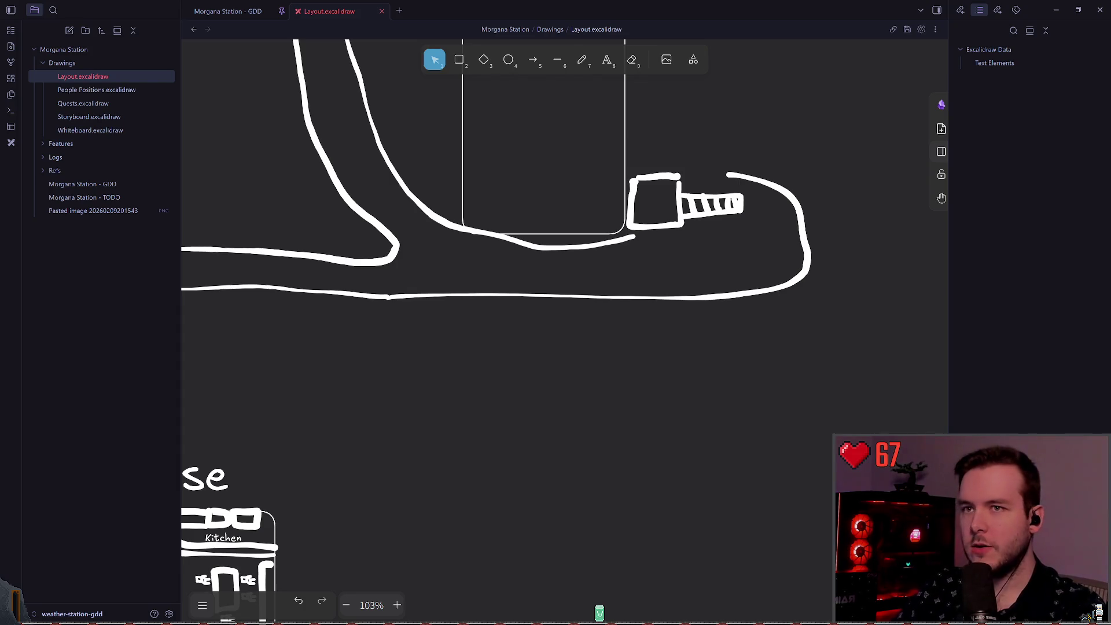
# - Delete the curved road stroke beside Big House
pyautogui.scroll(-8, 637, 335)
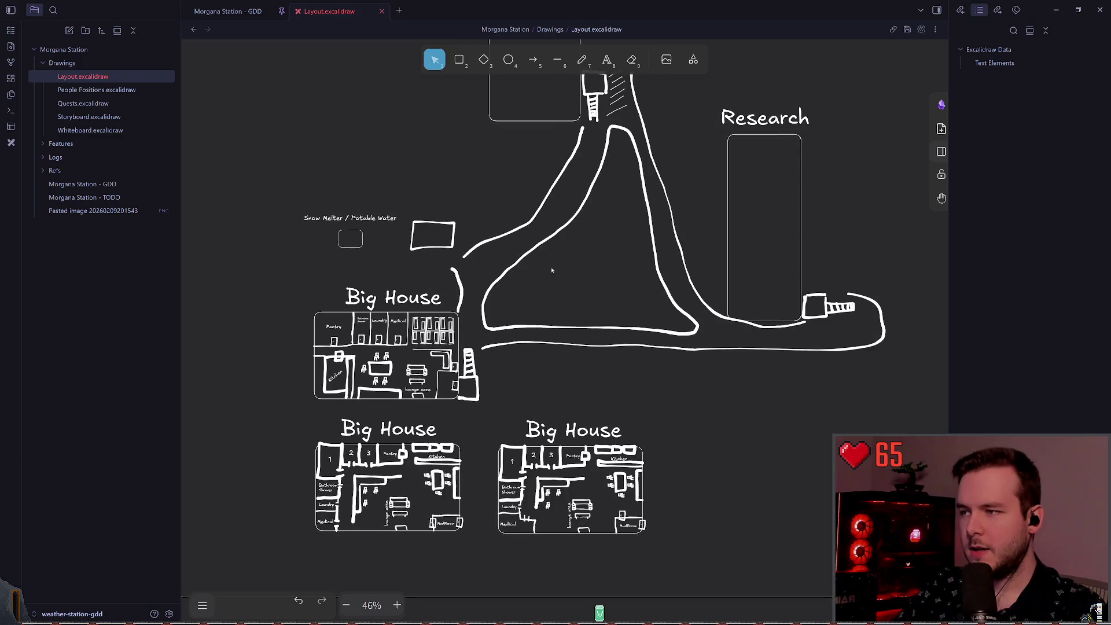
pyautogui.scroll(1, 536, 293)
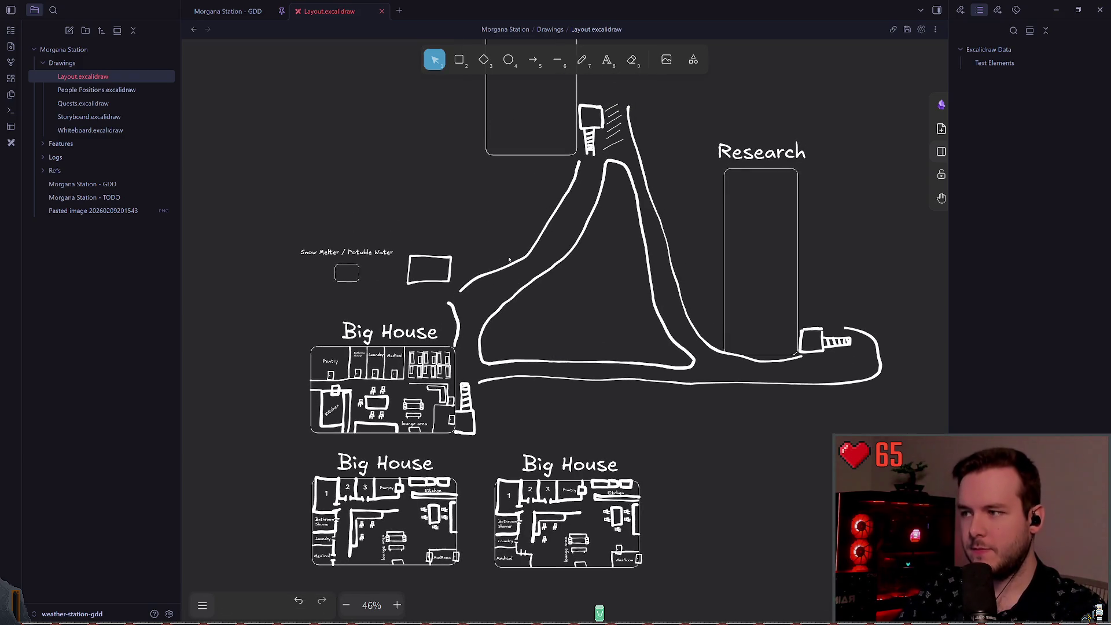
pyautogui.scroll(5, 541, 307)
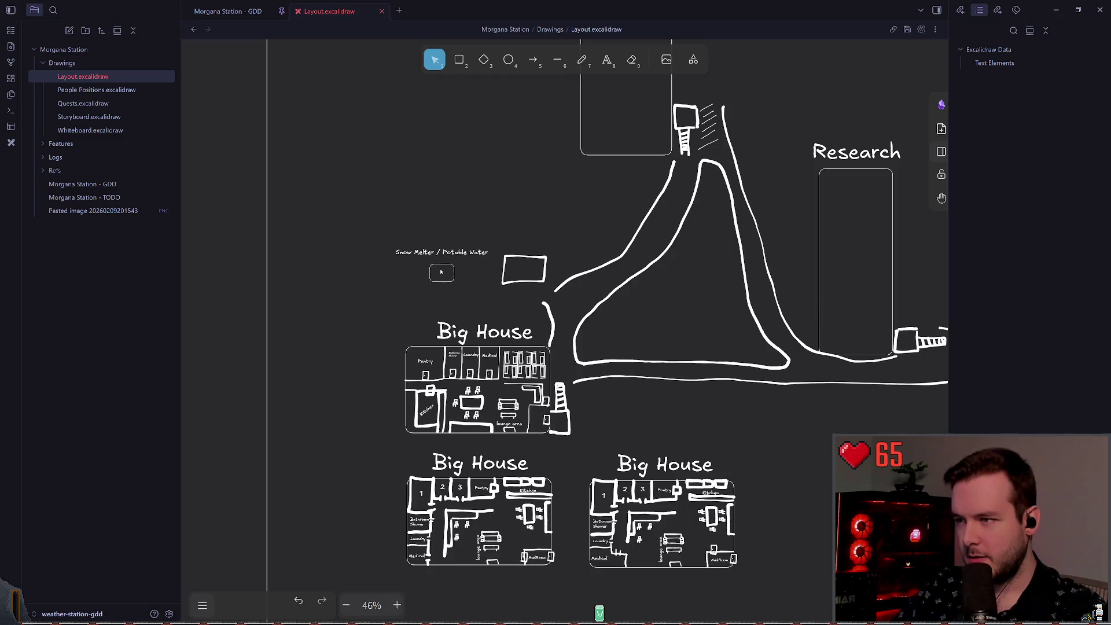
pyautogui.scroll(2, 564, 280)
pyautogui.click(614, 360)
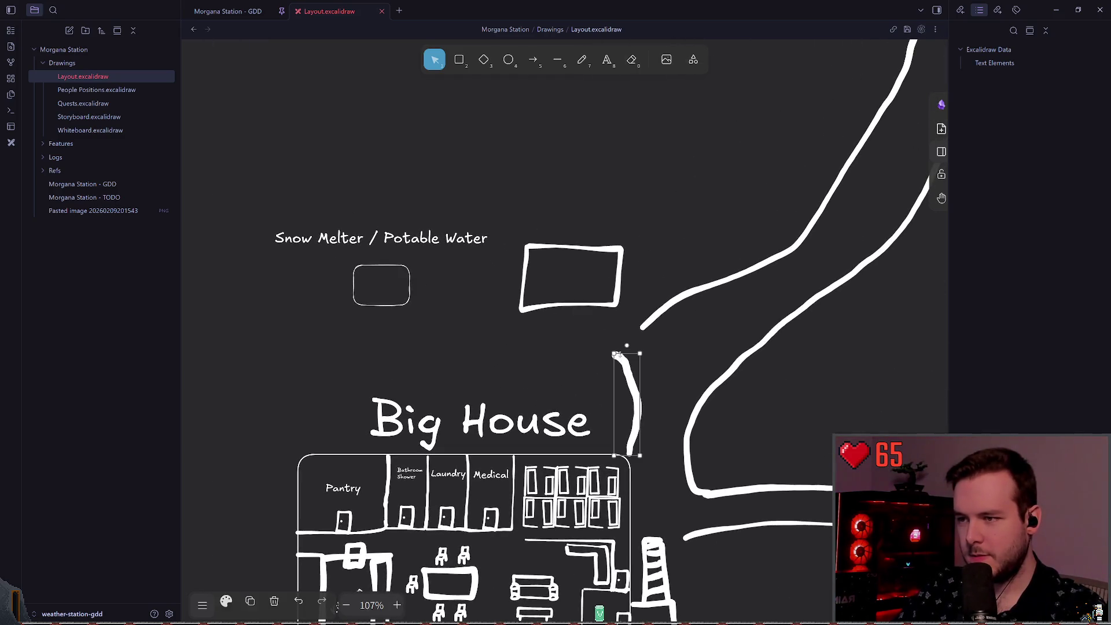
pyautogui.moveTo(612, 363); pyautogui.dragTo(635, 397)
pyautogui.click(627, 378)
pyautogui.click(559, 340)
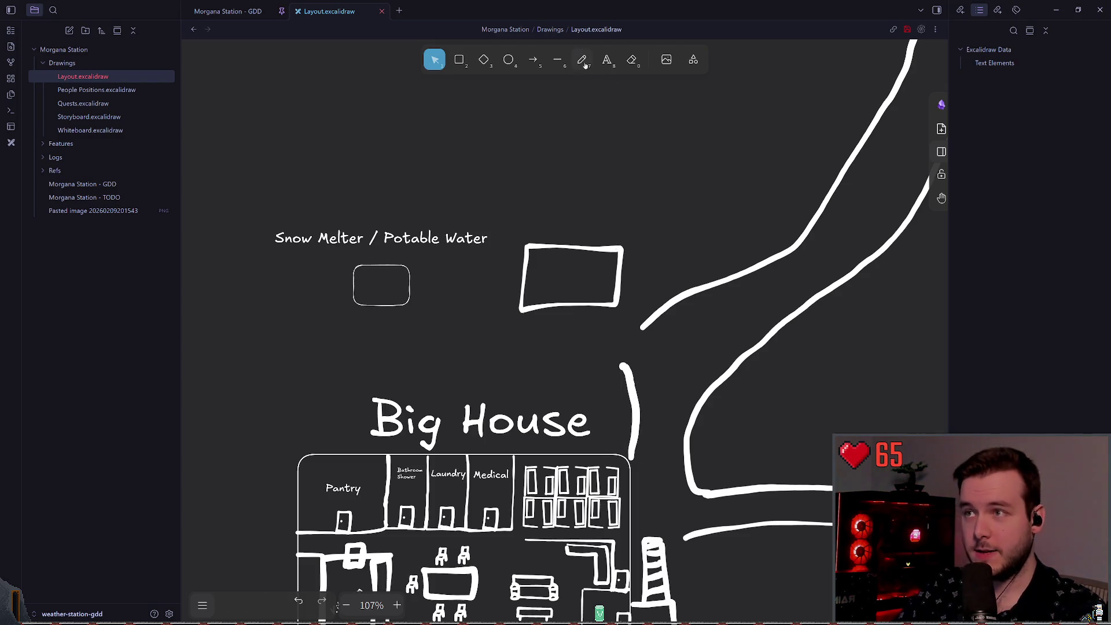
pyautogui.click(629, 375)
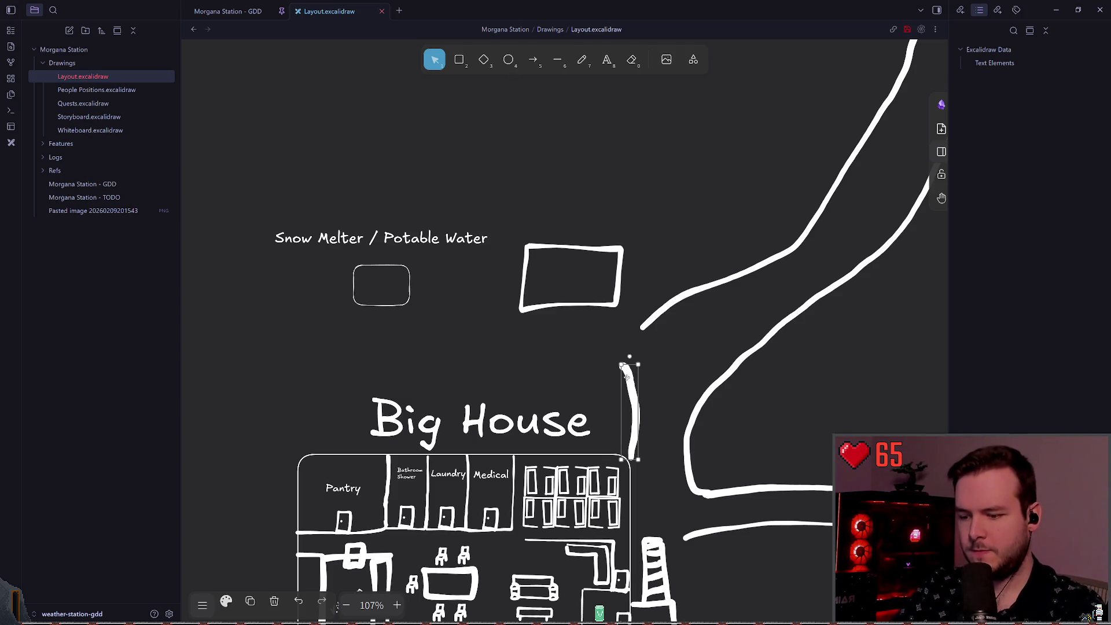
pyautogui.press('Delete')
# - Draw a straight vertical thick road edge beside Big House
pyautogui.click(582, 65)
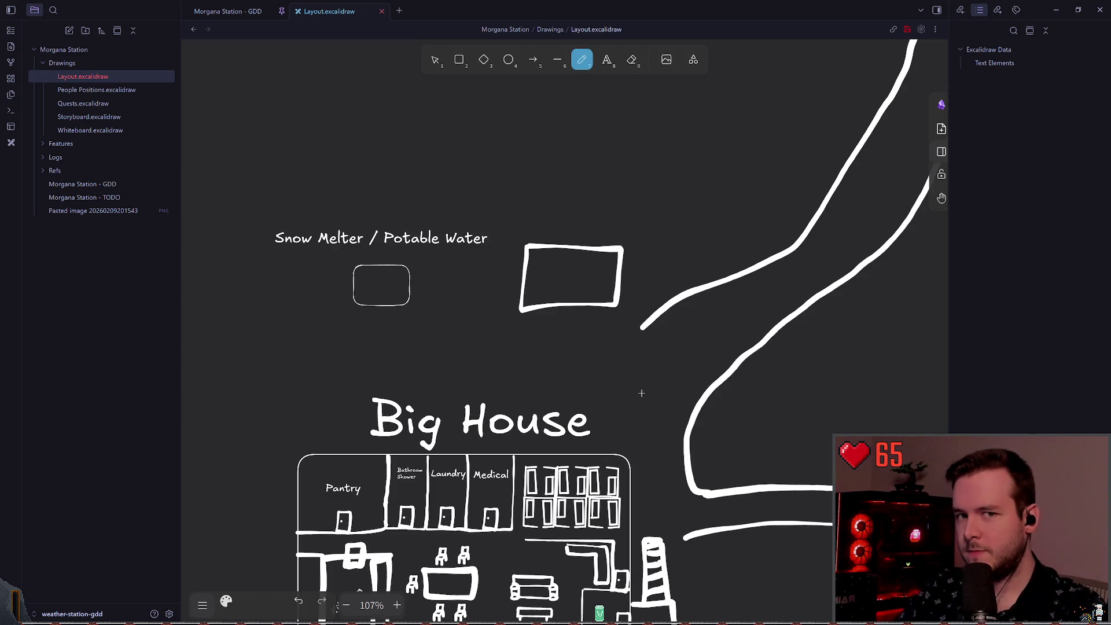
pyautogui.moveTo(622, 363); pyautogui.dragTo(639, 456)
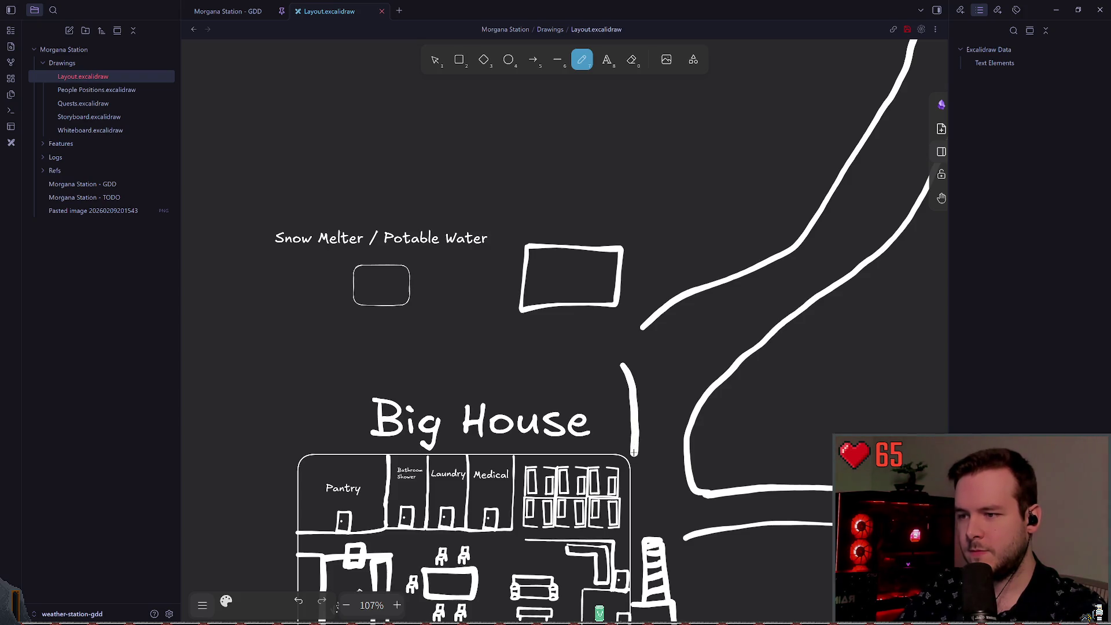
pyautogui.scroll(1, 536, 370)
# - Pan and zoom out to review the whole Station frame
pyautogui.click(435, 60)
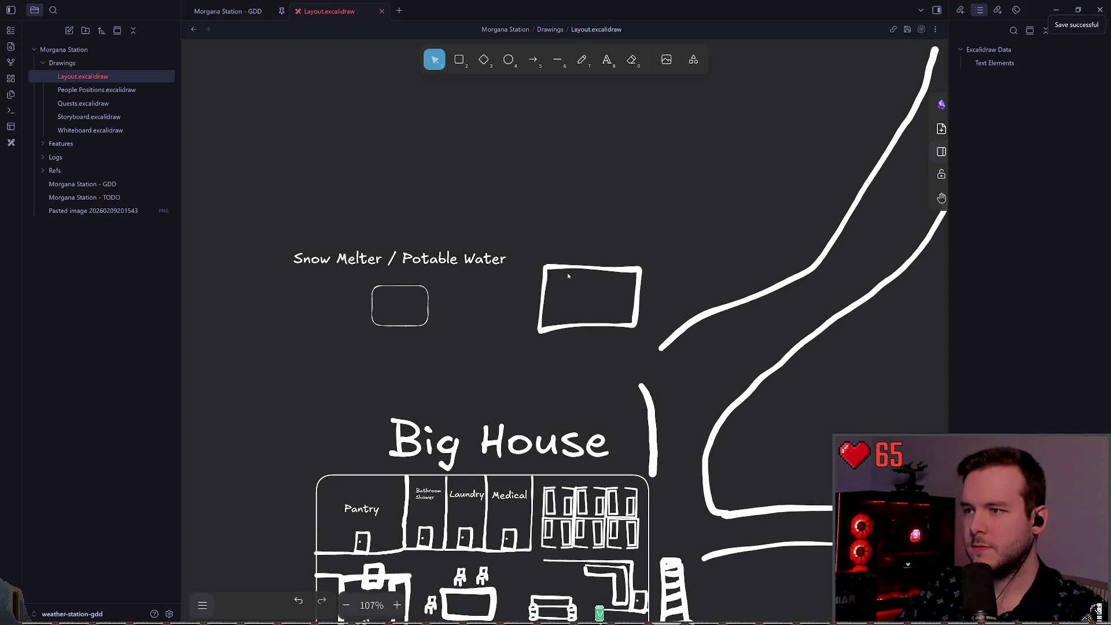
pyautogui.hscroll(3, 486, 339)
pyautogui.scroll(-1, 486, 340)
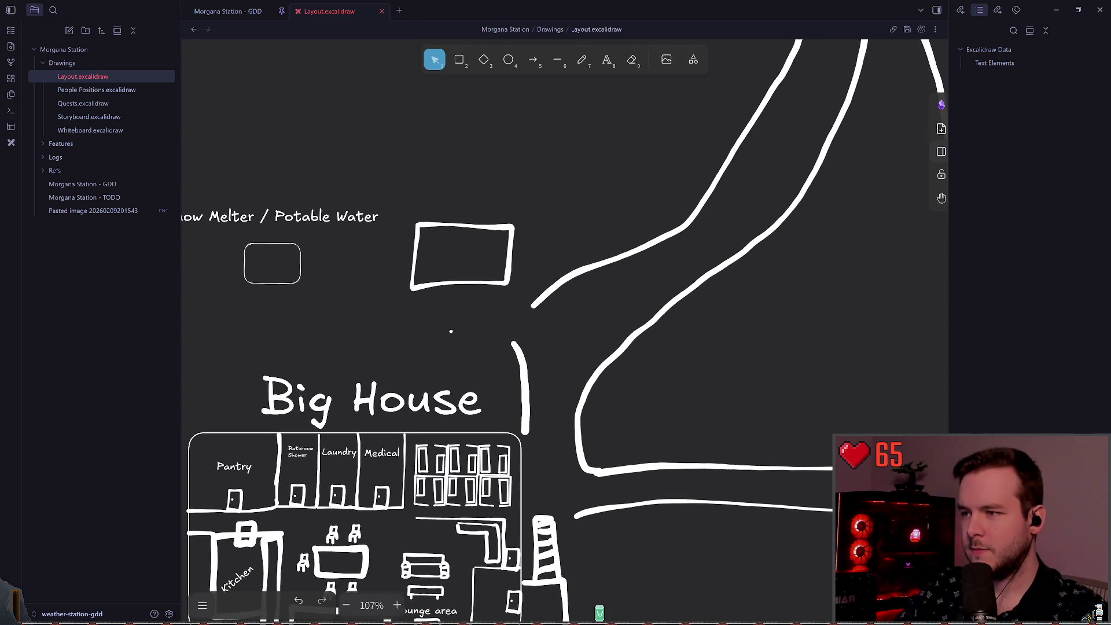
pyautogui.keyDown('ctrl'); pyautogui.scroll(-5, 560, 317); pyautogui.keyUp('ctrl')
pyautogui.hscroll(-1, 526, 326)
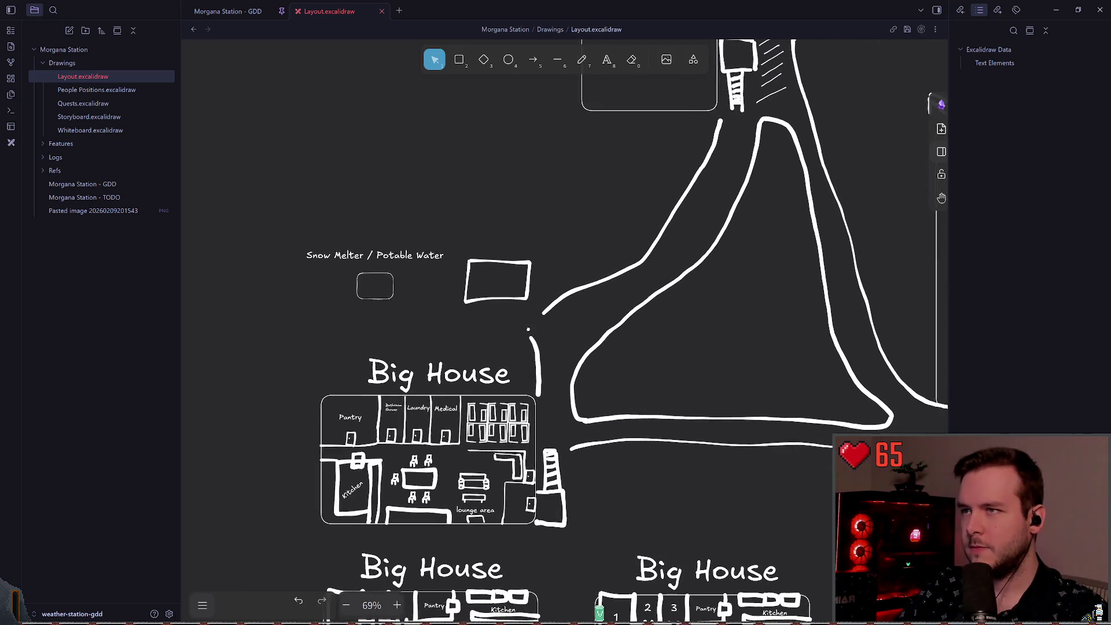
pyautogui.scroll(-3, 644, 418)
pyautogui.hscroll(5, 653, 293)
pyautogui.scroll(10, 558, 287)
pyautogui.scroll(3, 530, 499)
pyautogui.scroll(-2, 688, 545)
pyautogui.keyDown('ctrl'); pyautogui.scroll(-5, 621, 466); pyautogui.keyUp('ctrl')
pyautogui.scroll(-3, 570, 316)
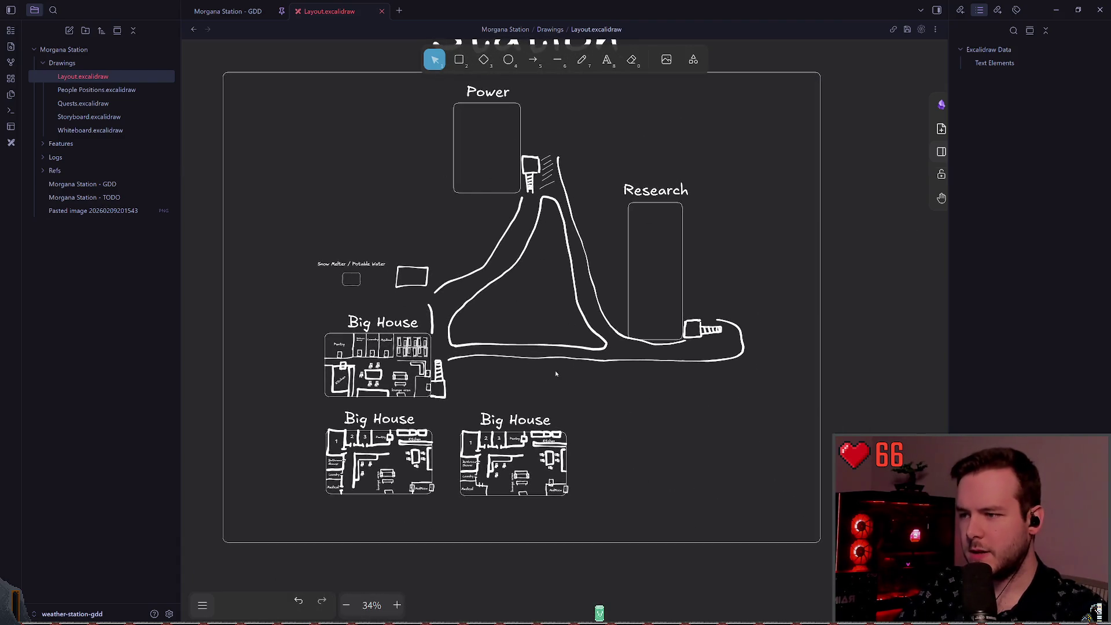
pyautogui.scroll(1, 569, 340)
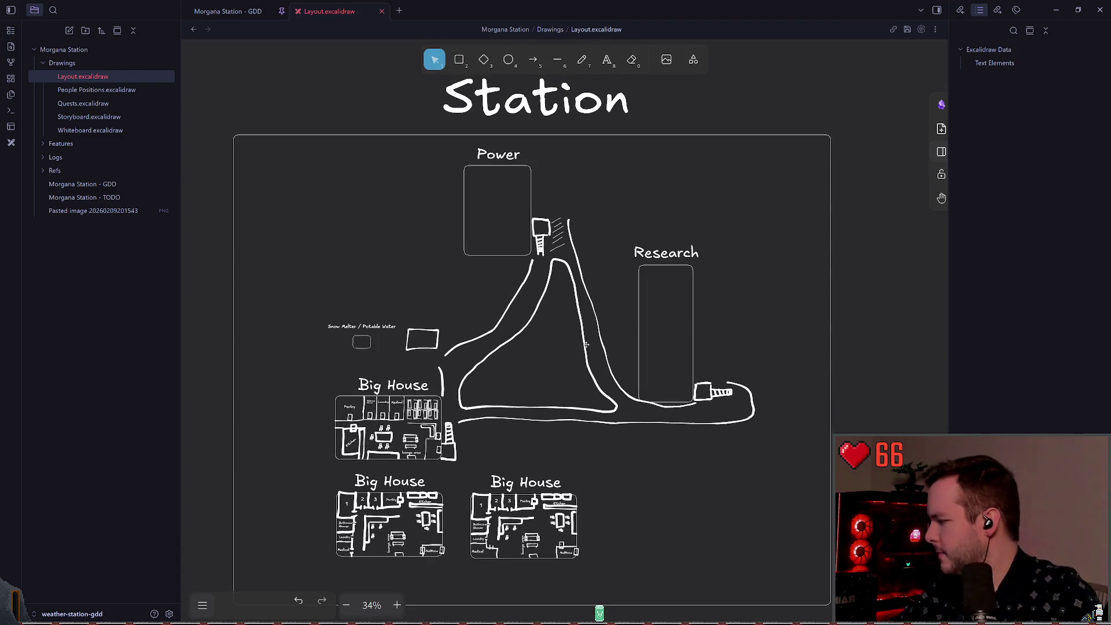
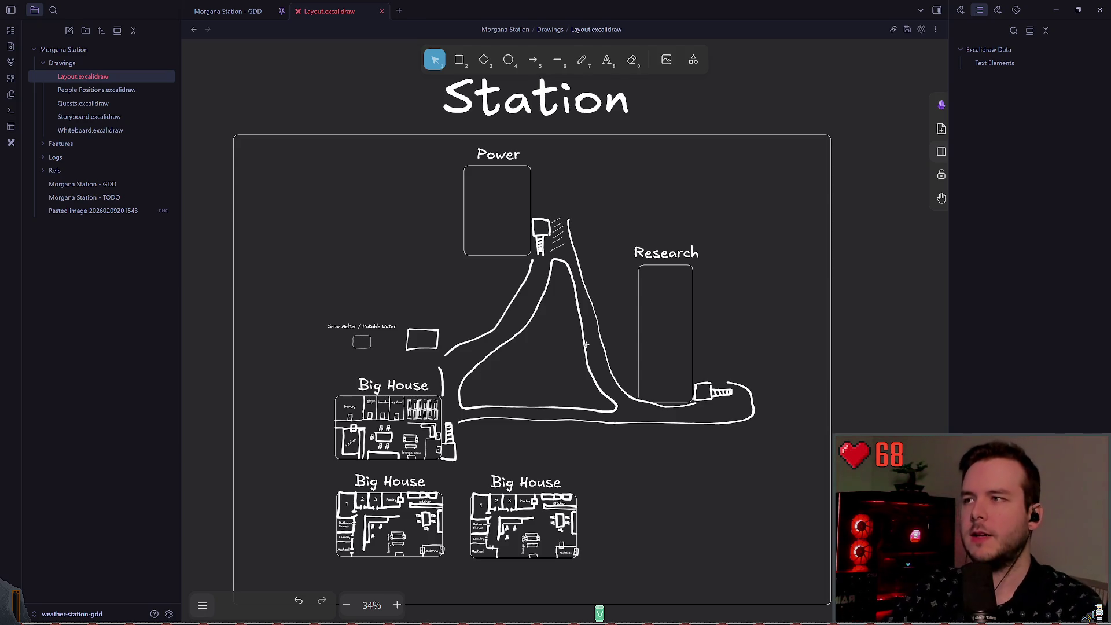
# - Zoom into the station layout and nudge the lower road line down slightly
pyautogui.keyDown('ctrl'); pyautogui.scroll(6, 474, 350); pyautogui.keyUp('ctrl')
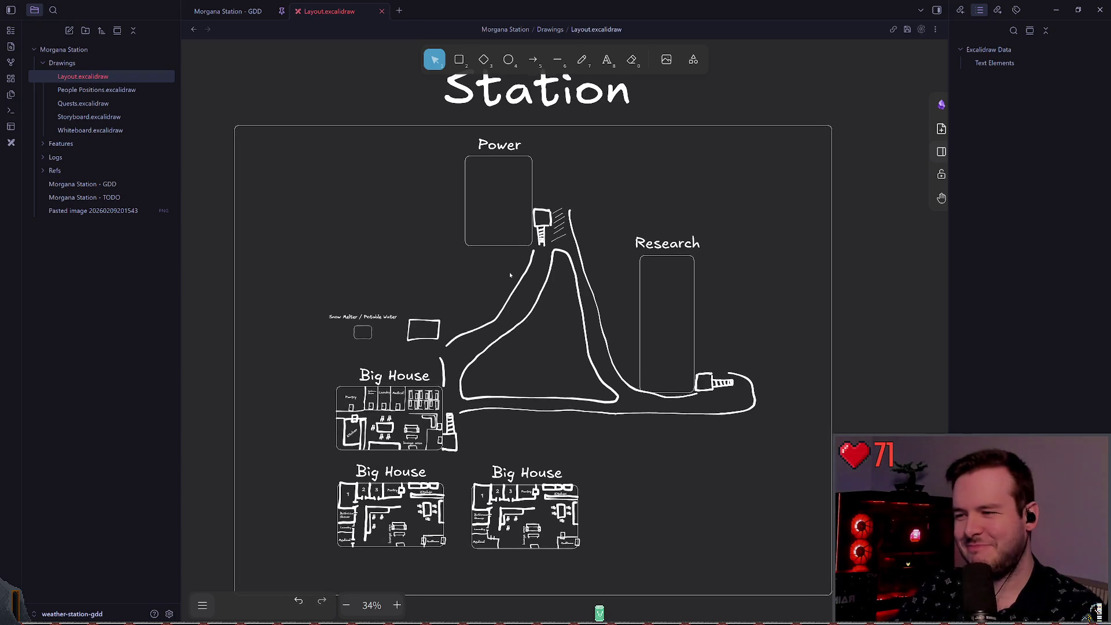
pyautogui.scroll(-2, 474, 350)
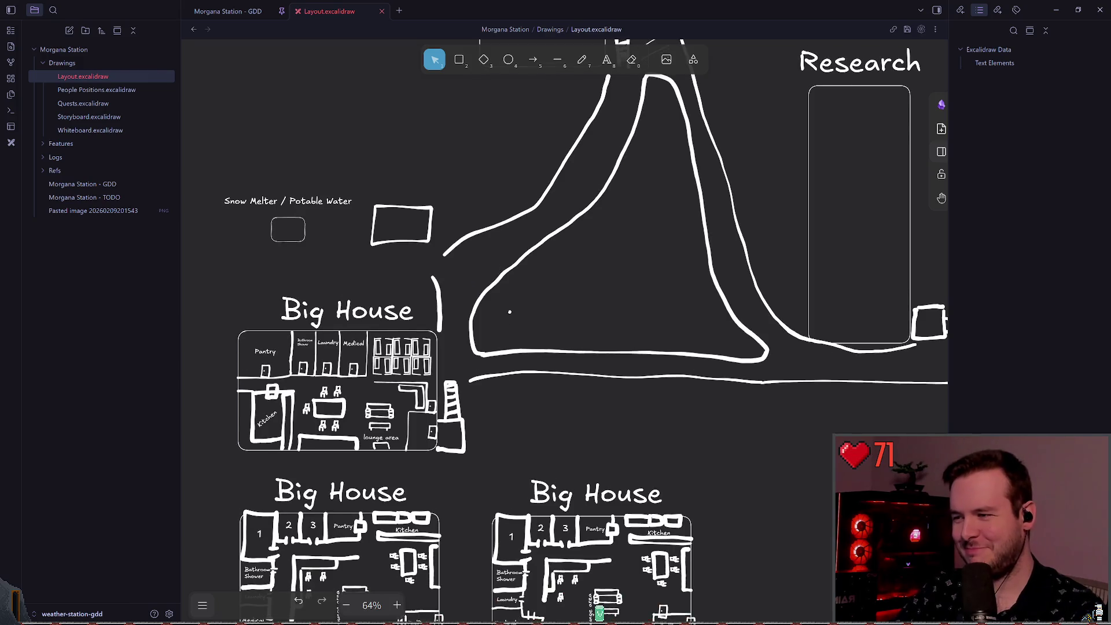
pyautogui.scroll(-4, 508, 317)
pyautogui.keyDown('ctrl'); pyautogui.scroll(-4, 586, 275); pyautogui.keyUp('ctrl')
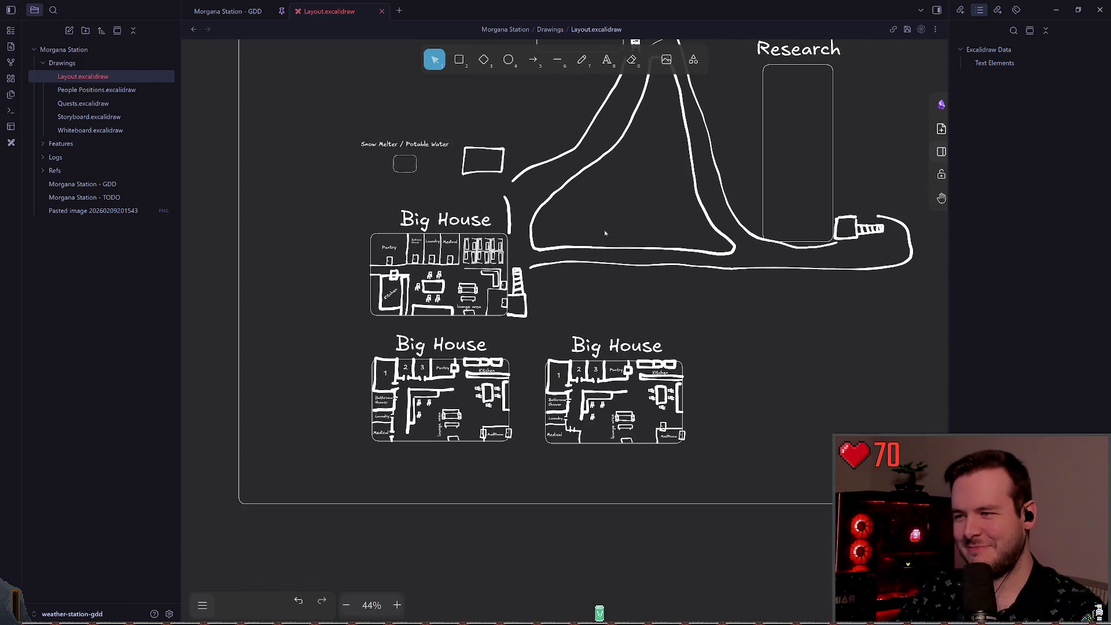
pyautogui.scroll(2, 489, 365)
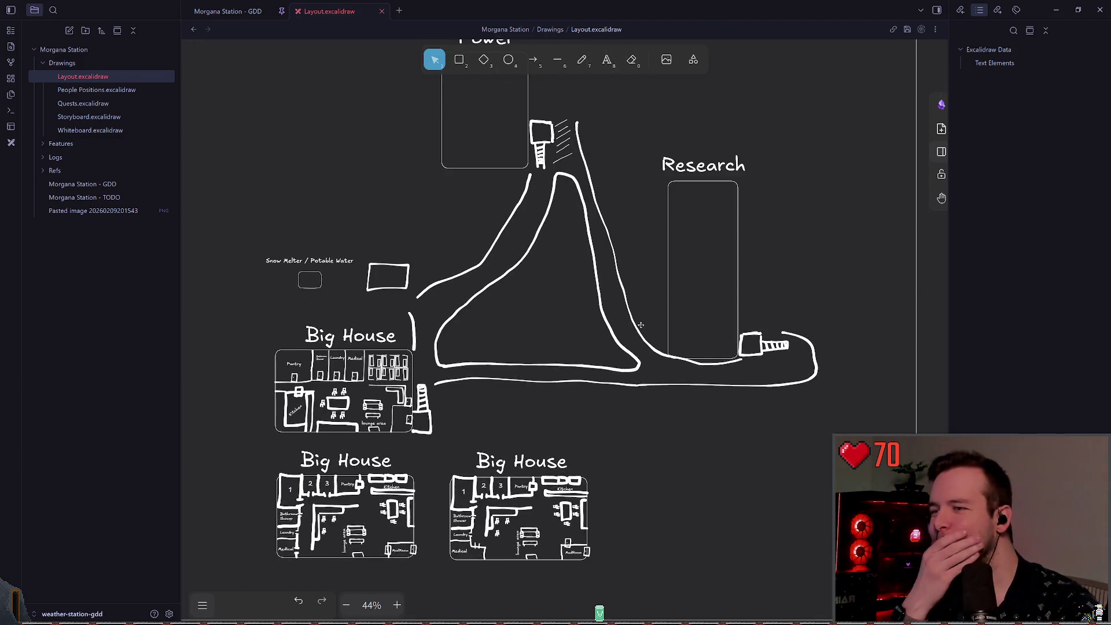
pyautogui.moveTo(590, 371); pyautogui.dragTo(646, 388)
pyautogui.click(652, 411)
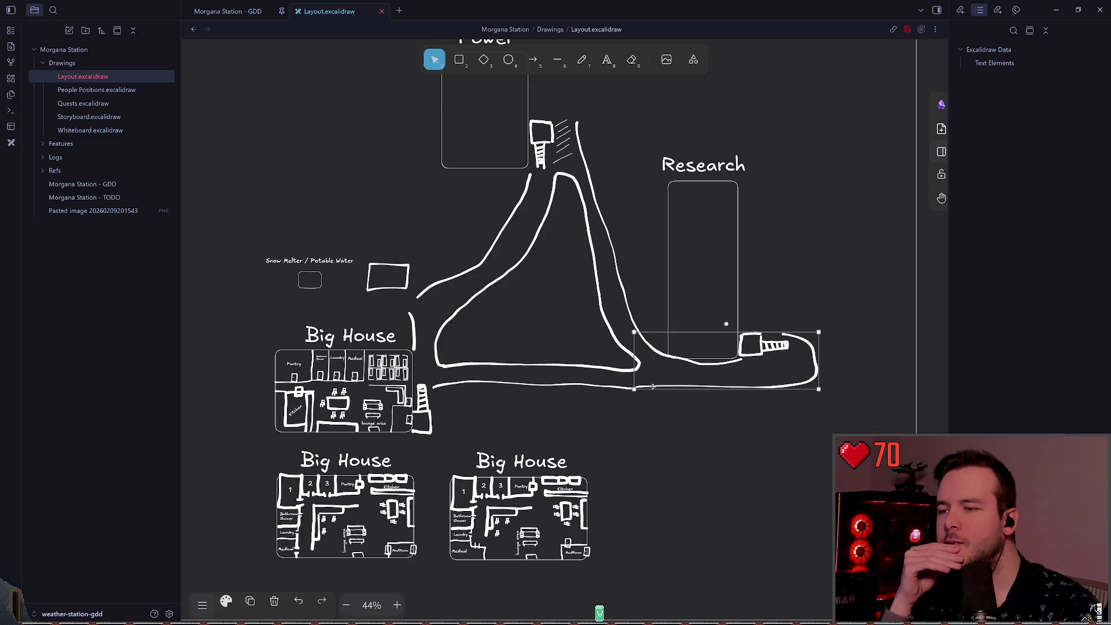
# - Raise the upper end of the right road loop beside Research a little
pyautogui.click(663, 405)
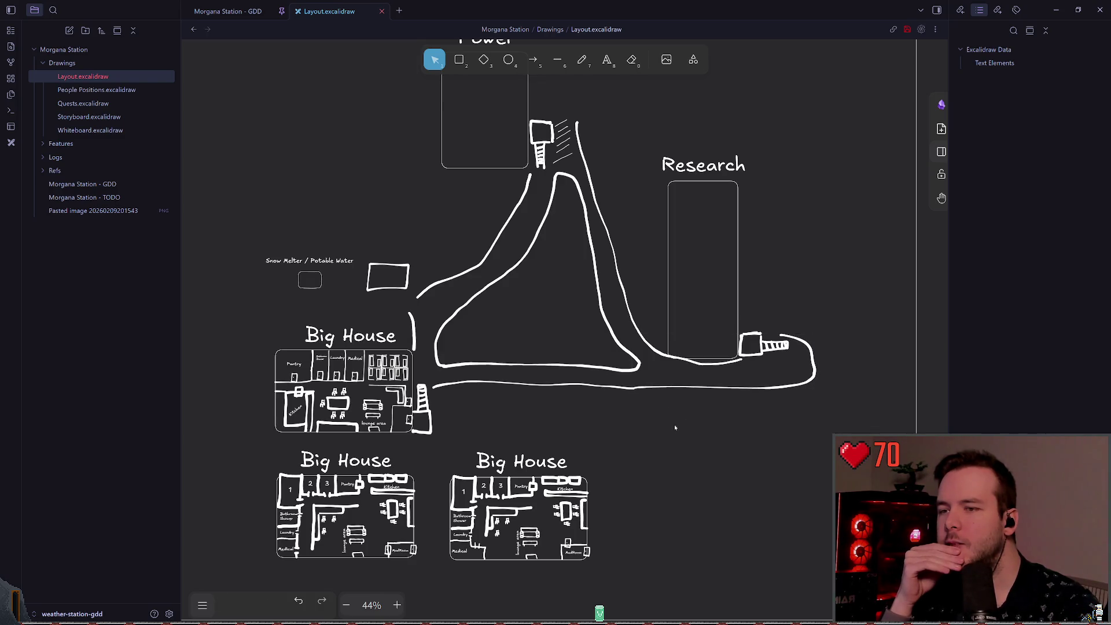
pyautogui.moveTo(793, 336); pyautogui.dragTo(792, 331)
pyautogui.click(734, 384)
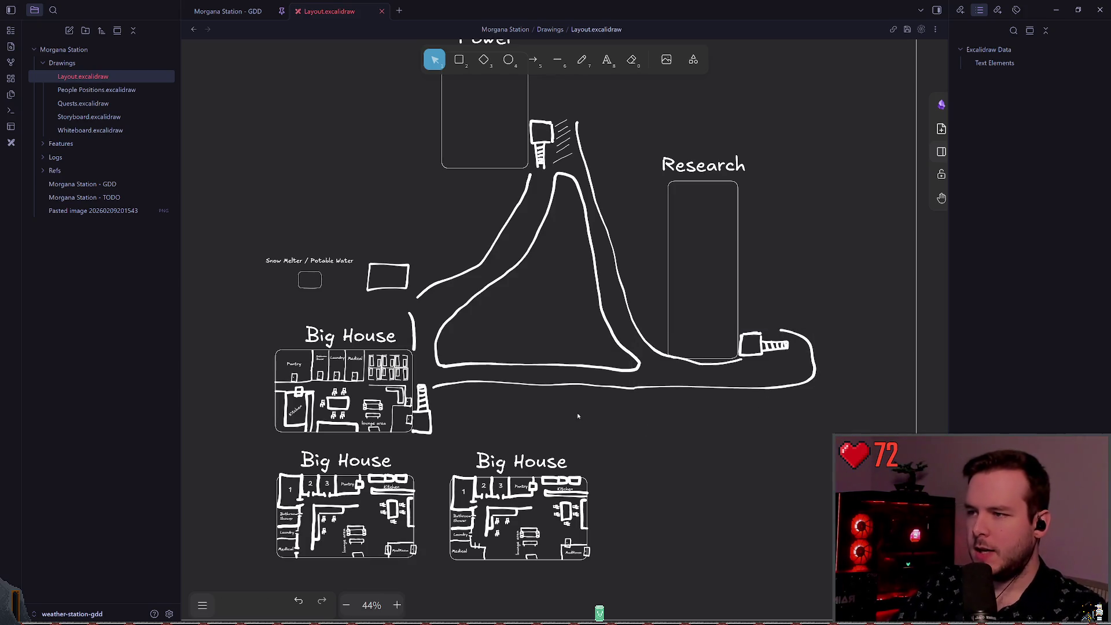
# - Freehand-draw an oval left of the Power floor plan, undoing the failed strokes
pyautogui.keyDown('ctrl'); pyautogui.scroll(-5, 516, 392); pyautogui.keyUp('ctrl')
pyautogui.hscroll(10, 687, 341)
pyautogui.keyDown('ctrl'); pyautogui.scroll(5, 561, 252); pyautogui.keyUp('ctrl')
pyautogui.press('p')
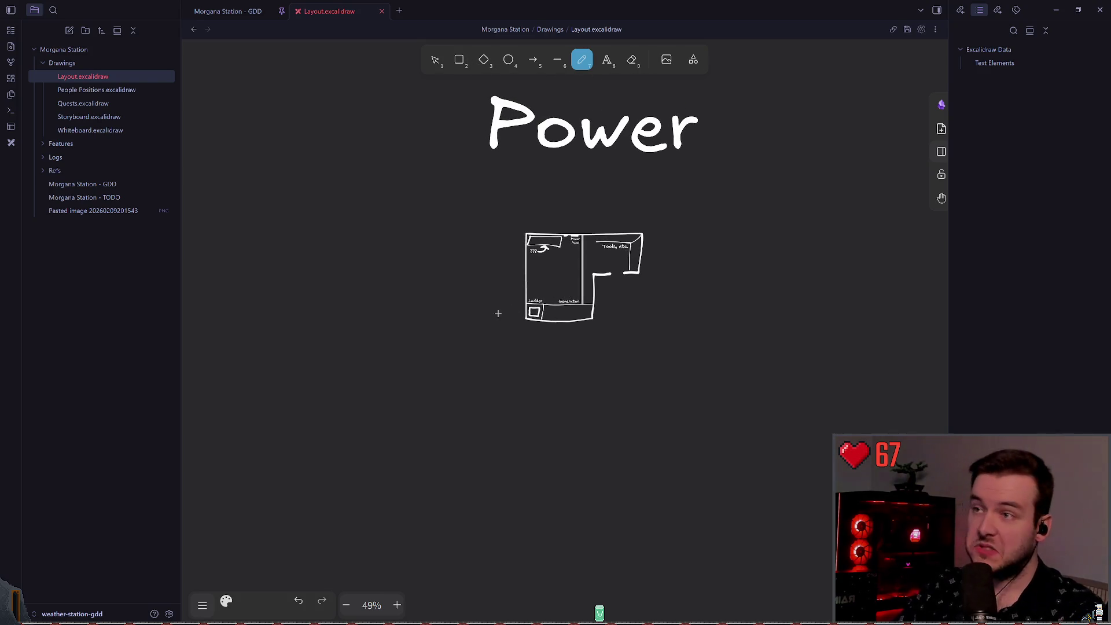
pyautogui.hscroll(-1, 494, 315)
pyautogui.scroll(2, 521, 333)
pyautogui.moveTo(400, 253)
pyautogui.mouseDown()
pyautogui.moveTo(327, 268)
pyautogui.moveTo(433, 248)
pyautogui.mouseUp()
pyautogui.hotkey('ctrl', 'z')
pyautogui.hscroll(-2, 491, 258)
pyautogui.moveTo(545, 238)
pyautogui.mouseDown()
pyautogui.moveTo(524, 239)
pyautogui.moveTo(414, 330)
pyautogui.moveTo(515, 394)
pyautogui.mouseUp()
pyautogui.hotkey('ctrl', 'z')
pyautogui.hotkey('ctrl', 'z')
pyautogui.moveTo(480, 242)
pyautogui.mouseDown()
pyautogui.moveTo(409, 318)
pyautogui.moveTo(533, 340)
pyautogui.moveTo(528, 251)
pyautogui.mouseUp()
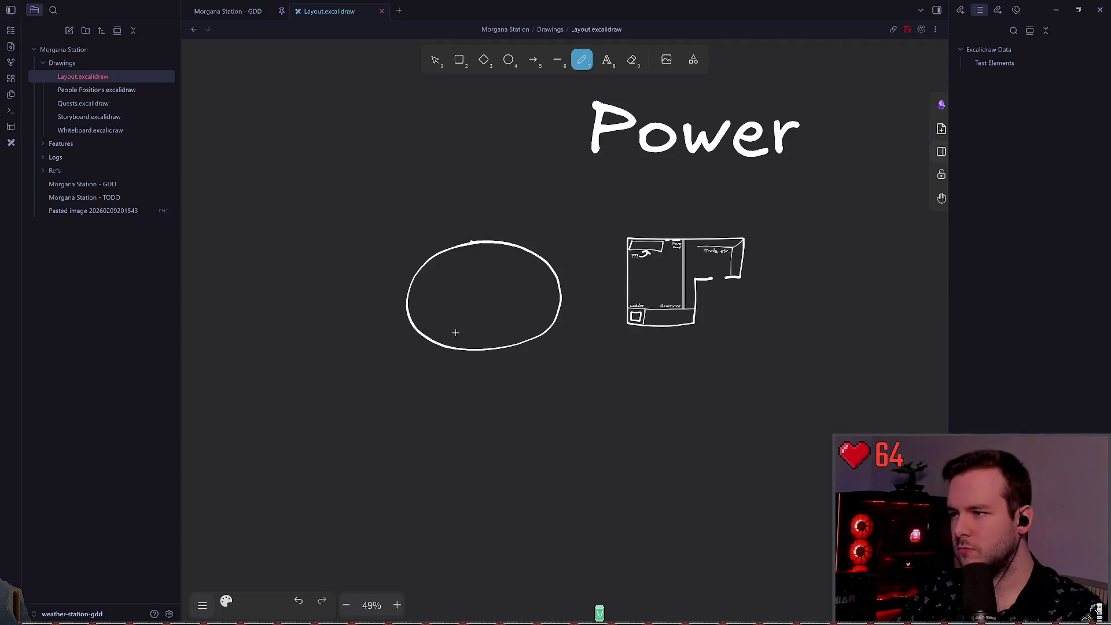
# - Stretch the oval taller so it becomes a large circle
pyautogui.click(436, 57)
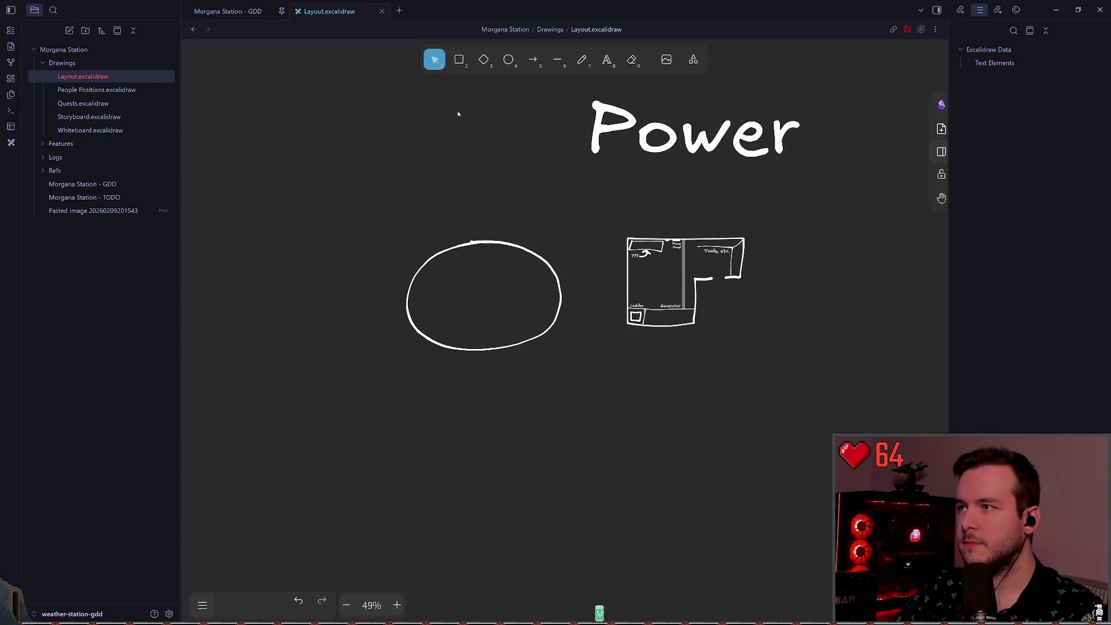
pyautogui.click(487, 247)
pyautogui.moveTo(484, 354); pyautogui.dragTo(485, 399)
pyautogui.click(503, 459)
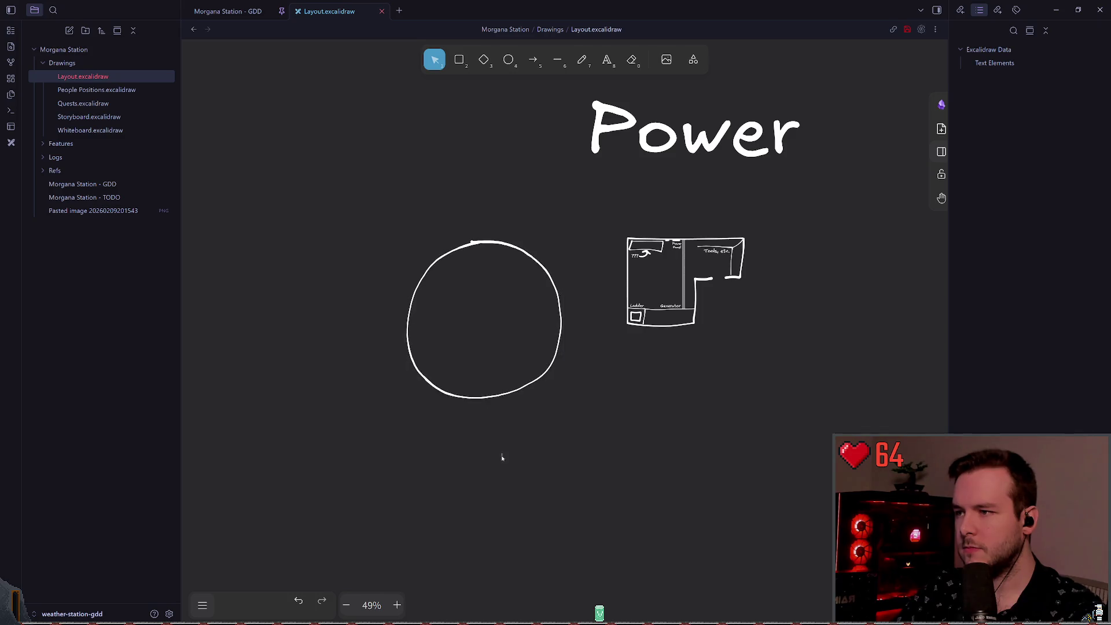
pyautogui.scroll(-1, 479, 350)
pyautogui.scroll(5, 479, 353)
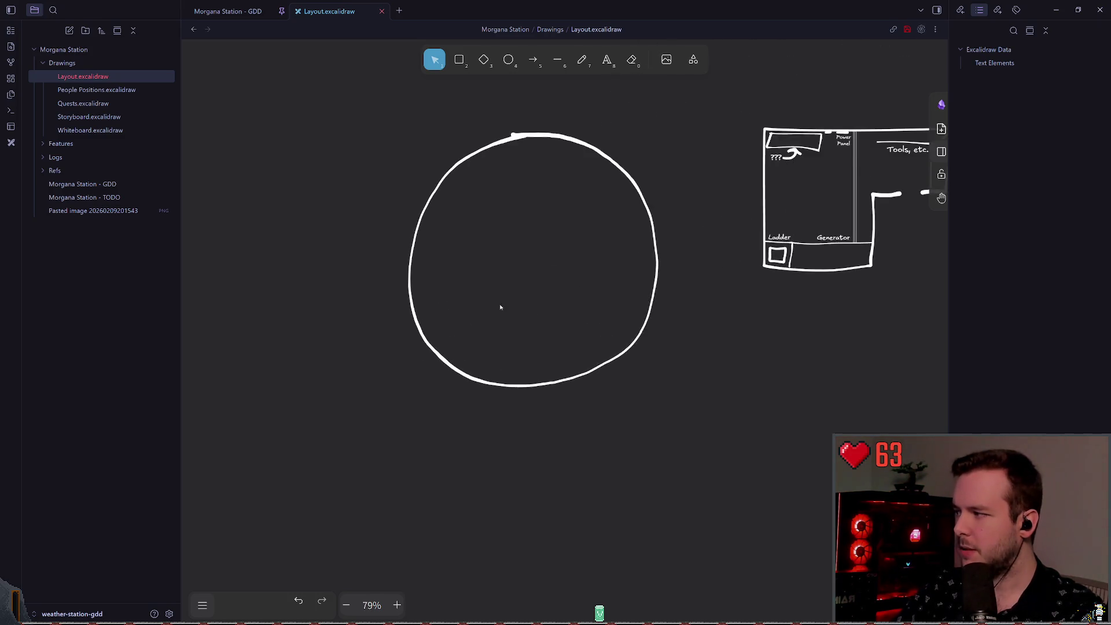
pyautogui.scroll(1, 456, 314)
pyautogui.hscroll(1, 456, 314)
pyautogui.click(468, 413)
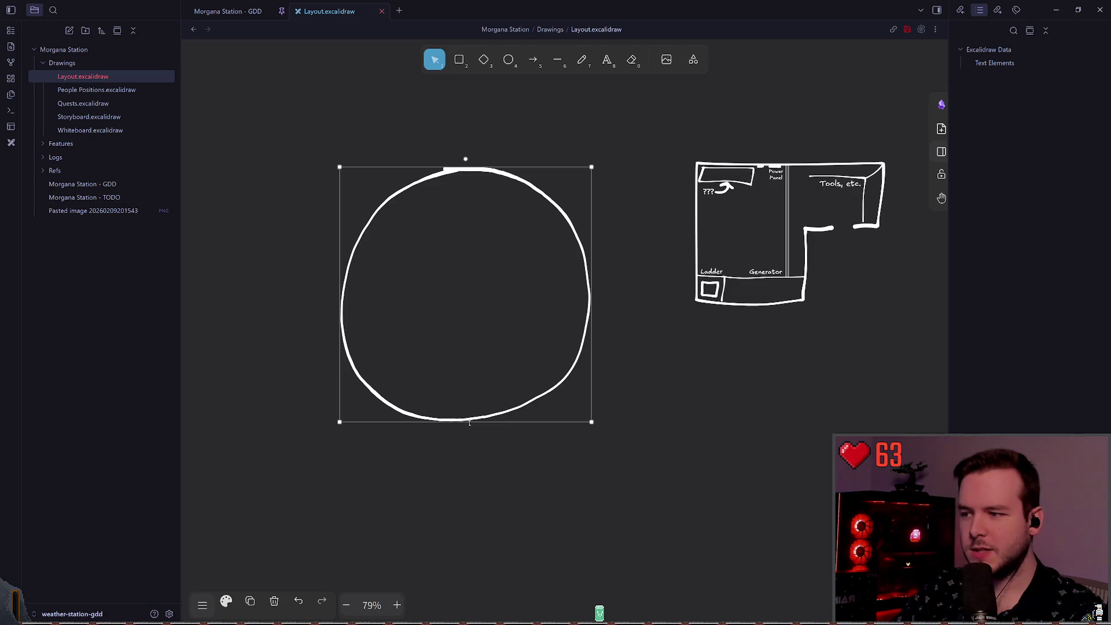
pyautogui.press('Escape')
# - Return to the pencil tool and pan right across the Power area
pyautogui.hscroll(-2, 449, 392)
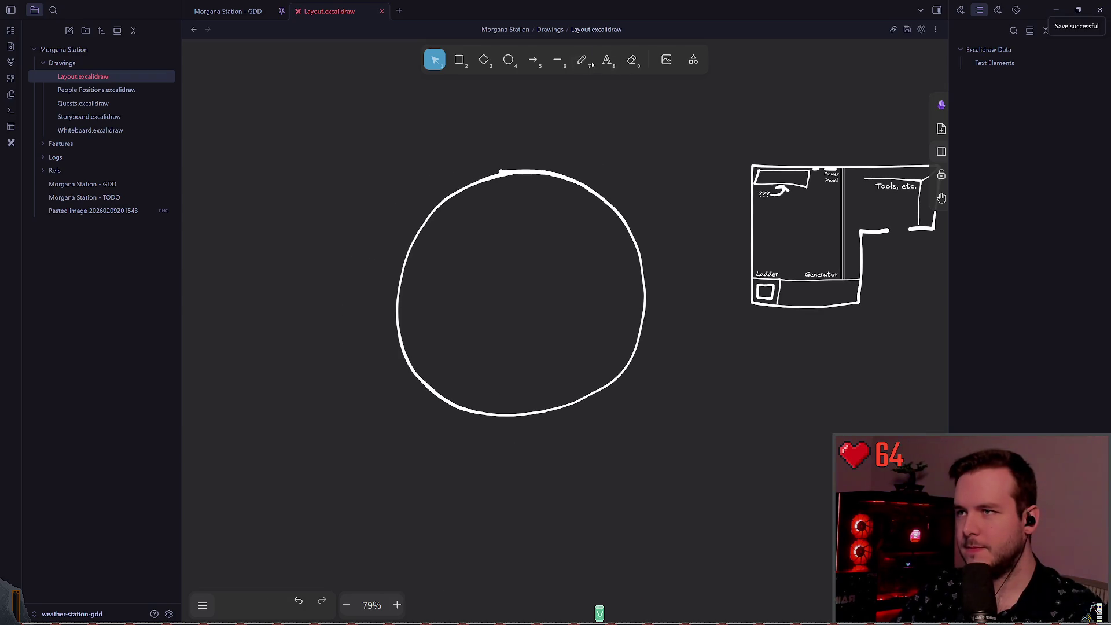
pyautogui.press('p')
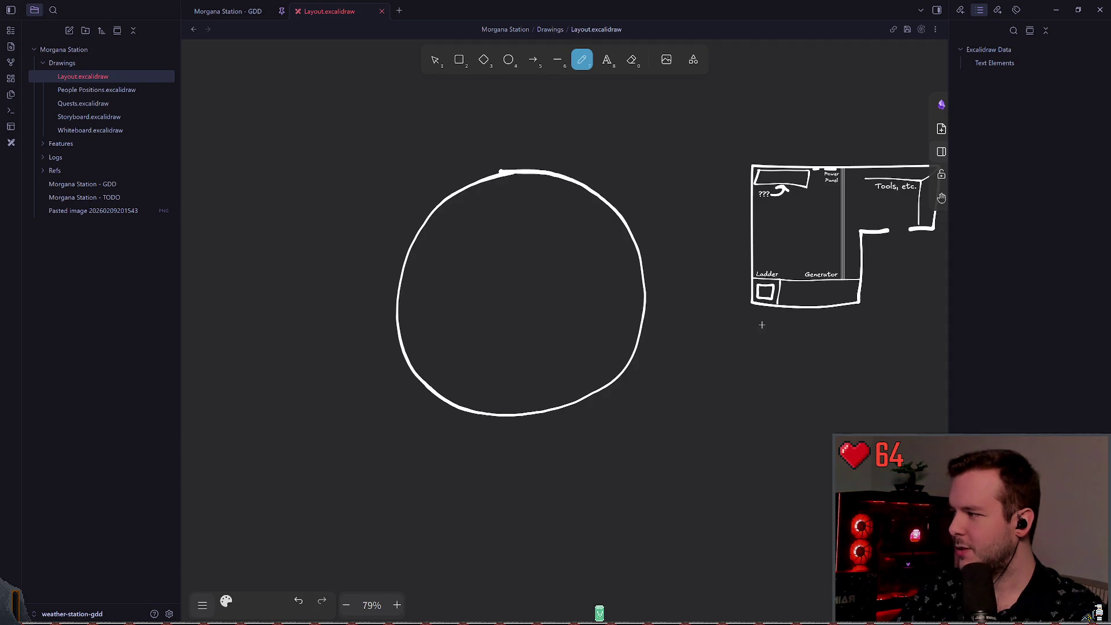
pyautogui.hscroll(3, 762, 324)
pyautogui.scroll(-3, 759, 330)
pyautogui.scroll(3, 472, 296)
pyautogui.scroll(1, 539, 284)
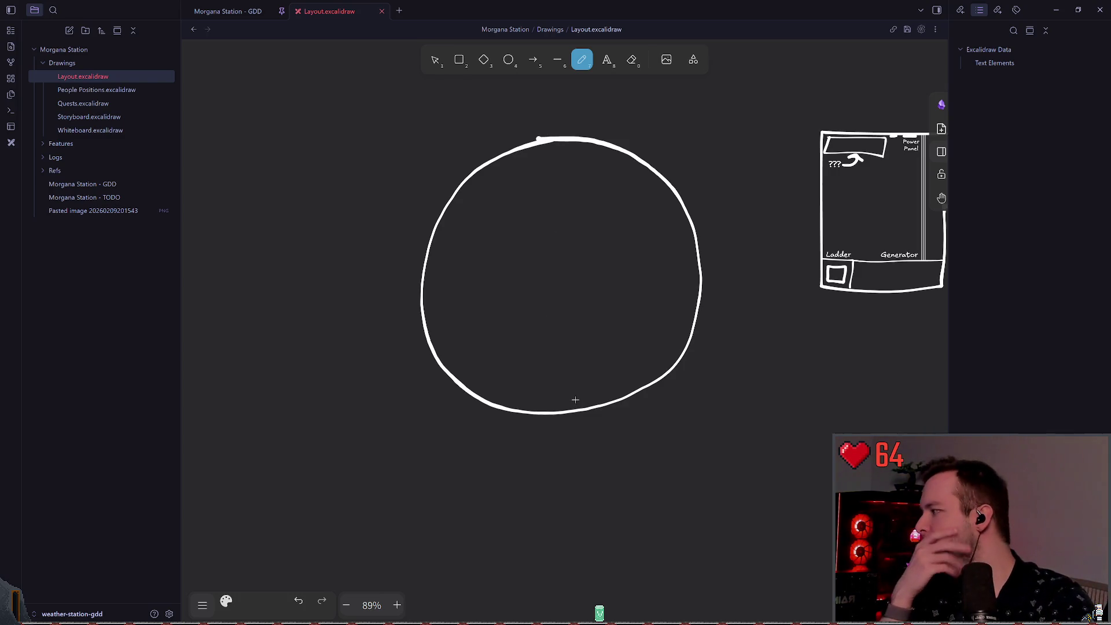
pyautogui.hscroll(3, 373, 285)
pyautogui.hscroll(2, 373, 285)
pyautogui.scroll(-2, 394, 295)
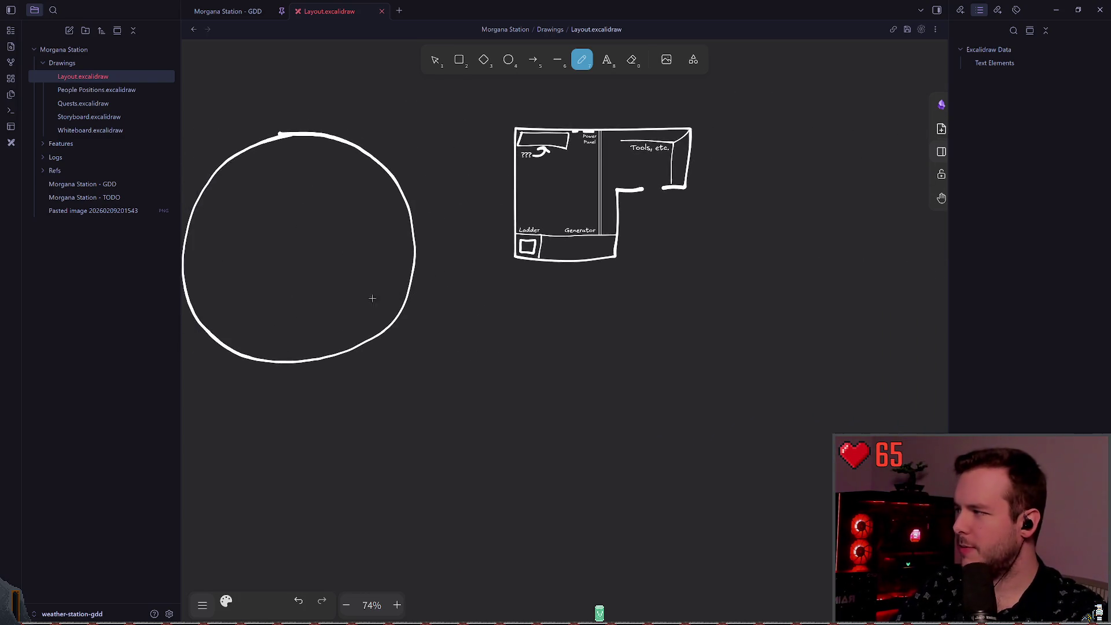
pyautogui.hscroll(5, 336, 343)
pyautogui.scroll(3, 392, 275)
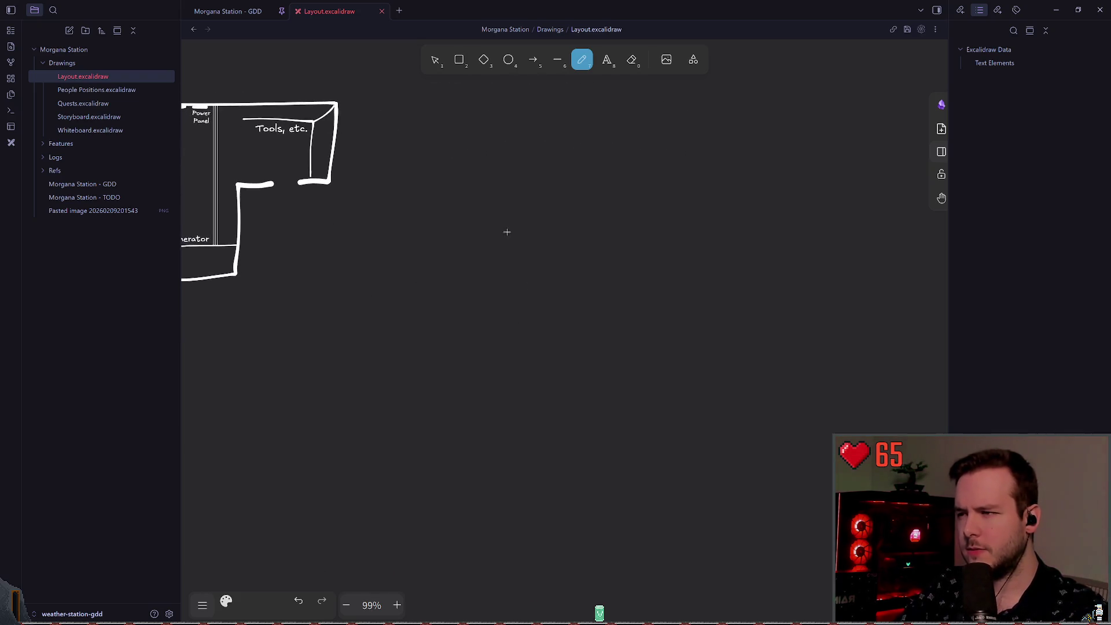
# - Sketch a small box with a door inside it, right of the Power floor plan
pyautogui.scroll(1, 504, 235)
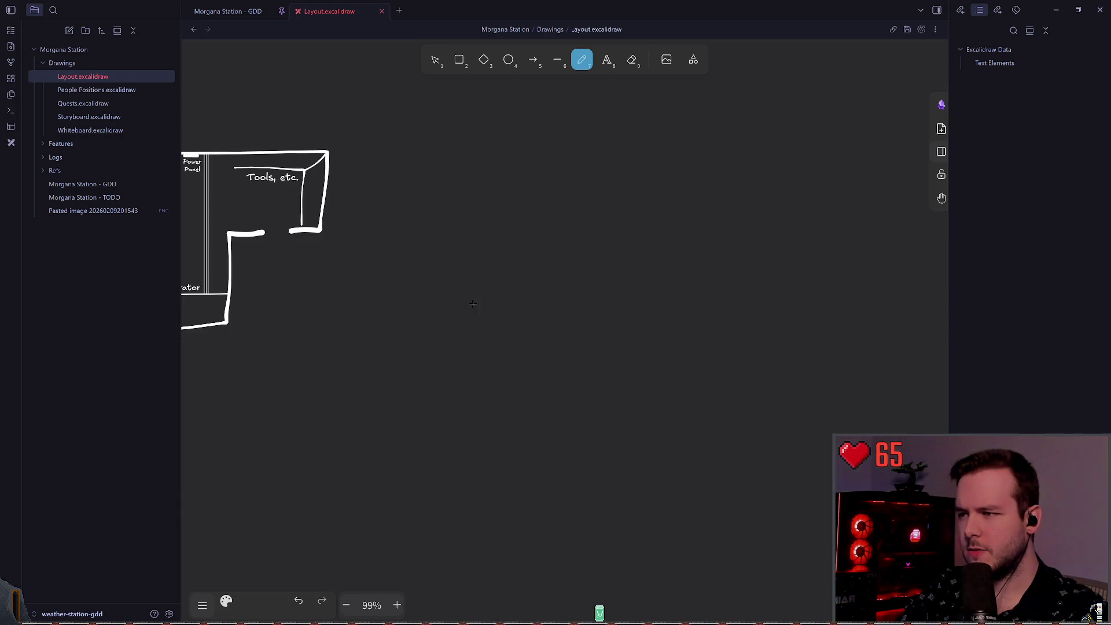
pyautogui.hscroll(-1, 515, 290)
pyautogui.scroll(2, 491, 288)
pyautogui.moveTo(510, 320)
pyautogui.mouseDown()
pyautogui.moveTo(511, 255)
pyautogui.moveTo(598, 251)
pyautogui.moveTo(555, 318)
pyautogui.moveTo(515, 300)
pyautogui.mouseUp()
pyautogui.hotkey('ctrl', 'z')
pyautogui.moveTo(515, 253)
pyautogui.mouseDown()
pyautogui.moveTo(511, 336)
pyautogui.moveTo(594, 257)
pyautogui.moveTo(595, 340)
pyautogui.moveTo(502, 339)
pyautogui.moveTo(535, 277)
pyautogui.moveTo(568, 287)
pyautogui.mouseUp()
pyautogui.hotkey('ctrl', 'z')
pyautogui.moveTo(533, 337)
pyautogui.mouseDown()
pyautogui.moveTo(536, 287)
pyautogui.moveTo(574, 298)
pyautogui.moveTo(568, 336)
pyautogui.moveTo(588, 295)
pyautogui.mouseUp()
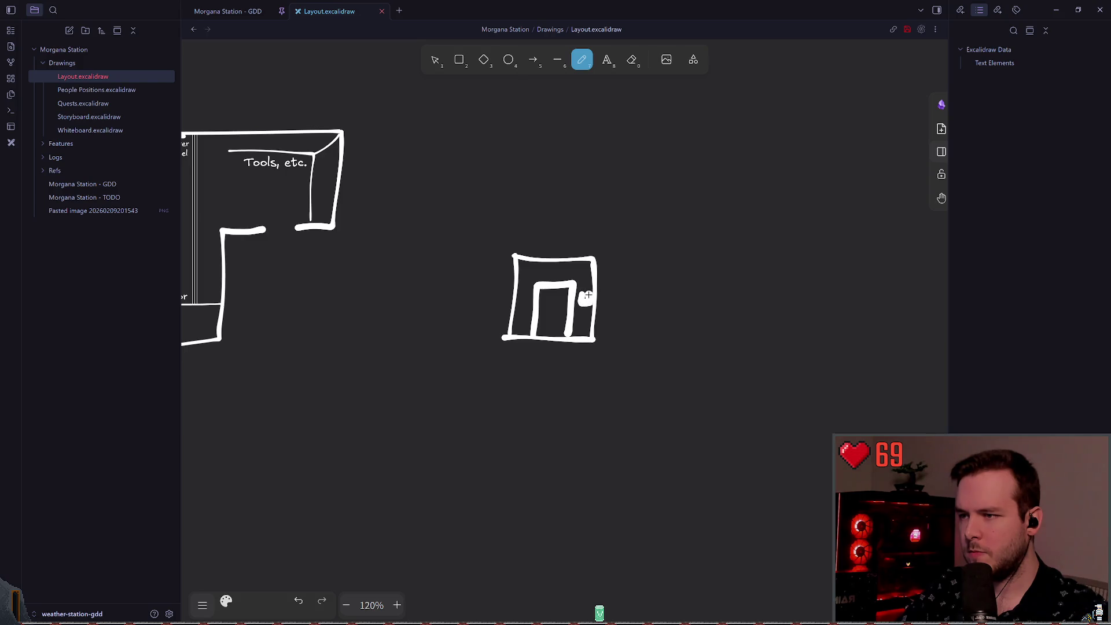
# - Draw a vertical line and a sloping line beside the box, then select the sloped stroke
pyautogui.hscroll(3, 518, 302)
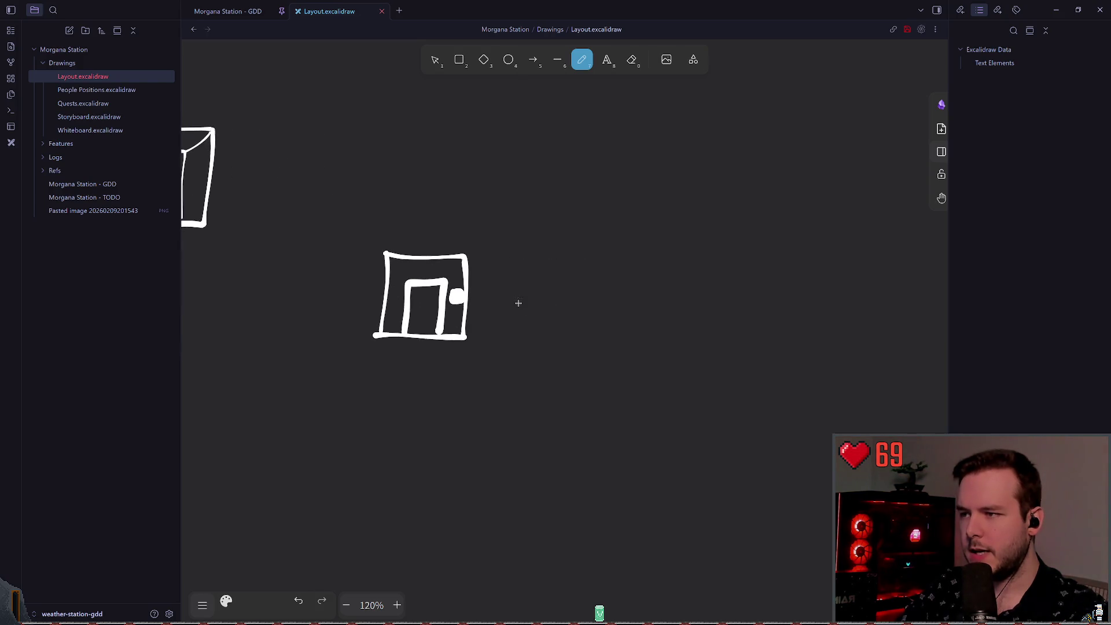
pyautogui.moveTo(502, 270); pyautogui.dragTo(503, 332)
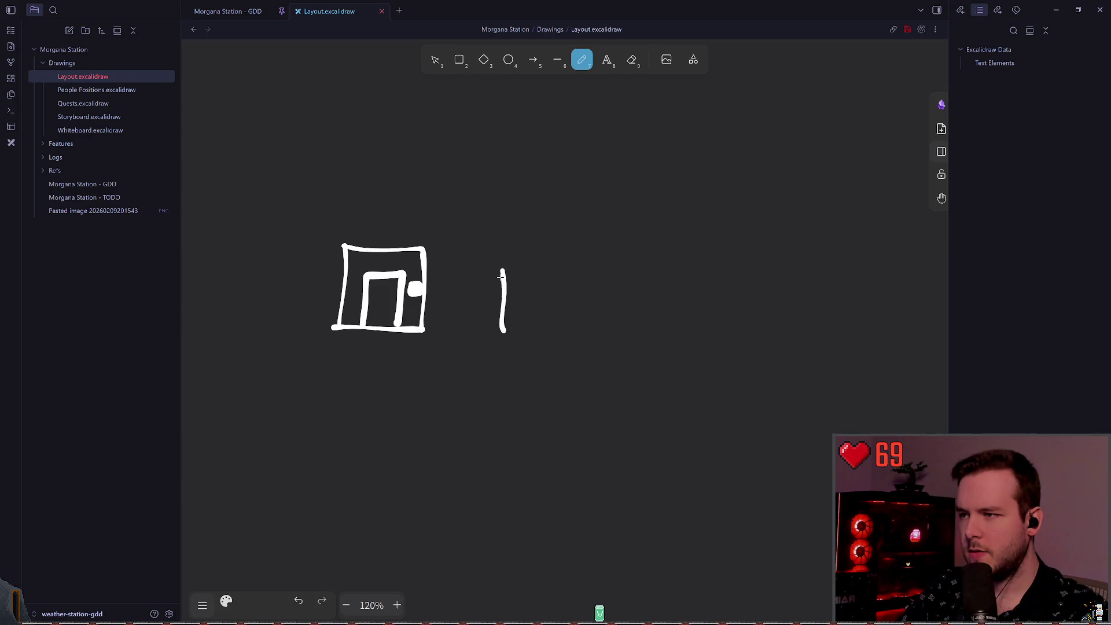
pyautogui.moveTo(504, 268); pyautogui.dragTo(610, 356)
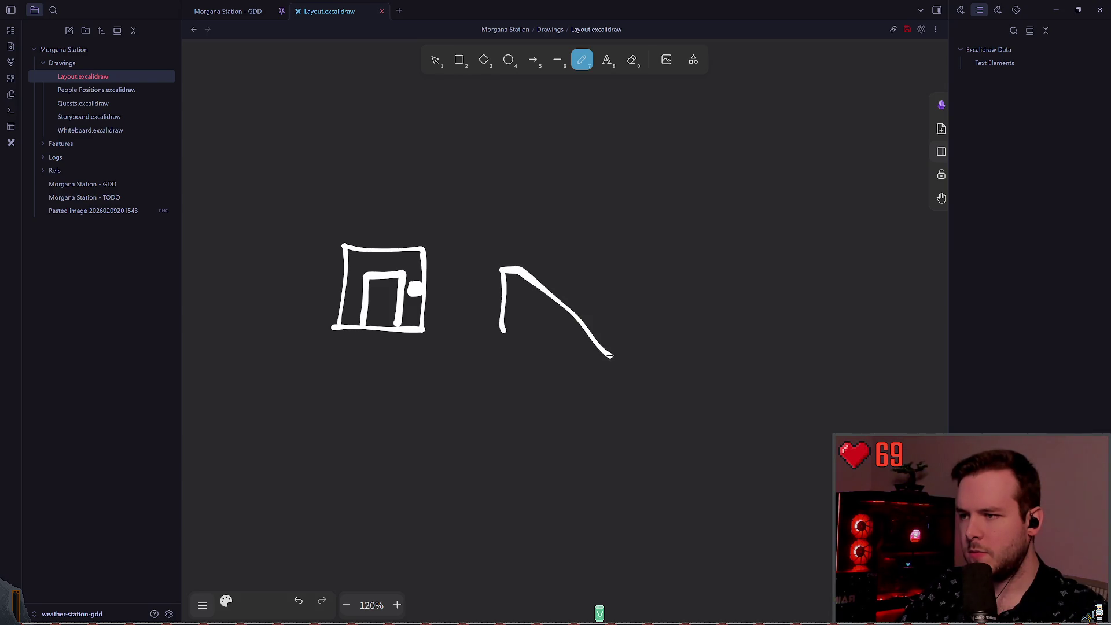
pyautogui.hotkey('ctrl', 'z')
pyautogui.moveTo(526, 270); pyautogui.dragTo(574, 339)
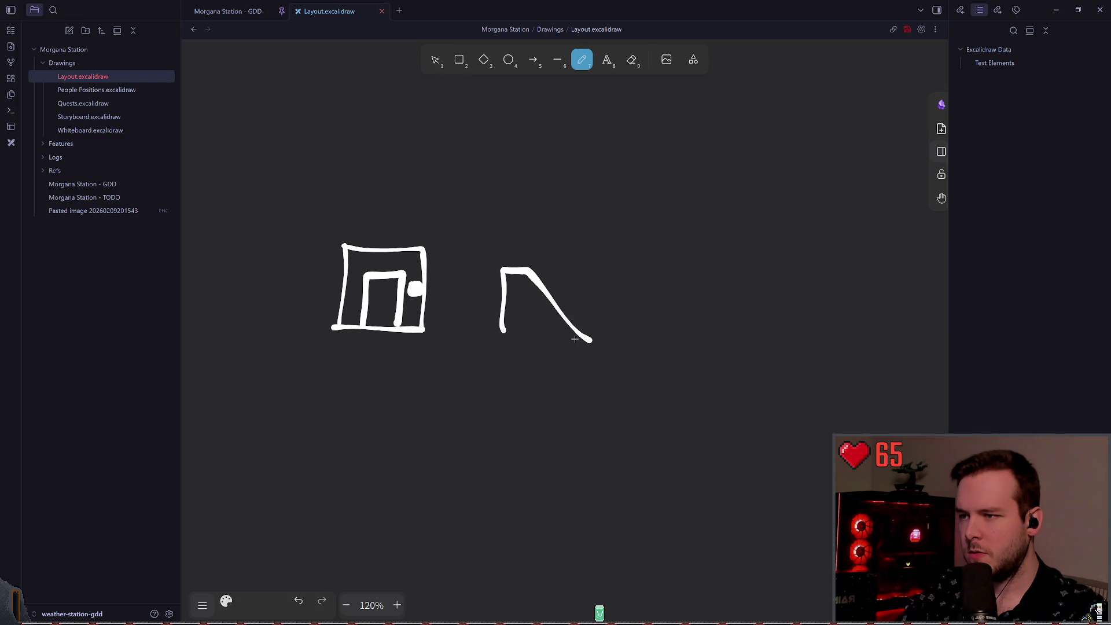
pyautogui.moveTo(503, 330)
pyautogui.mouseDown()
pyautogui.moveTo(544, 364)
pyautogui.moveTo(739, 358)
pyautogui.moveTo(736, 278)
pyautogui.moveTo(590, 276)
pyautogui.moveTo(590, 346)
pyautogui.mouseUp()
pyautogui.hotkey('ctrl', 'z')
pyautogui.hotkey('ctrl', 'z')
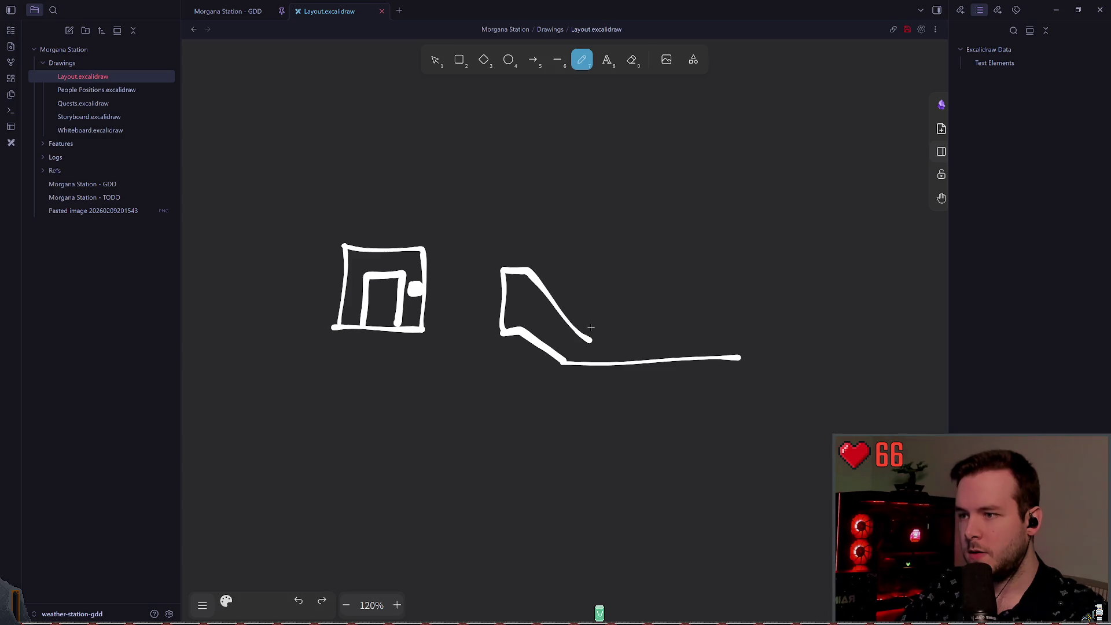
pyautogui.press('v')
pyautogui.click(565, 313)
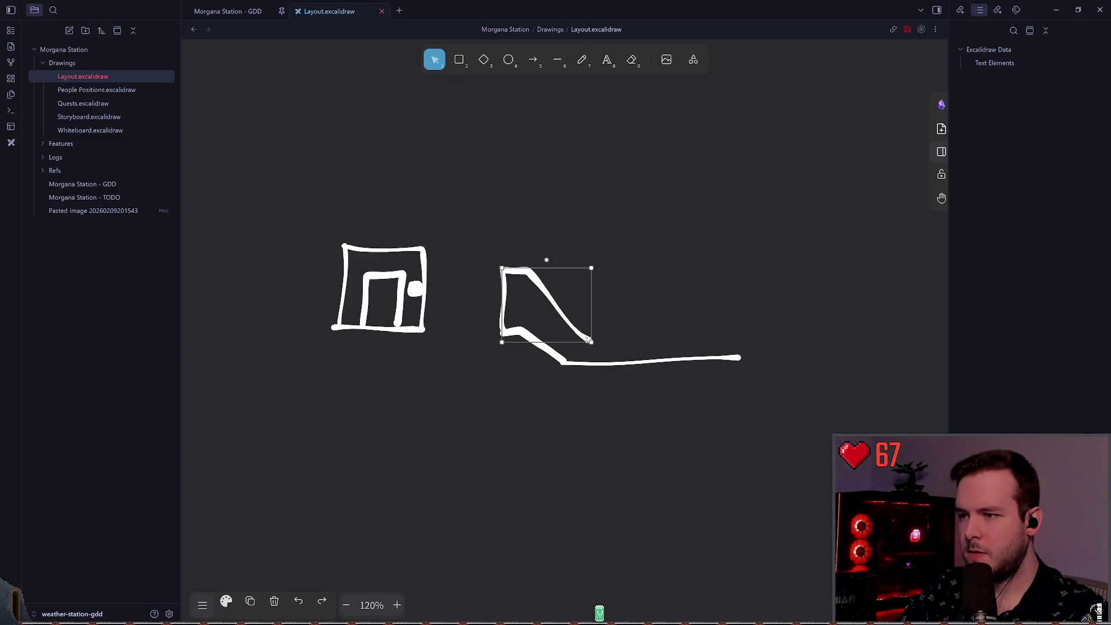
pyautogui.moveTo(591, 341); pyautogui.dragTo(587, 330)
pyautogui.click(667, 332)
pyautogui.hscroll(5, 619, 342)
pyautogui.click(582, 59)
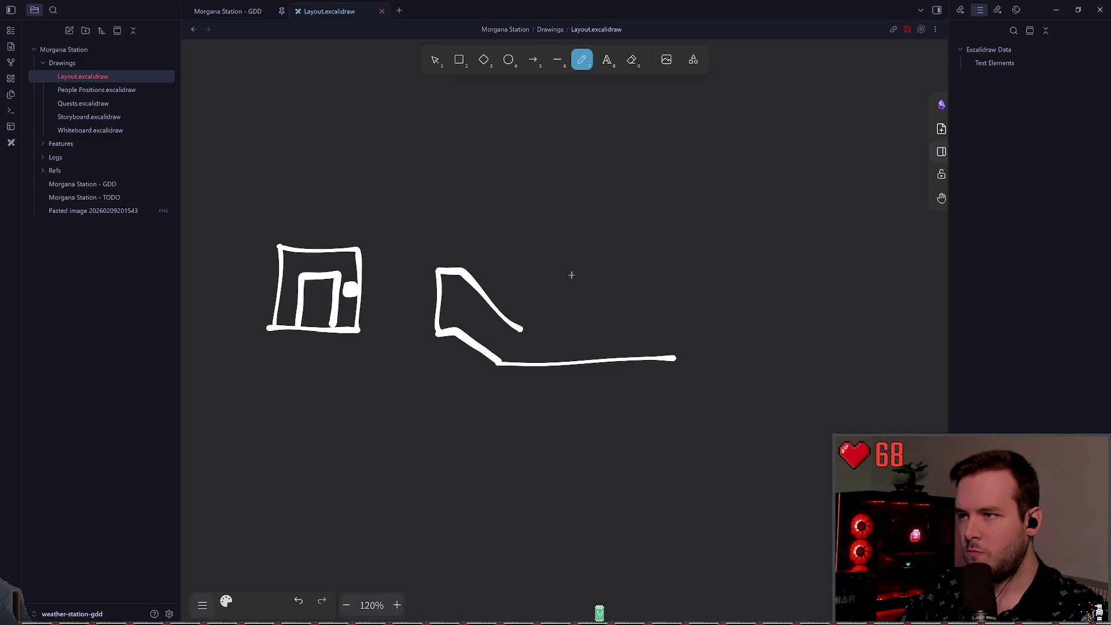
pyautogui.moveTo(518, 331); pyautogui.dragTo(619, 325)
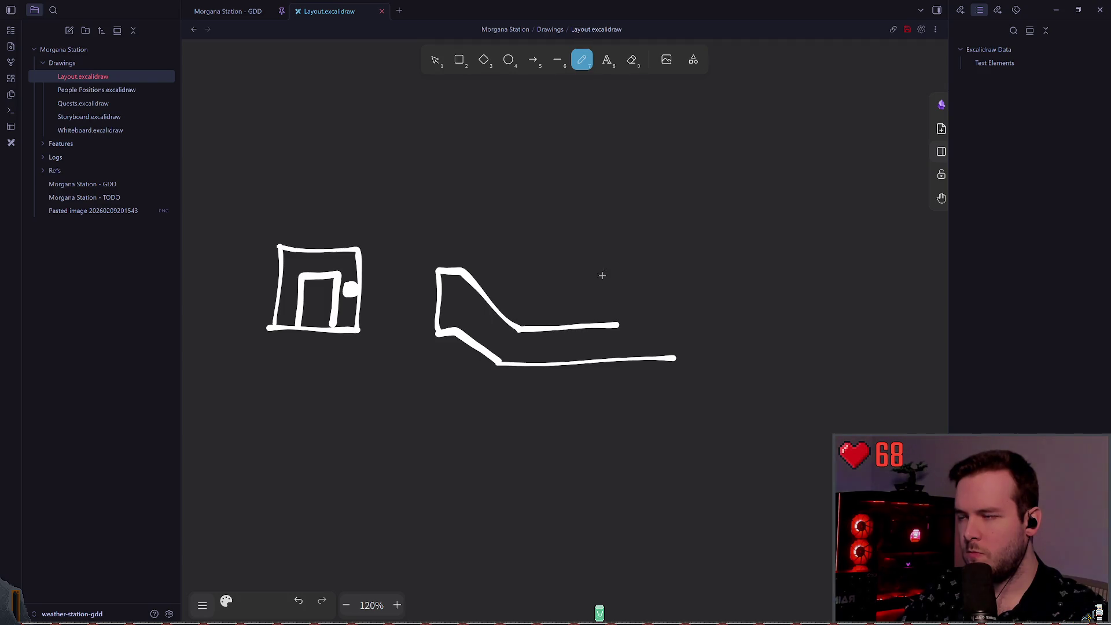
pyautogui.click(435, 60)
pyautogui.click(569, 363)
pyautogui.click(602, 347)
pyautogui.click(585, 361)
pyautogui.press('Delete')
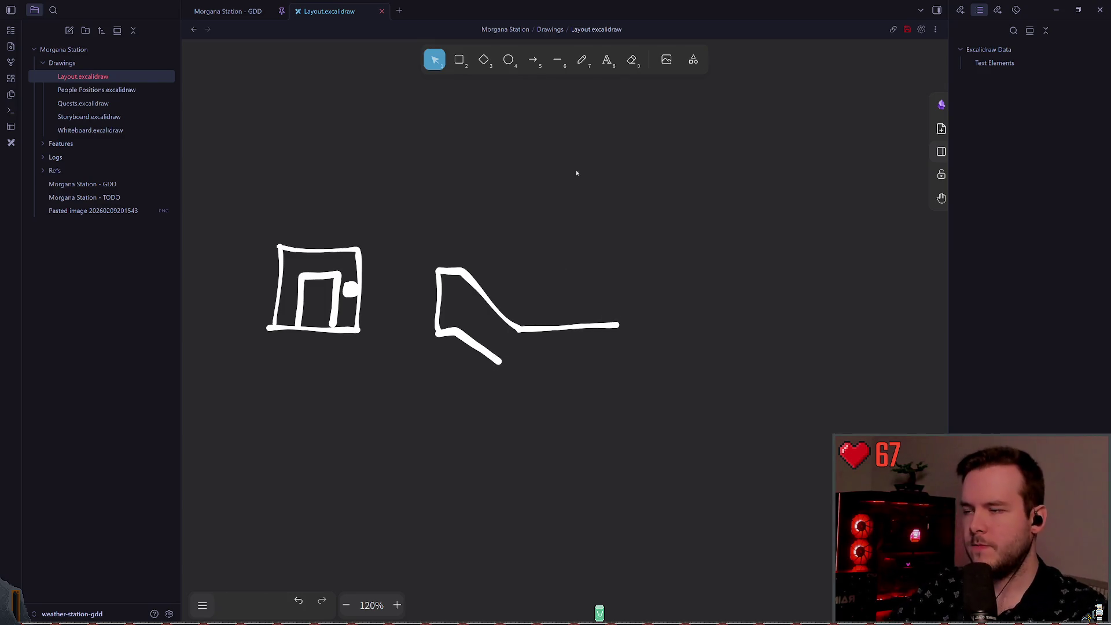
pyautogui.press('p')
pyautogui.hotkey('ctrl', 'z')
pyautogui.hotkey('ctrl', 'z')
pyautogui.moveTo(520, 328)
pyautogui.mouseDown()
pyautogui.moveTo(620, 318)
pyautogui.moveTo(619, 350)
pyautogui.moveTo(503, 364)
pyautogui.moveTo(601, 357)
pyautogui.moveTo(564, 308)
pyautogui.moveTo(521, 315)
pyautogui.moveTo(522, 330)
pyautogui.mouseUp()
pyautogui.hotkey('ctrl', 'z')
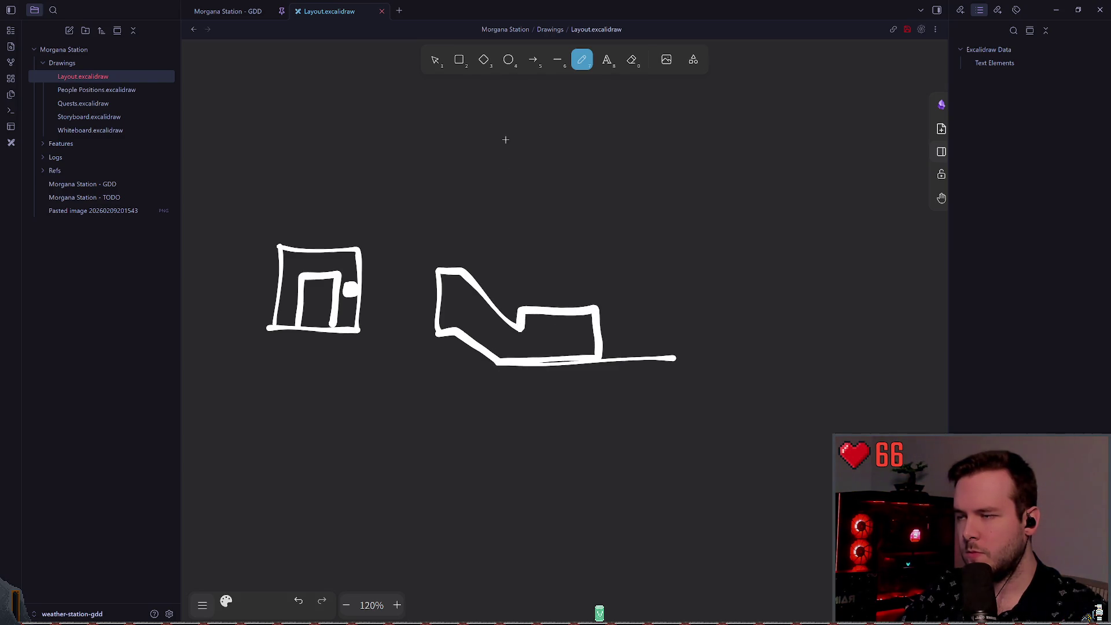
pyautogui.click(435, 59)
pyautogui.click(646, 356)
pyautogui.press('Delete')
pyautogui.hscroll(-1, 607, 302)
pyautogui.click(581, 60)
pyautogui.press('t')
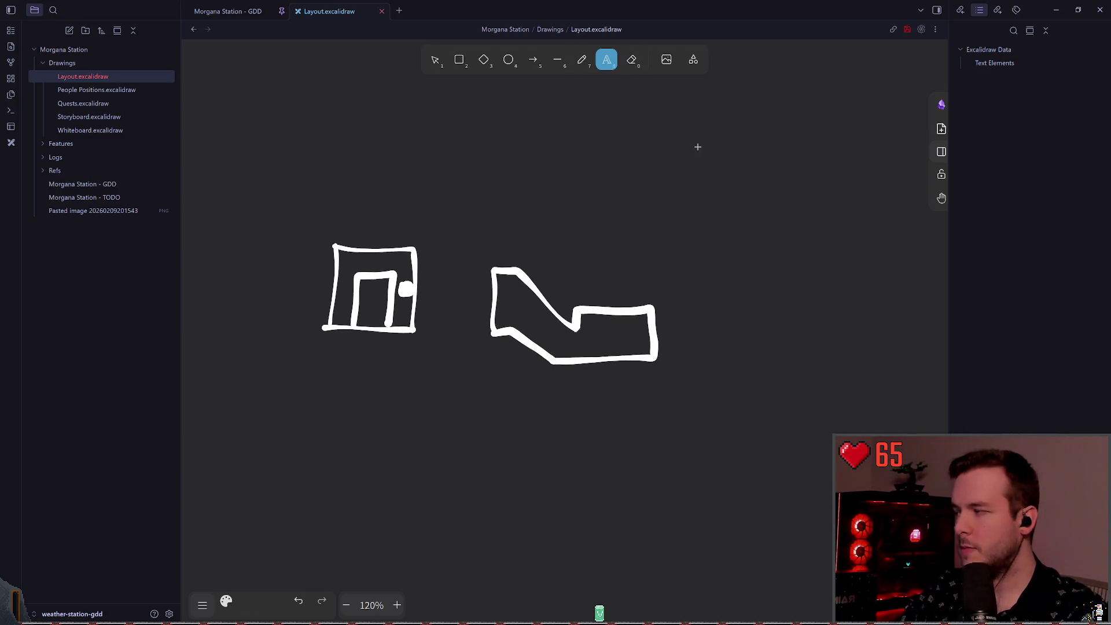
pyautogui.hscroll(1, 659, 166)
pyautogui.click(567, 287)
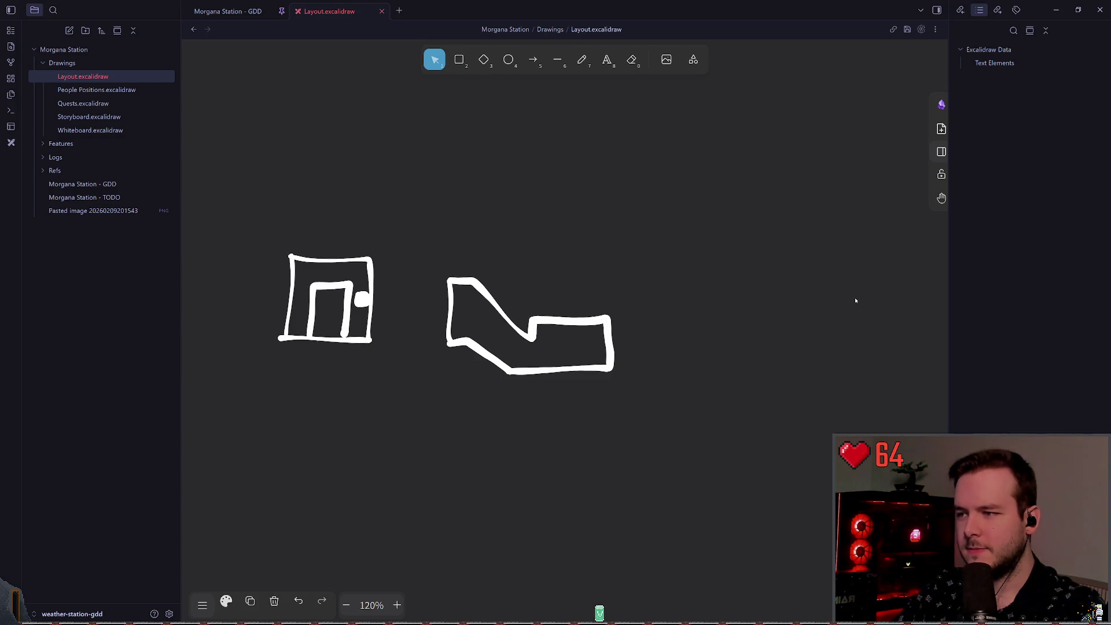
pyautogui.click(484, 116)
# - Shorten the L-shape's left vertical stroke and delete its lower diagonal stroke
pyautogui.moveTo(444, 348); pyautogui.dragTo(492, 251)
pyautogui.moveTo(450, 342); pyautogui.dragTo(449, 325)
pyautogui.click(450, 343)
pyautogui.click(451, 359)
pyautogui.click(460, 330)
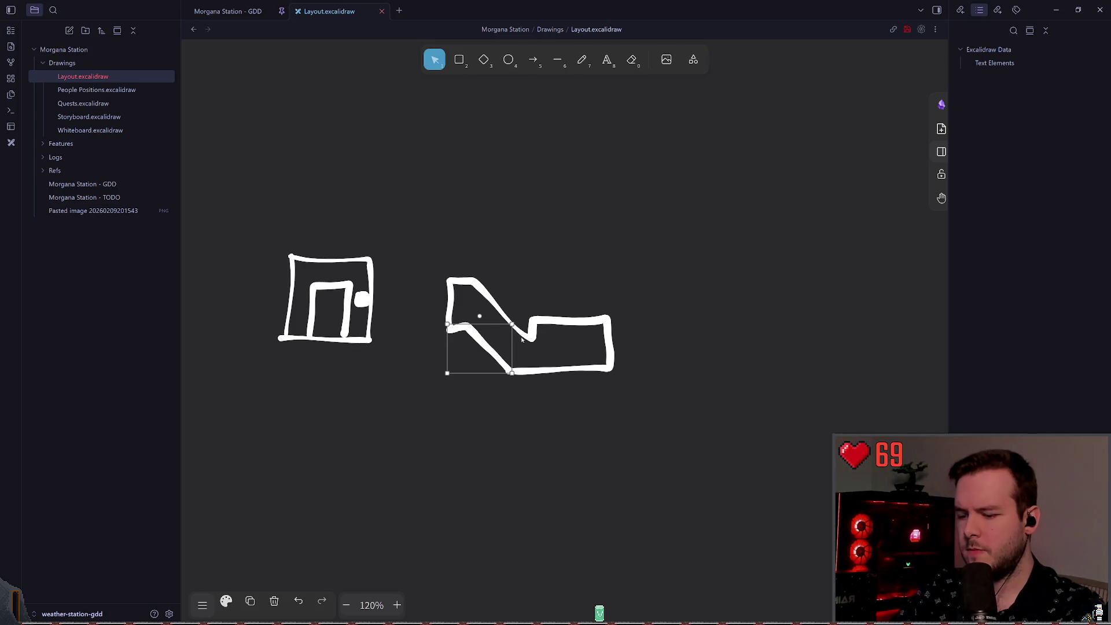
pyautogui.press('Delete')
# - Attempt to redraw the lower diagonal edge with the pencil, undoing the misdrawn strokes
pyautogui.click(582, 60)
pyautogui.moveTo(449, 328)
pyautogui.mouseDown()
pyautogui.moveTo(471, 330)
pyautogui.moveTo(508, 371)
pyautogui.mouseUp()
pyautogui.hotkey('ctrl', 'z')
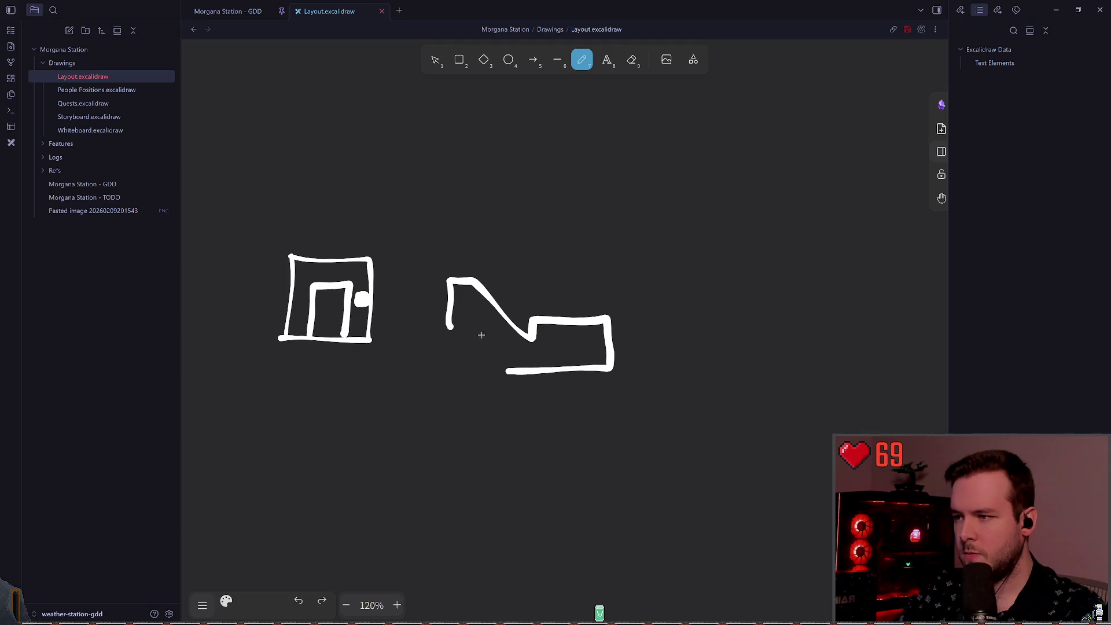
pyautogui.moveTo(449, 328)
pyautogui.mouseDown()
pyautogui.moveTo(479, 330)
pyautogui.moveTo(503, 367)
pyautogui.mouseUp()
pyautogui.hotkey('ctrl', 'z')
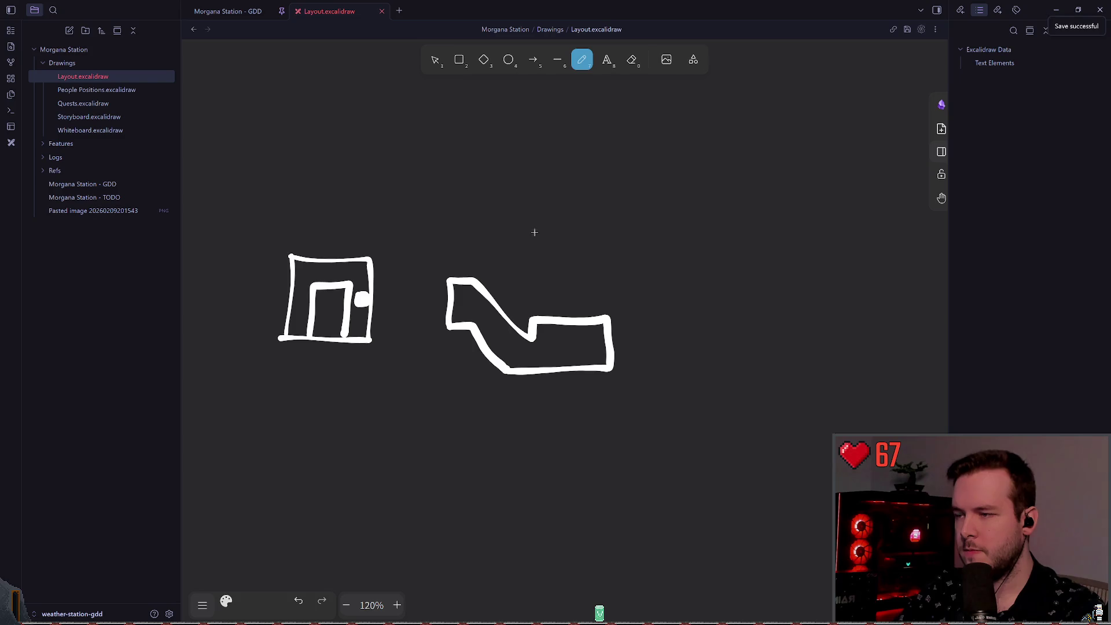
pyautogui.press('1')
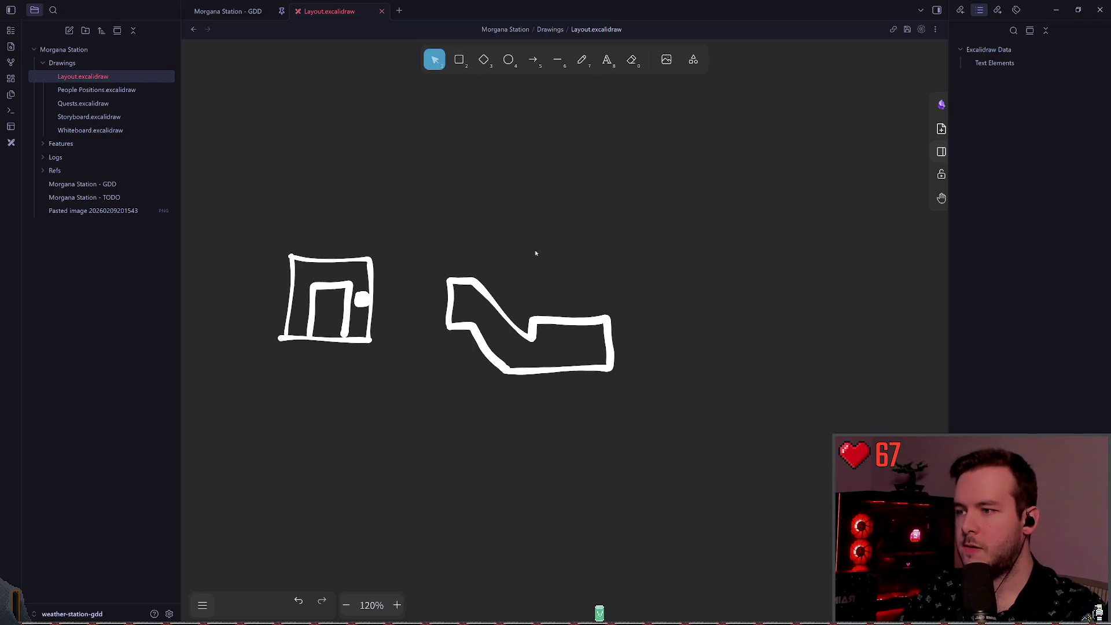
pyautogui.hotkey('ctrl', 'z')
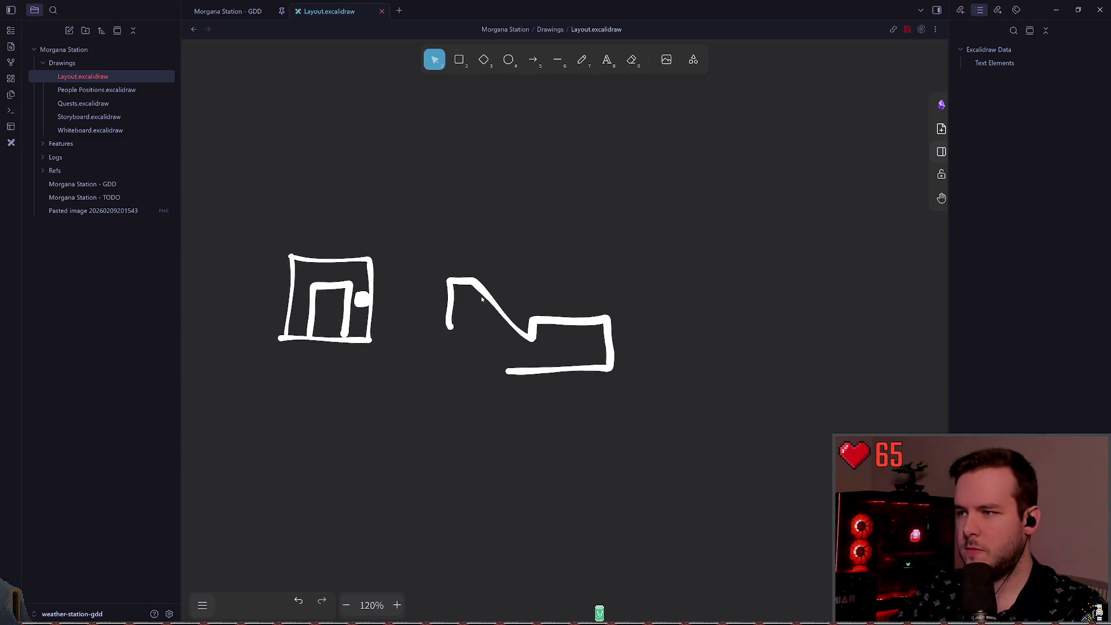
# - Move and shrink the diagonal stroke so it joins the L-shape
pyautogui.click(481, 299)
pyautogui.moveTo(481, 299)
pyautogui.mouseDown()
pyautogui.moveTo(479, 357)
pyautogui.moveTo(512, 374)
pyautogui.mouseUp()
pyautogui.click(533, 236)
pyautogui.scroll(1, 565, 260)
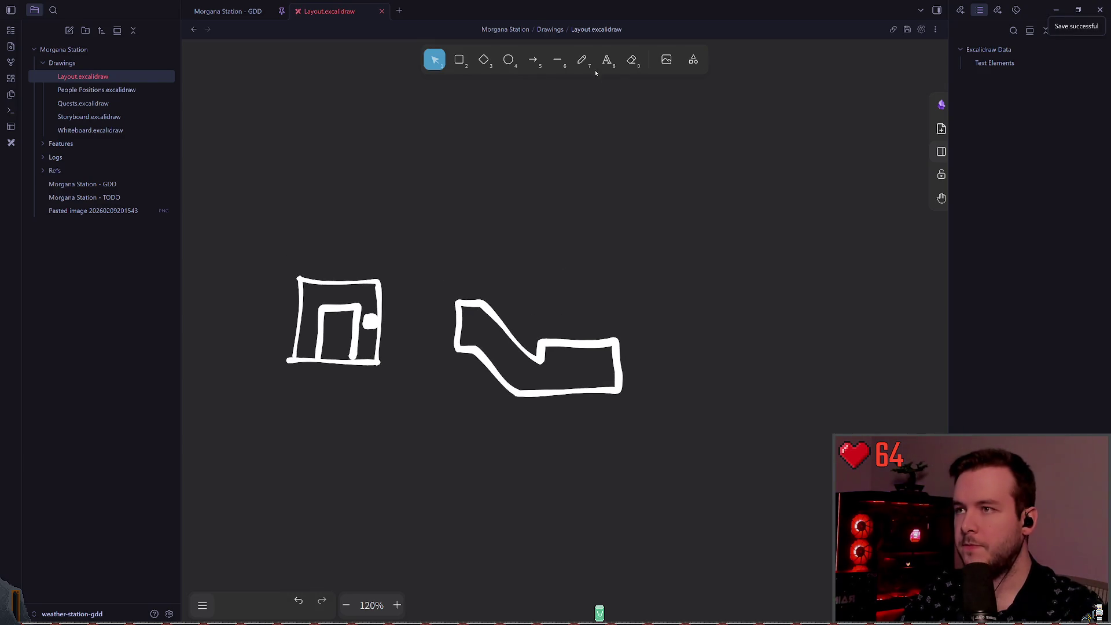
pyautogui.click(581, 59)
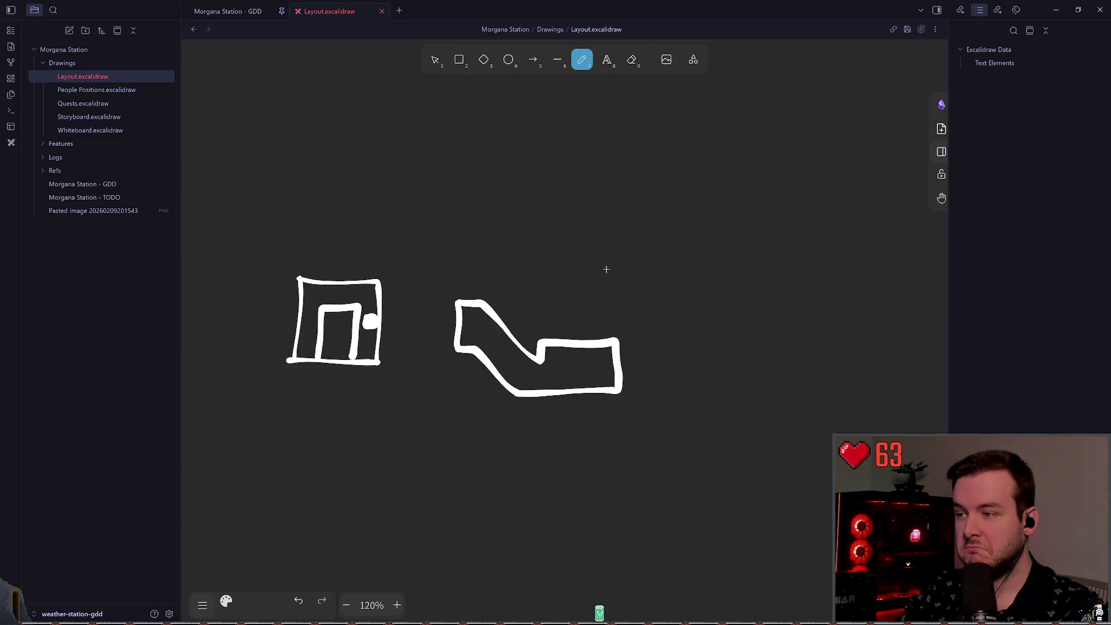
pyautogui.hscroll(1, 521, 274)
pyautogui.scroll(-1, 520, 275)
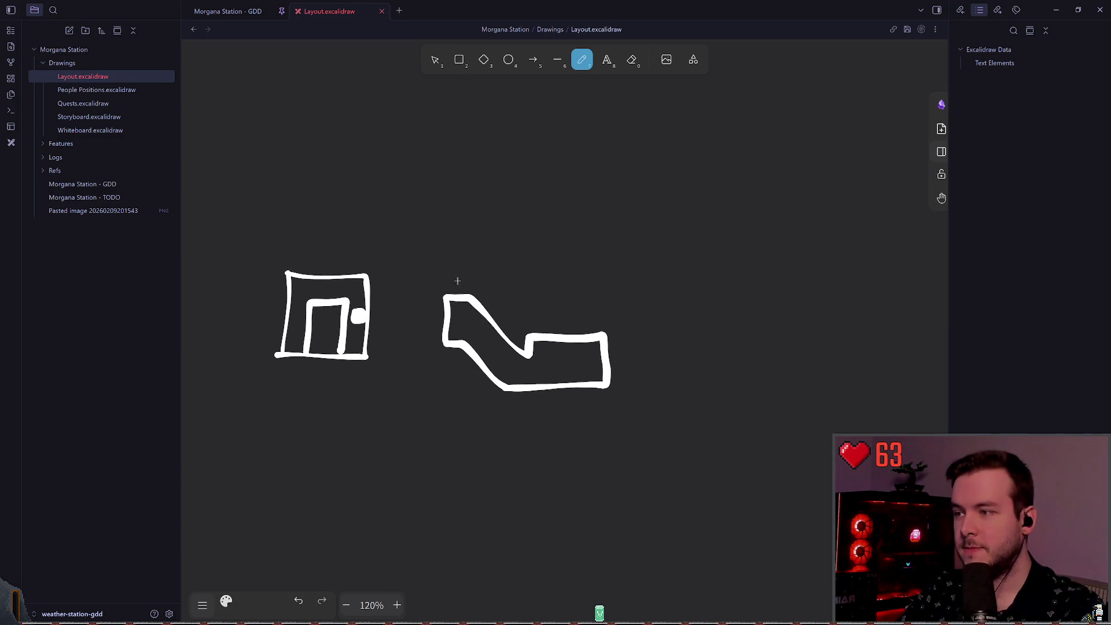
# - Select the whole L-shaped drawing and move its lower rectangular section down-right
pyautogui.click(435, 60)
pyautogui.moveTo(672, 444); pyautogui.dragTo(444, 243)
pyautogui.keyDown('shift'); pyautogui.click(459, 297); pyautogui.keyUp('shift')
pyautogui.keyDown('shift'); pyautogui.click(460, 297); pyautogui.keyUp('shift')
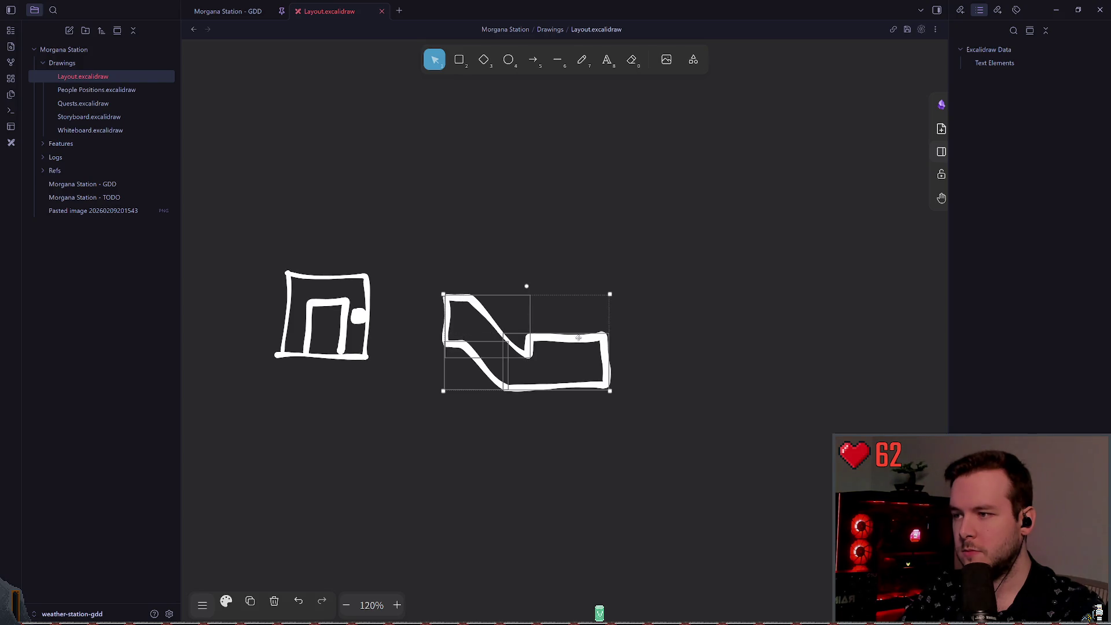
pyautogui.moveTo(563, 349)
pyautogui.mouseDown()
pyautogui.moveTo(600, 372)
pyautogui.moveTo(585, 378)
pyautogui.mouseUp()
# - Stretch the upper stroke and lower diagonal to meet the rectangle, then save the drawing
pyautogui.click(555, 341)
pyautogui.click(524, 350)
pyautogui.moveTo(528, 355)
pyautogui.mouseDown()
pyautogui.moveTo(549, 384)
pyautogui.moveTo(515, 412)
pyautogui.moveTo(526, 417)
pyautogui.mouseUp()
pyautogui.click(511, 399)
pyautogui.click(498, 376)
pyautogui.click(591, 335)
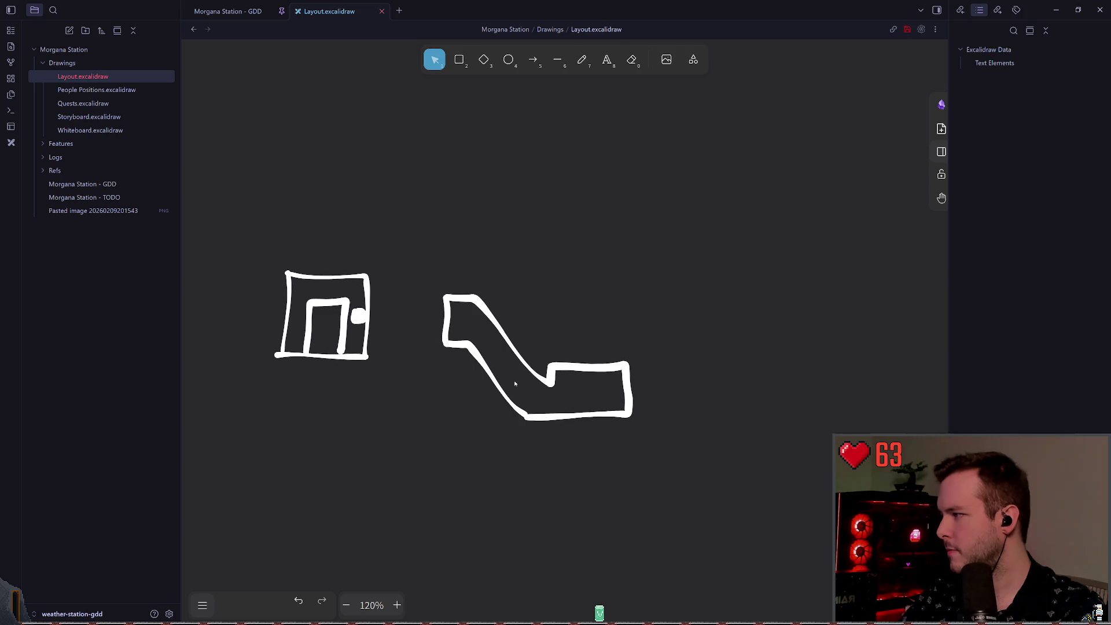
pyautogui.click(508, 396)
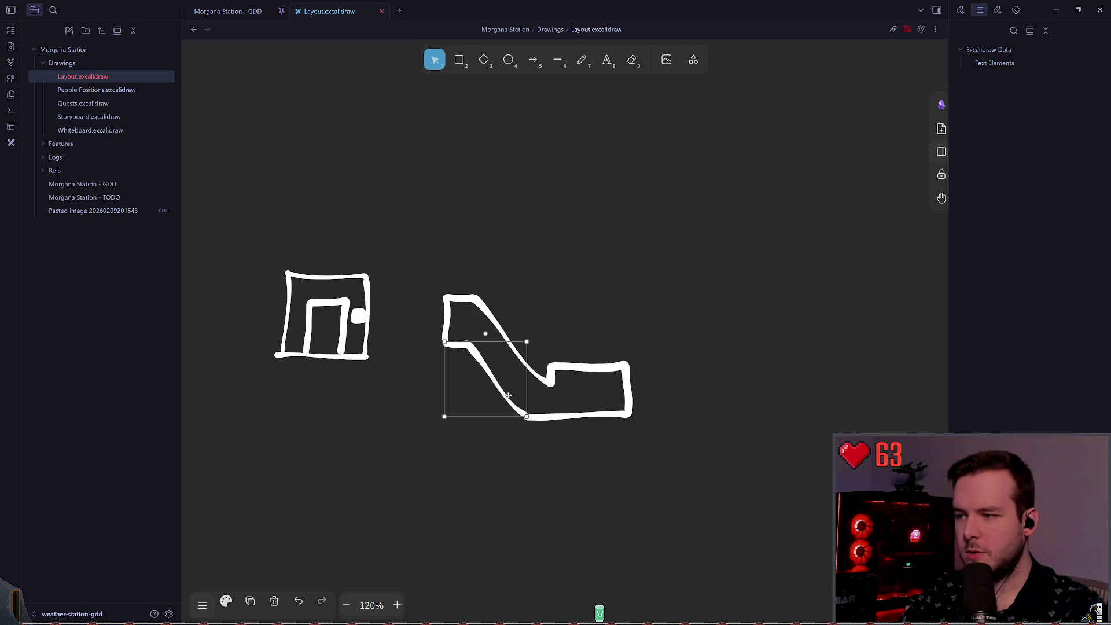
pyautogui.moveTo(526, 416); pyautogui.dragTo(526, 419)
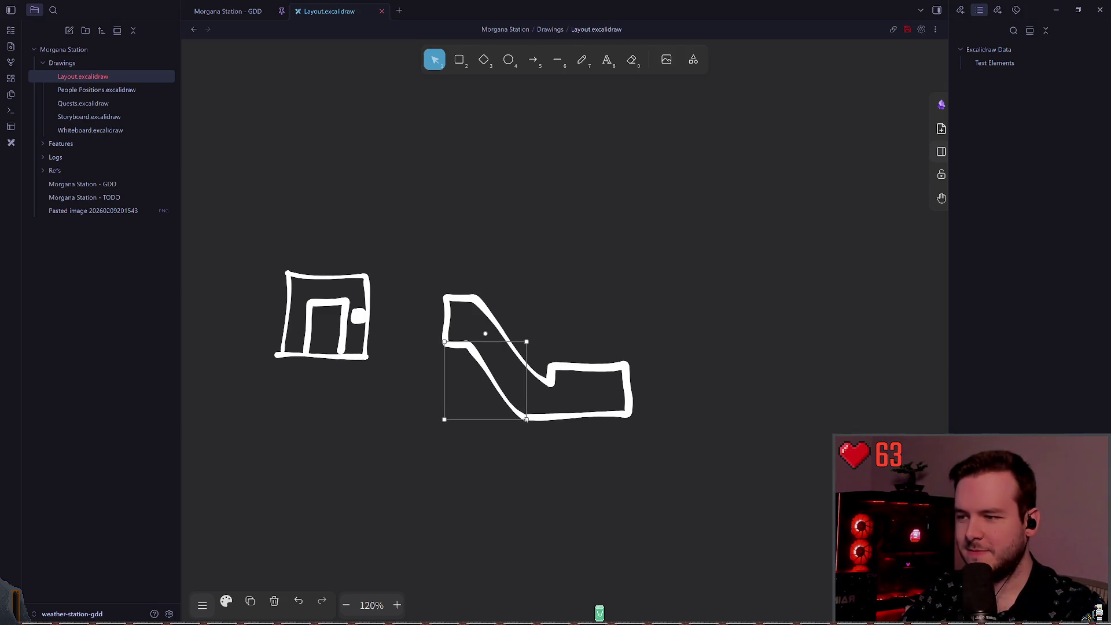
pyautogui.click(556, 344)
pyautogui.hotkey('ctrl', 's')
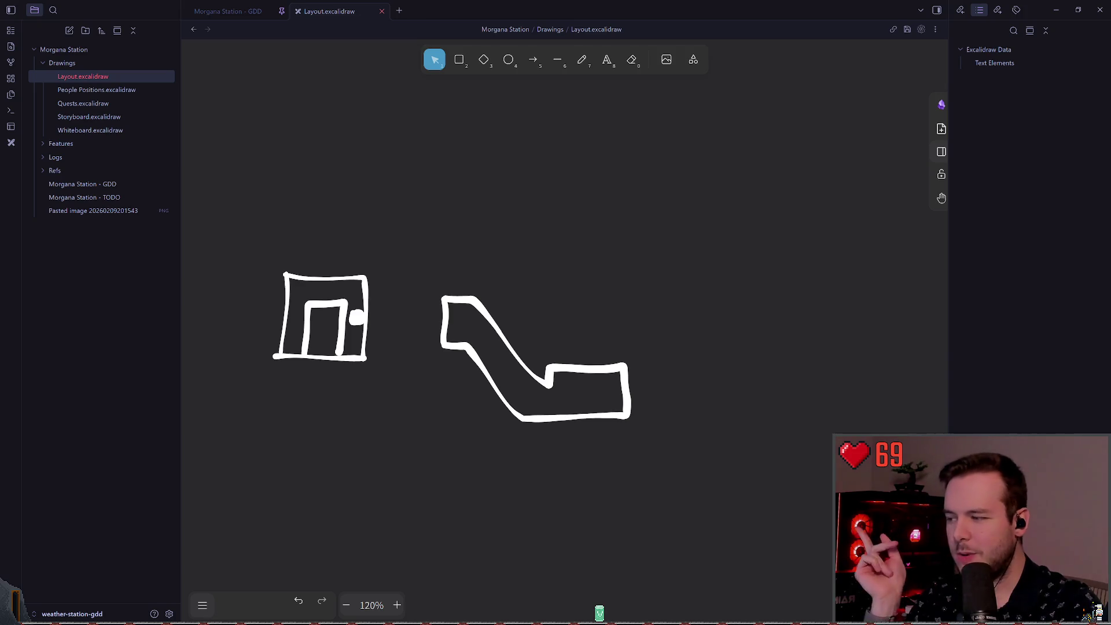
pyautogui.scroll(-1, 494, 299)
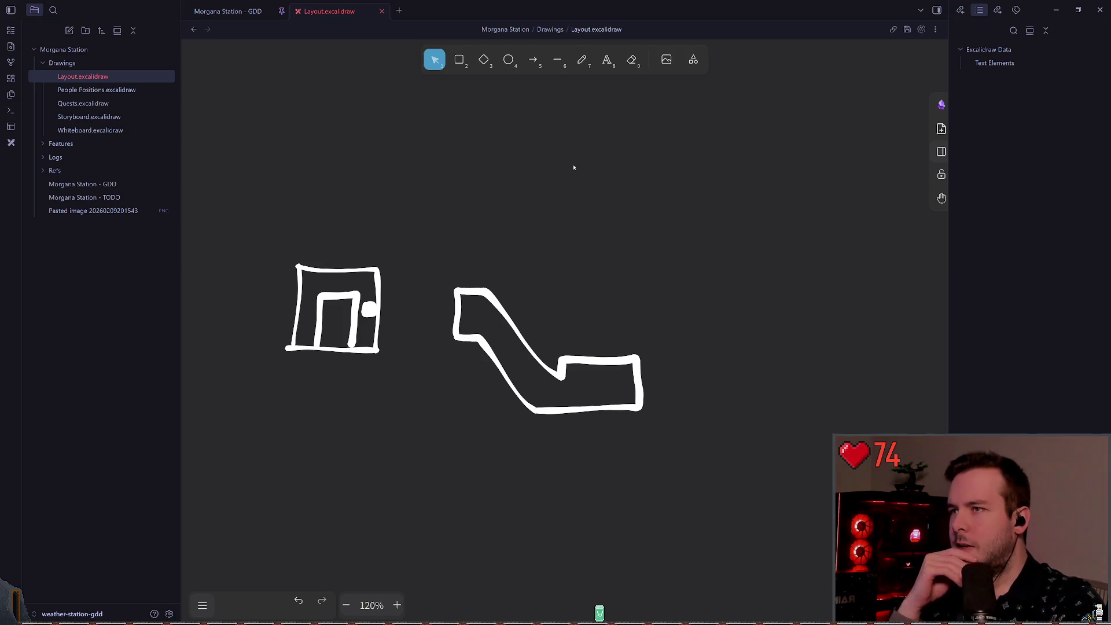
pyautogui.click(579, 53)
pyautogui.scroll(-2, 524, 282)
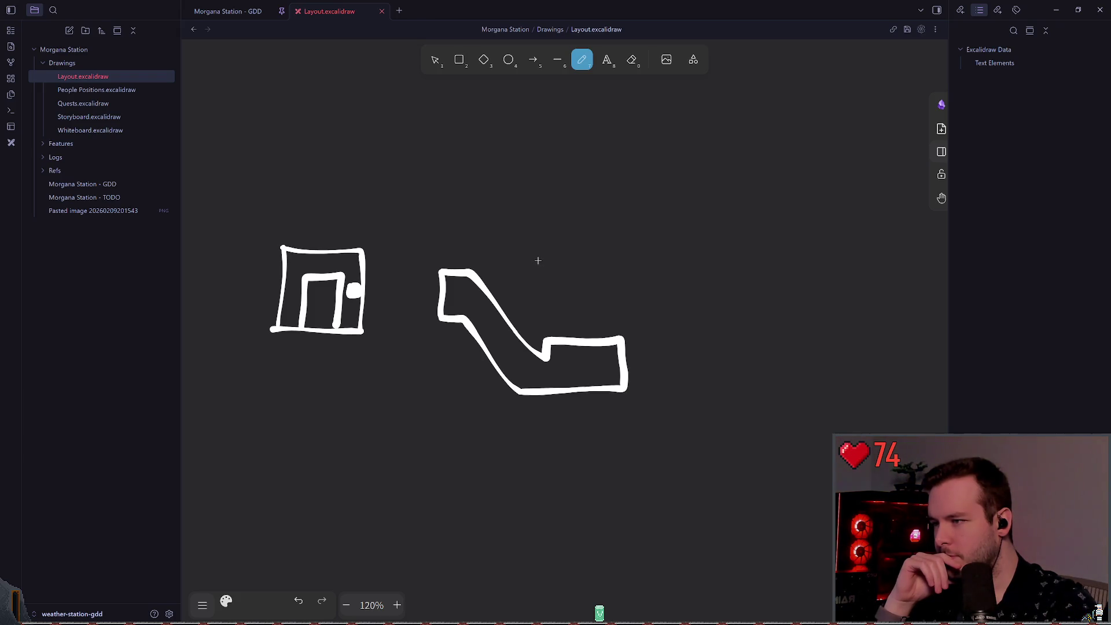
# - Pan and zoom to the empty space below the square and L-shaped buildings, at about 118%
pyautogui.hscroll(-3, 579, 263)
pyautogui.hscroll(-2, 498, 225)
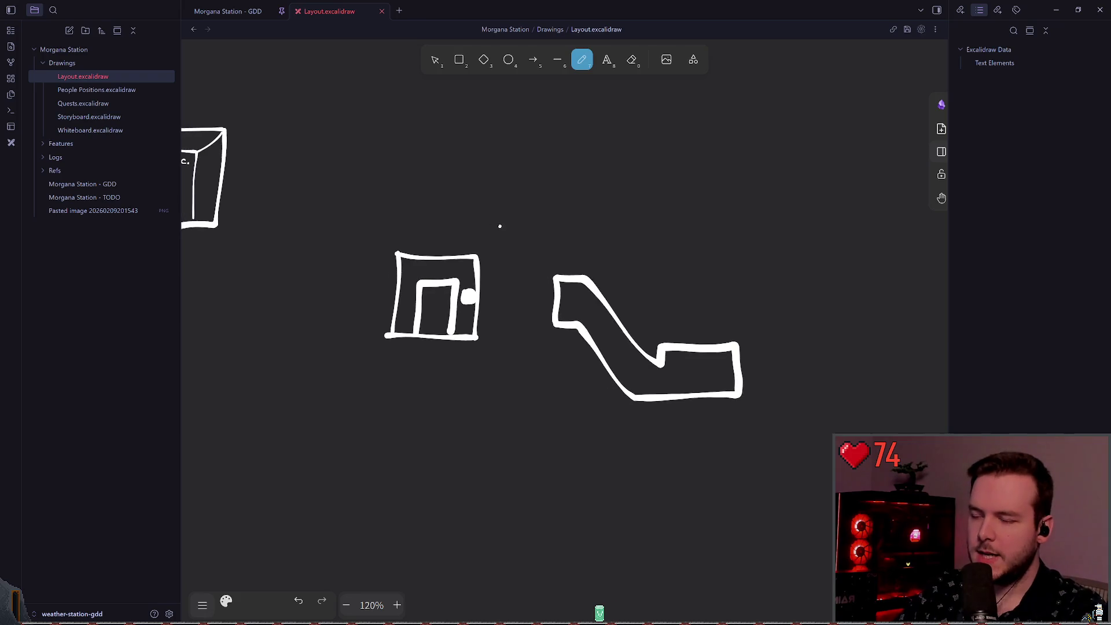
pyautogui.hscroll(5, 553, 342)
pyautogui.scroll(5, 556, 340)
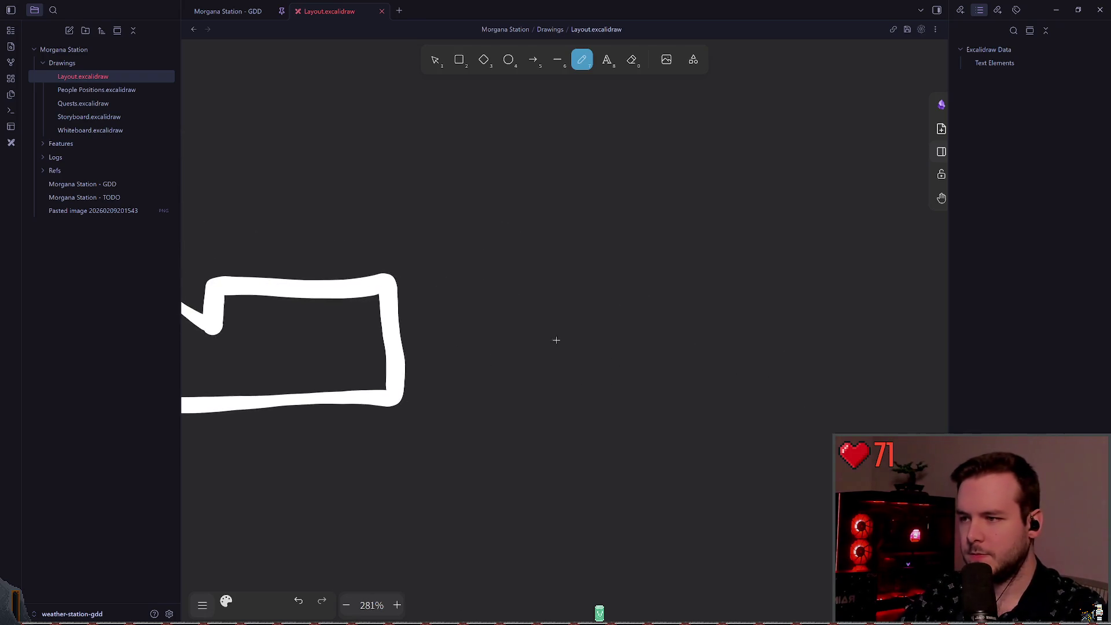
pyautogui.scroll(-5, 530, 317)
pyautogui.hscroll(-1, 625, 322)
pyautogui.scroll(-2, 625, 322)
pyautogui.hscroll(-2, 625, 322)
pyautogui.hscroll(-2, 536, 290)
pyautogui.hscroll(-4, 528, 290)
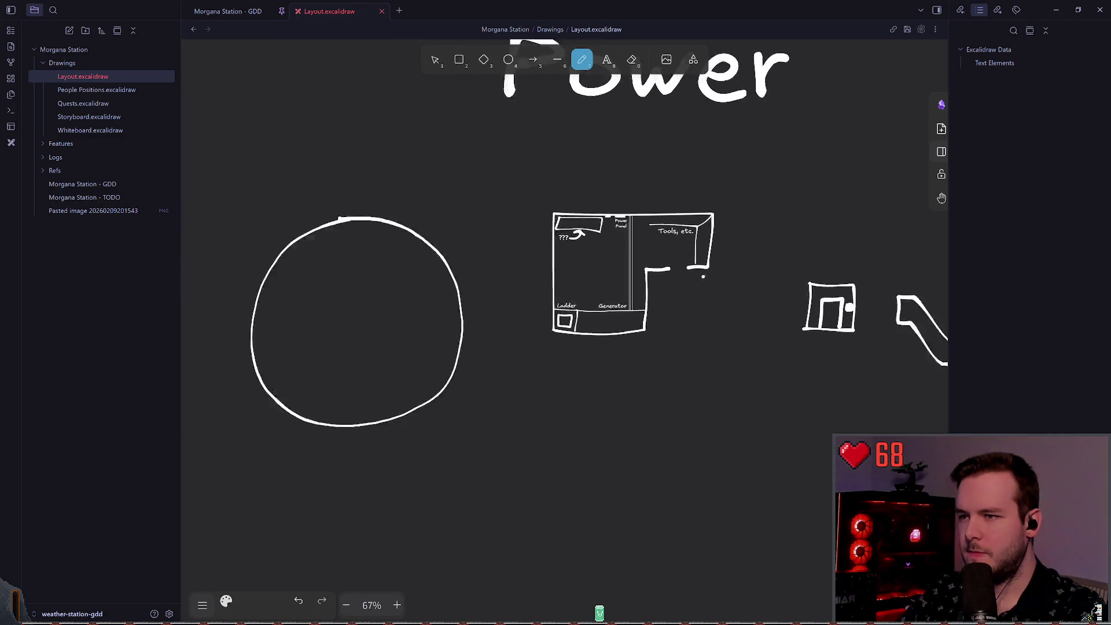
pyautogui.hscroll(5, 463, 242)
pyautogui.scroll(-1, 463, 242)
pyautogui.hscroll(3, 611, 254)
pyautogui.scroll(8, 536, 341)
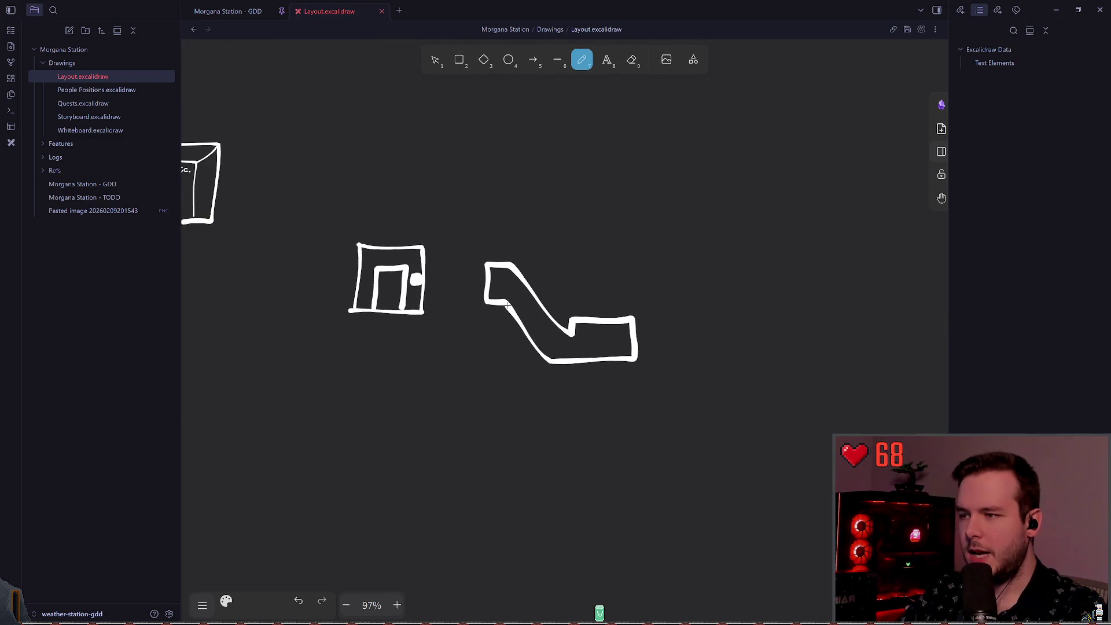
pyautogui.scroll(-4, 521, 243)
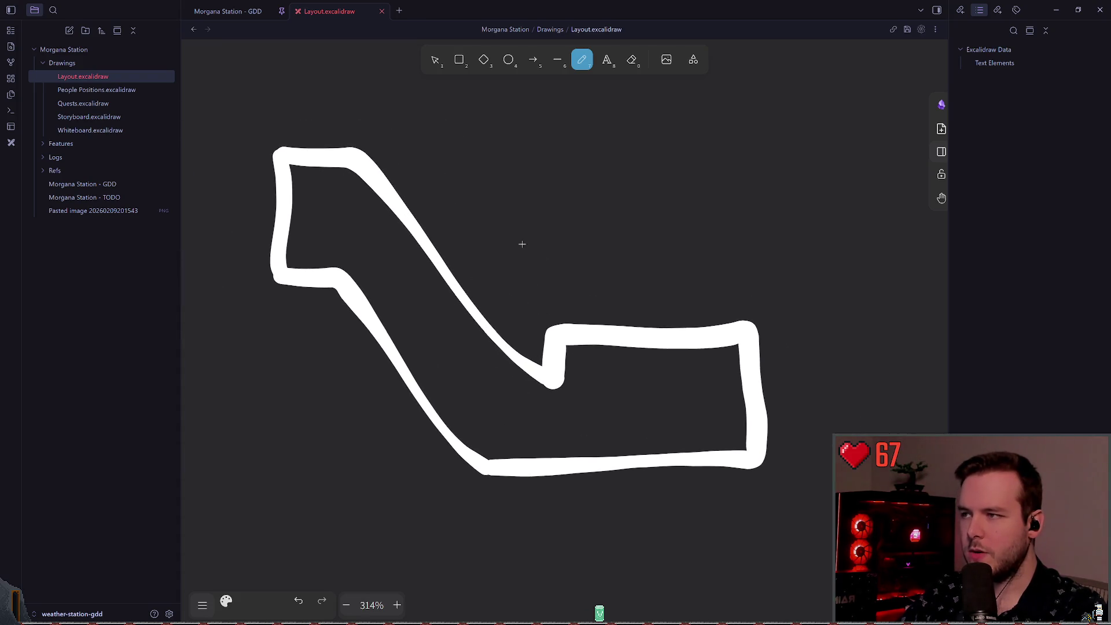
pyautogui.scroll(1, 513, 249)
pyautogui.scroll(1, 492, 248)
pyautogui.hscroll(-3, 478, 260)
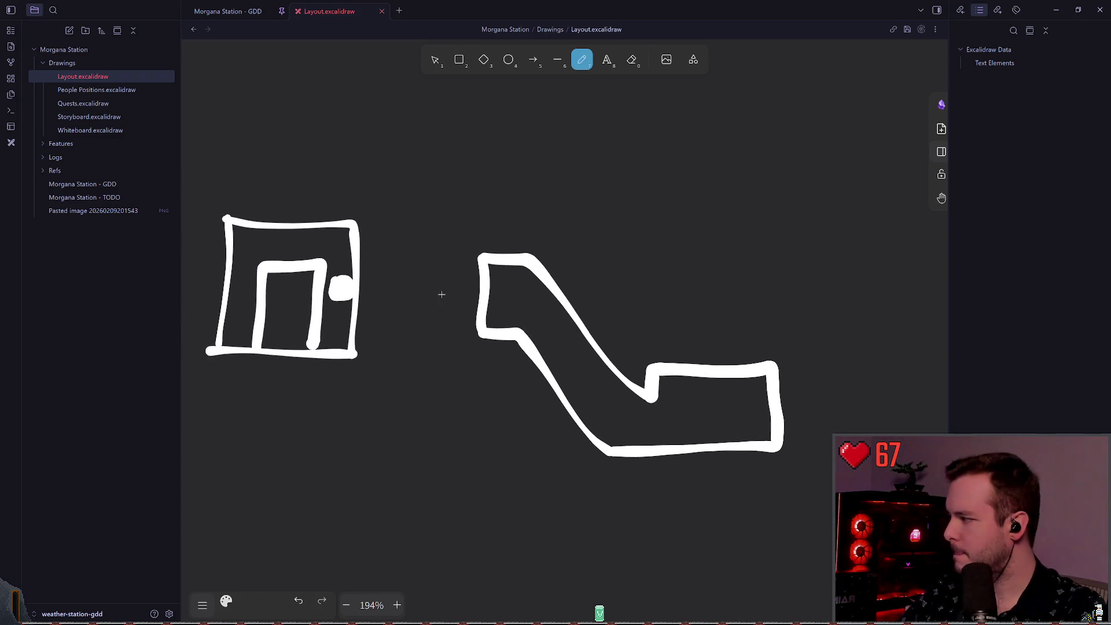
pyautogui.scroll(-2, 595, 248)
pyautogui.scroll(-4, 590, 277)
pyautogui.scroll(-3, 584, 278)
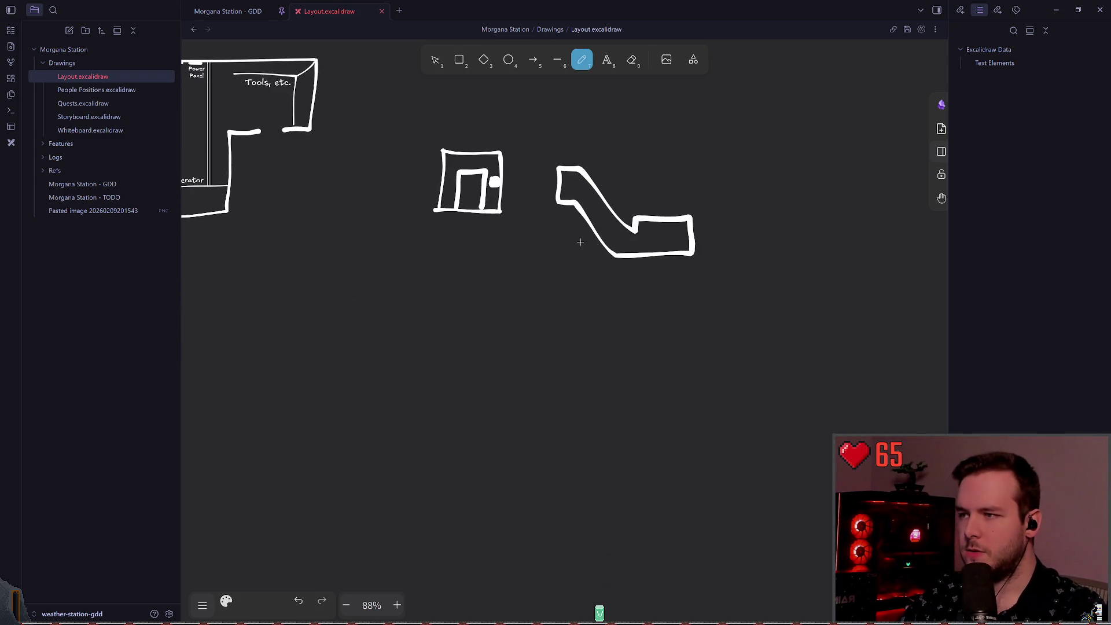
pyautogui.hscroll(-3, 397, 208)
pyautogui.hscroll(3, 570, 203)
pyautogui.scroll(-1, 571, 203)
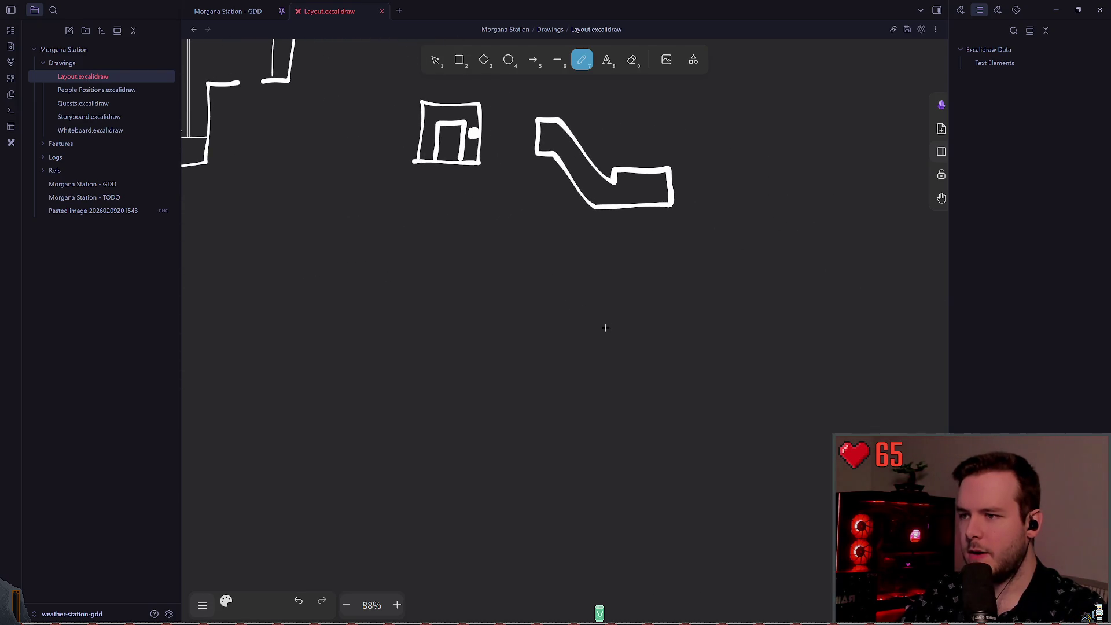
pyautogui.hscroll(2, 602, 324)
pyautogui.scroll(3, 485, 315)
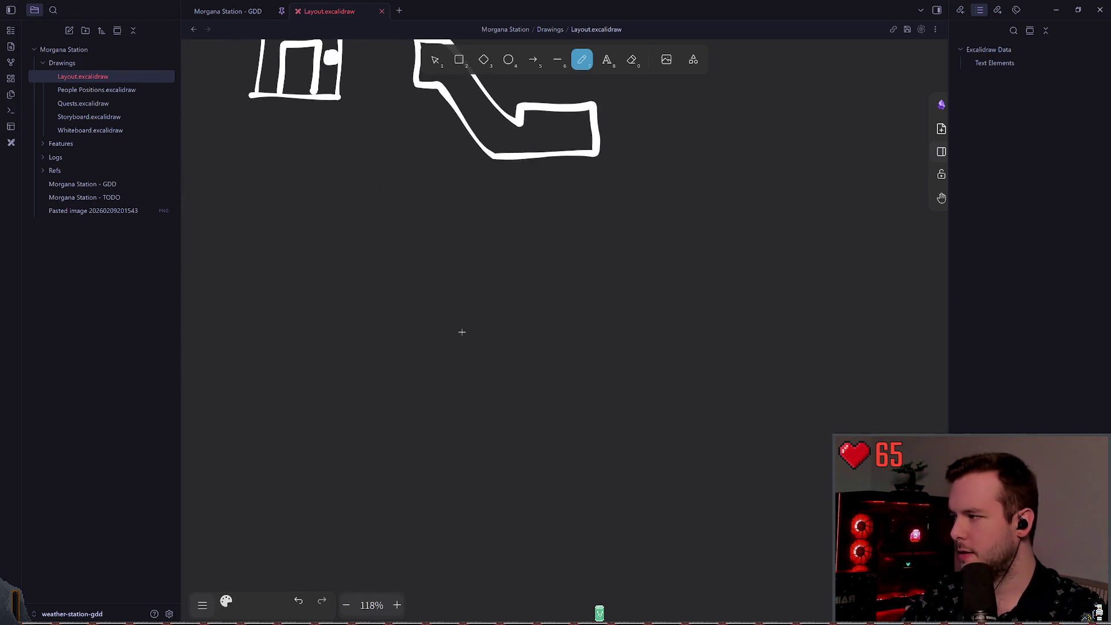
pyautogui.scroll(1, 477, 379)
pyautogui.hscroll(-1, 477, 379)
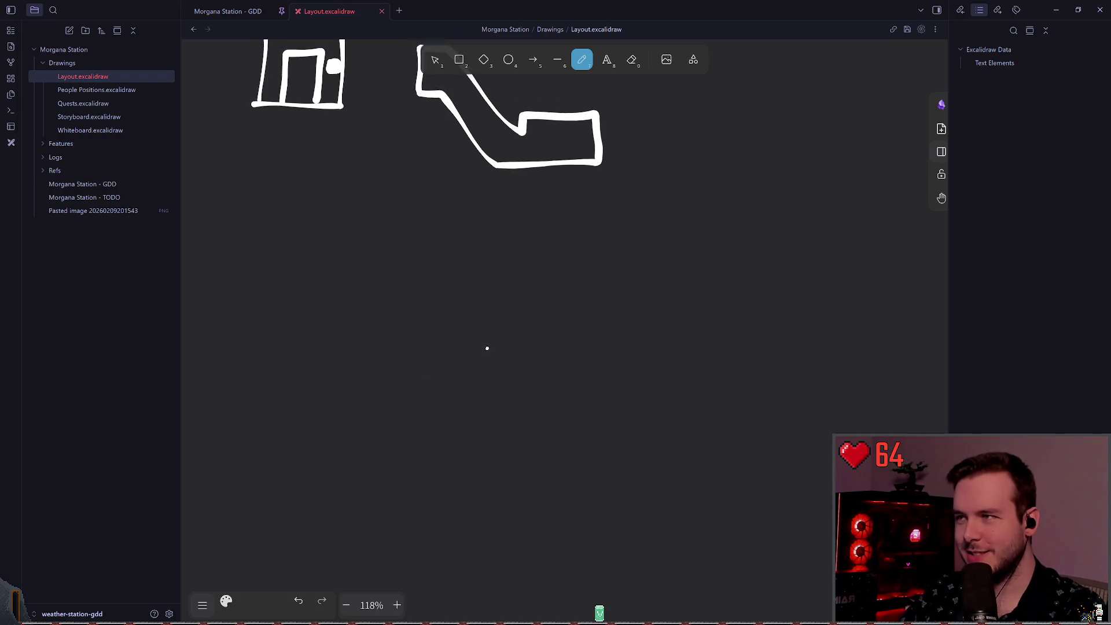
# - Freehand a small box below the buildings with a stem and a box on top, redoing stray strokes
pyautogui.moveTo(492, 404)
pyautogui.mouseDown()
pyautogui.moveTo(535, 407)
pyautogui.moveTo(501, 382)
pyautogui.moveTo(491, 388)
pyautogui.moveTo(509, 308)
pyautogui.mouseUp()
pyautogui.moveTo(527, 379)
pyautogui.mouseDown()
pyautogui.moveTo(529, 309)
pyautogui.moveTo(466, 300)
pyautogui.moveTo(472, 230)
pyautogui.mouseUp()
pyautogui.hotkey('ctrl', 'z')
pyautogui.moveTo(531, 303); pyautogui.dragTo(525, 381)
pyautogui.hotkey('ctrl', 'z')
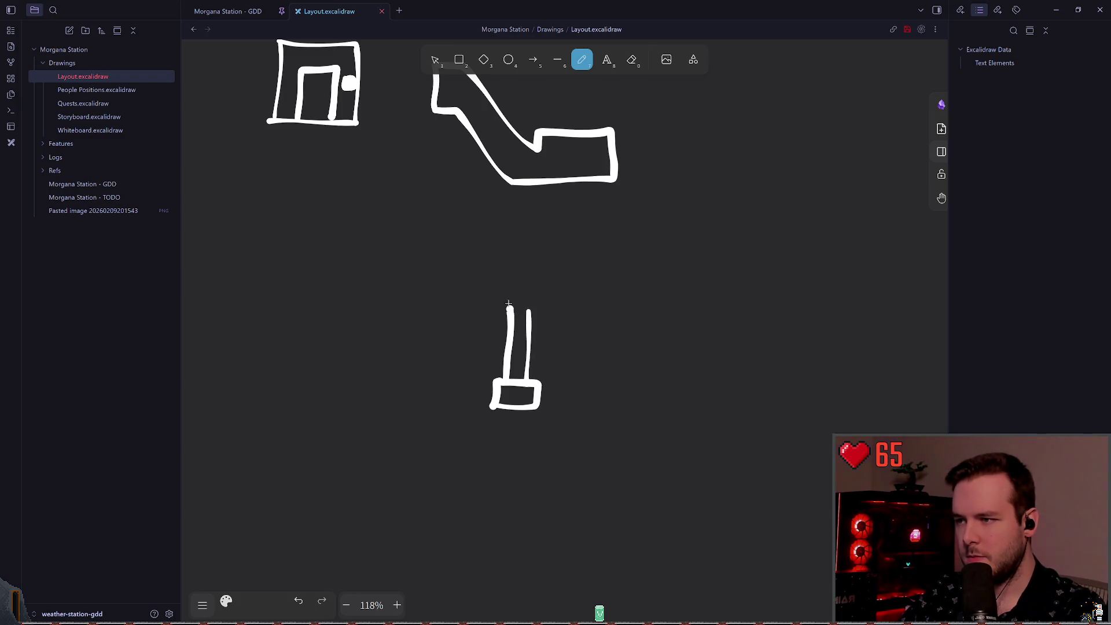
pyautogui.moveTo(508, 307)
pyautogui.mouseDown()
pyautogui.moveTo(483, 309)
pyautogui.moveTo(512, 253)
pyautogui.moveTo(554, 289)
pyautogui.mouseUp()
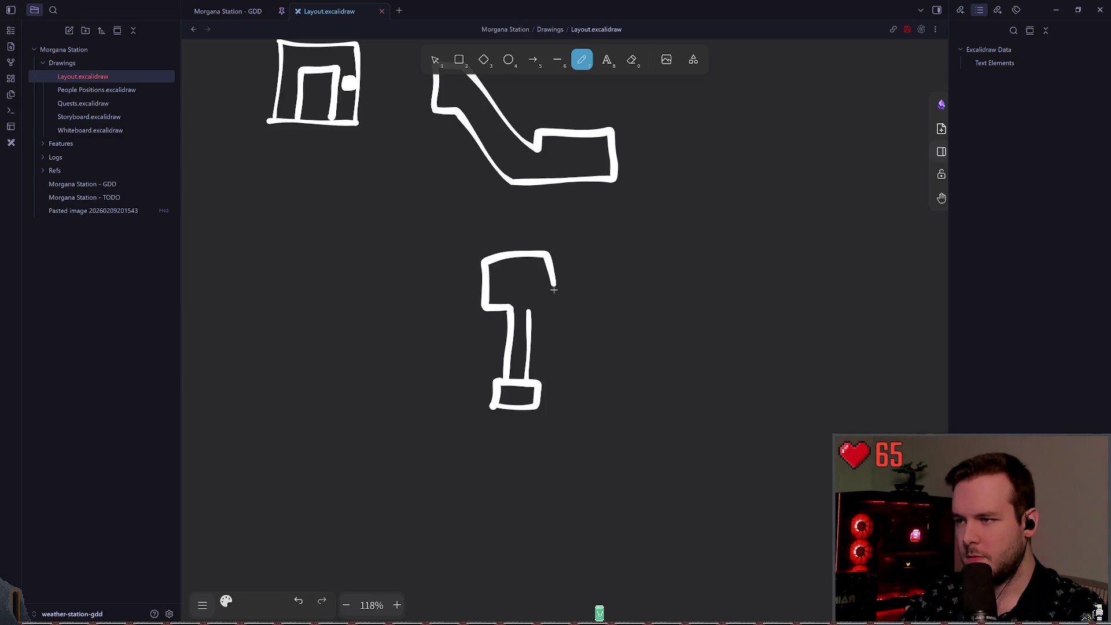
pyautogui.hotkey('ctrl', 'z')
pyautogui.moveTo(491, 302)
pyautogui.mouseDown()
pyautogui.moveTo(492, 245)
pyautogui.moveTo(557, 269)
pyautogui.moveTo(549, 308)
pyautogui.mouseUp()
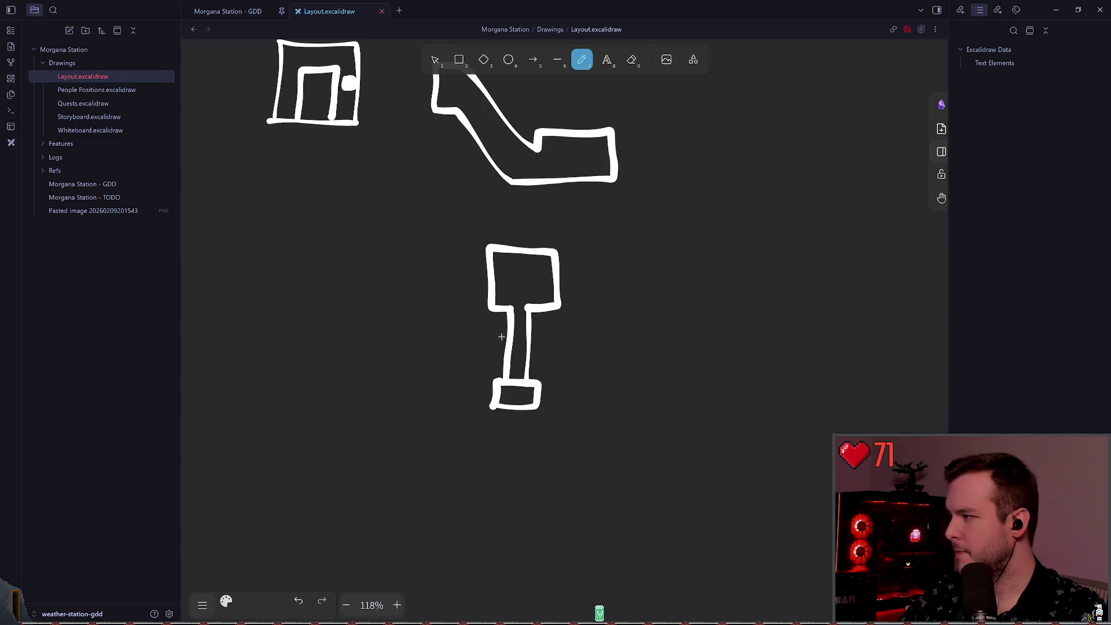
pyautogui.hscroll(-1, 442, 141)
# - Narrow the top box of the new shape slightly
pyautogui.click(435, 60)
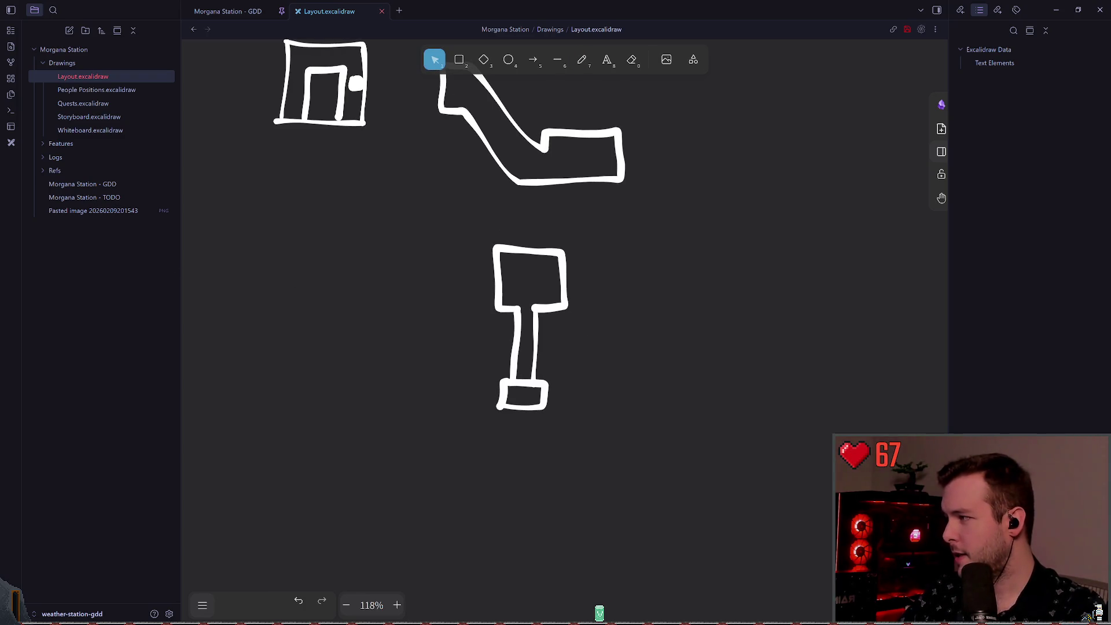
pyautogui.click(560, 282)
pyautogui.moveTo(570, 278); pyautogui.dragTo(564, 277)
pyautogui.click(628, 309)
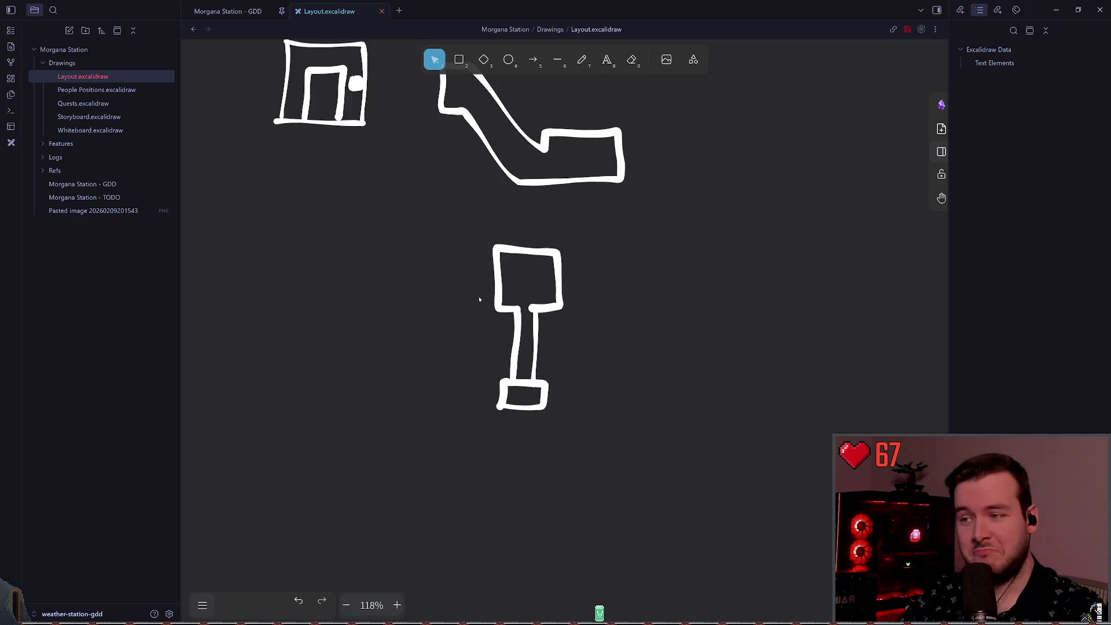
pyautogui.click(581, 60)
pyautogui.hscroll(-1, 591, 287)
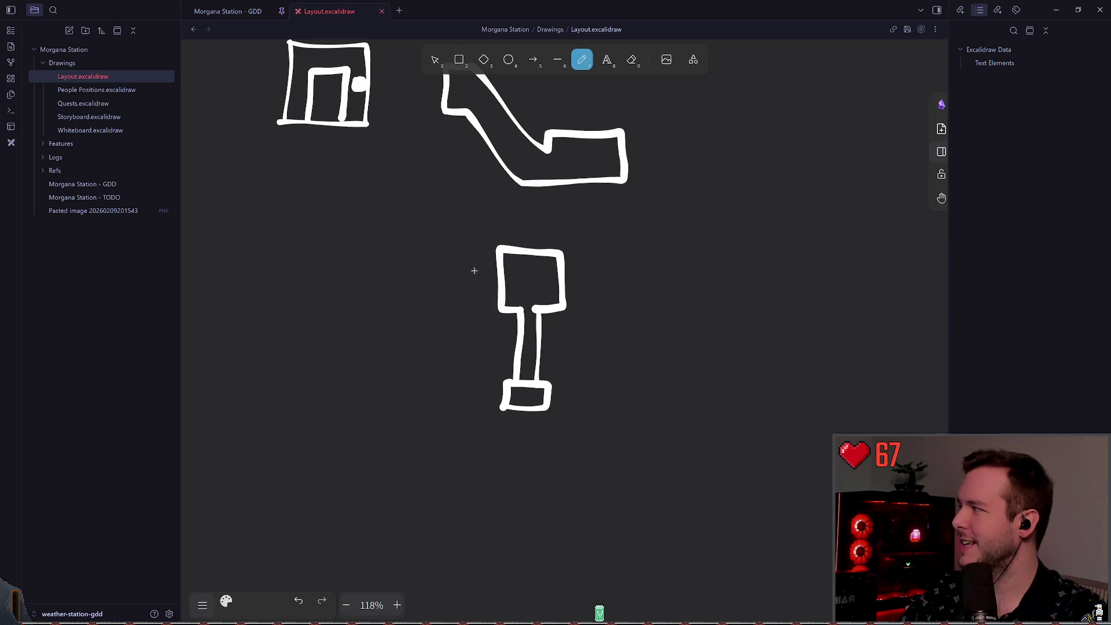
pyautogui.hscroll(-4, 474, 270)
pyautogui.scroll(2, 474, 270)
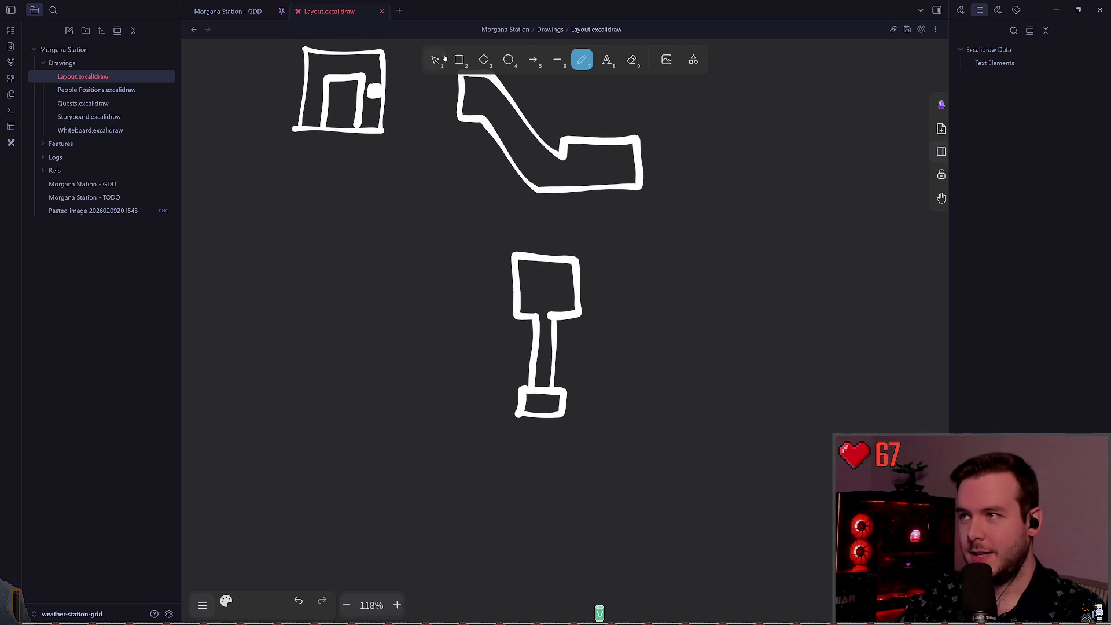
# - Stretch the shaft's small bottom box slightly taller and save the drawing
pyautogui.click(444, 59)
pyautogui.click(524, 399)
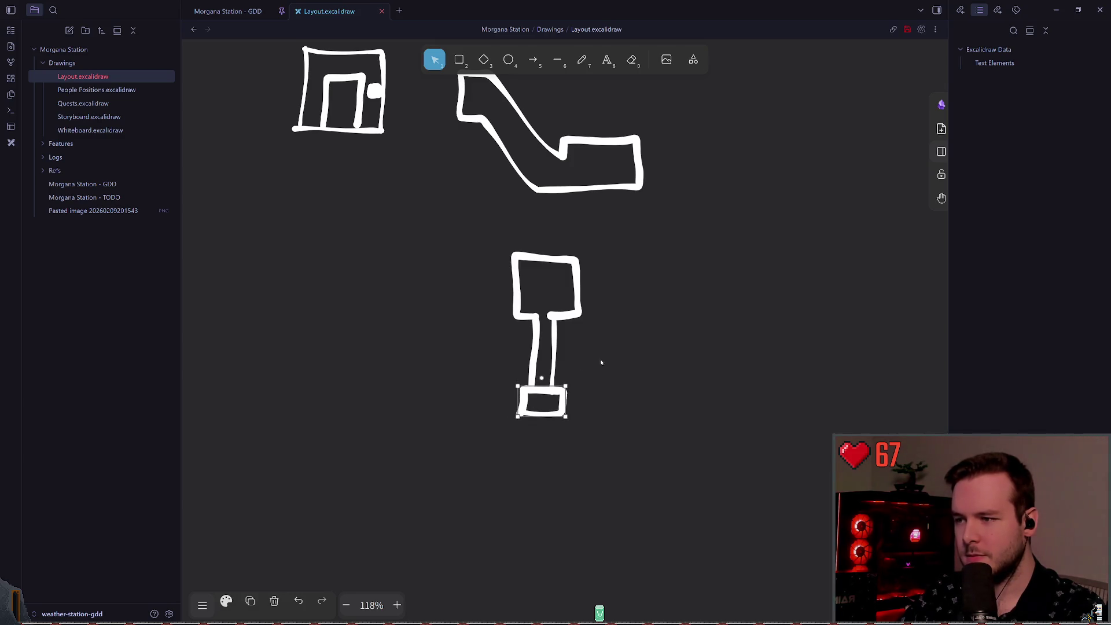
pyautogui.moveTo(546, 417); pyautogui.dragTo(520, 403)
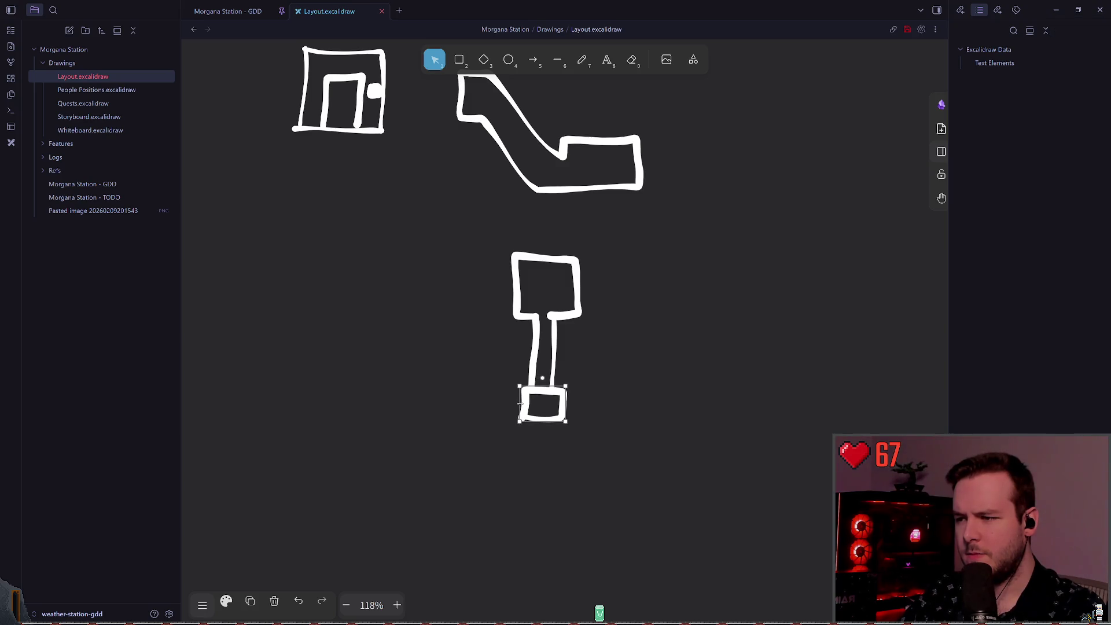
pyautogui.click(635, 393)
pyautogui.click(542, 403)
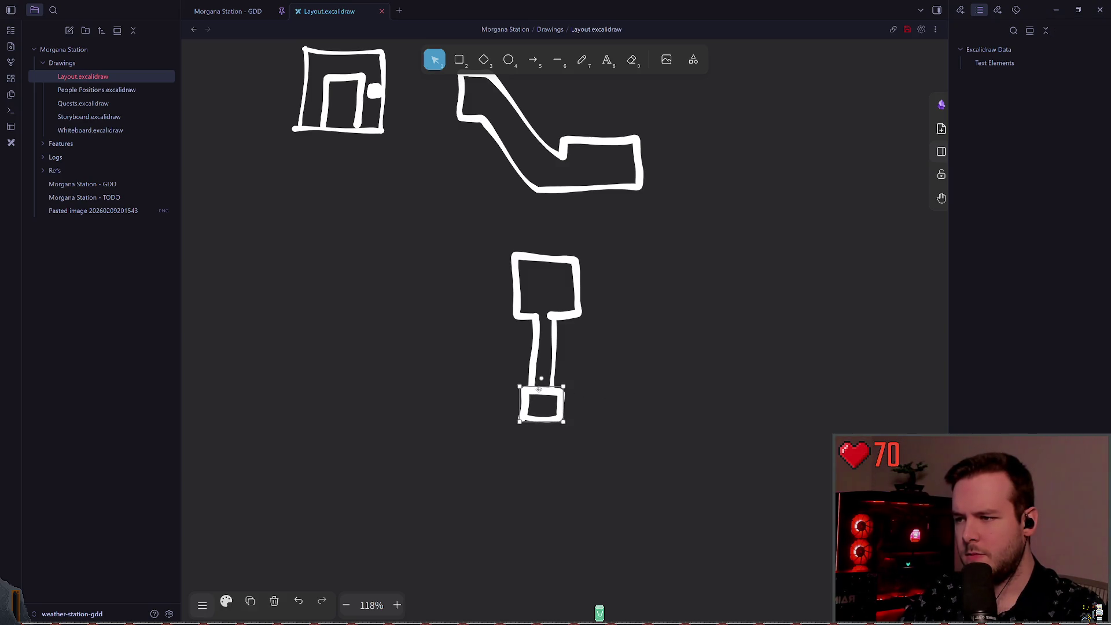
pyautogui.click(629, 351)
pyautogui.hotkey('ctrl', 's')
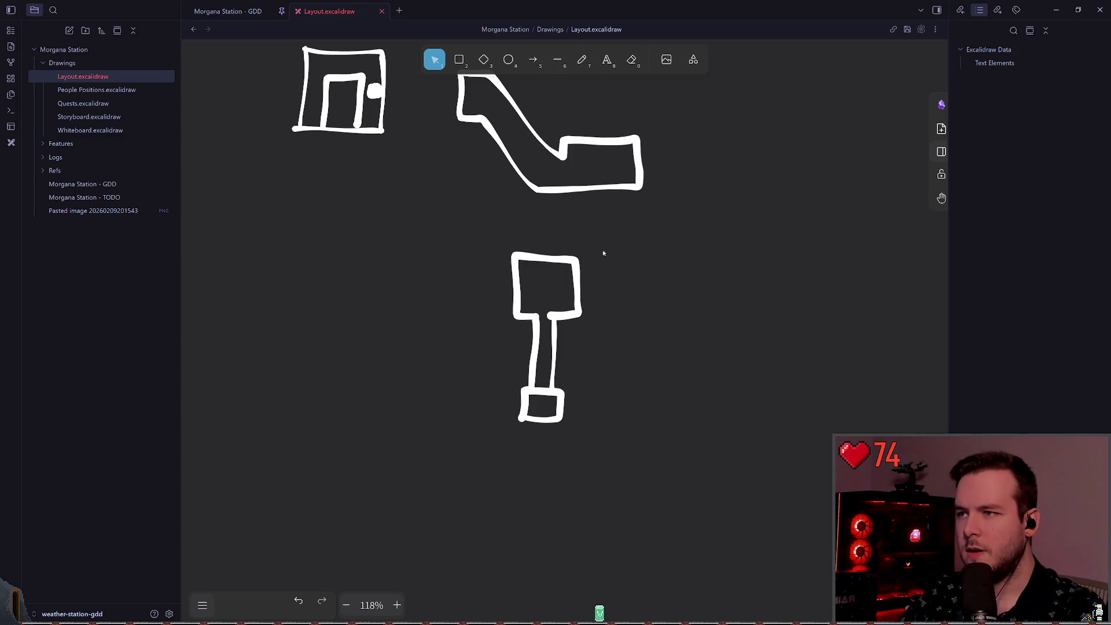
# - Freehand a small matching box to the left of the shaft's bottom box
pyautogui.scroll(1, 603, 251)
pyautogui.scroll(-2, 602, 287)
pyautogui.click(581, 60)
pyautogui.scroll(5, 491, 347)
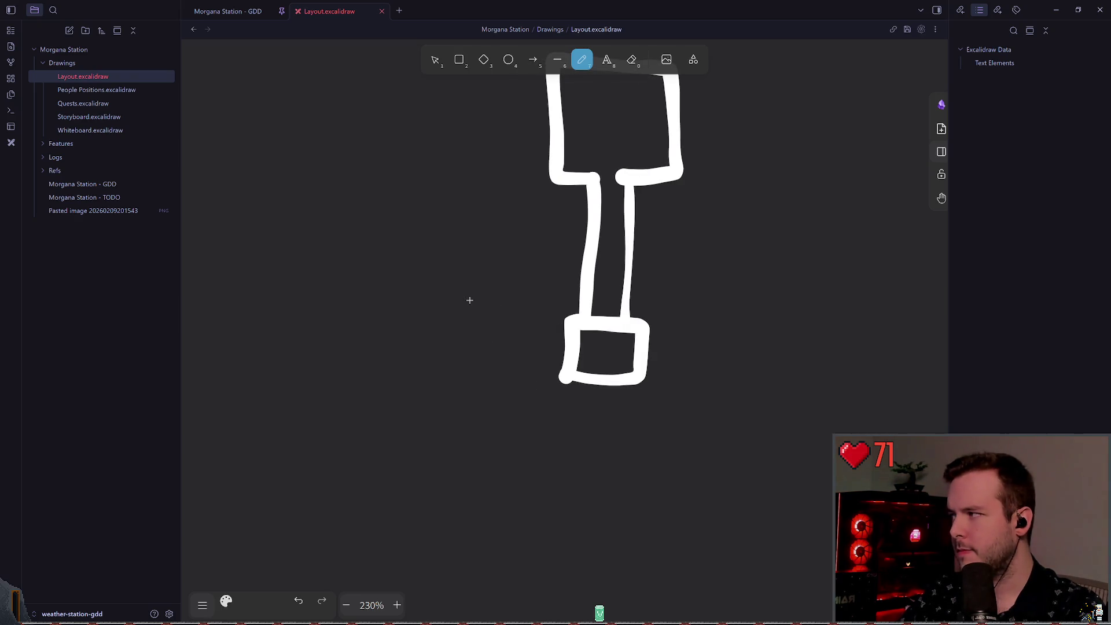
pyautogui.scroll(-1, 501, 310)
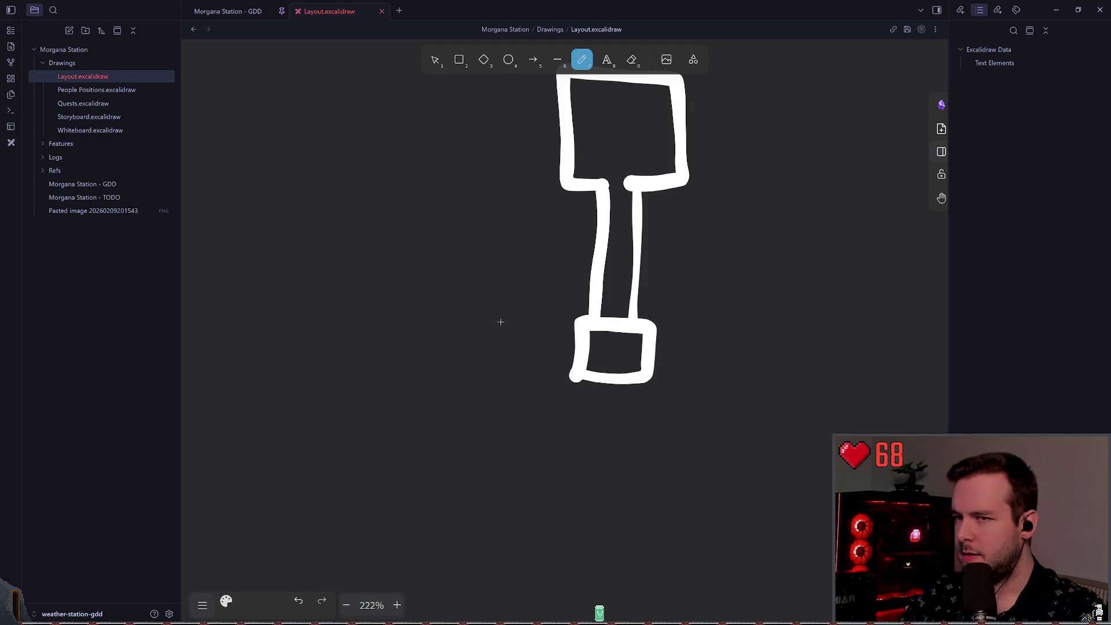
pyautogui.moveTo(477, 317)
pyautogui.mouseDown()
pyautogui.moveTo(495, 314)
pyautogui.moveTo(461, 314)
pyautogui.moveTo(495, 363)
pyautogui.mouseUp()
pyautogui.hotkey('ctrl', 'z')
pyautogui.moveTo(528, 322)
pyautogui.mouseDown()
pyautogui.moveTo(467, 317)
pyautogui.moveTo(528, 363)
pyautogui.moveTo(523, 306)
pyautogui.moveTo(459, 318)
pyautogui.moveTo(455, 292)
pyautogui.mouseUp()
pyautogui.hotkey('ctrl', 'z')
pyautogui.hotkey('ctrl', 'z')
pyautogui.moveTo(529, 322)
pyautogui.mouseDown()
pyautogui.moveTo(462, 318)
pyautogui.moveTo(523, 372)
pyautogui.moveTo(523, 316)
pyautogui.mouseUp()
pyautogui.hscroll(-2, 578, 173)
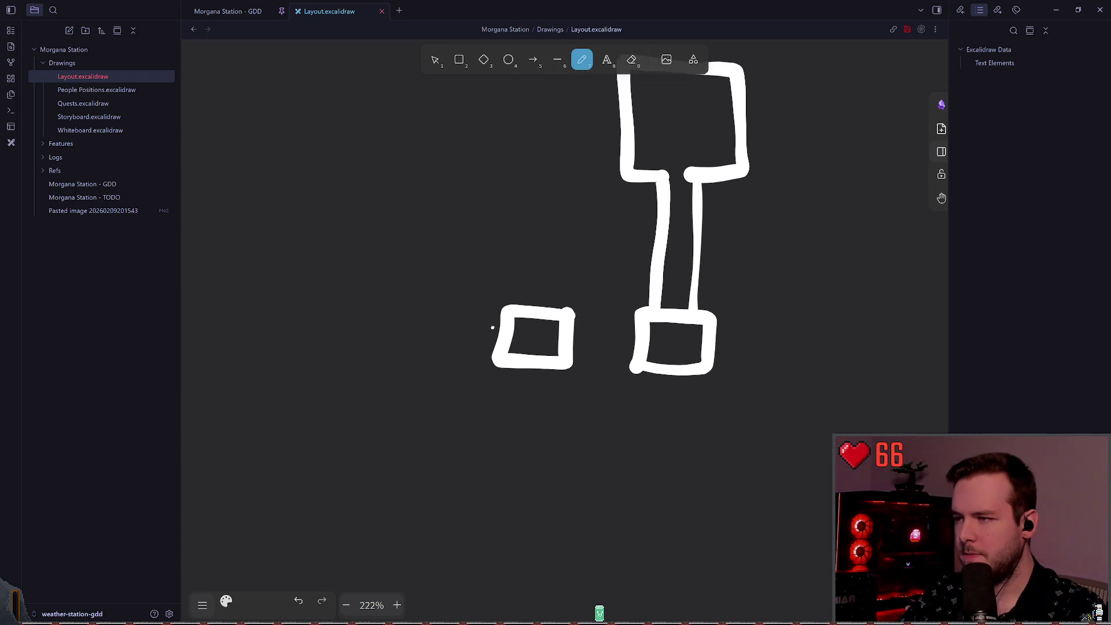
# - Add an 'Auxiliary Generator' text label and move it above the small box
pyautogui.click(607, 62)
pyautogui.hscroll(-1, 620, 256)
pyautogui.click(458, 322)
pyautogui.write('Auxilar')
pyautogui.press('BackSpace')
pyautogui.press('BackSpace')
pyautogui.press('BackSpace')
pyautogui.write('liar')
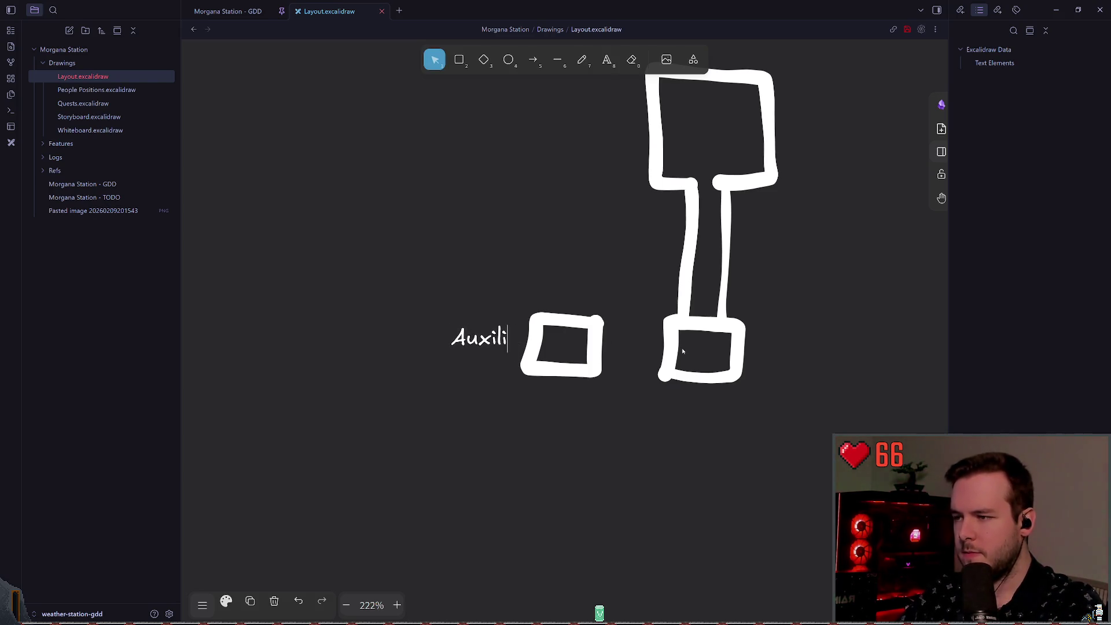
pyautogui.press('BackSpace')
pyautogui.press('BackSpace')
pyautogui.press('BackSpace')
pyautogui.write('iary Generator')
pyautogui.click(606, 266)
pyautogui.moveTo(602, 338)
pyautogui.mouseDown()
pyautogui.moveTo(605, 273)
pyautogui.moveTo(582, 273)
pyautogui.moveTo(588, 281)
pyautogui.mouseUp()
pyautogui.hscroll(1, 641, 279)
pyautogui.scroll(1, 640, 278)
# - Duplicate the label, change it to 'Main Generator' and place it above the tall box
pyautogui.hotkey('ctrl', 'c')
pyautogui.hotkey('ctrl', 'v')
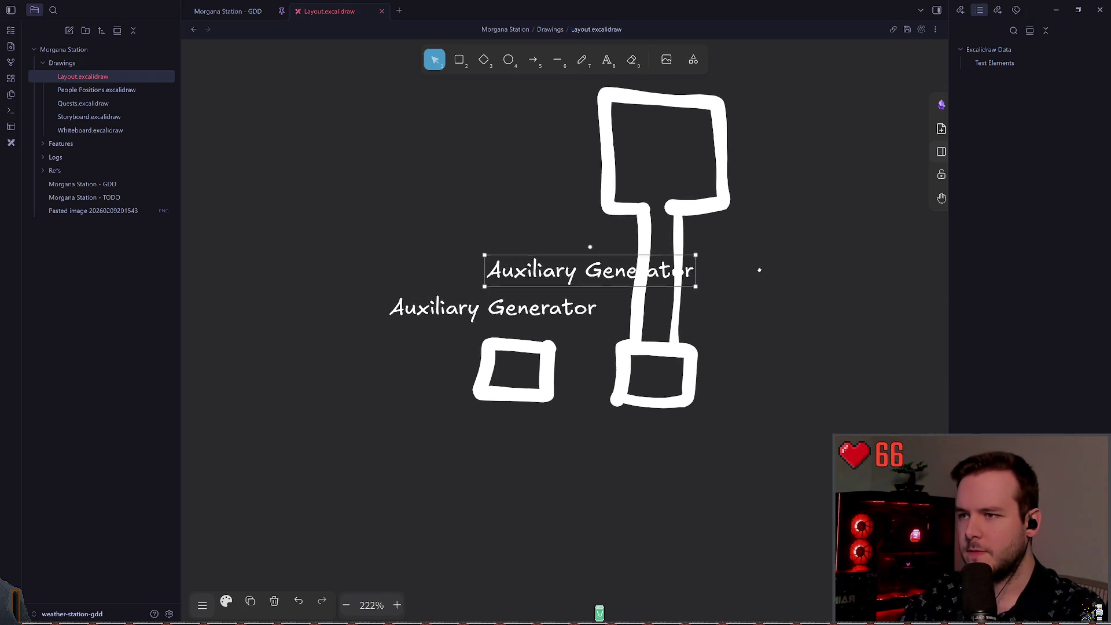
pyautogui.hscroll(3, 586, 266)
pyautogui.moveTo(509, 300); pyautogui.dragTo(417, 188)
pyautogui.press('Return')
pyautogui.write('Main Generator')
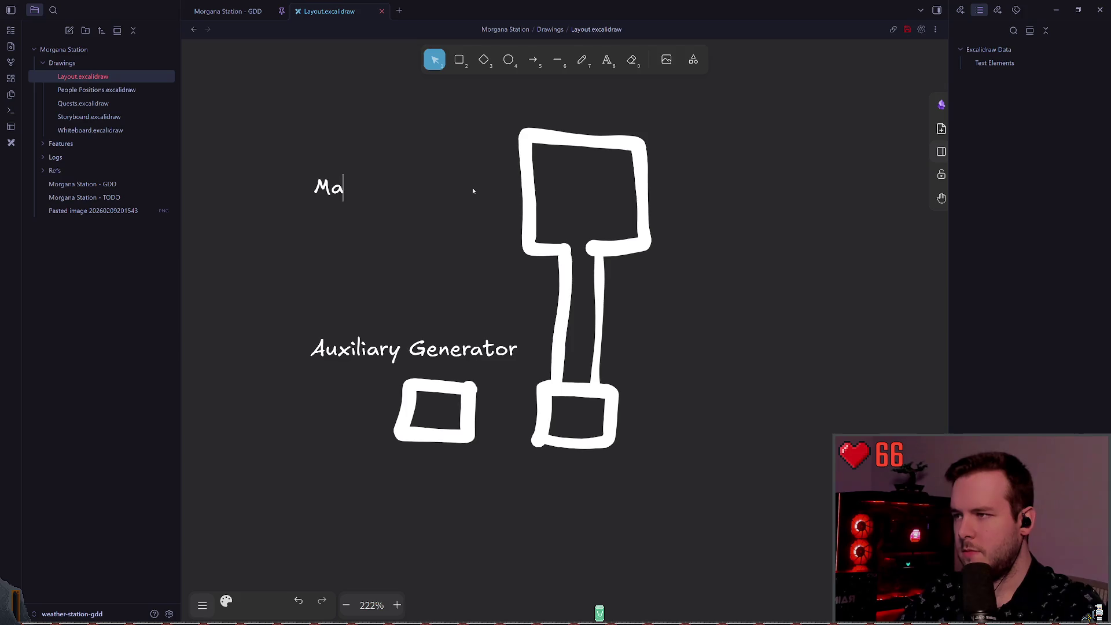
pyautogui.click(634, 202)
pyautogui.moveTo(429, 197)
pyautogui.mouseDown()
pyautogui.moveTo(458, 202)
pyautogui.moveTo(624, 114)
pyautogui.moveTo(580, 130)
pyautogui.moveTo(391, 294)
pyautogui.moveTo(422, 311)
pyautogui.moveTo(513, 312)
pyautogui.moveTo(527, 294)
pyautogui.mouseUp()
pyautogui.click(684, 102)
# - Edit another duplicated label to read 'Shaft (nice)' beside the shaft
pyautogui.doubleClick(461, 309)
pyautogui.write('Shaft')
pyautogui.doubleClick(509, 301)
pyautogui.hotkey('ctrl', 'z')
pyautogui.press('Return')
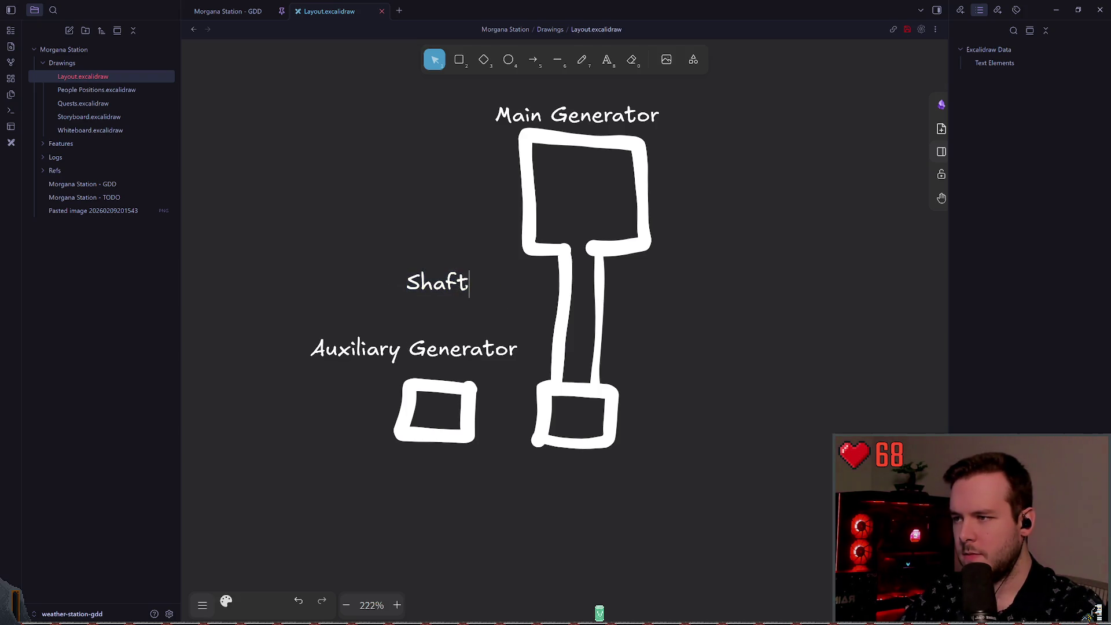
pyautogui.write('(ncie)')
pyautogui.press('BackSpace')
pyautogui.press('BackSpace')
pyautogui.press('BackSpace')
pyautogui.write('ice)')
pyautogui.press('Escape')
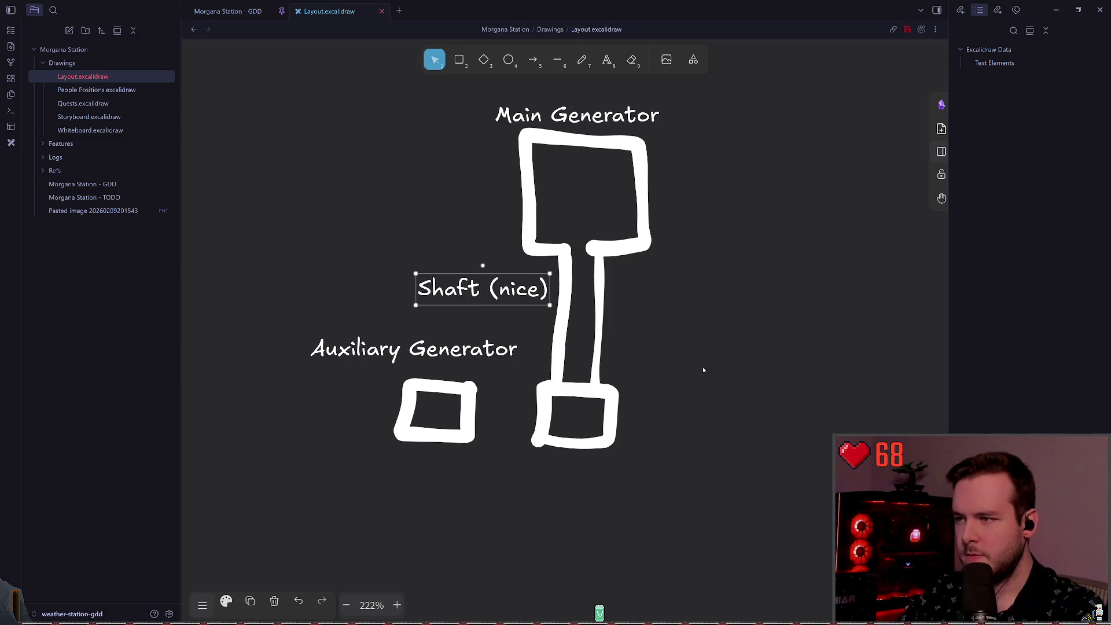
pyautogui.press('Escape')
pyautogui.scroll(-3, 584, 324)
# - Move the Auxiliary Generator label to the left of the small box
pyautogui.moveTo(435, 271); pyautogui.dragTo(436, 279)
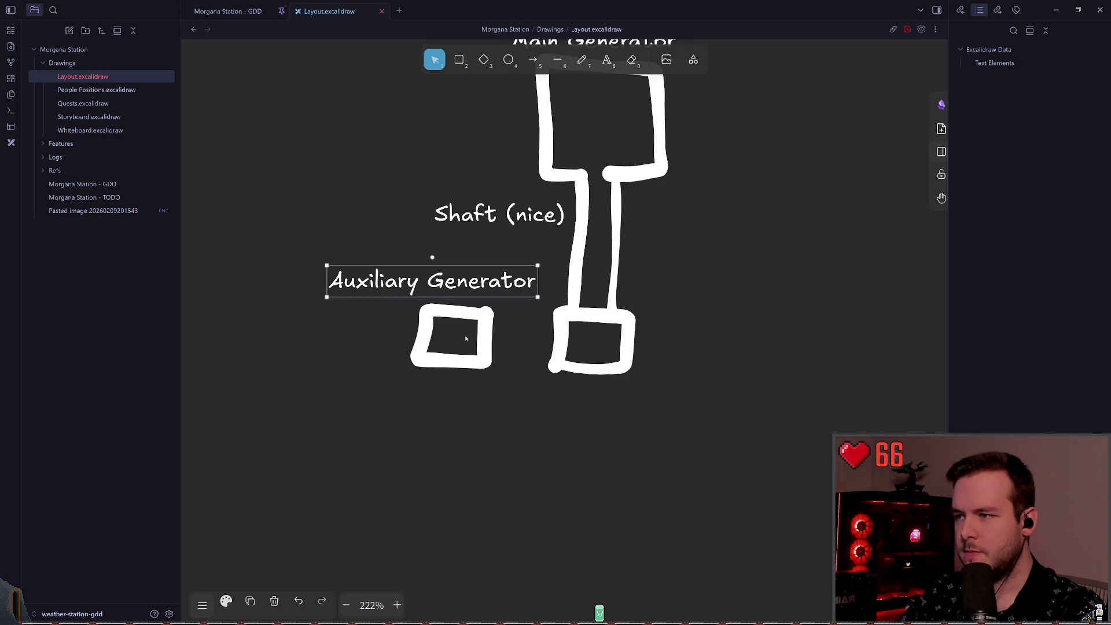
pyautogui.moveTo(412, 347)
pyautogui.mouseDown()
pyautogui.moveTo(320, 322)
pyautogui.moveTo(450, 397)
pyautogui.moveTo(382, 328)
pyautogui.moveTo(334, 331)
pyautogui.mouseUp()
pyautogui.scroll(-5, 440, 284)
pyautogui.press('Escape')
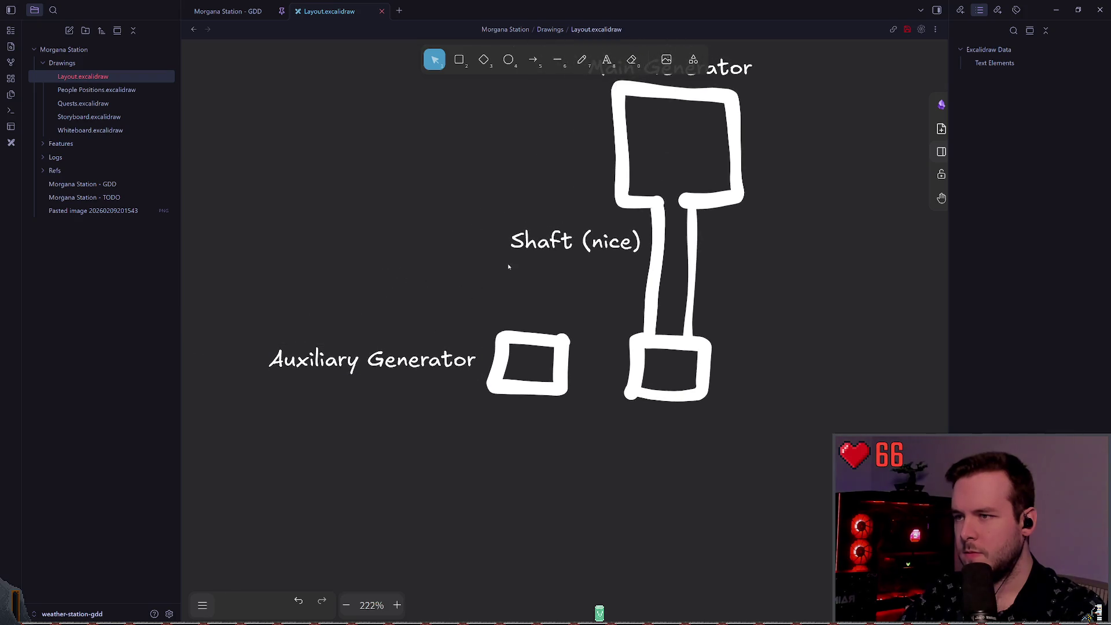
pyautogui.scroll(4, 543, 237)
pyautogui.hscroll(-2, 481, 250)
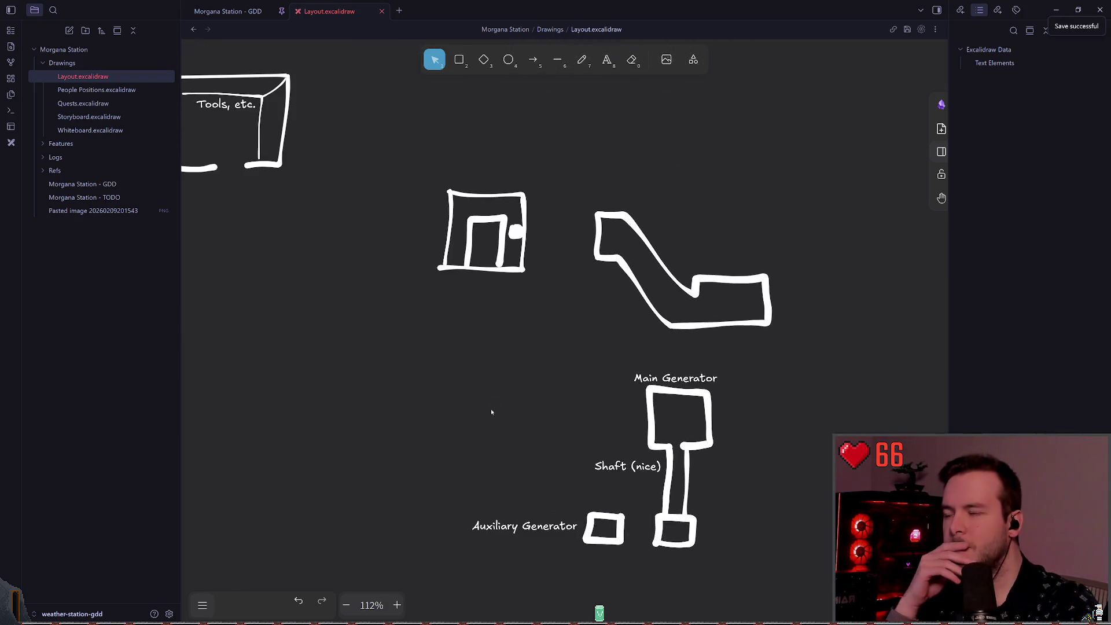
# - Move the small room shape beside the generators
pyautogui.scroll(-1, 455, 404)
pyautogui.hscroll(2, 372, 311)
pyautogui.moveTo(323, 94); pyautogui.dragTo(496, 262)
pyautogui.moveTo(412, 168)
pyautogui.mouseDown()
pyautogui.moveTo(703, 501)
pyautogui.moveTo(695, 493)
pyautogui.moveTo(745, 480)
pyautogui.moveTo(629, 472)
pyautogui.mouseUp()
pyautogui.press('Escape')
pyautogui.click(581, 60)
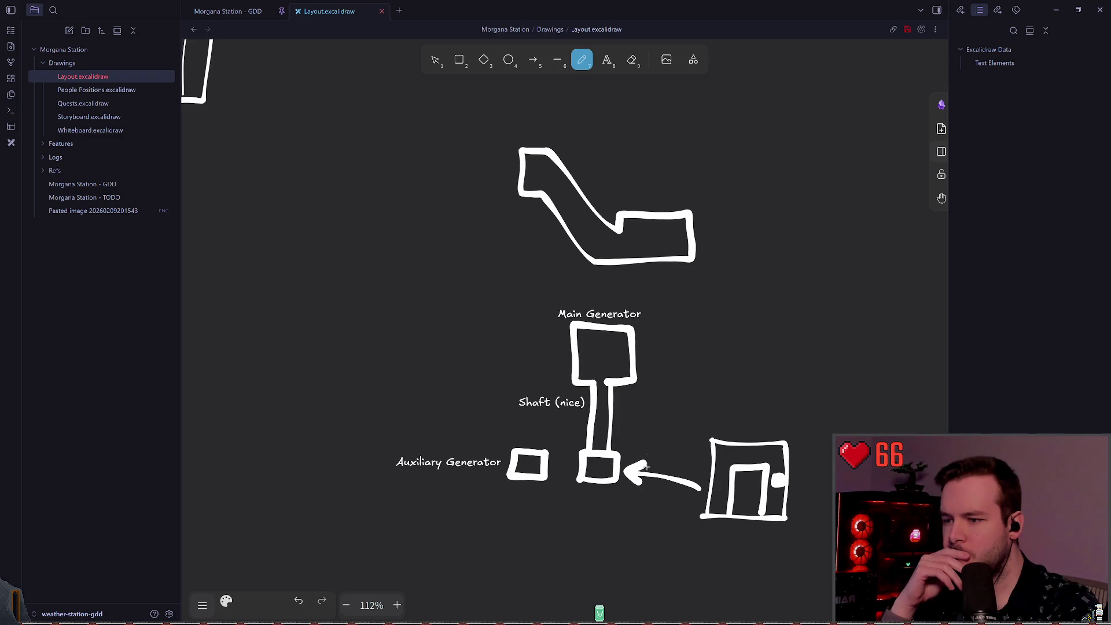
pyautogui.hscroll(2, 647, 467)
pyautogui.scroll(2, 605, 366)
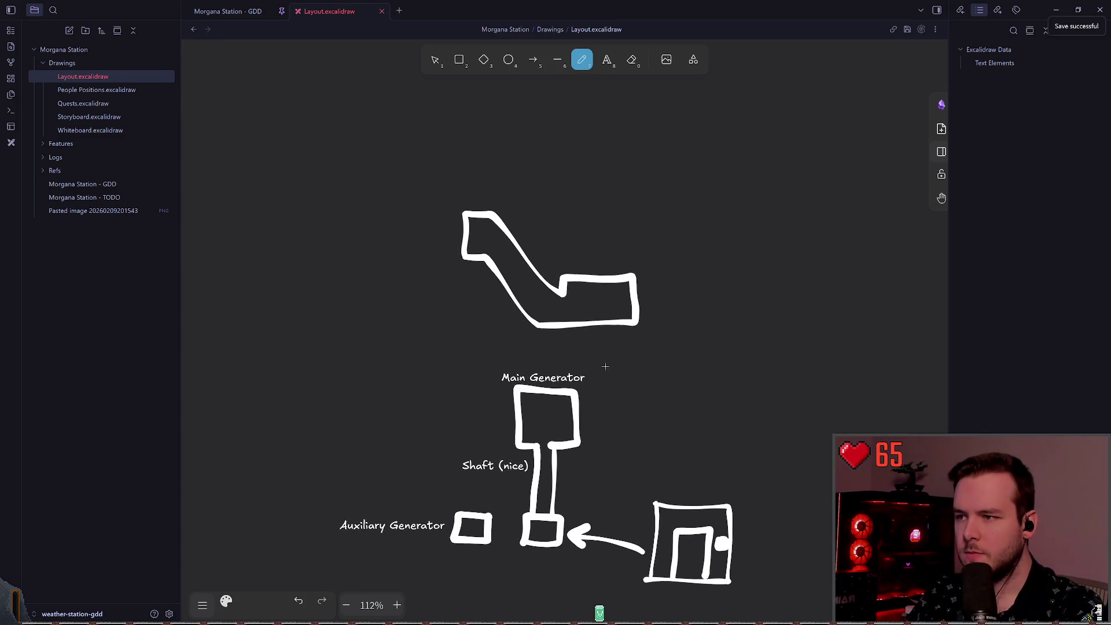
# - Move the L-shaped room outline down and to the right
pyautogui.click(434, 60)
pyautogui.moveTo(387, 194); pyautogui.dragTo(734, 375)
pyautogui.moveTo(585, 310)
pyautogui.mouseDown()
pyautogui.moveTo(776, 427)
pyautogui.moveTo(764, 435)
pyautogui.mouseUp()
pyautogui.click(479, 295)
pyautogui.scroll(-5, 478, 295)
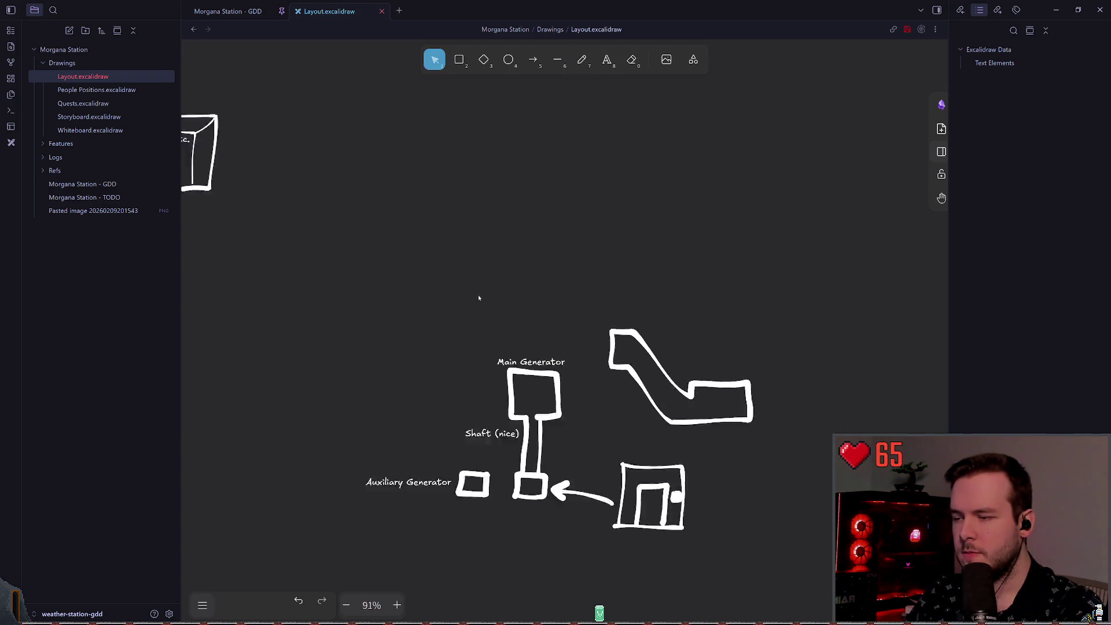
pyautogui.hscroll(-2, 435, 313)
pyautogui.scroll(-2, 530, 292)
# - Move the generator sketch group up against the L-shaped room, shifted slightly right
pyautogui.moveTo(446, 486); pyautogui.dragTo(707, 299)
pyautogui.moveTo(639, 329)
pyautogui.mouseDown()
pyautogui.moveTo(623, 278)
pyautogui.moveTo(522, 209)
pyautogui.mouseUp()
pyautogui.scroll(2, 523, 209)
pyautogui.hscroll(-3, 523, 209)
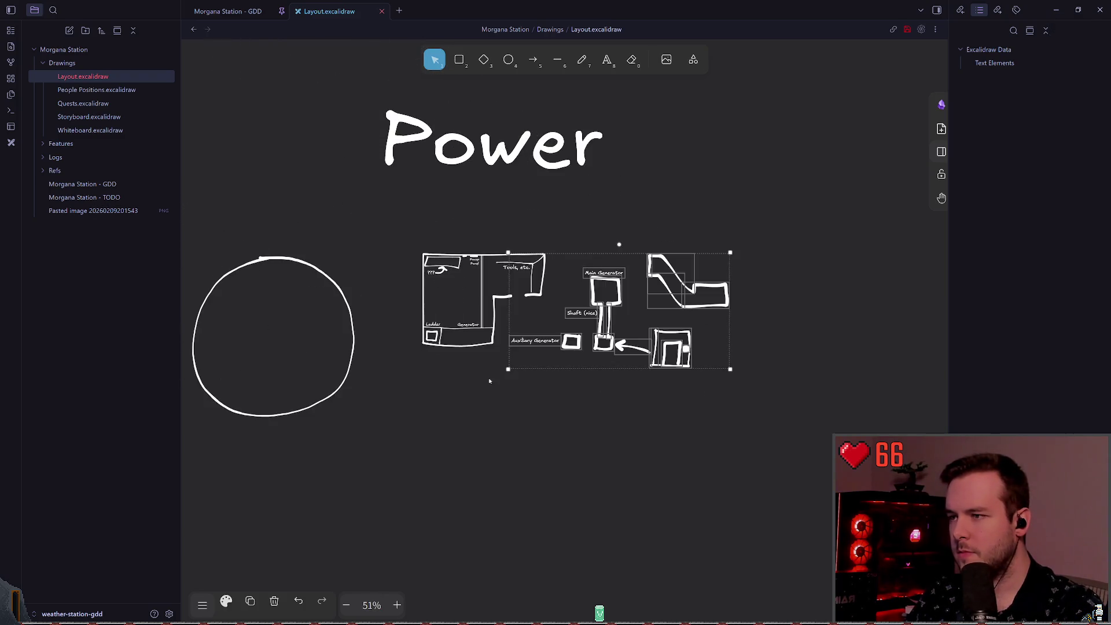
pyautogui.scroll(4, 632, 301)
pyautogui.moveTo(632, 300); pyautogui.dragTo(694, 304)
pyautogui.click(590, 379)
pyautogui.hscroll(-5, 538, 369)
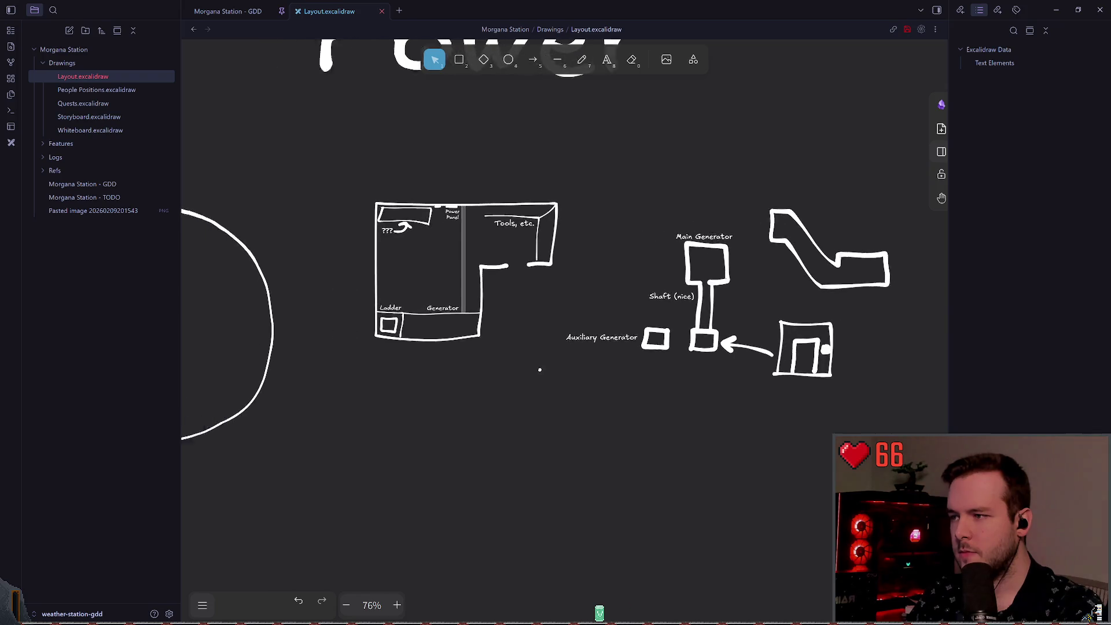
# - Delete the large circle
pyautogui.click(405, 415)
pyautogui.press('Delete')
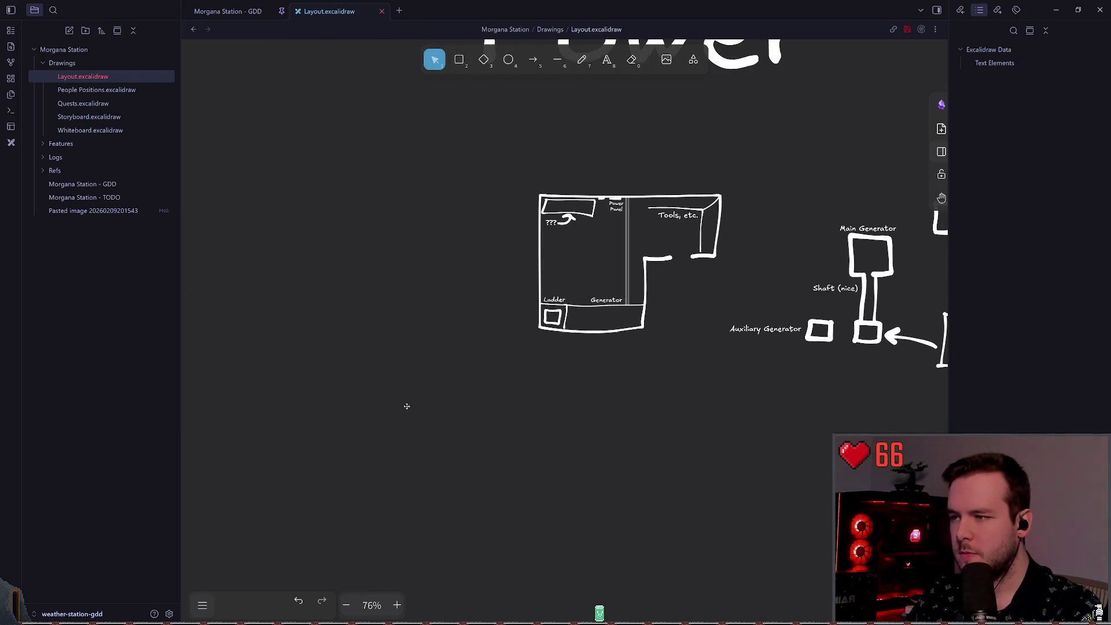
pyautogui.hscroll(2, 417, 413)
pyautogui.scroll(2, 417, 414)
# - Shift the L-shaped room left and nudge the generators and ramp closer to it
pyautogui.moveTo(427, 424)
pyautogui.mouseDown()
pyautogui.moveTo(682, 273)
pyautogui.moveTo(511, 278)
pyautogui.mouseUp()
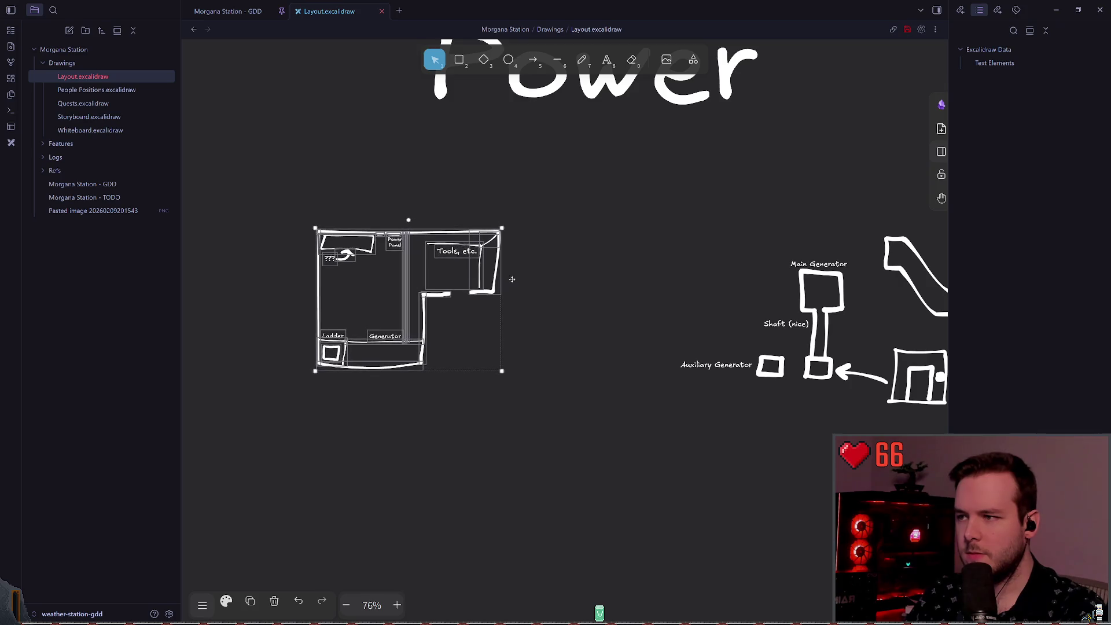
pyautogui.hscroll(5, 511, 278)
pyautogui.moveTo(403, 459); pyautogui.dragTo(784, 231)
pyautogui.moveTo(573, 381); pyautogui.dragTo(447, 382)
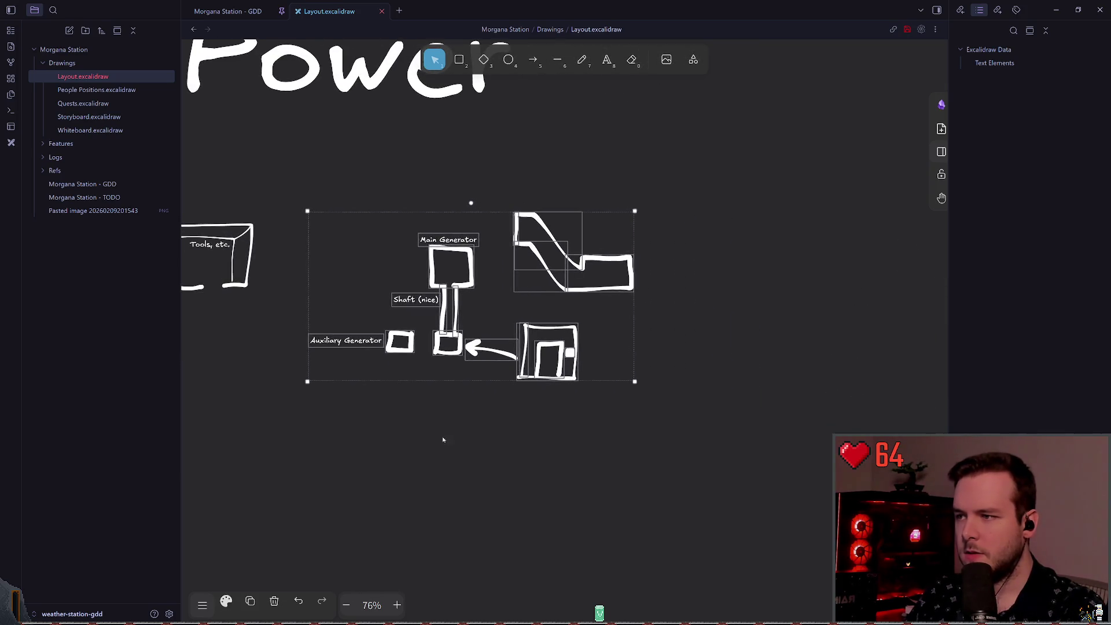
pyautogui.click(456, 427)
pyautogui.scroll(2, 456, 427)
pyautogui.scroll(1, 480, 416)
pyautogui.moveTo(317, 451); pyautogui.dragTo(765, 214)
pyautogui.moveTo(578, 376); pyautogui.dragTo(558, 377)
pyautogui.click(521, 473)
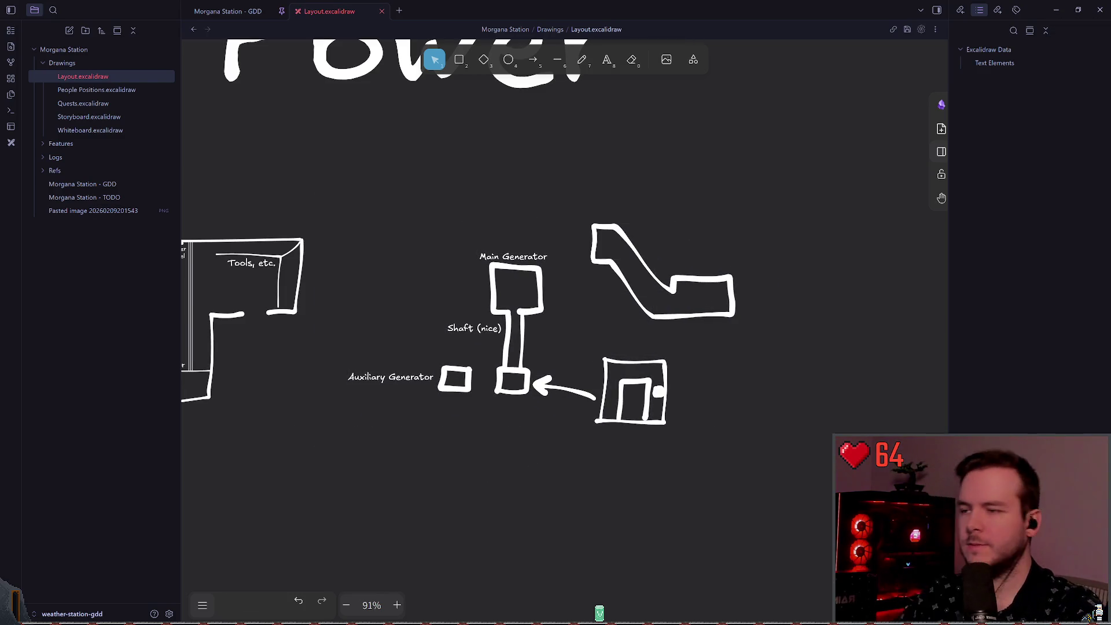
pyautogui.scroll(-7, 693, 369)
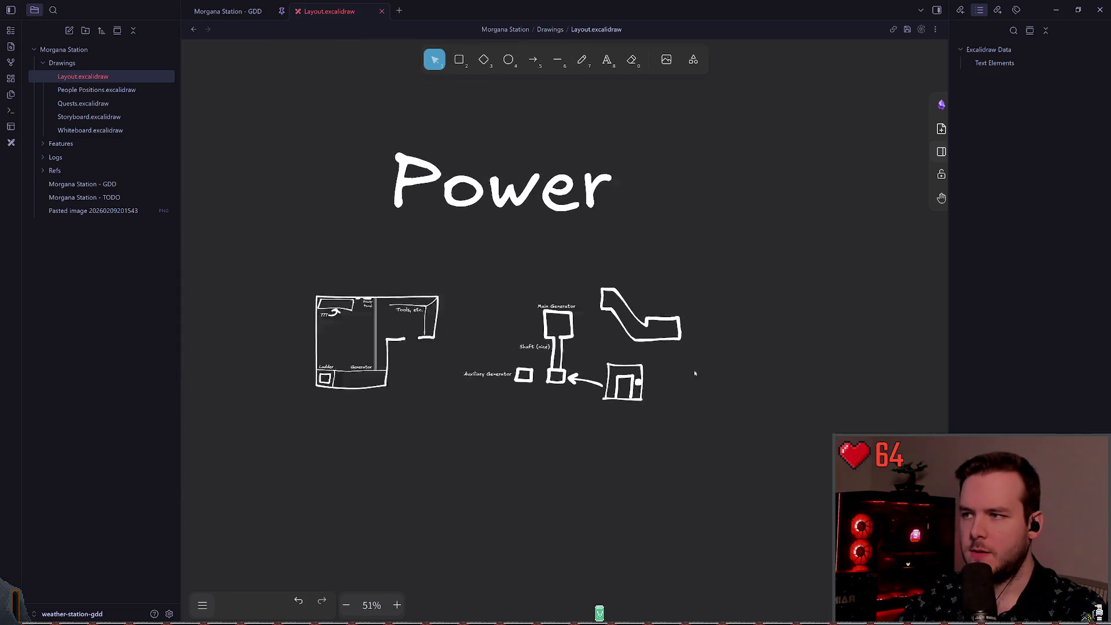
pyautogui.hscroll(-10, 501, 394)
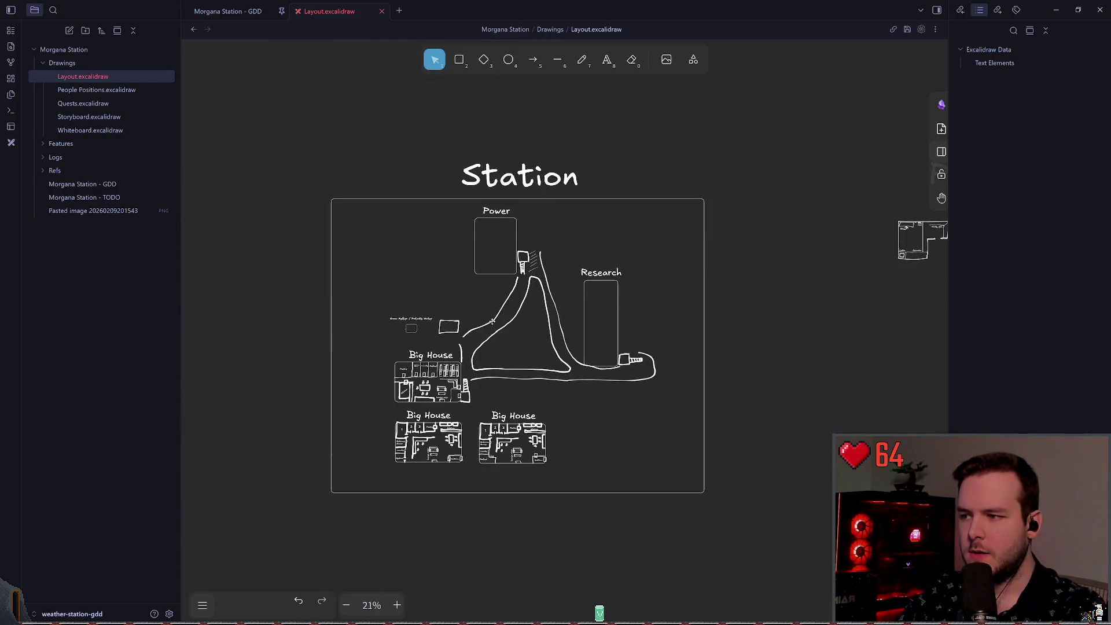
pyautogui.scroll(5, 539, 343)
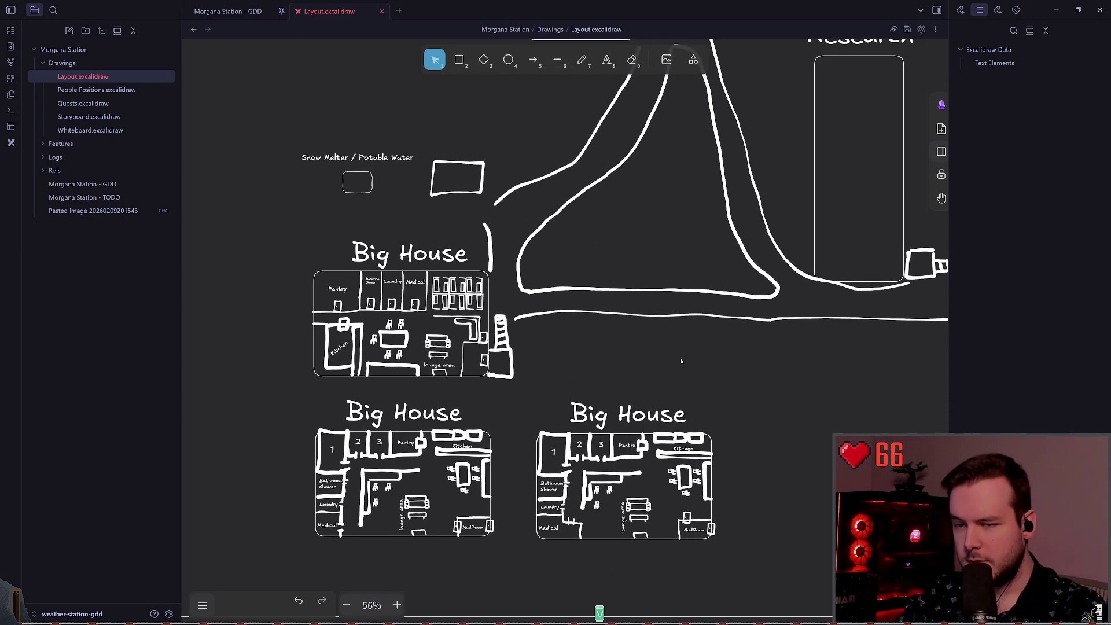
pyautogui.moveTo(709, 388); pyautogui.dragTo(649, 390)
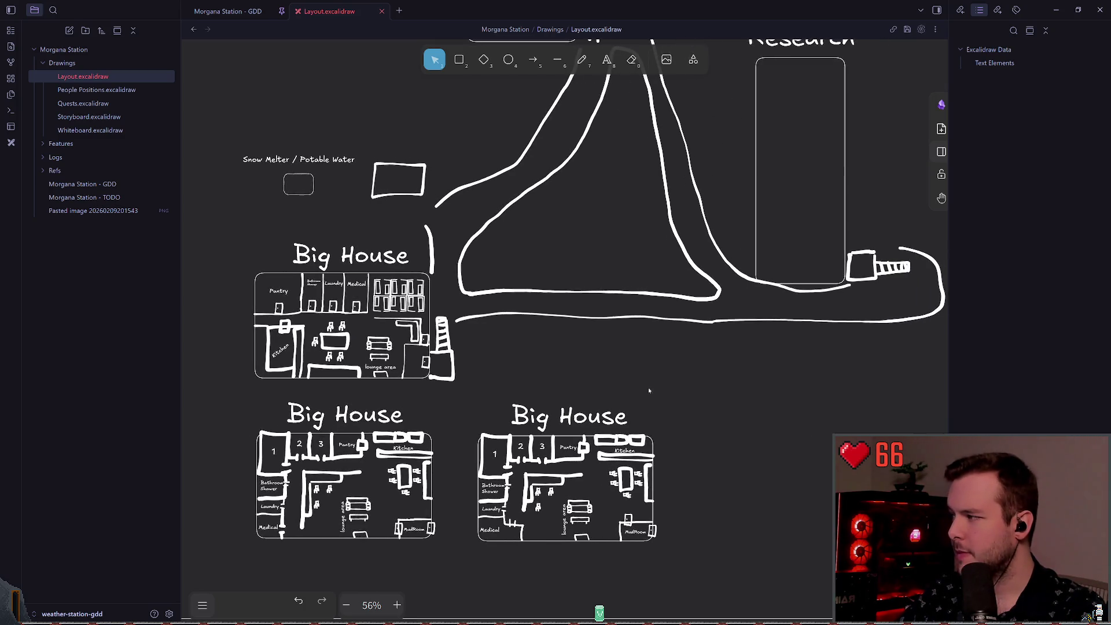
pyautogui.scroll(-5, 708, 370)
pyautogui.hscroll(10, 666, 359)
pyautogui.scroll(5, 639, 353)
pyautogui.scroll(3, 627, 344)
pyautogui.hscroll(5, 261, 310)
pyautogui.hscroll(-5, 313, 366)
pyautogui.scroll(2, 528, 320)
pyautogui.hscroll(1, 528, 321)
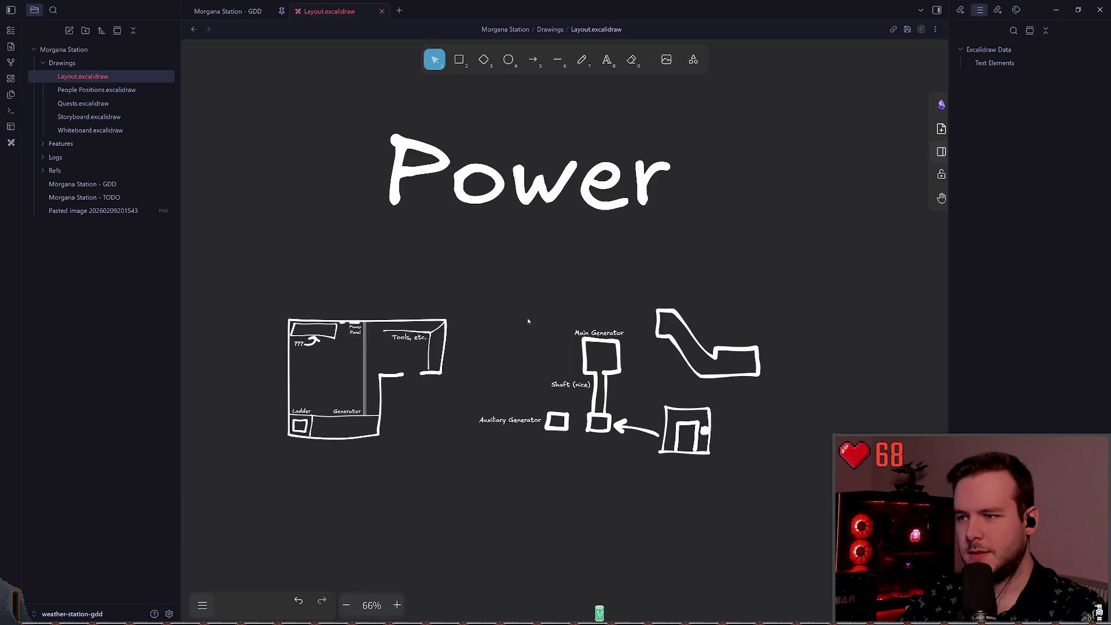
pyautogui.scroll(-10, 526, 313)
# - Delete the Storage heading, then restore it with undo
pyautogui.click(792, 276)
pyautogui.press('Delete')
pyautogui.scroll(-1, 684, 369)
pyautogui.hscroll(-1, 639, 386)
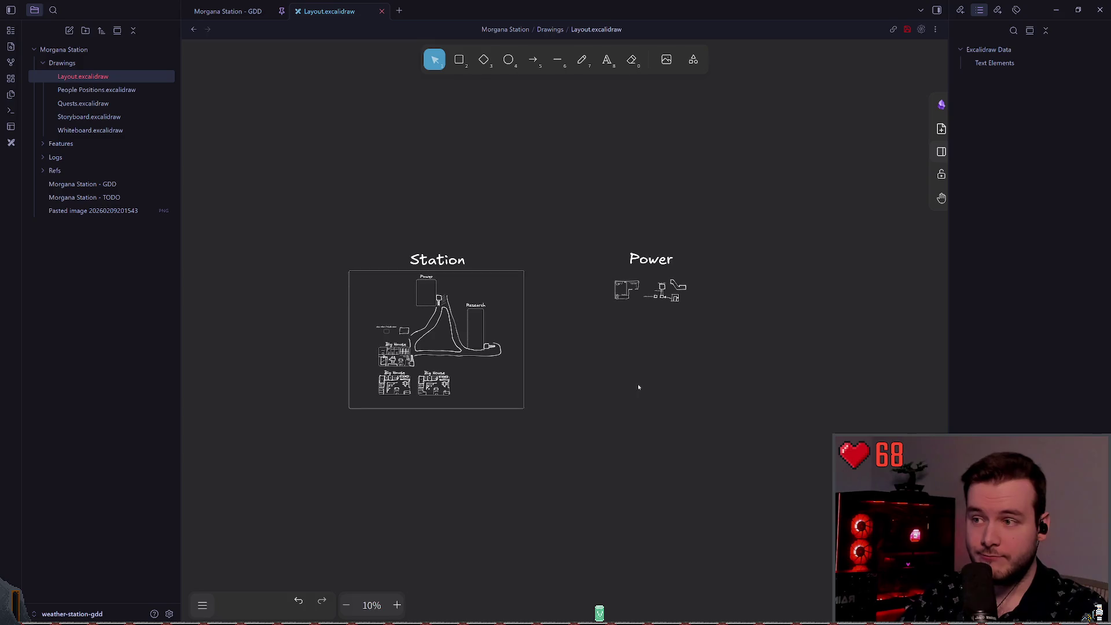
pyautogui.scroll(3, 644, 330)
pyautogui.hotkey('ctrl', 'z')
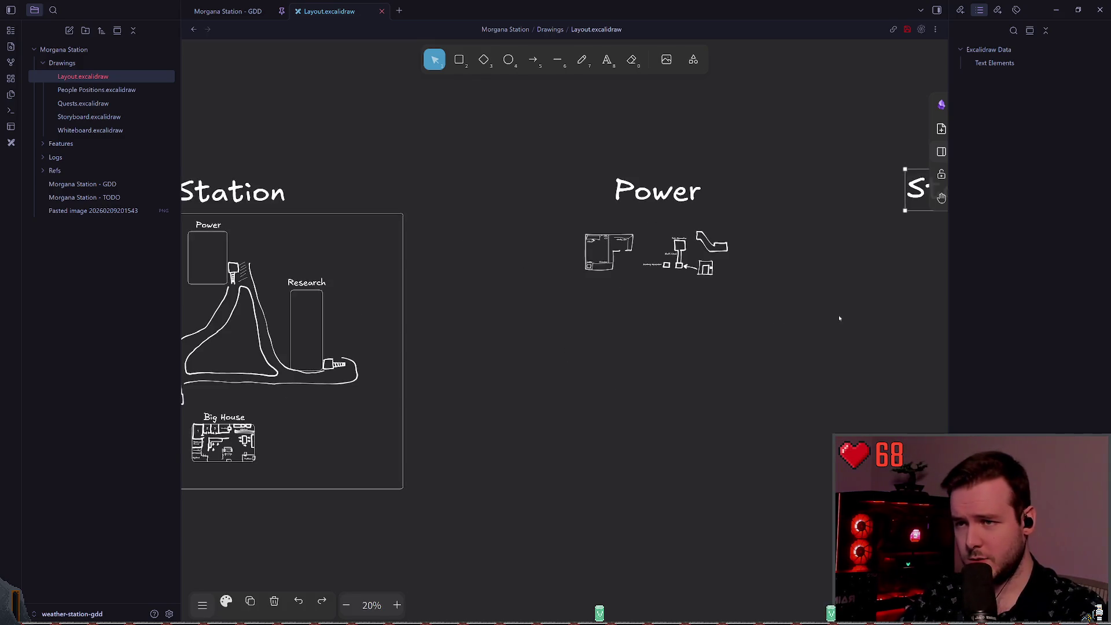
pyautogui.hscroll(5, 839, 315)
# - Change the Storage heading's text to 'Research'
pyautogui.doubleClick(692, 211)
pyautogui.write('Reseear')
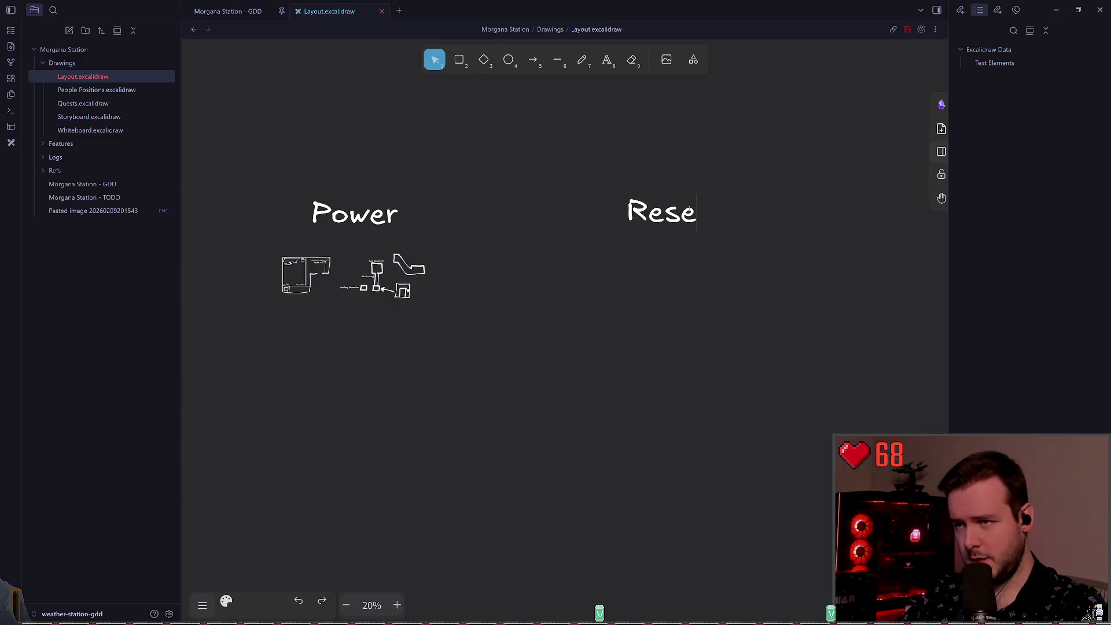
pyautogui.press('BackSpace')
pyautogui.press('BackSpace')
pyautogui.press('BackSpace')
pyautogui.write('arch')
pyautogui.click(634, 253)
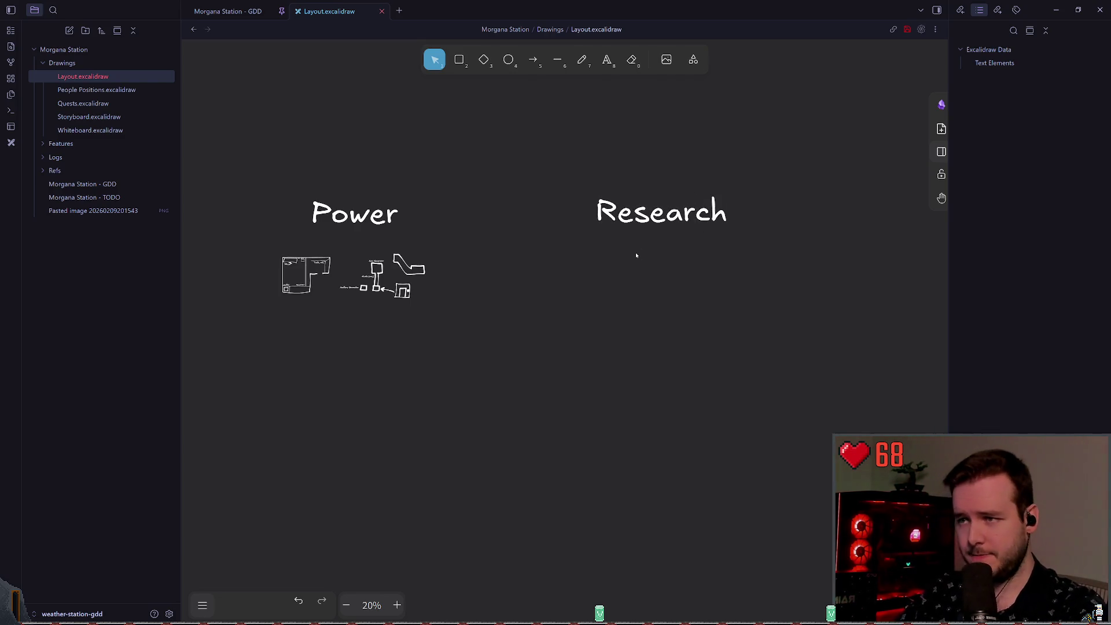
# - Shift the Power group and the Research heading slightly left, next to Station
pyautogui.scroll(-3, 540, 270)
pyautogui.scroll(3, 521, 275)
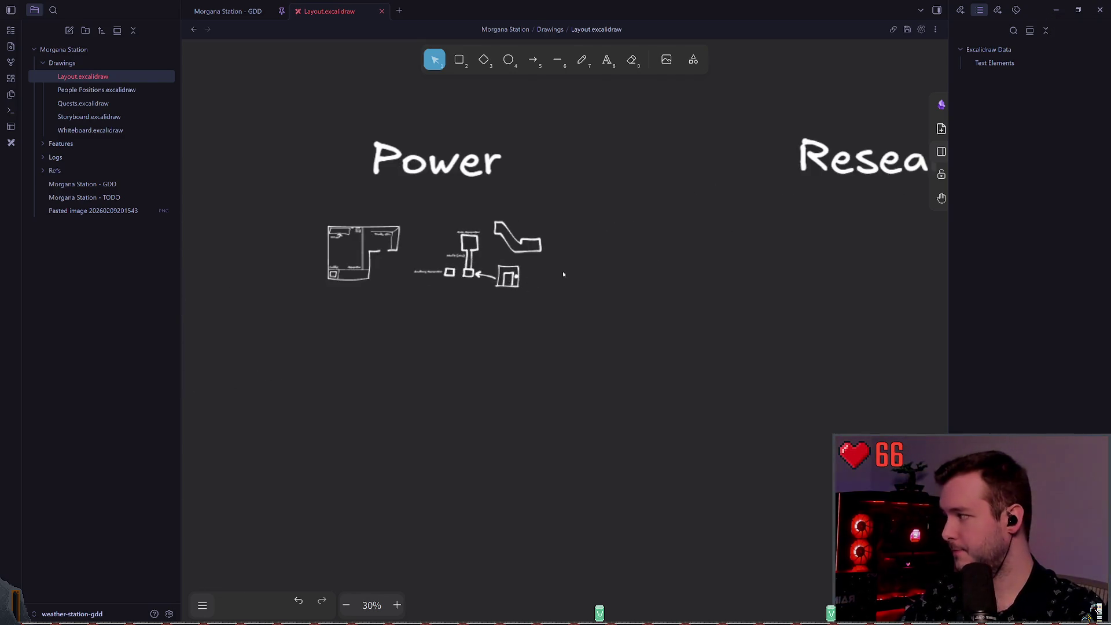
pyautogui.scroll(-3, 496, 304)
pyautogui.scroll(5, 436, 329)
pyautogui.scroll(-2, 473, 342)
pyautogui.moveTo(565, 302); pyautogui.dragTo(816, 311)
pyautogui.scroll(-3, 816, 310)
pyautogui.scroll(2, 655, 318)
pyautogui.moveTo(701, 320)
pyautogui.mouseDown()
pyautogui.moveTo(563, 365)
pyautogui.moveTo(446, 366)
pyautogui.mouseUp()
pyautogui.click(585, 324)
pyautogui.moveTo(584, 324); pyautogui.dragTo(569, 324)
pyautogui.click(816, 279)
pyautogui.moveTo(816, 279); pyautogui.dragTo(804, 279)
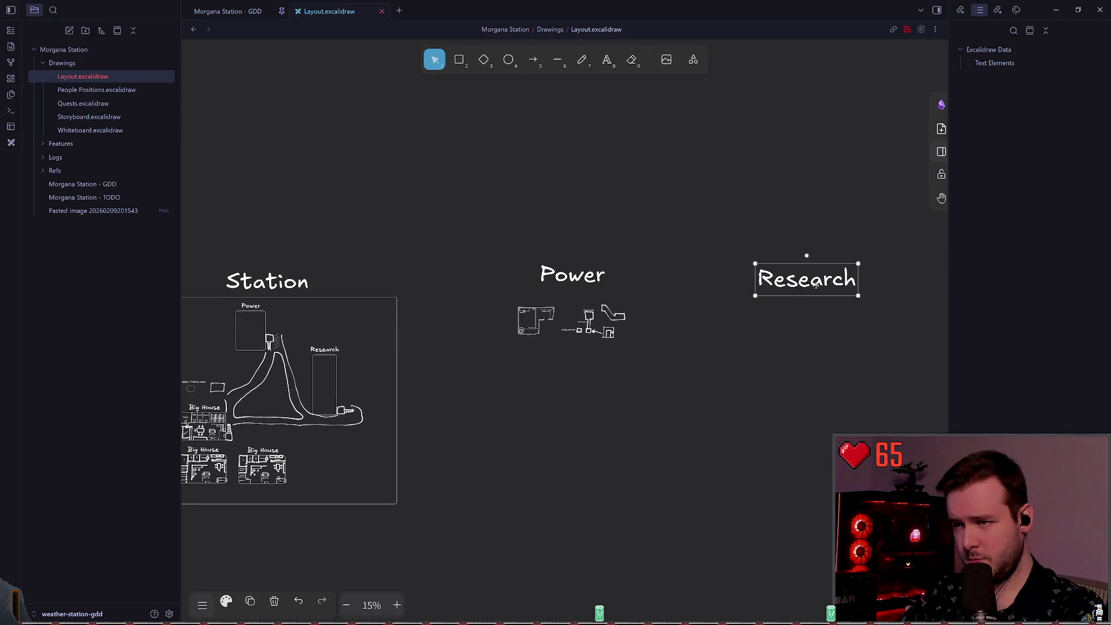
pyautogui.click(672, 345)
# - Pan across the canvas to show the whole Station layout
pyautogui.hscroll(3, 672, 345)
pyautogui.click(691, 297)
pyautogui.moveTo(679, 322); pyautogui.dragTo(615, 329)
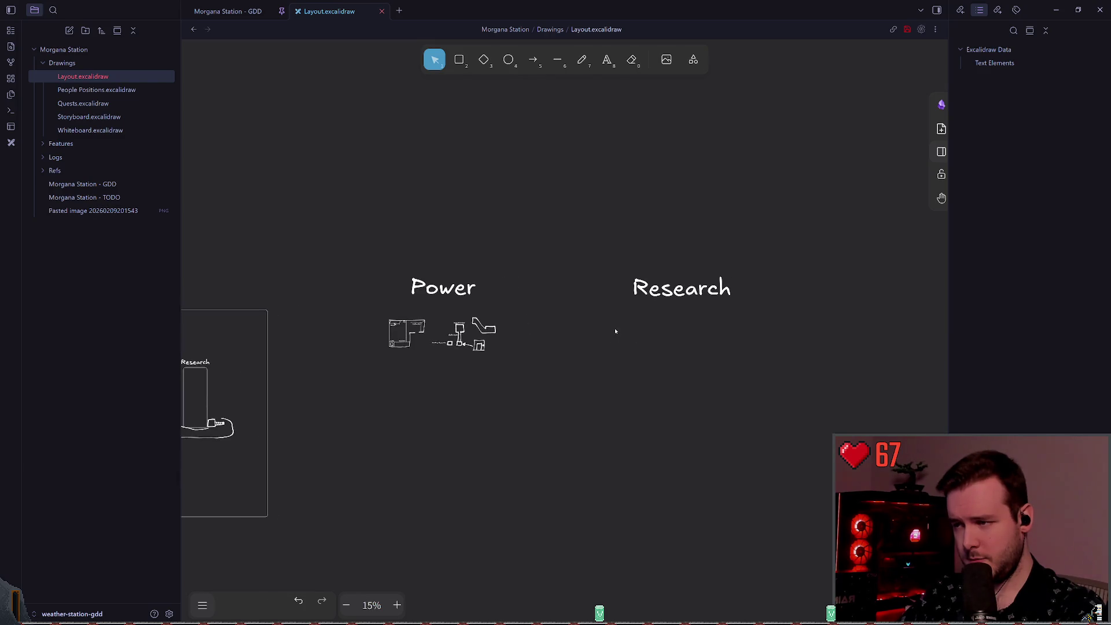
pyautogui.moveTo(384, 365)
pyautogui.mouseDown()
pyautogui.moveTo(714, 337)
pyautogui.moveTo(454, 357)
pyautogui.mouseUp()
pyautogui.scroll(6, 561, 345)
pyautogui.scroll(3, 561, 345)
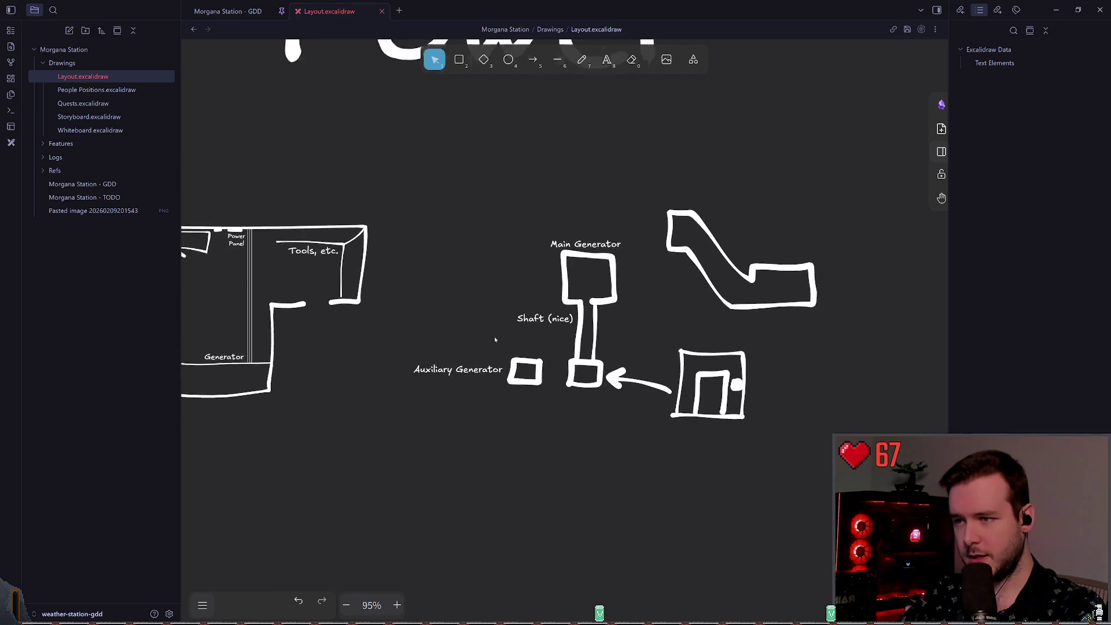
pyautogui.hscroll(-3, 494, 336)
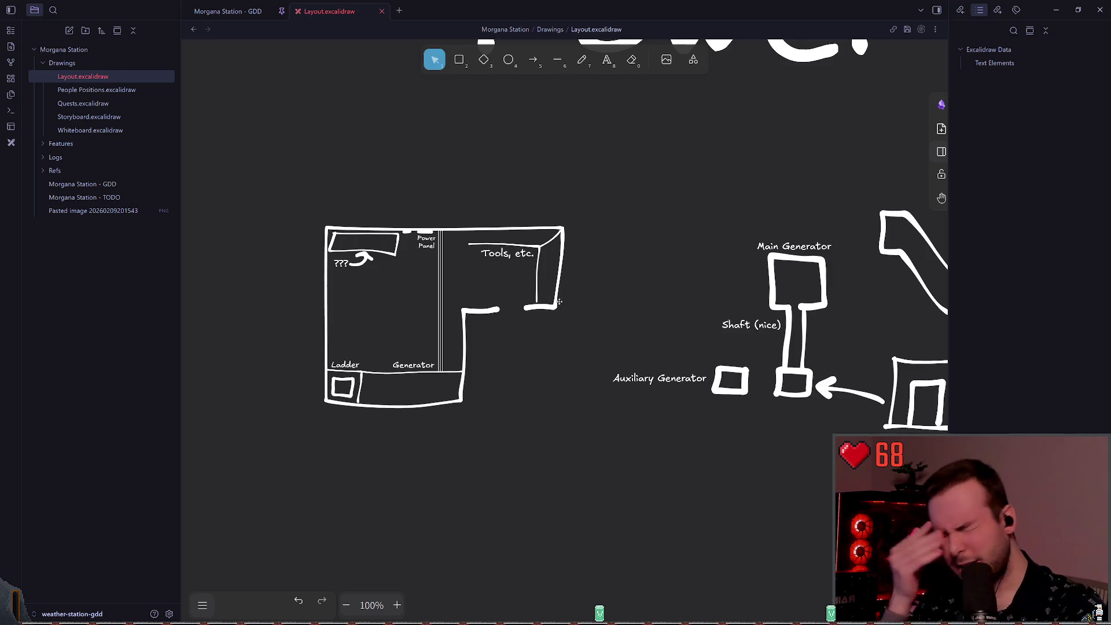
pyautogui.hscroll(-10, 318, 322)
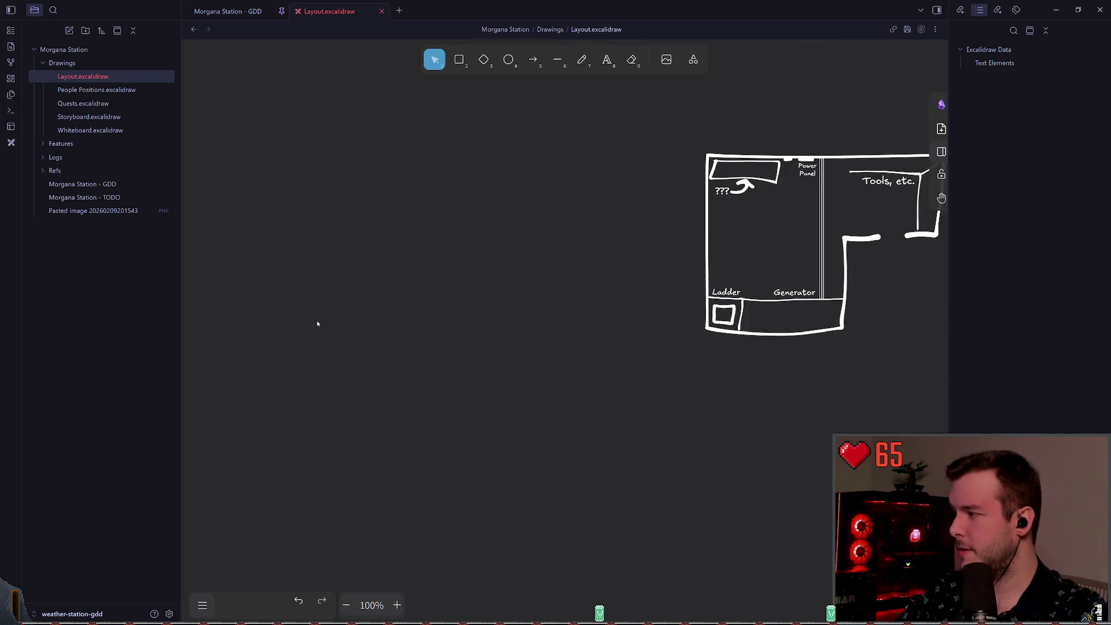
pyautogui.scroll(-2, 360, 251)
pyautogui.scroll(-3, 525, 269)
pyautogui.scroll(5, 445, 278)
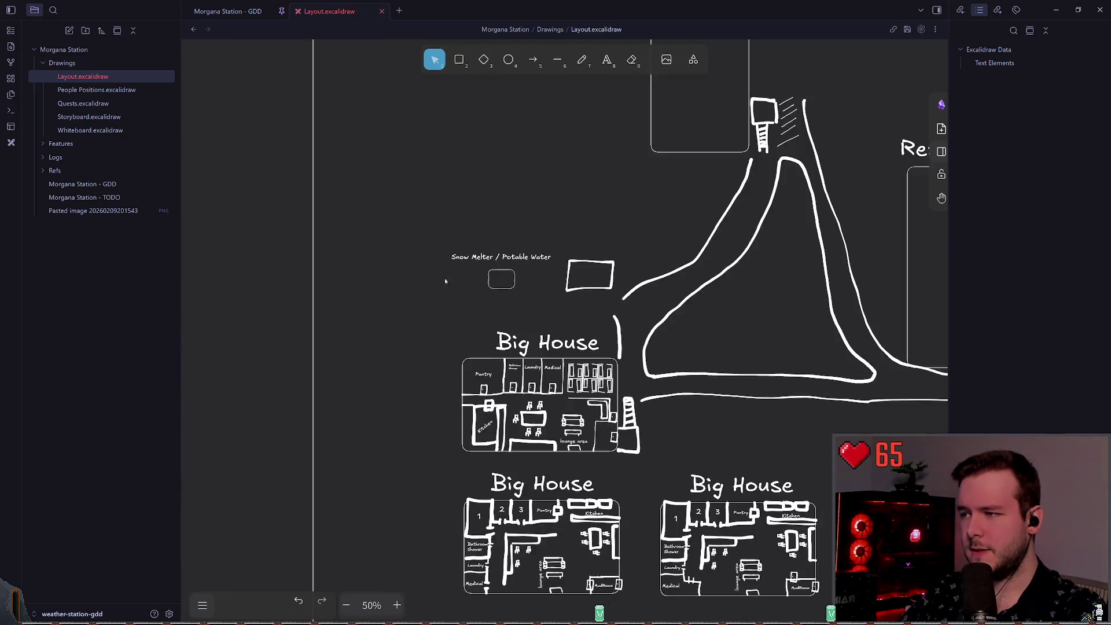
# - Try a freehand loop around the rectangle, undo it, and return to selection
pyautogui.hscroll(2, 674, 256)
pyautogui.click(581, 59)
pyautogui.moveTo(607, 237); pyautogui.dragTo(530, 295)
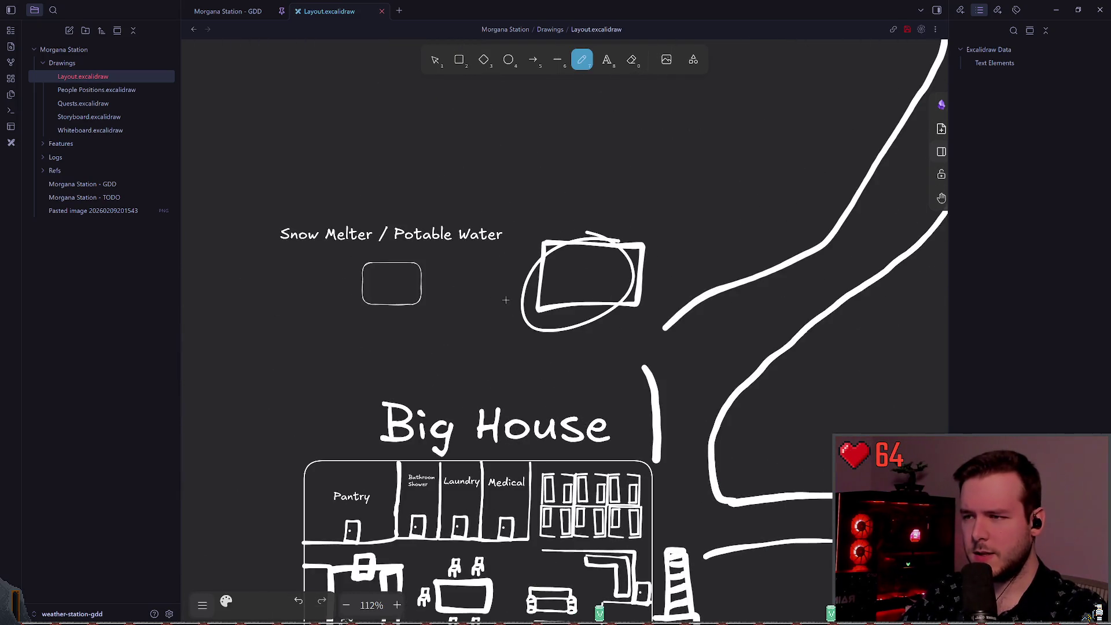
pyautogui.hotkey('ctrl', 'z')
pyautogui.scroll(-2, 521, 266)
pyautogui.moveTo(532, 250); pyautogui.dragTo(418, 299)
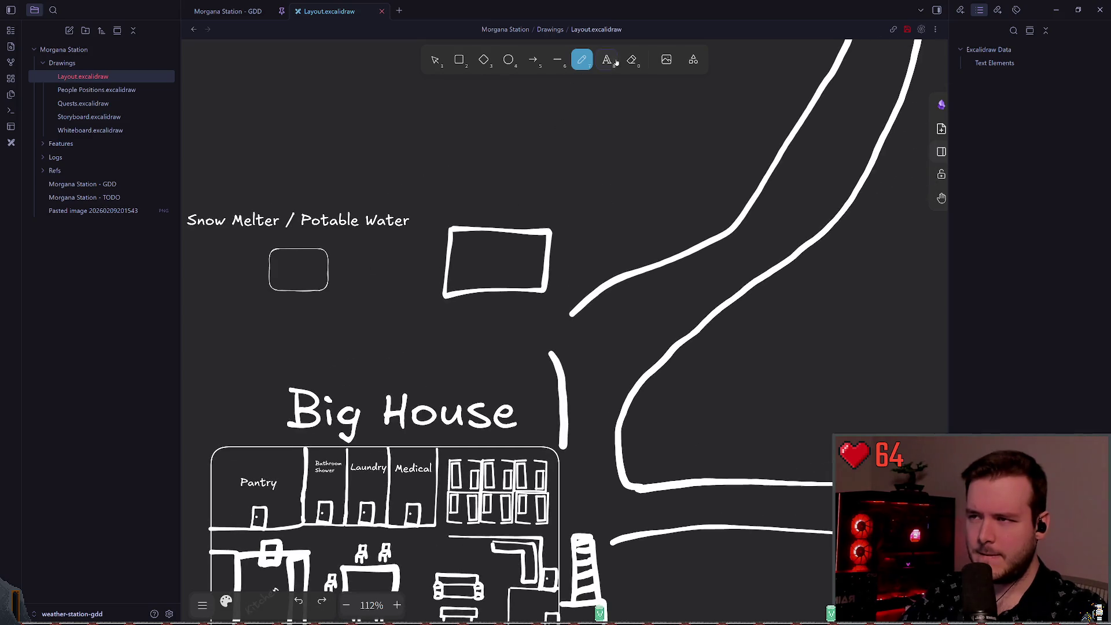
pyautogui.hscroll(-2, 488, 206)
pyautogui.press('v')
pyautogui.write('Outside Storage')
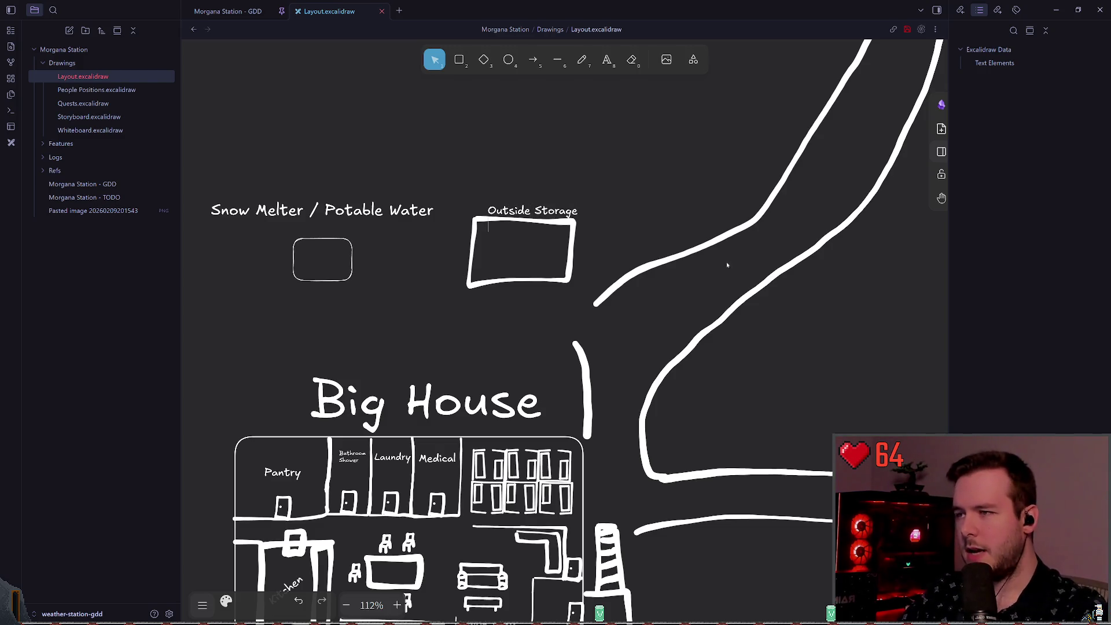
# - Retype the label as 'Outdoor Storage' and enlarge it above its box
pyautogui.hotkey('ctrl', 'a')
pyautogui.write('S')
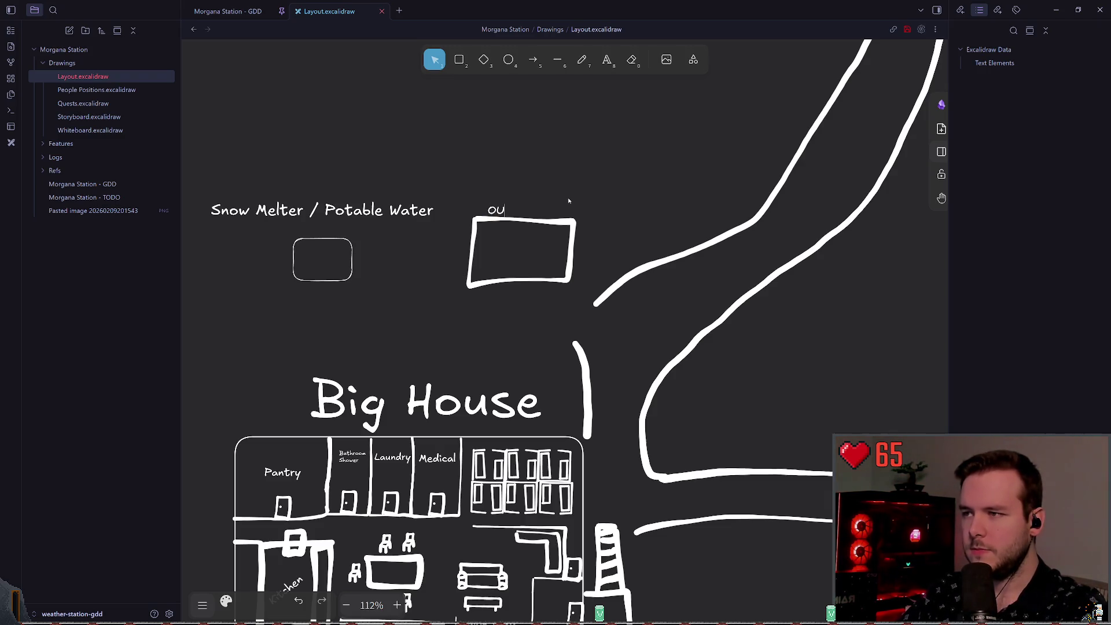
pyautogui.write('u')
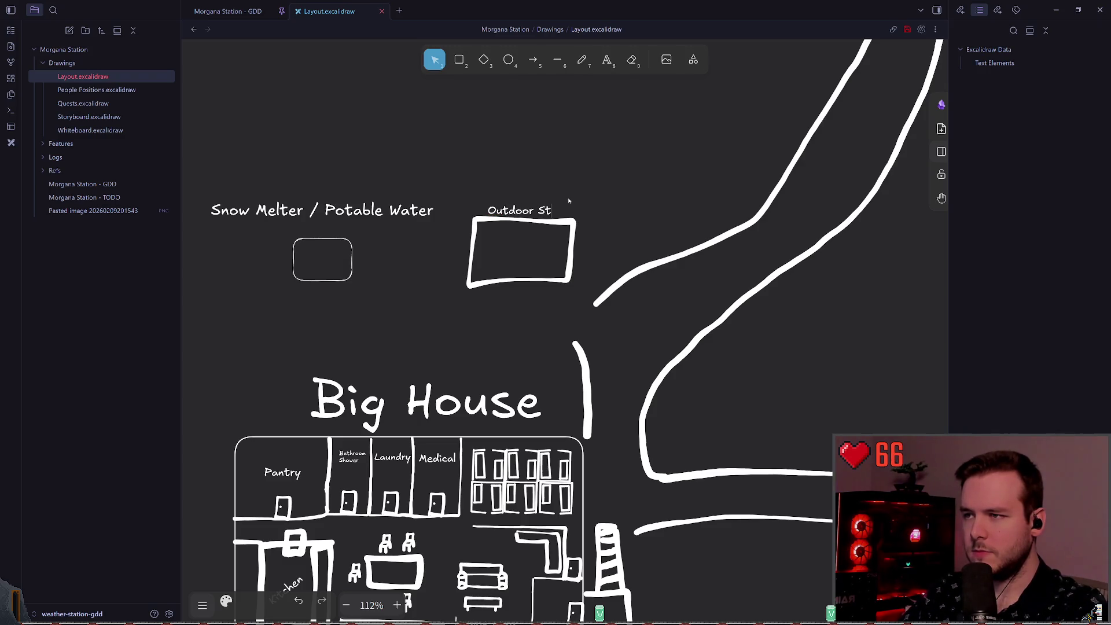
pyautogui.press('Escape')
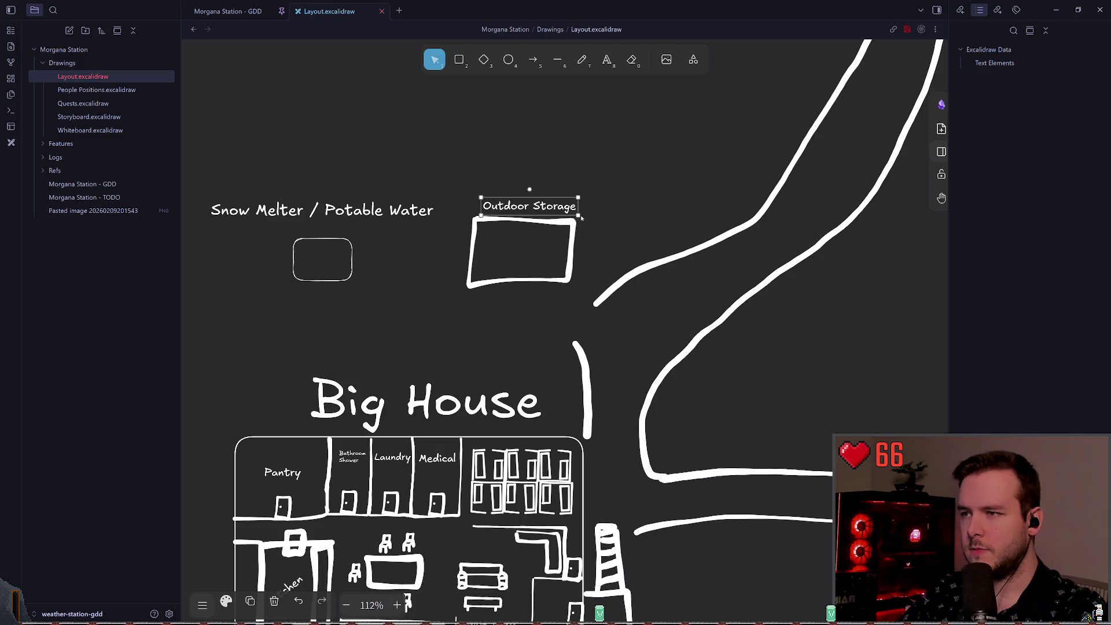
pyautogui.moveTo(578, 215)
pyautogui.mouseDown()
pyautogui.moveTo(651, 223)
pyautogui.moveTo(526, 206)
pyautogui.mouseUp()
pyautogui.press('Escape')
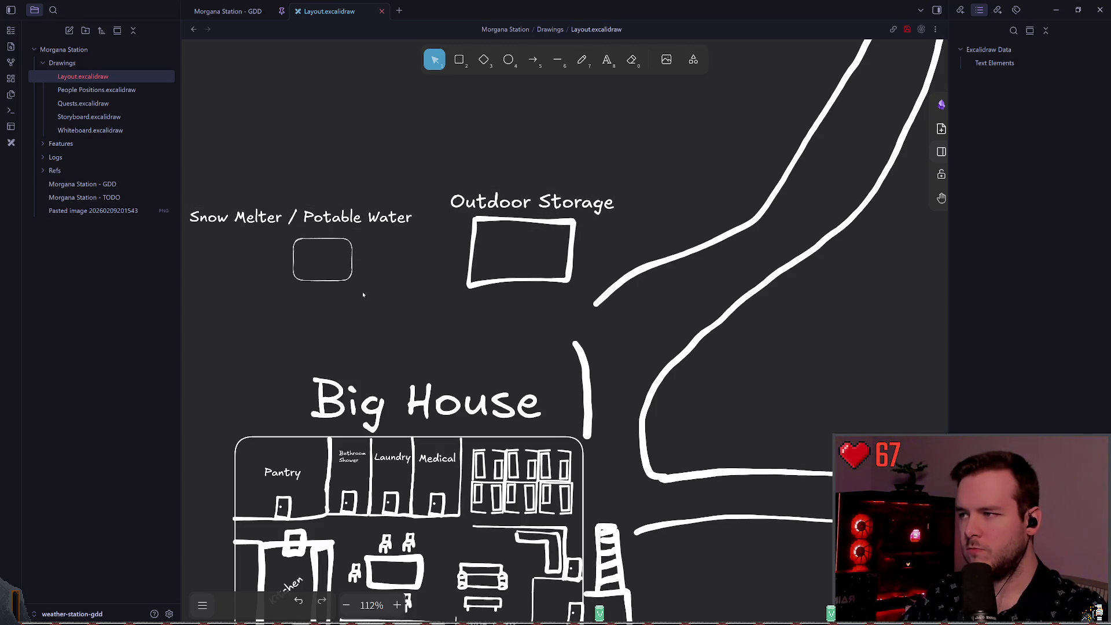
# - Select and deselect the small Snow Melter box while checking the area
pyautogui.hscroll(-3, 363, 290)
pyautogui.click(406, 245)
pyautogui.press('Escape')
pyautogui.hscroll(4, 457, 315)
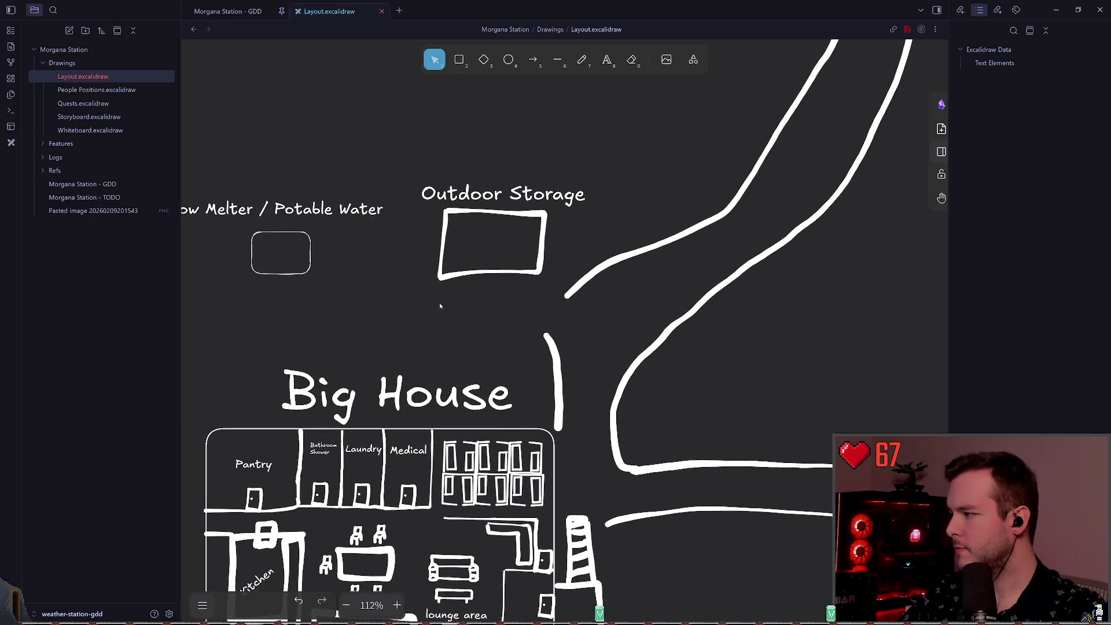
pyautogui.hscroll(-2, 347, 290)
pyautogui.click(379, 282)
pyautogui.click(487, 310)
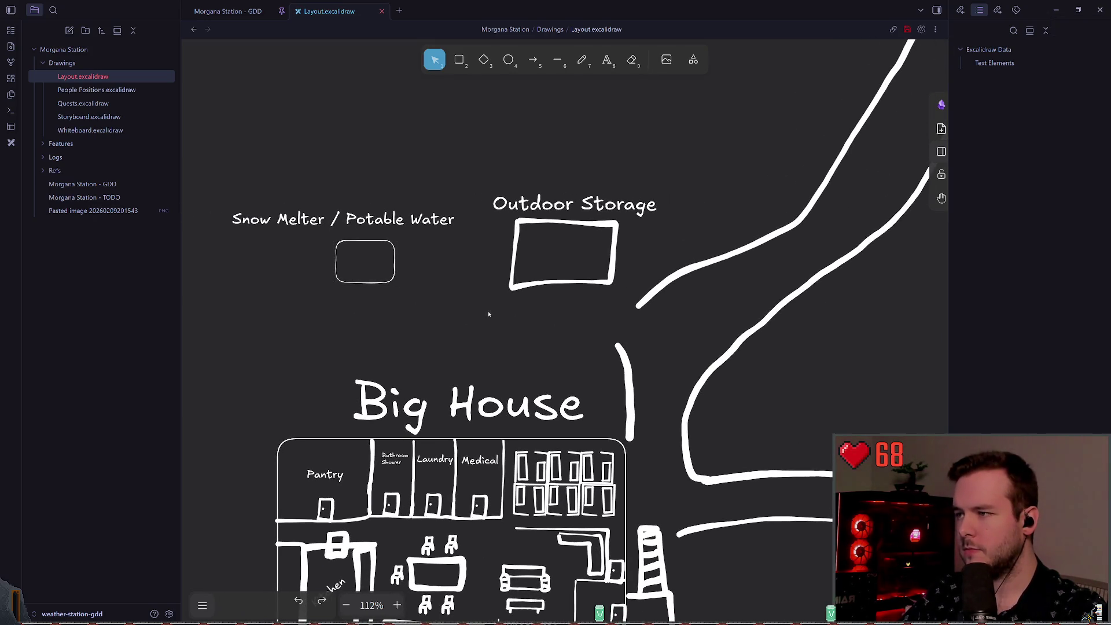
pyautogui.scroll(-4, 534, 300)
pyautogui.scroll(-3, 534, 300)
pyautogui.scroll(5, 578, 232)
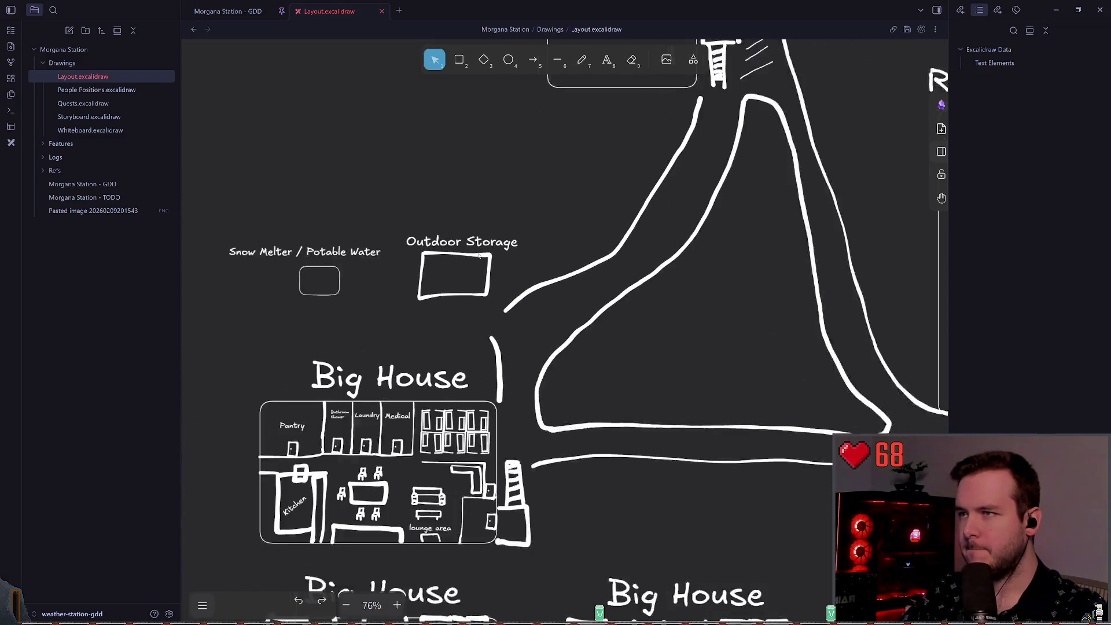
# - Pencil a road running left from Big House, undoing stray strokes
pyautogui.press('p')
pyautogui.moveTo(586, 335)
pyautogui.mouseDown()
pyautogui.moveTo(371, 324)
pyautogui.moveTo(359, 299)
pyautogui.mouseUp()
pyautogui.hotkey('ctrl', 'z')
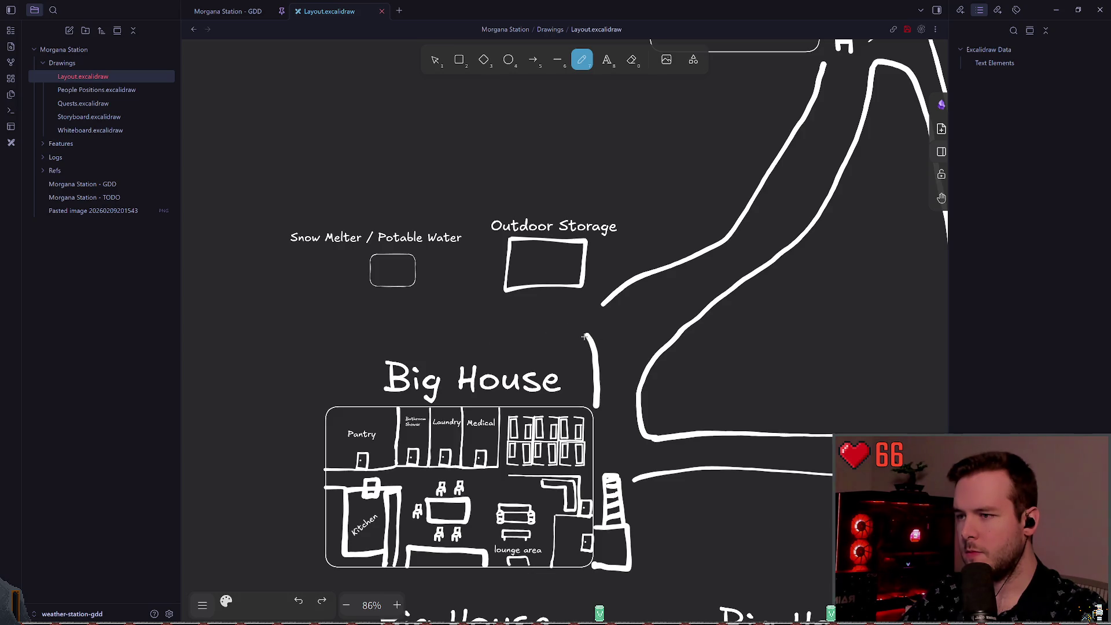
pyautogui.moveTo(587, 335)
pyautogui.mouseDown()
pyautogui.moveTo(544, 318)
pyautogui.moveTo(365, 318)
pyautogui.moveTo(349, 293)
pyautogui.mouseUp()
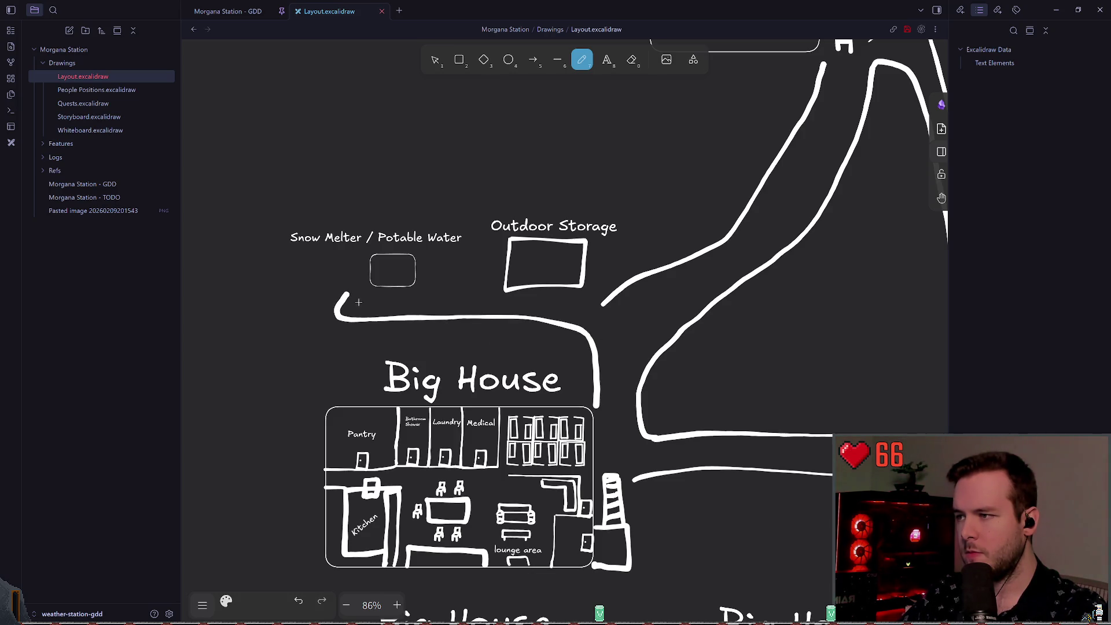
pyautogui.hotkey('ctrl', 'z')
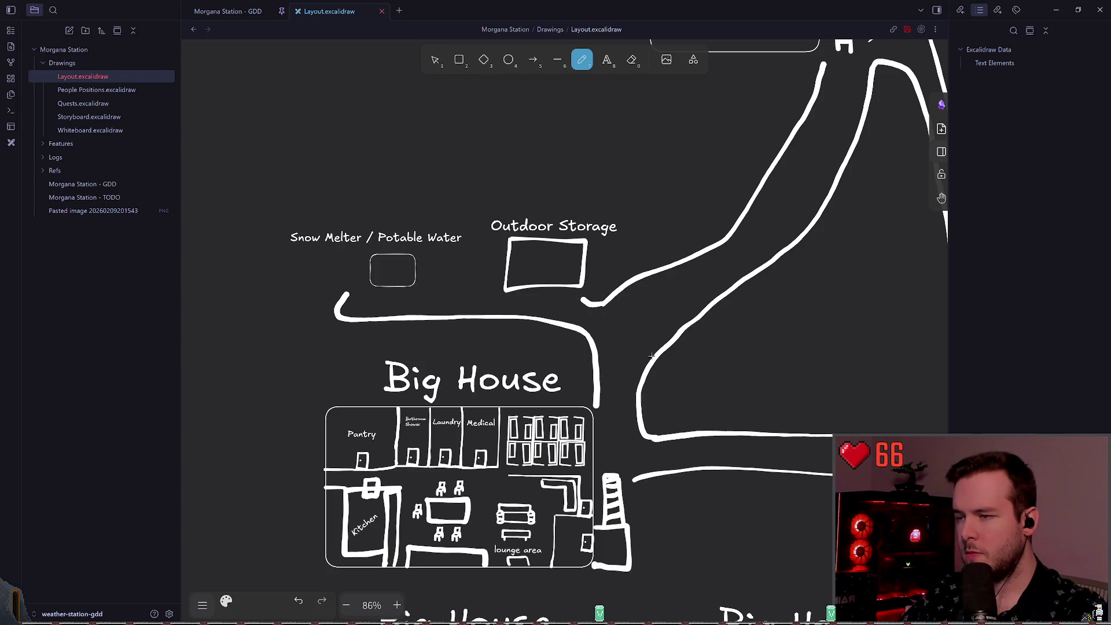
pyautogui.scroll(-5, 585, 302)
pyautogui.hscroll(5, 637, 301)
pyautogui.hscroll(-3, 740, 300)
pyautogui.scroll(10, 441, 315)
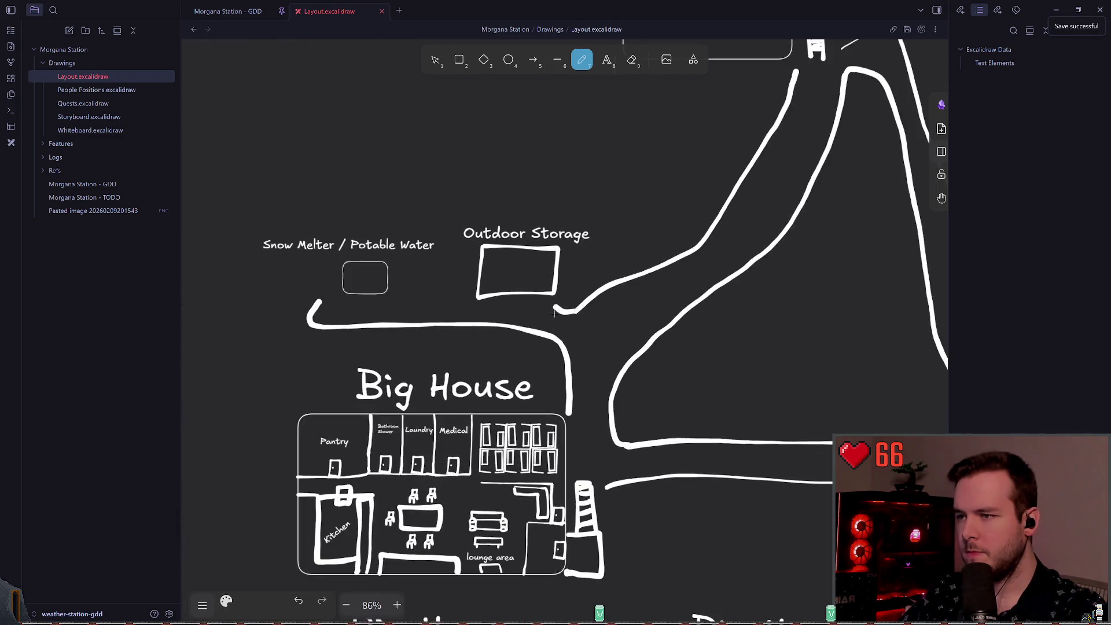
# - Nudge the road's hook stroke and tip below Outdoor Storage, then save
pyautogui.press('1')
pyautogui.moveTo(516, 303); pyautogui.dragTo(517, 306)
pyautogui.click(515, 372)
pyautogui.scroll(-5, 514, 367)
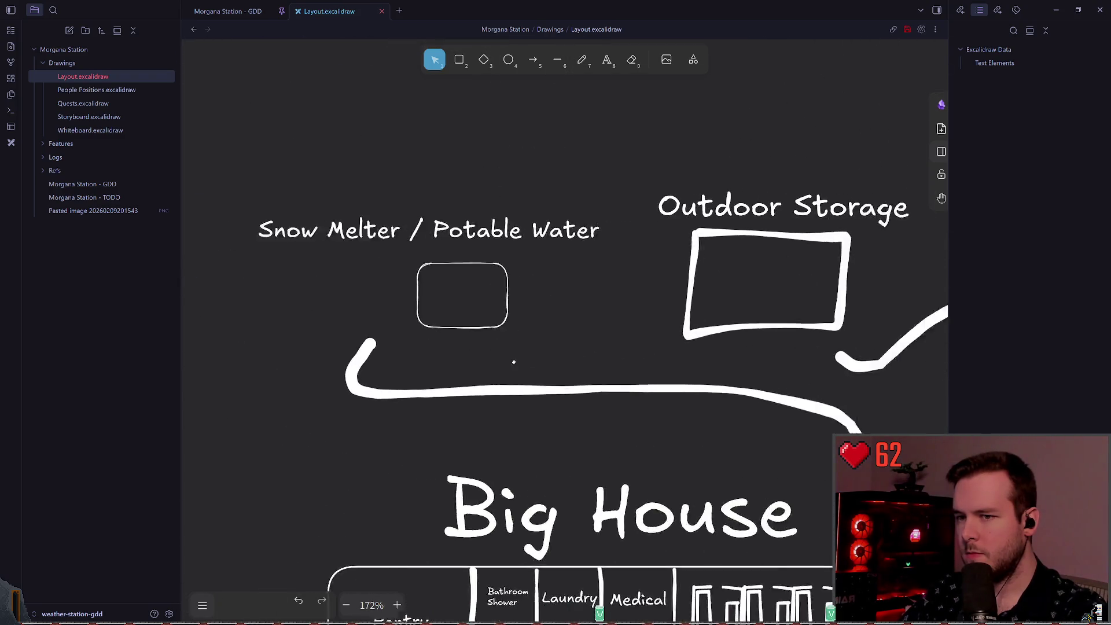
pyautogui.hscroll(3, 513, 362)
pyautogui.click(747, 356)
pyautogui.moveTo(750, 358); pyautogui.dragTo(753, 359)
pyautogui.click(817, 399)
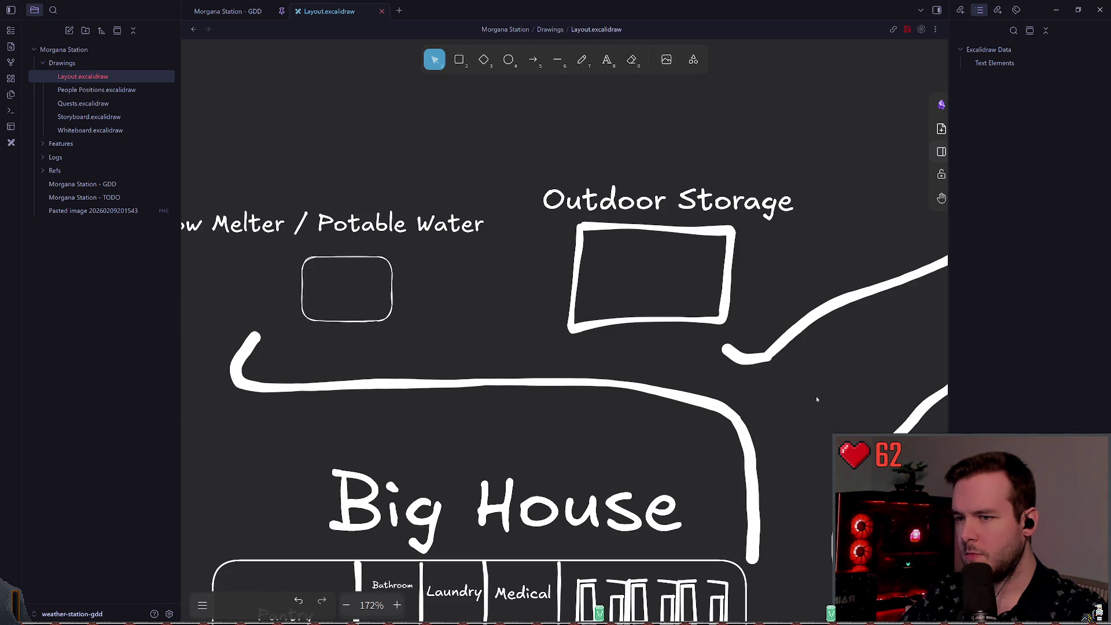
pyautogui.click(770, 360)
pyautogui.click(790, 376)
pyautogui.moveTo(709, 386); pyautogui.dragTo(808, 374)
pyautogui.scroll(-10, 602, 341)
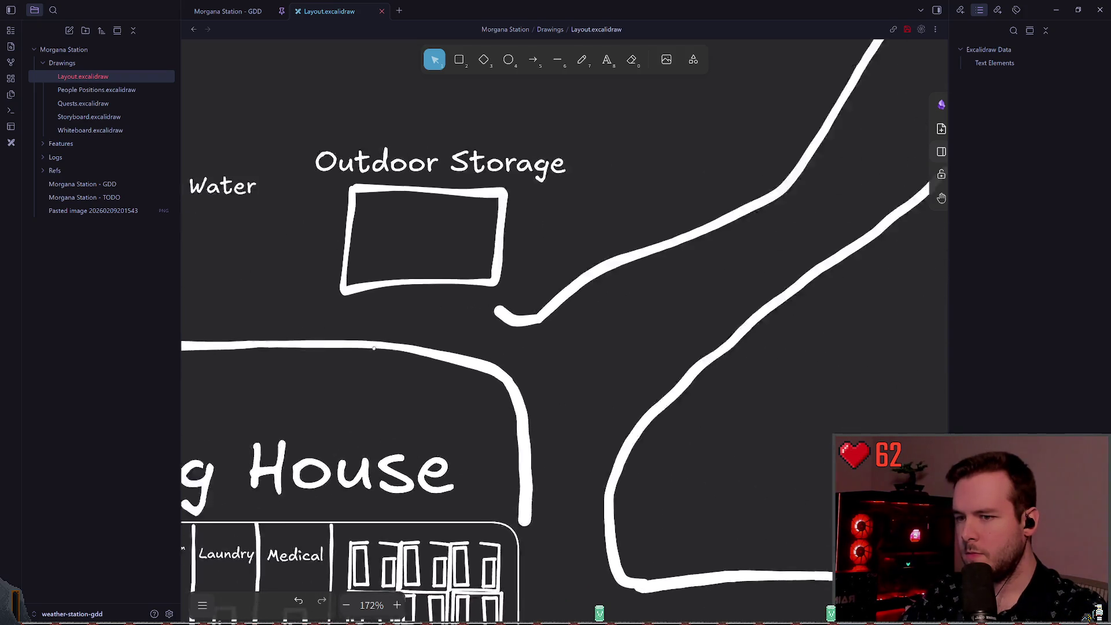
pyautogui.hotkey('ctrl', 's')
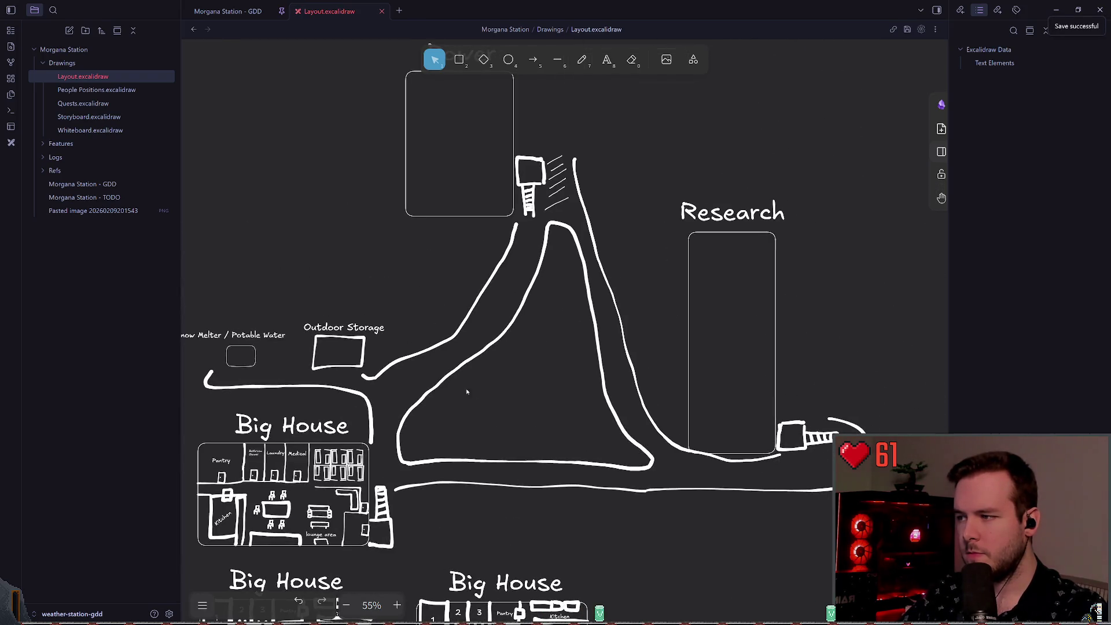
# - Delete the hatch strokes beside the Power building
pyautogui.moveTo(550, 380)
pyautogui.mouseDown()
pyautogui.moveTo(524, 414)
pyautogui.moveTo(471, 289)
pyautogui.moveTo(784, 331)
pyautogui.moveTo(593, 330)
pyautogui.mouseUp()
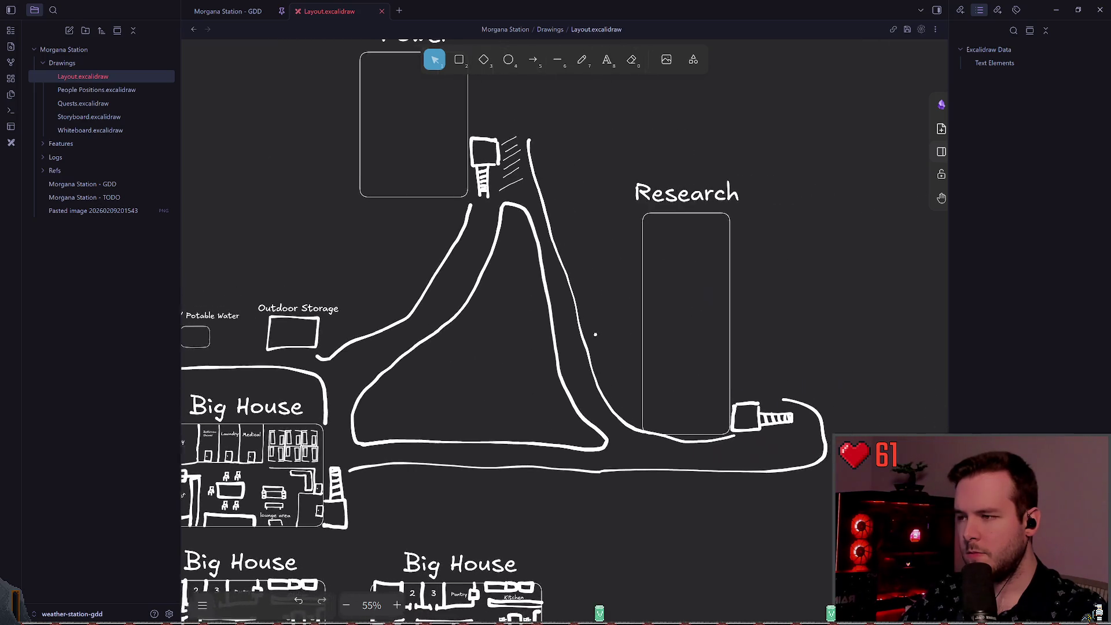
pyautogui.click(379, 301)
pyautogui.moveTo(379, 297)
pyautogui.mouseDown()
pyautogui.moveTo(483, 286)
pyautogui.moveTo(171, 193)
pyautogui.mouseUp()
pyautogui.moveTo(357, 217)
pyautogui.mouseDown()
pyautogui.moveTo(433, 268)
pyautogui.moveTo(618, 450)
pyautogui.moveTo(196, 325)
pyautogui.mouseUp()
pyautogui.scroll(-5, 374, 301)
pyautogui.moveTo(374, 301); pyautogui.dragTo(568, 342)
pyautogui.scroll(10, 429, 260)
pyautogui.moveTo(496, 259)
pyautogui.mouseDown()
pyautogui.moveTo(597, 399)
pyautogui.moveTo(567, 294)
pyautogui.moveTo(497, 259)
pyautogui.moveTo(519, 262)
pyautogui.mouseUp()
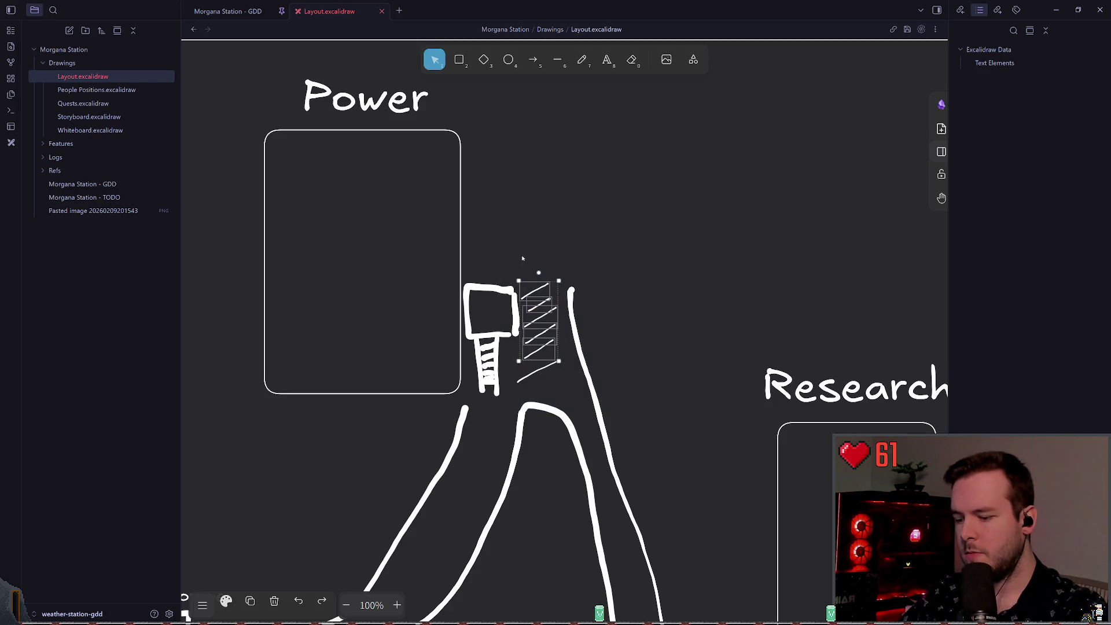
pyautogui.press('Delete')
# - Delete the leftover diagonal stroke next to the small building
pyautogui.click(548, 363)
pyautogui.press('Delete')
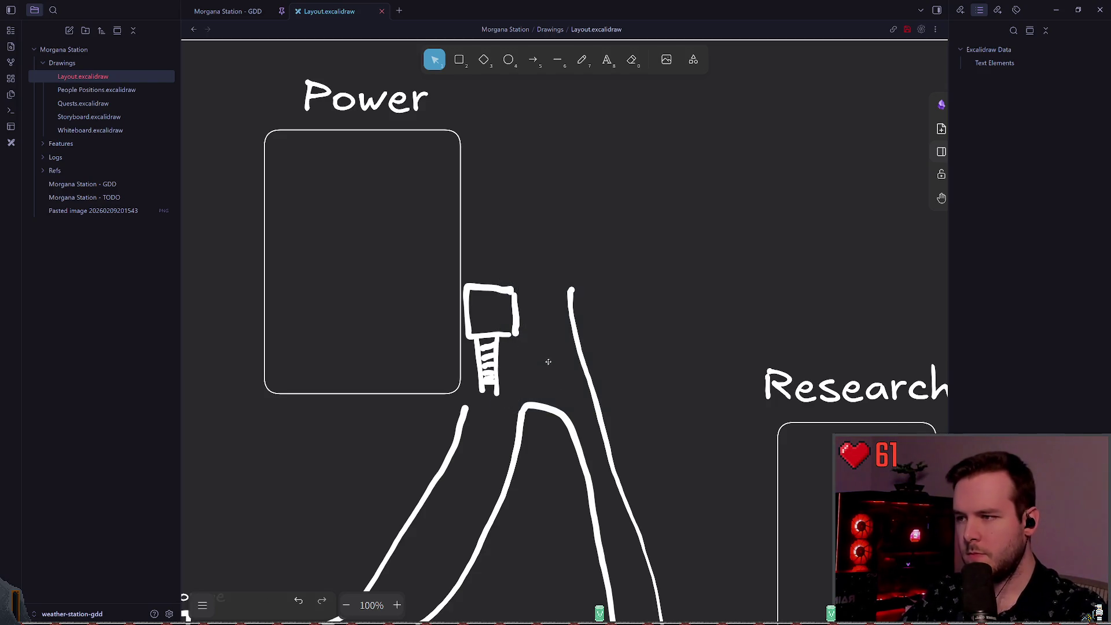
pyautogui.click(513, 311)
pyautogui.click(544, 305)
# - Try a curved pencil stroke at the road line's top, then undo it
pyautogui.press('7')
pyautogui.moveTo(574, 298); pyautogui.dragTo(523, 281)
pyautogui.hotkey('ctrl', 'z')
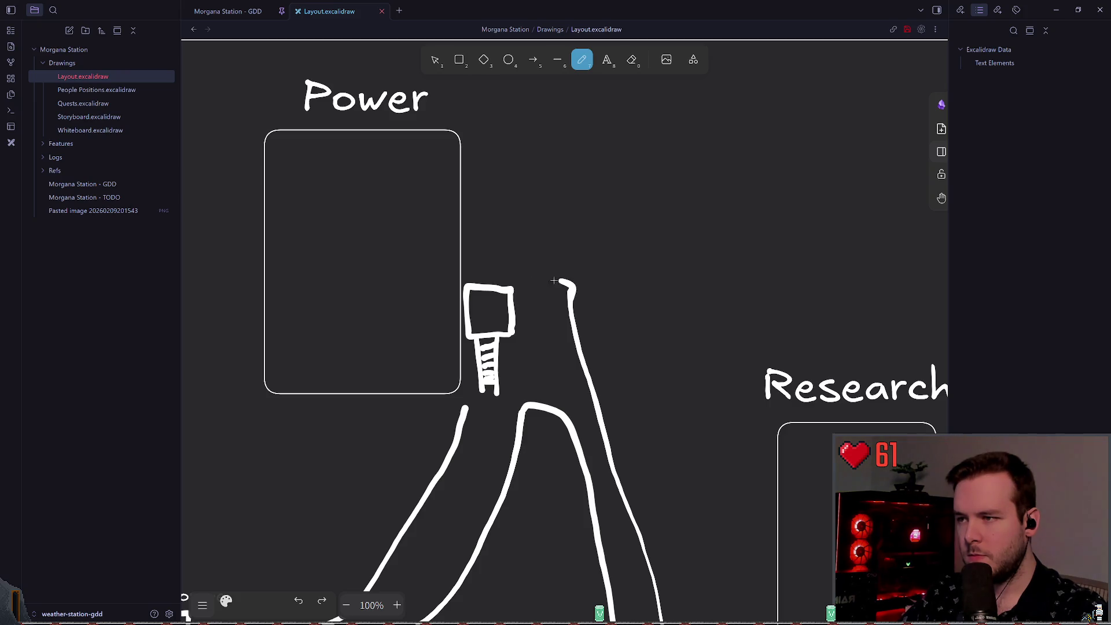
pyautogui.scroll(-6, 636, 330)
pyautogui.hscroll(5, 567, 301)
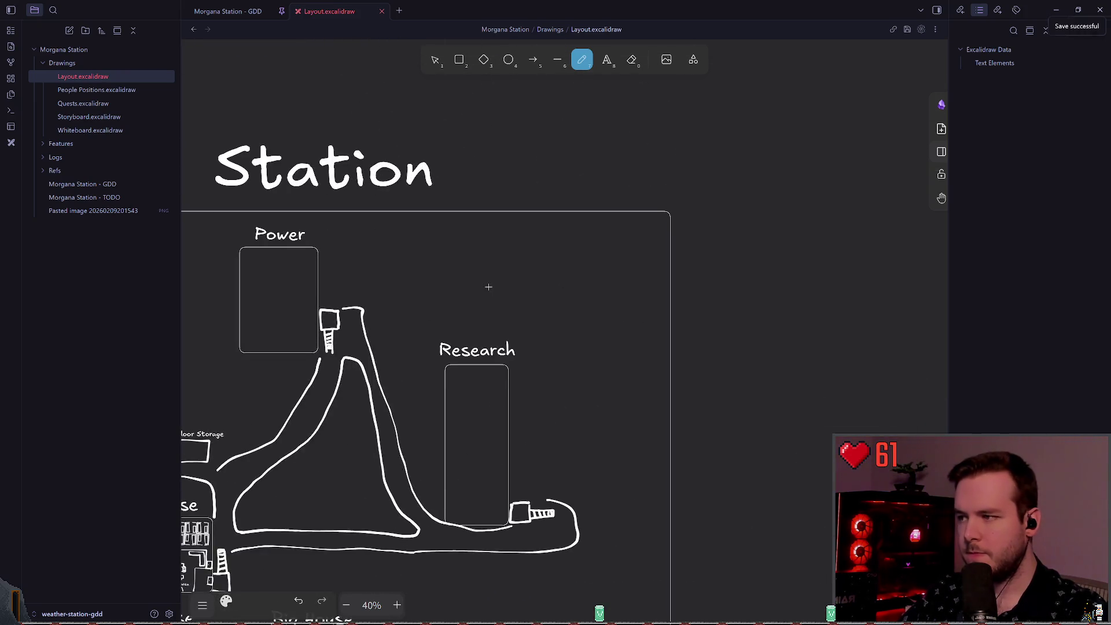
# - Sketch a tall freehand rectangle outline below the Research heading
pyautogui.scroll(-5, 473, 298)
pyautogui.hscroll(2, 521, 249)
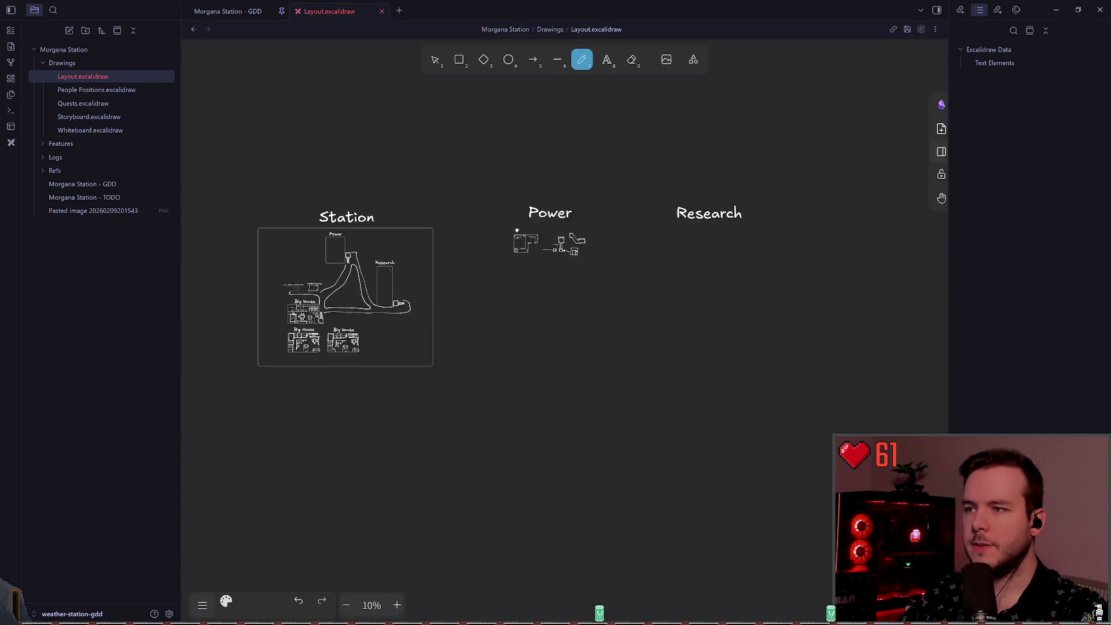
pyautogui.scroll(6, 525, 248)
pyautogui.hscroll(10, 824, 136)
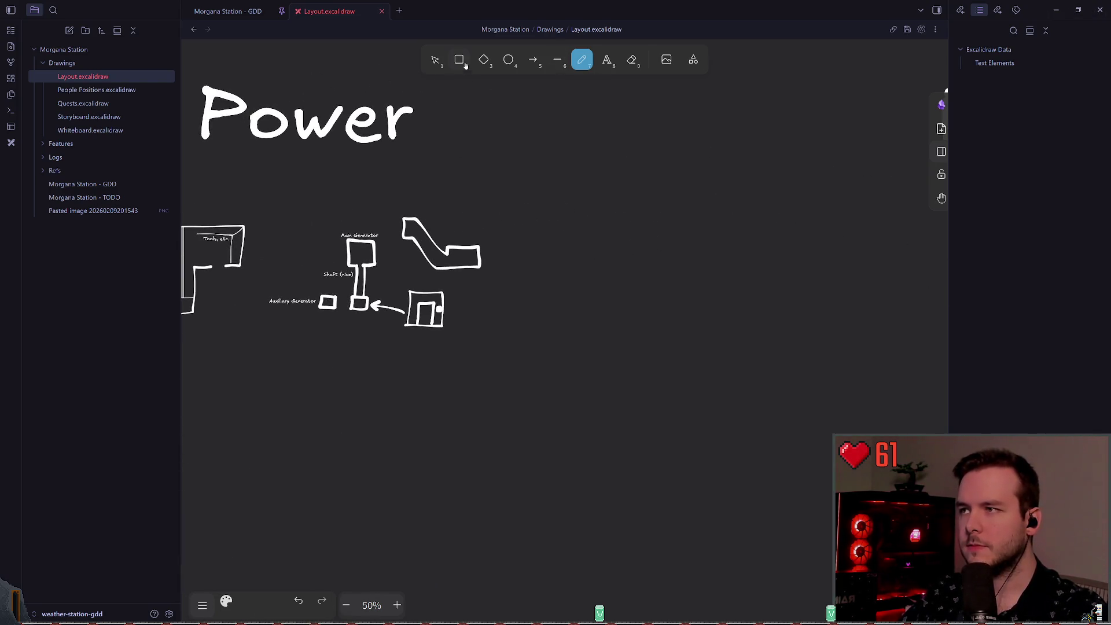
pyautogui.scroll(-2, 417, 202)
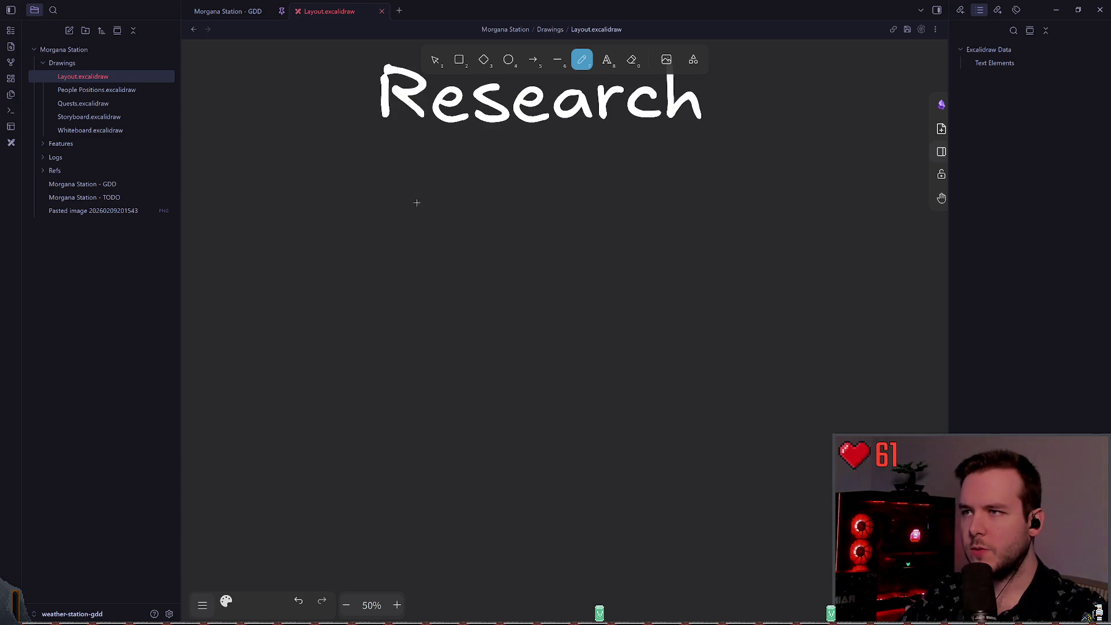
pyautogui.scroll(1, 546, 216)
pyautogui.moveTo(522, 234); pyautogui.dragTo(614, 374)
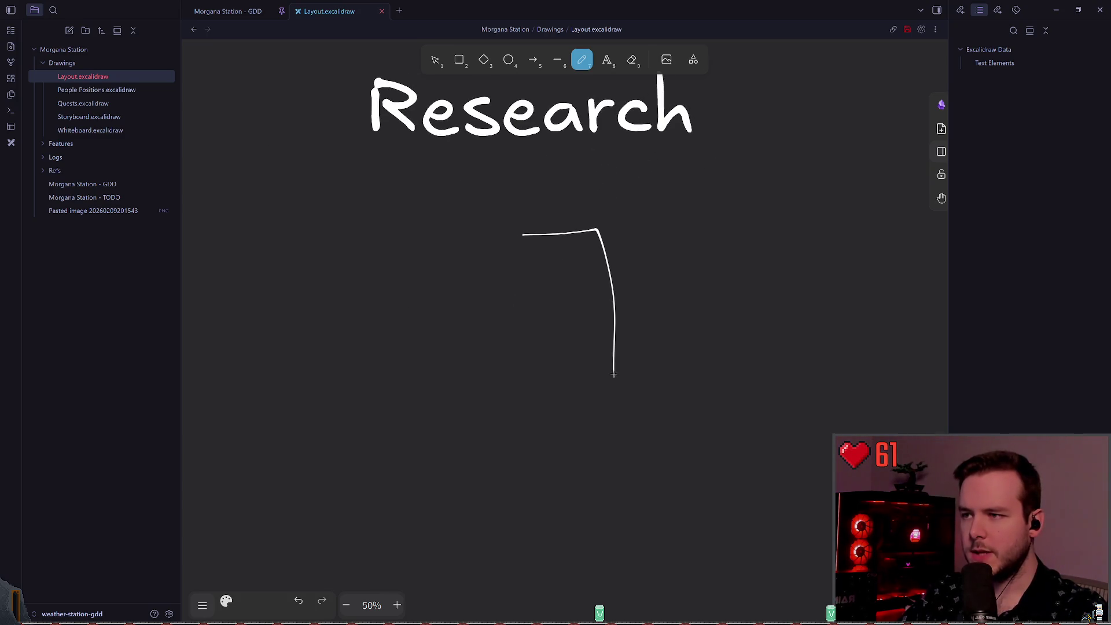
pyautogui.scroll(1, 575, 254)
pyautogui.hotkey('ctrl', 'z')
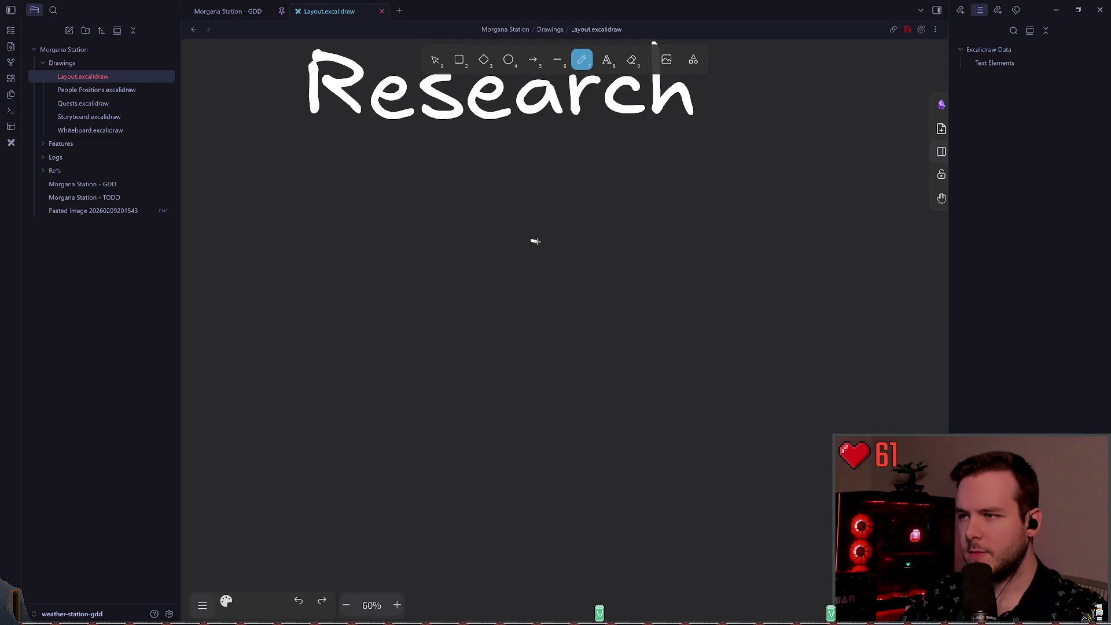
pyautogui.hotkey('ctrl', 'z')
pyautogui.moveTo(516, 241)
pyautogui.mouseDown()
pyautogui.moveTo(573, 241)
pyautogui.moveTo(604, 363)
pyautogui.mouseUp()
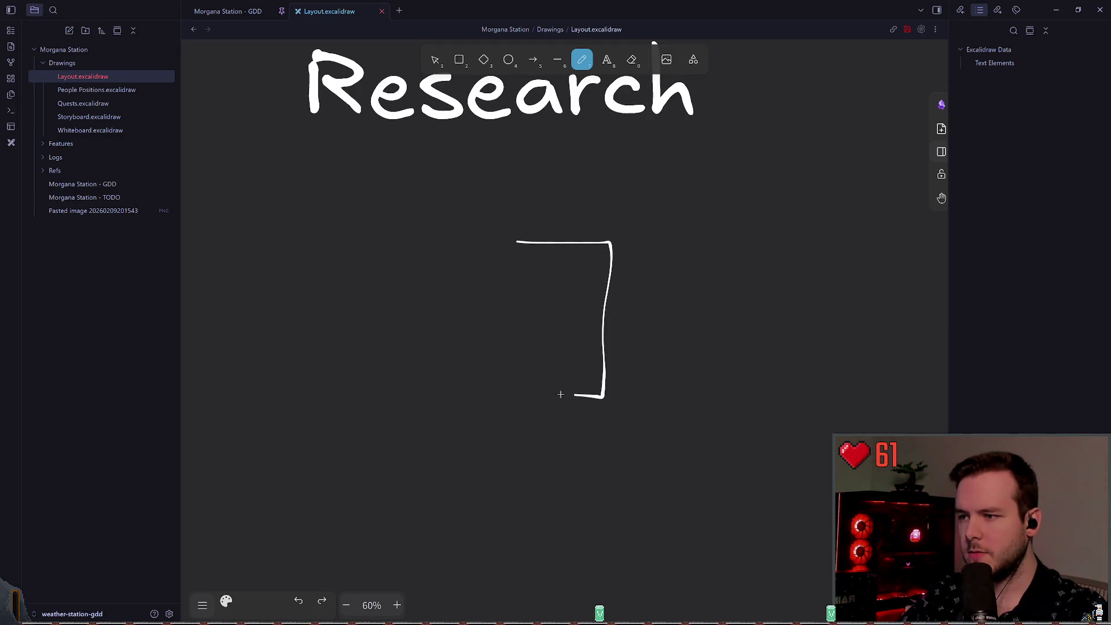
pyautogui.moveTo(521, 354); pyautogui.dragTo(520, 245)
# - Undo and retry the rectangle outline, save, and briefly check Godot
pyautogui.scroll(3, 542, 309)
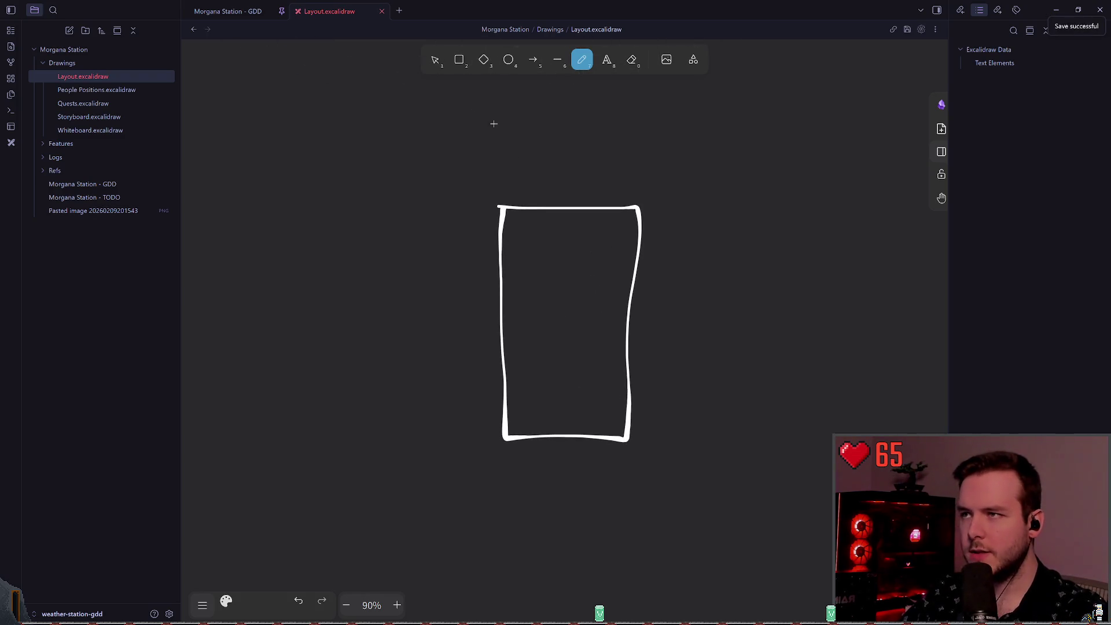
pyautogui.hotkey('ctrl', 'z')
pyautogui.moveTo(507, 217); pyautogui.dragTo(618, 225)
pyautogui.hotkey('ctrl', 'z')
pyautogui.moveTo(511, 217)
pyautogui.mouseDown()
pyautogui.moveTo(635, 216)
pyautogui.moveTo(633, 421)
pyautogui.moveTo(498, 442)
pyautogui.moveTo(488, 290)
pyautogui.moveTo(501, 207)
pyautogui.moveTo(623, 220)
pyautogui.moveTo(575, 452)
pyautogui.moveTo(489, 268)
pyautogui.moveTo(490, 214)
pyautogui.mouseUp()
pyautogui.hotkey('ctrl', 'z')
pyautogui.hotkey('ctrl', 's')
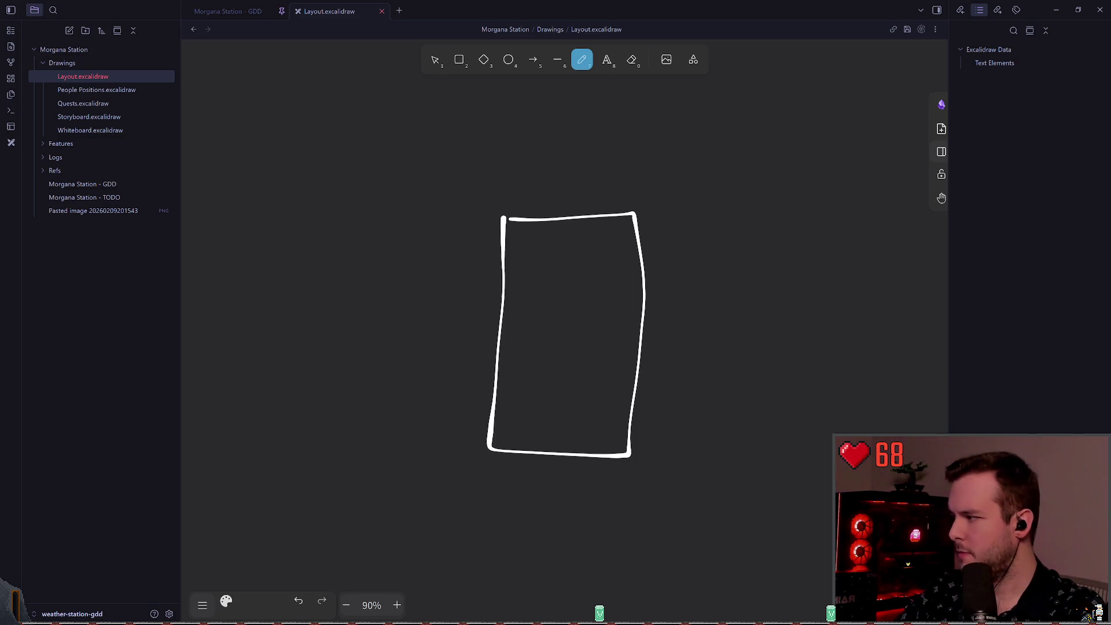
pyautogui.hotkey('alt', 'Tab')
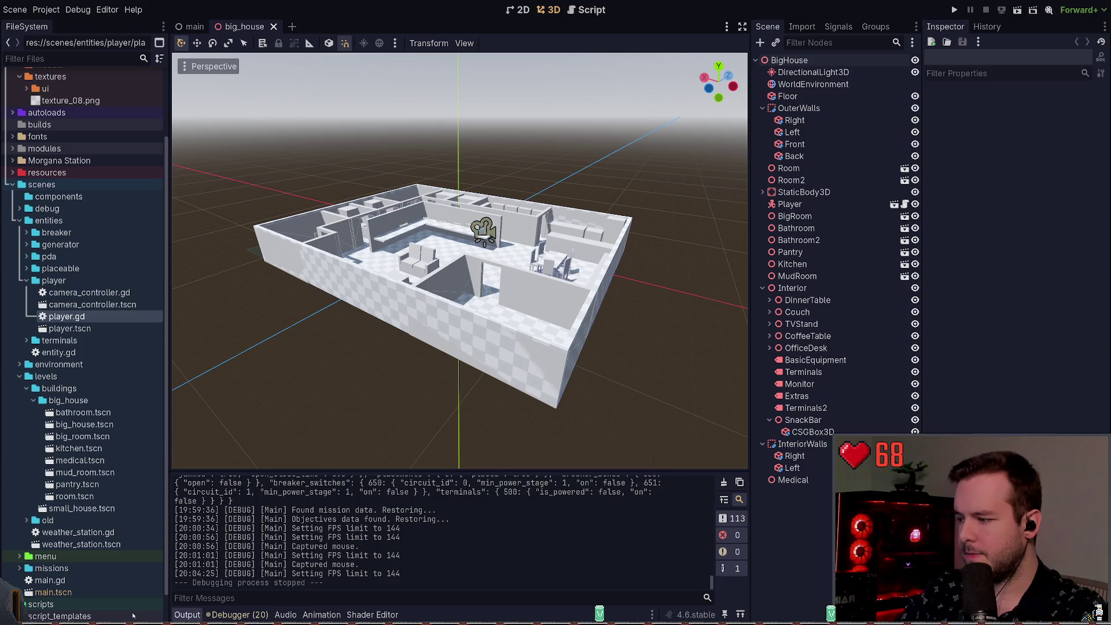
pyautogui.hotkey('alt', 'Tab')
pyautogui.scroll(-2, 397, 372)
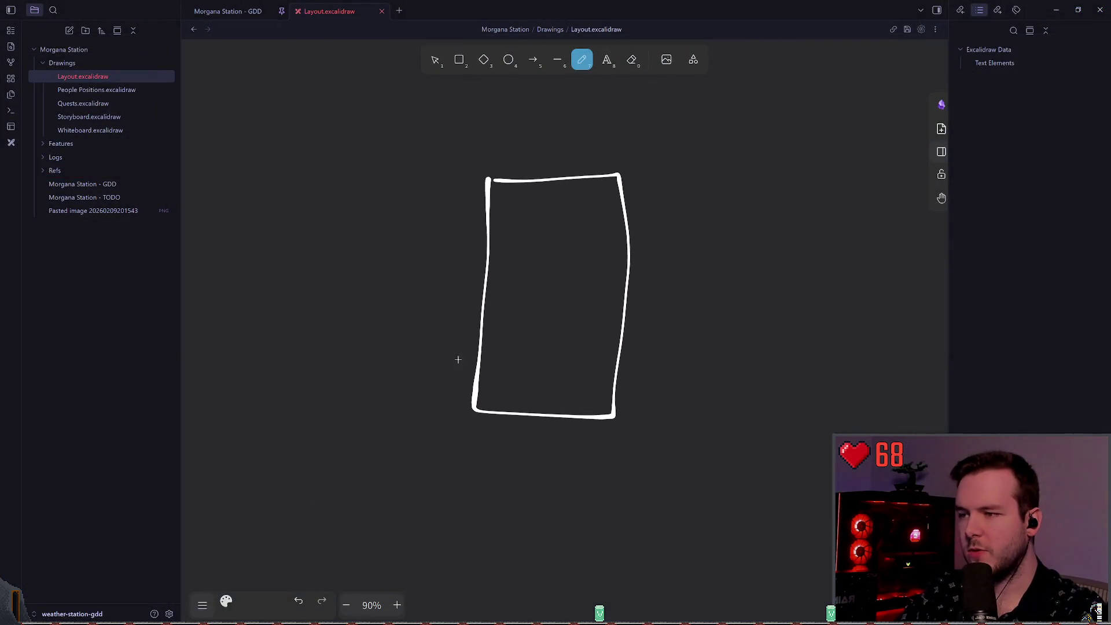
# - Narrow the Research rectangle by pulling its right side inward
pyautogui.press('1')
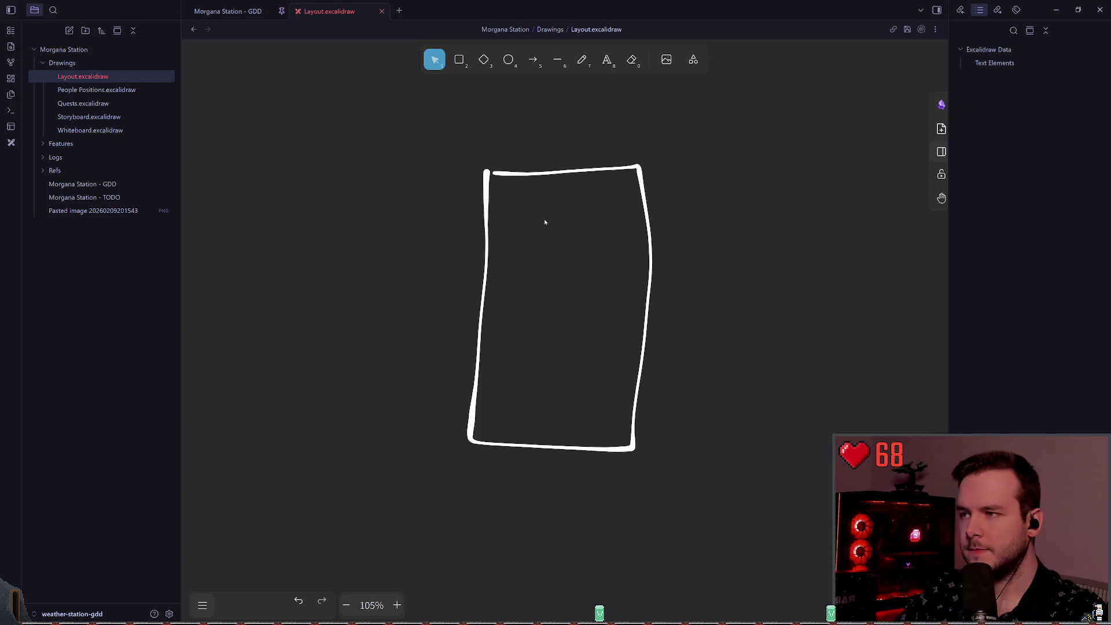
pyautogui.scroll(-2, 538, 253)
pyautogui.scroll(3, 623, 253)
pyautogui.scroll(1, 568, 252)
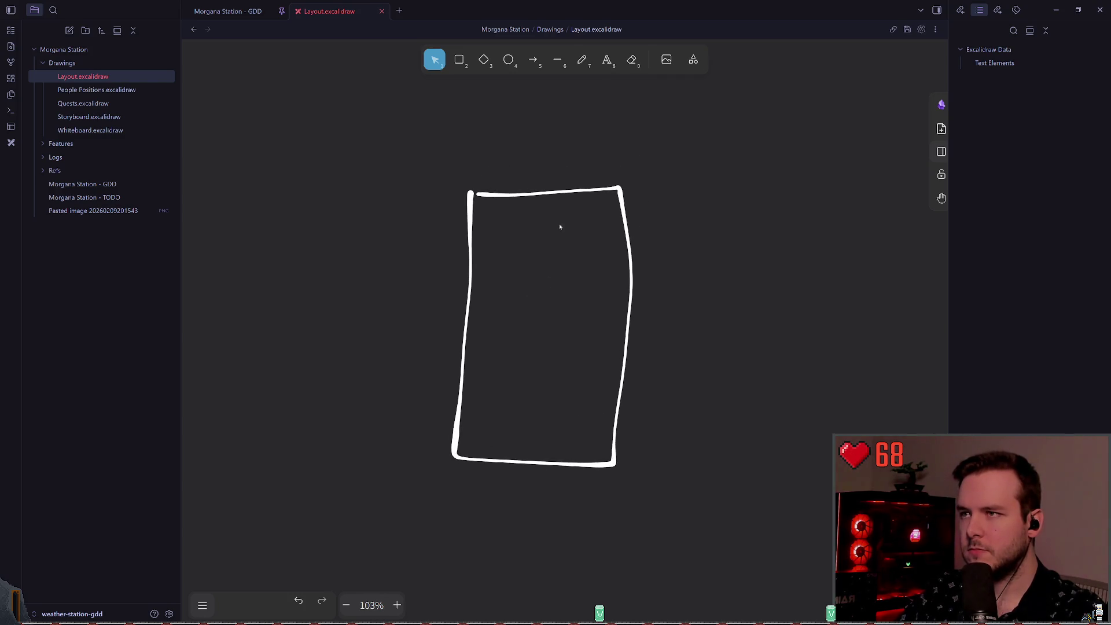
pyautogui.click(627, 298)
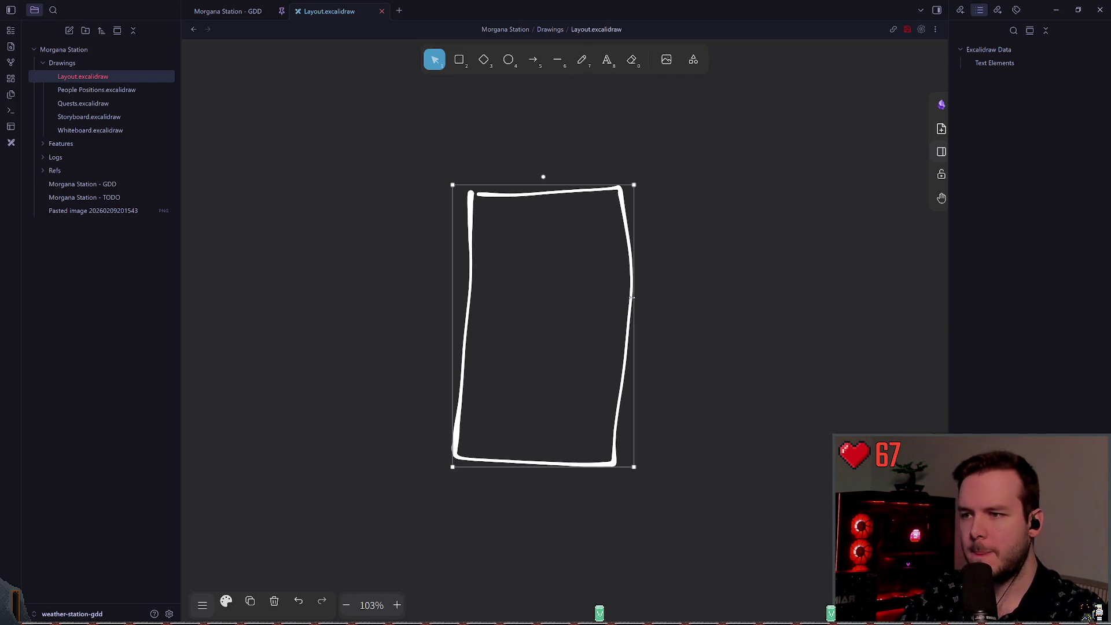
pyautogui.moveTo(633, 298); pyautogui.dragTo(593, 299)
pyautogui.click(649, 268)
# - Raise the Research rectangle's top edge to make it taller
pyautogui.scroll(-4, 625, 266)
pyautogui.scroll(-4, 571, 285)
pyautogui.hscroll(-5, 721, 285)
pyautogui.scroll(2, 735, 310)
pyautogui.hscroll(-5, 752, 289)
pyautogui.hscroll(10, 791, 245)
pyautogui.scroll(-2, 674, 241)
pyautogui.hscroll(3, 637, 261)
pyautogui.scroll(2, 579, 301)
pyautogui.scroll(5, 521, 324)
pyautogui.click(538, 167)
pyautogui.scroll(3, 538, 170)
pyautogui.moveTo(544, 228)
pyautogui.mouseDown()
pyautogui.moveTo(543, 145)
pyautogui.moveTo(544, 187)
pyautogui.mouseUp()
pyautogui.click(745, 264)
# - Fine-tune the rectangle's right edge, then switch to the Morgana Station - GDD note
pyautogui.hscroll(-2, 646, 256)
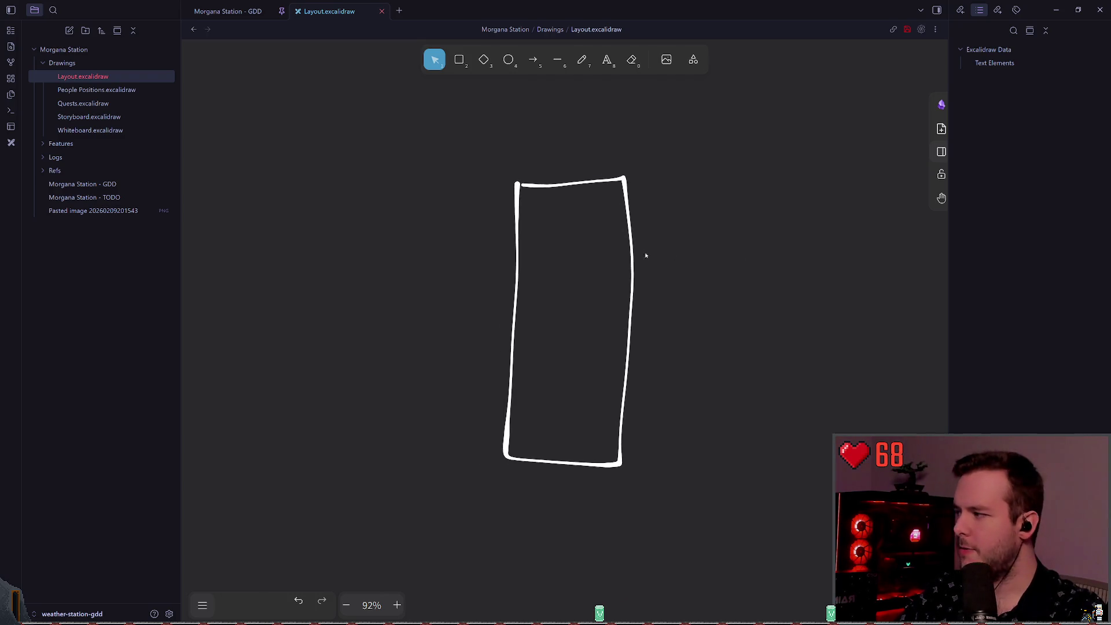
pyautogui.click(628, 267)
pyautogui.moveTo(628, 267); pyautogui.dragTo(621, 267)
pyautogui.click(682, 268)
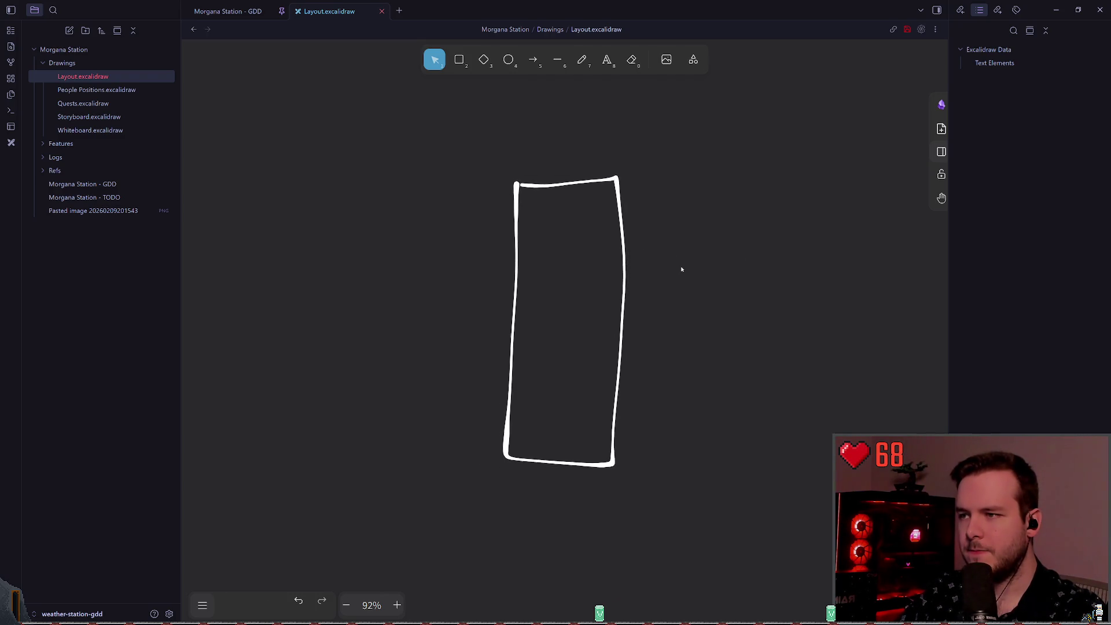
pyautogui.hscroll(-2, 667, 274)
pyautogui.click(649, 266)
pyautogui.moveTo(650, 267); pyautogui.dragTo(659, 267)
pyautogui.click(713, 253)
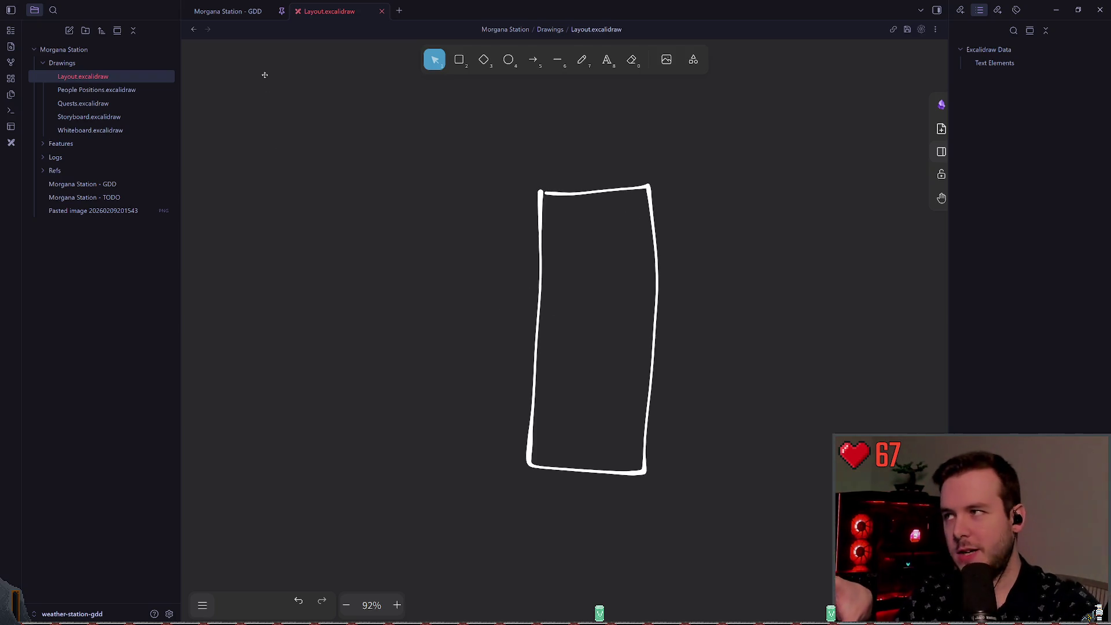
pyautogui.click(228, 11)
# - Scroll through the station reference photos in the GDD note
pyautogui.scroll(8, 645, 290)
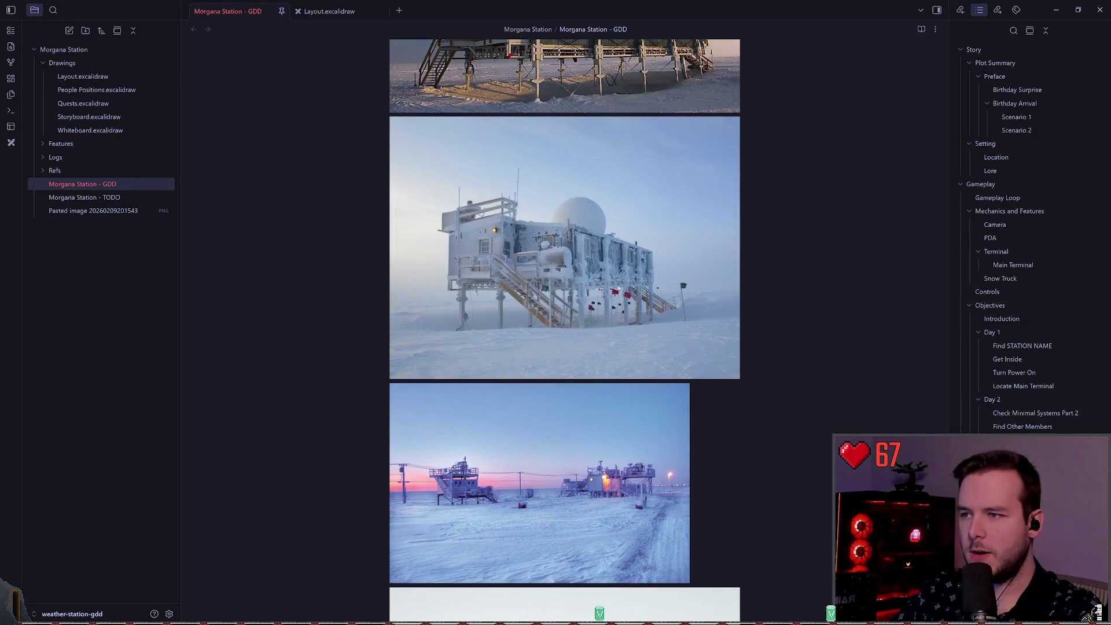
pyautogui.scroll(3, 607, 310)
pyautogui.scroll(-5, 562, 384)
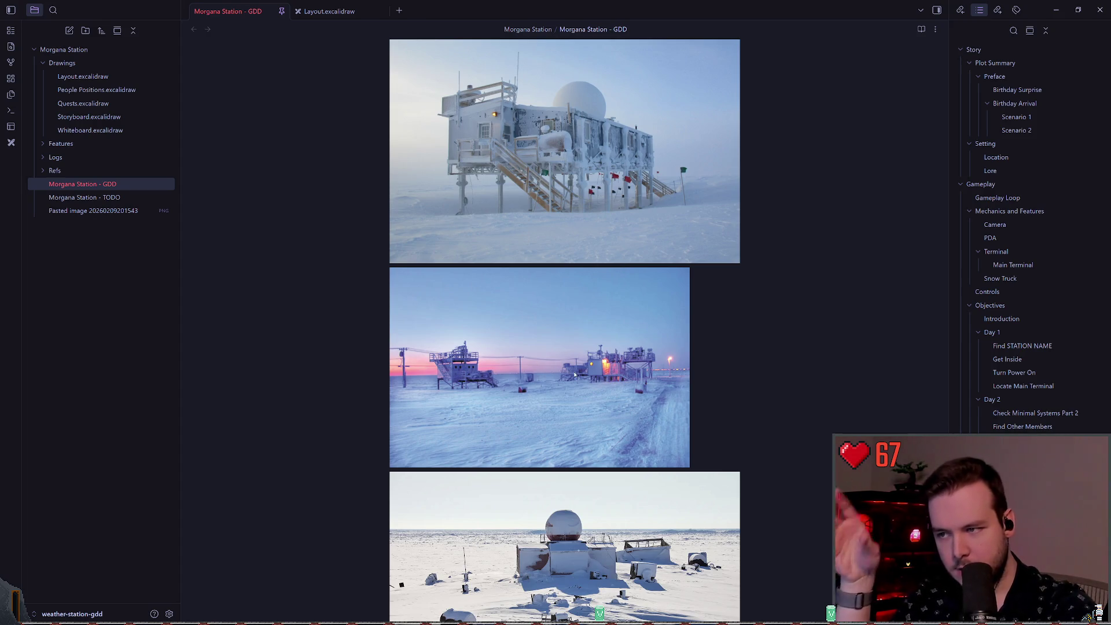
pyautogui.scroll(15, 610, 373)
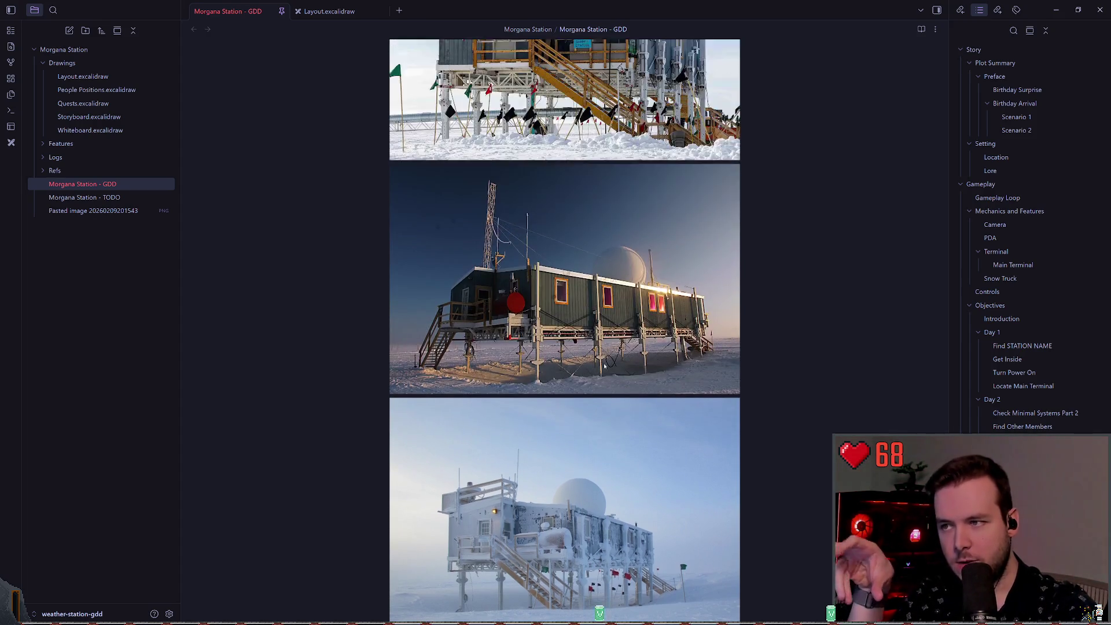
pyautogui.scroll(7, 600, 324)
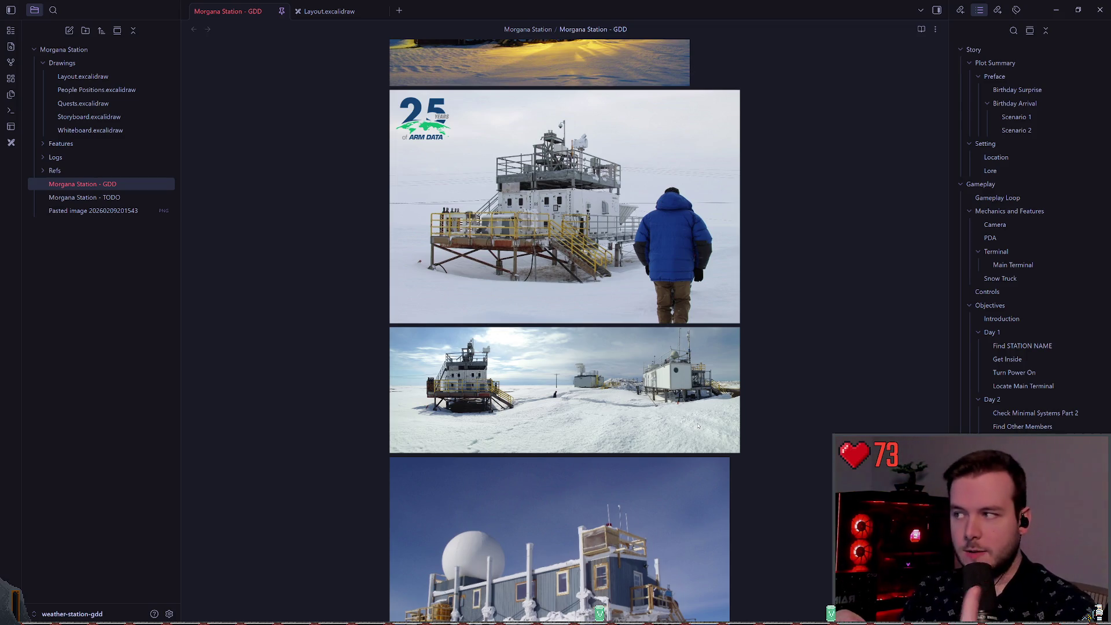
# - Move the pasted image file into a folder and return to Layout.excalidraw
pyautogui.moveTo(75, 210)
pyautogui.mouseDown()
pyautogui.moveTo(61, 170)
pyautogui.moveTo(76, 185)
pyautogui.mouseUp()
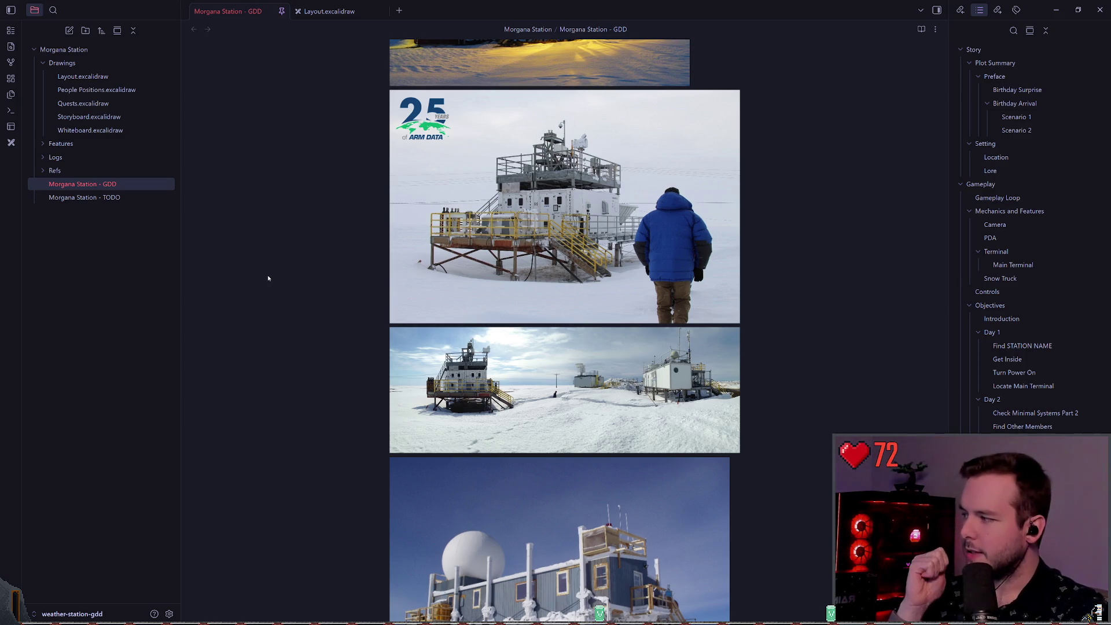
pyautogui.scroll(-3, 778, 387)
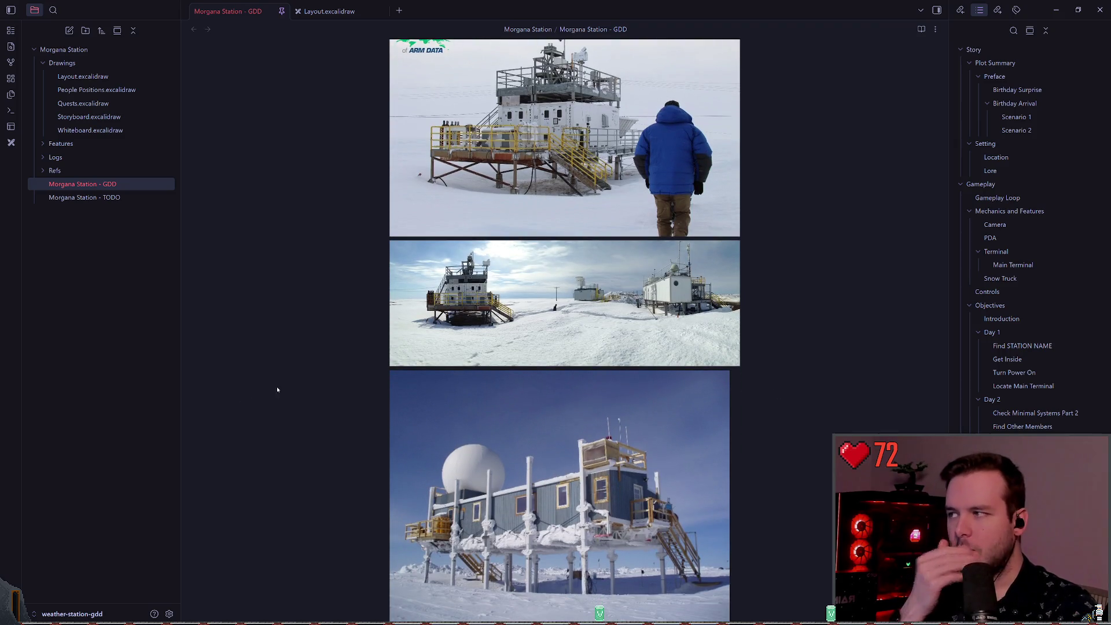
pyautogui.click(325, 13)
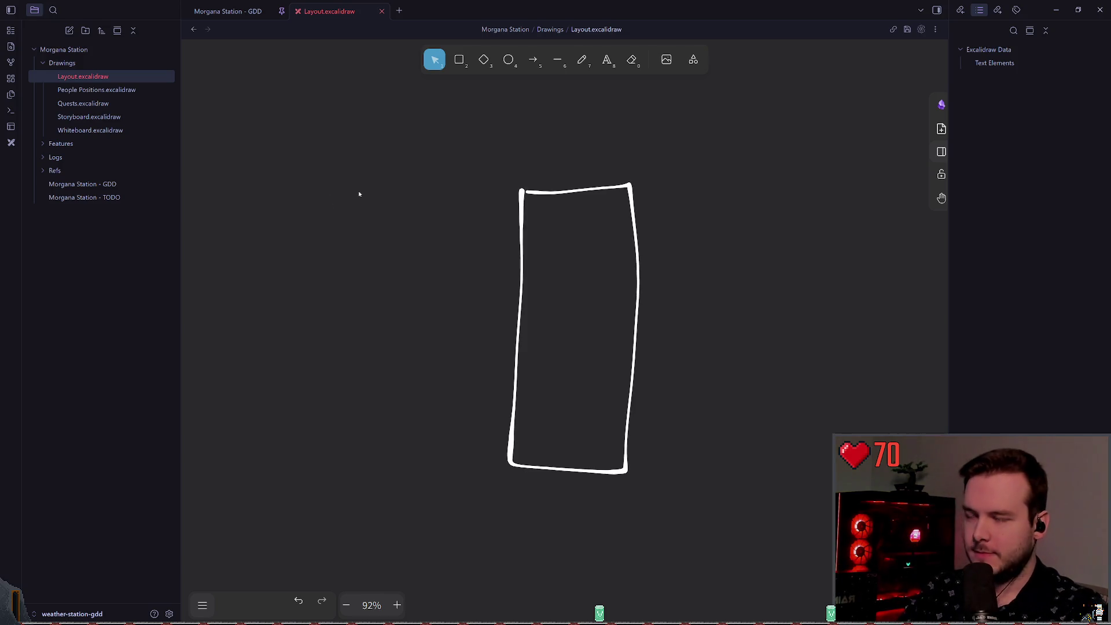
# - Zoom to the Power sketch with Main Generator, Shaft (nice) and Auxiliary Generator
pyautogui.scroll(-3, 358, 195)
pyautogui.hscroll(-3, 528, 248)
pyautogui.hscroll(2, 359, 234)
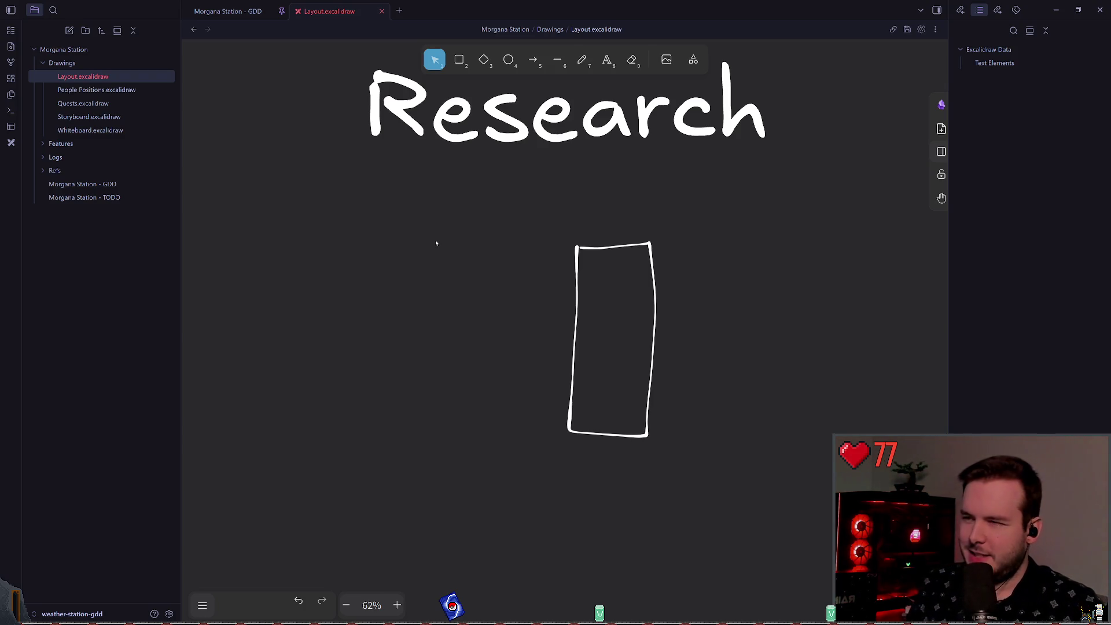
pyautogui.scroll(-8, 409, 226)
pyautogui.scroll(10, 481, 396)
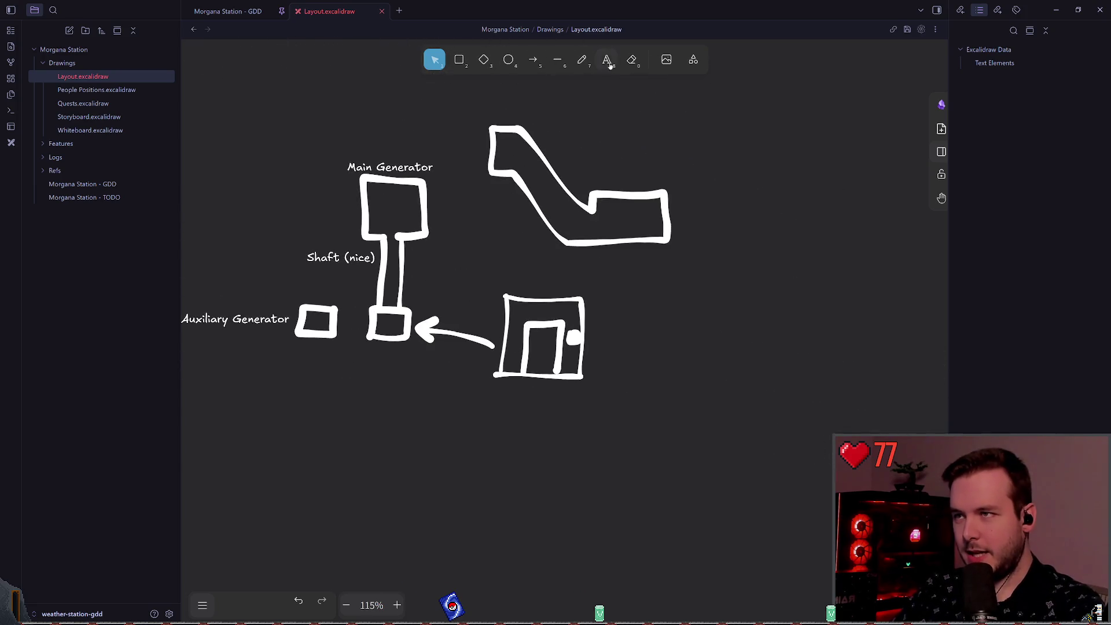
# - Freehand-draw a wide triangle outline beside the square building
pyautogui.press('p')
pyautogui.scroll(5, 481, 300)
pyautogui.hscroll(-2, 496, 266)
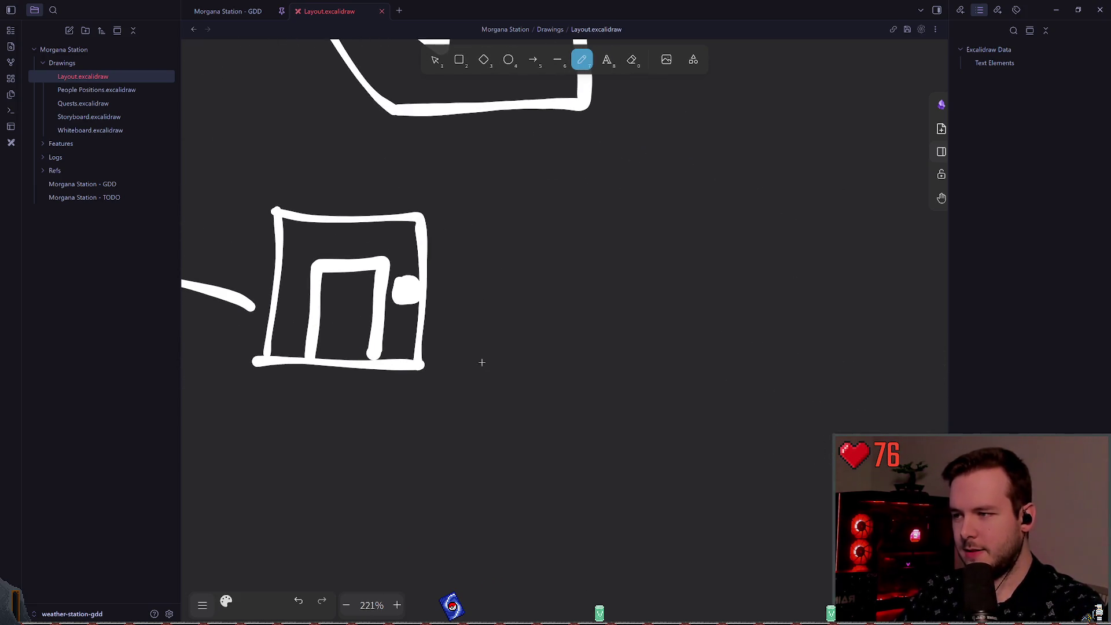
pyautogui.moveTo(472, 365)
pyautogui.mouseDown()
pyautogui.moveTo(556, 217)
pyautogui.moveTo(641, 359)
pyautogui.mouseUp()
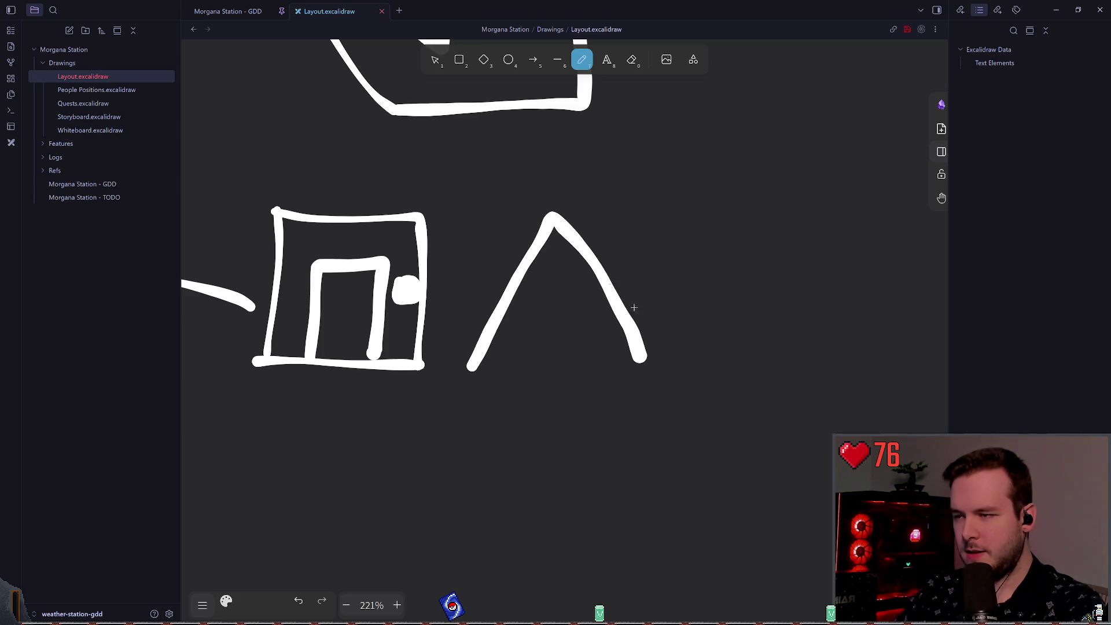
pyautogui.hotkey('ctrl', 'z')
pyautogui.moveTo(489, 366)
pyautogui.mouseDown()
pyautogui.moveTo(553, 225)
pyautogui.moveTo(594, 365)
pyautogui.mouseUp()
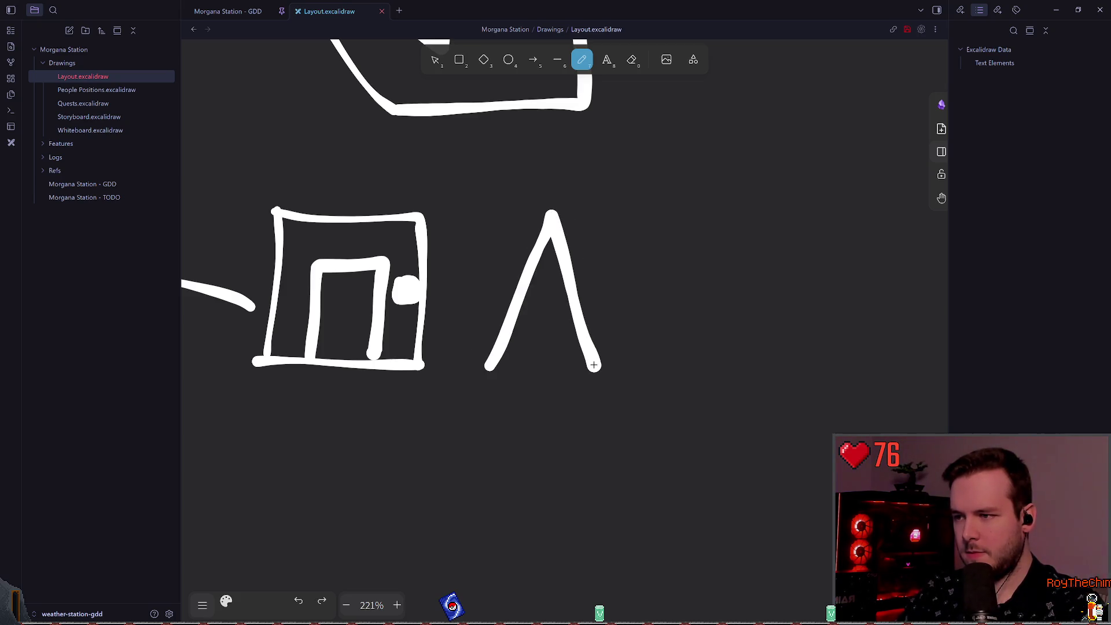
pyautogui.hotkey('ctrl', 'z')
pyautogui.moveTo(491, 368)
pyautogui.mouseDown()
pyautogui.moveTo(590, 228)
pyautogui.moveTo(665, 366)
pyautogui.moveTo(487, 369)
pyautogui.mouseUp()
pyautogui.click(435, 60)
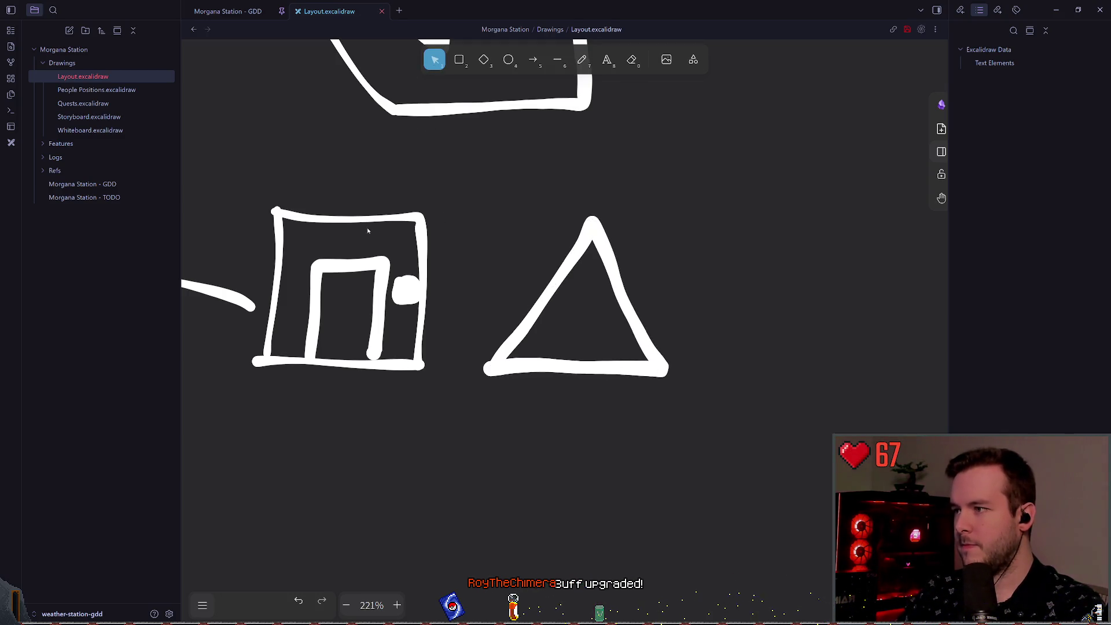
# - Place a copy of the door inside the triangle and enlarge the triangle around it
pyautogui.click(371, 299)
pyautogui.moveTo(371, 299)
pyautogui.mouseDown()
pyautogui.moveTo(447, 322)
pyautogui.moveTo(616, 312)
pyautogui.moveTo(606, 314)
pyautogui.mouseUp()
pyautogui.click(675, 330)
pyautogui.click(591, 242)
pyautogui.moveTo(489, 221); pyautogui.dragTo(446, 181)
pyautogui.moveTo(524, 239); pyautogui.dragTo(544, 247)
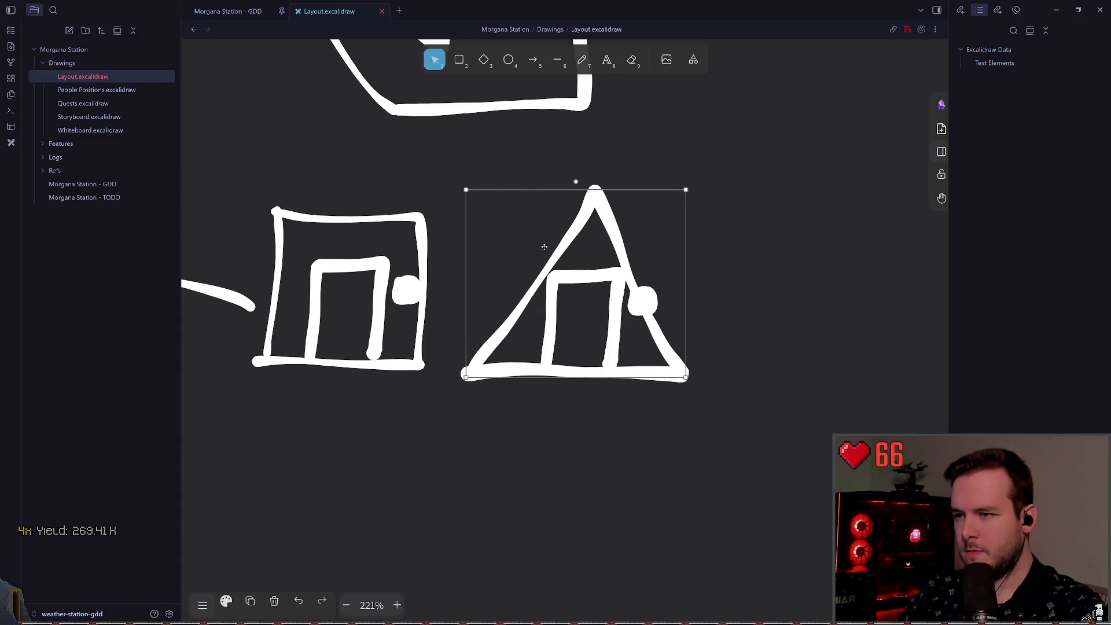
pyautogui.click(659, 304)
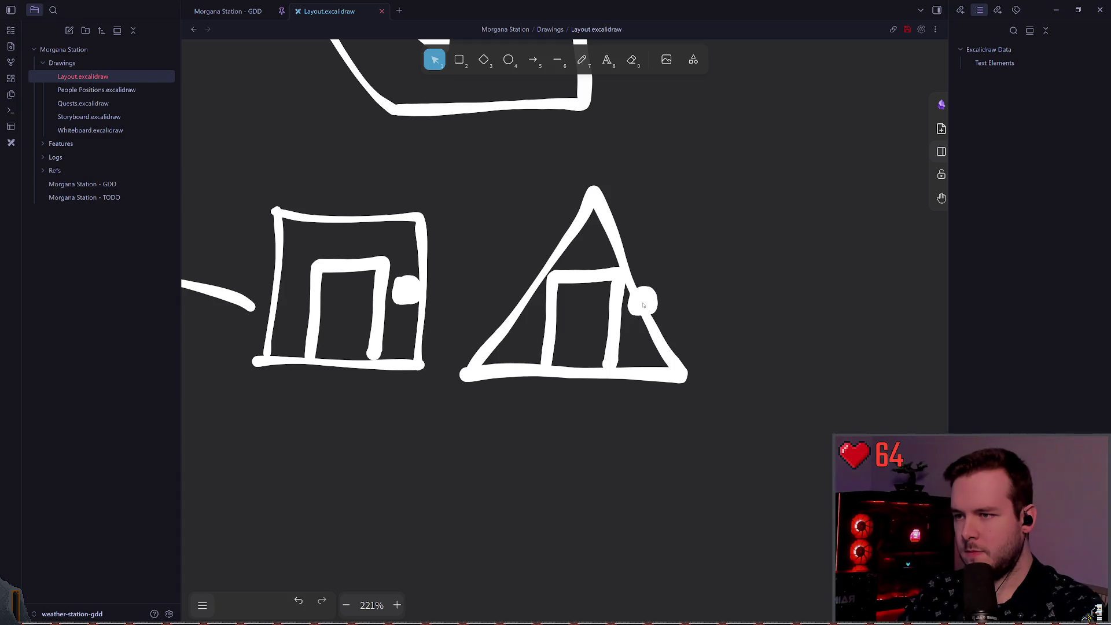
# - Move the round knob circle inside the triangle's door
pyautogui.moveTo(643, 305); pyautogui.dragTo(631, 326)
pyautogui.click(702, 250)
pyautogui.hscroll(1, 637, 252)
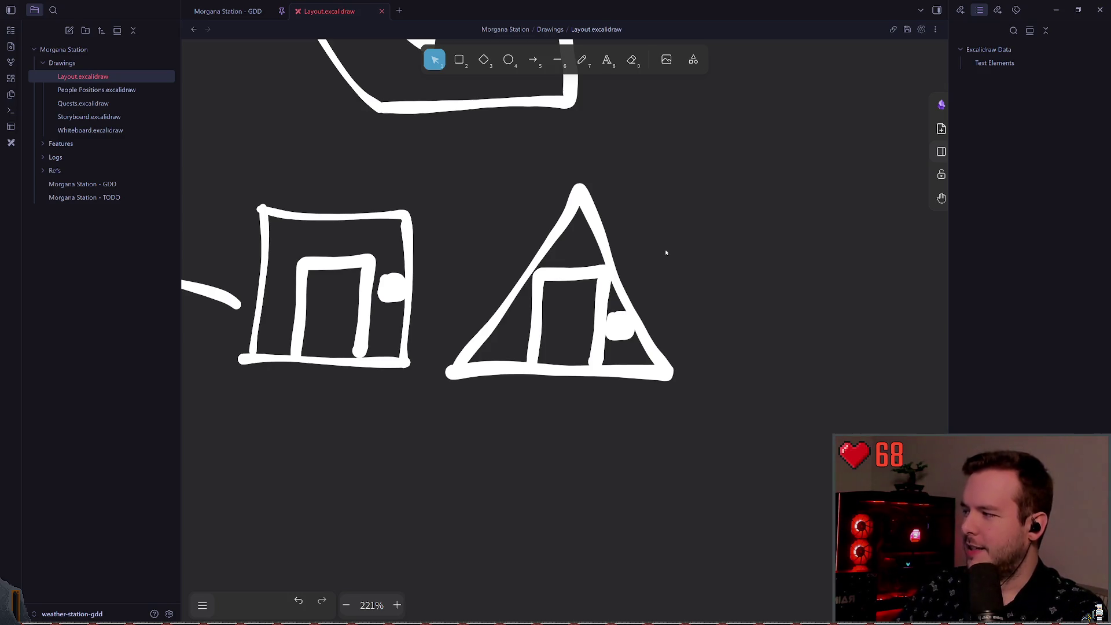
pyautogui.scroll(-5, 662, 250)
pyautogui.scroll(1, 594, 255)
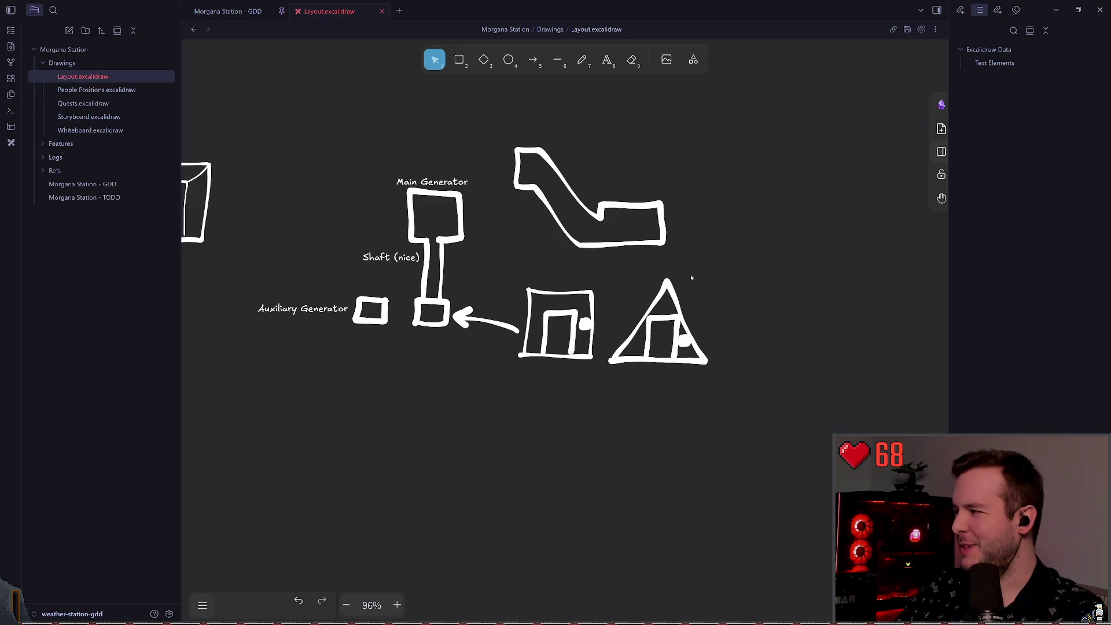
# - Pan and zoom the canvas over to the Research rectangle
pyautogui.hscroll(2, 680, 278)
pyautogui.scroll(3, 659, 320)
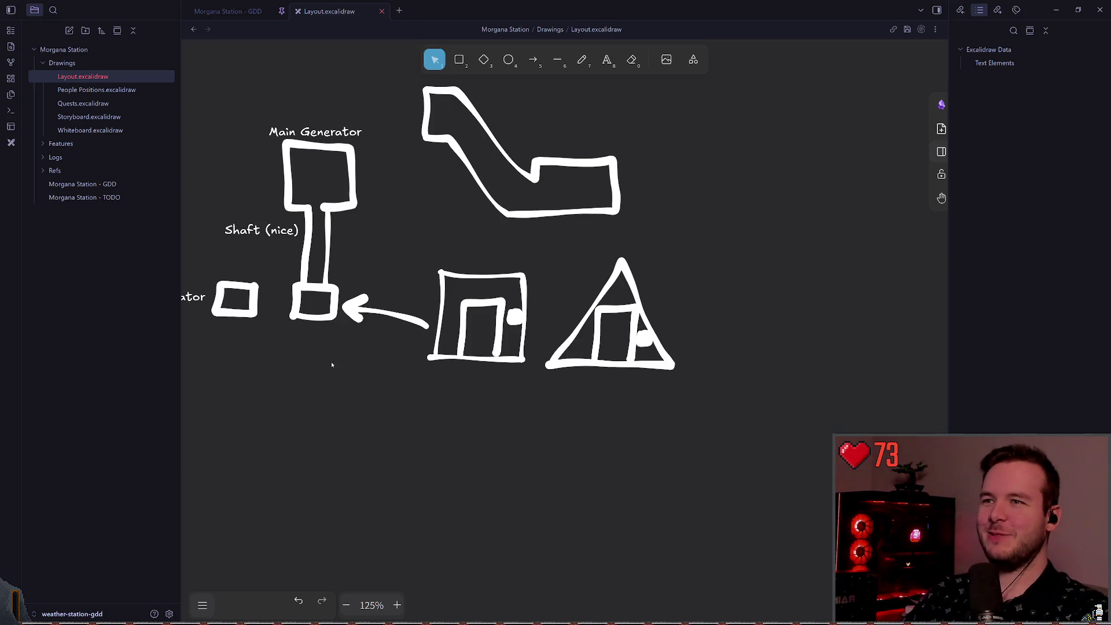
pyautogui.scroll(1, 681, 218)
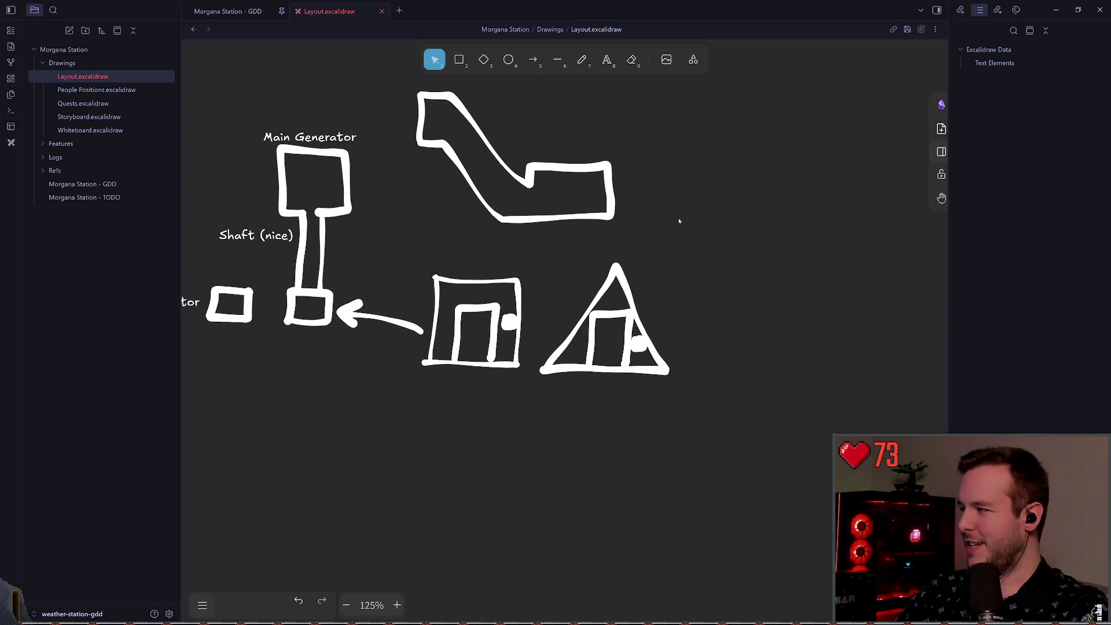
pyautogui.scroll(-6, 541, 224)
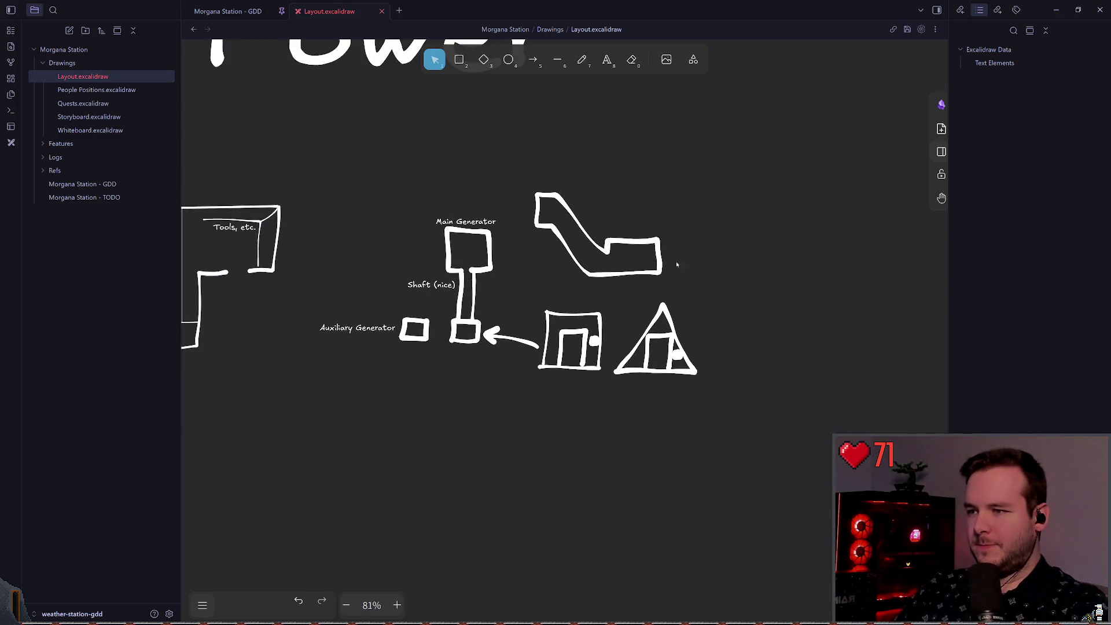
pyautogui.scroll(3, 556, 262)
pyautogui.scroll(4, 536, 307)
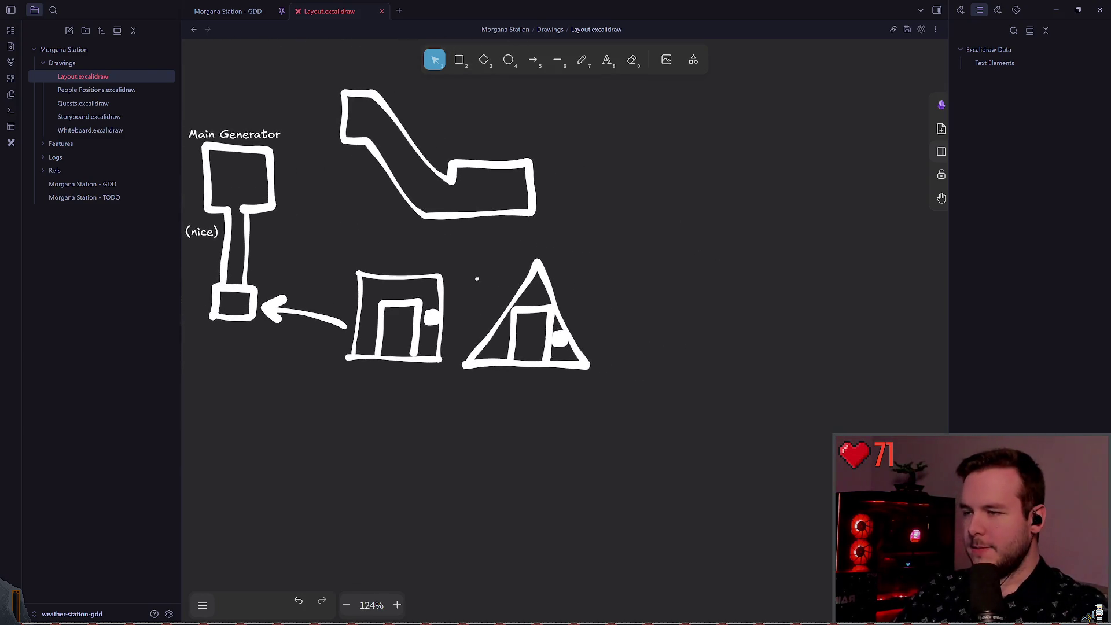
# - Select the freehand tool, adjust the view, and open the Morgana Station - GDD note
pyautogui.press('7')
pyautogui.scroll(5, 566, 287)
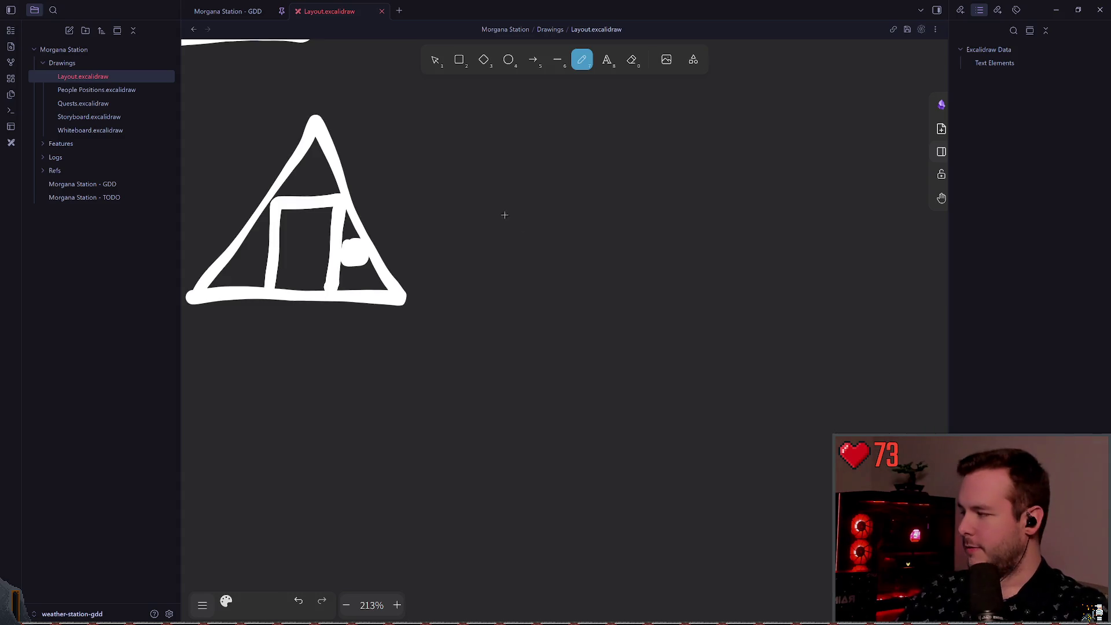
pyautogui.scroll(-7, 520, 225)
pyautogui.scroll(-4, 665, 249)
pyautogui.scroll(2, 628, 261)
pyautogui.hscroll(-3, 628, 260)
pyautogui.hscroll(10, 755, 224)
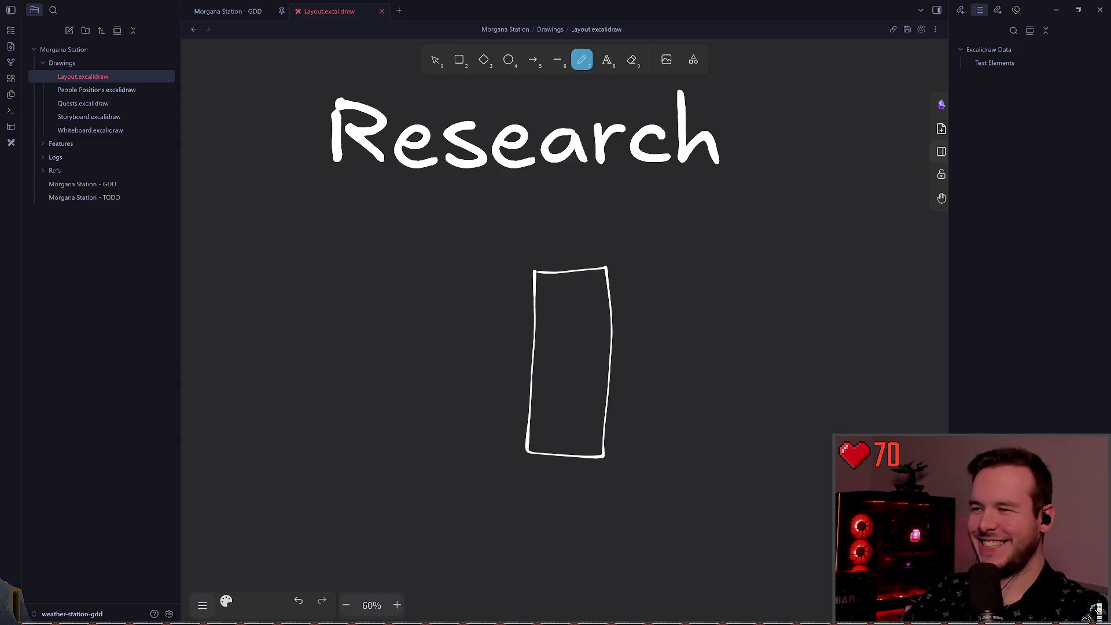
pyautogui.scroll(3, 550, 262)
pyautogui.hscroll(1, 556, 259)
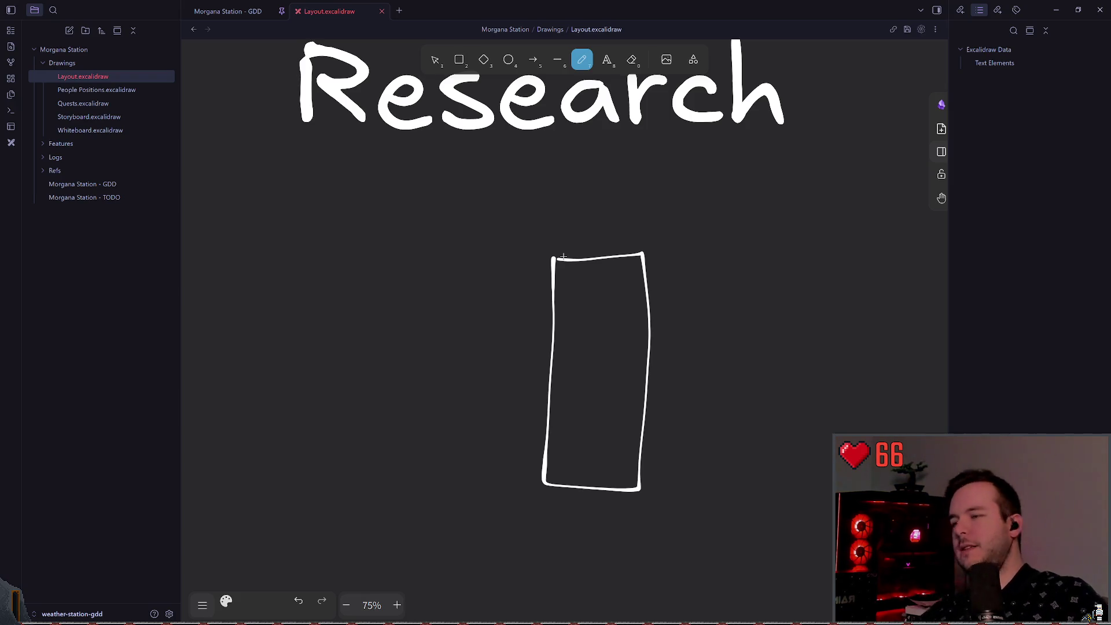
pyautogui.click(229, 11)
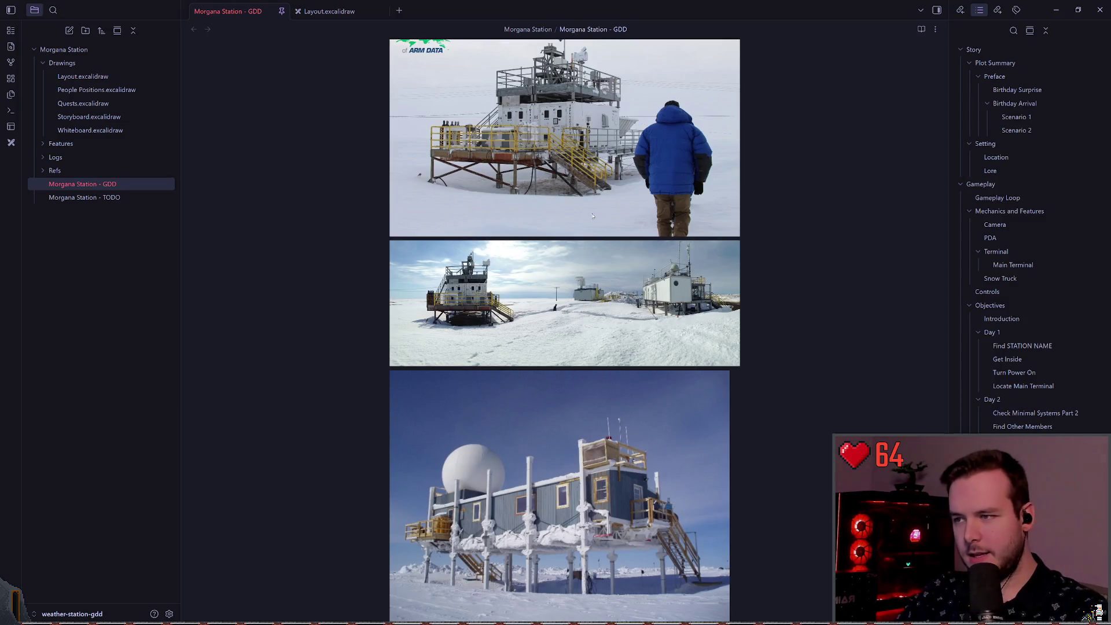
pyautogui.scroll(-7, 599, 218)
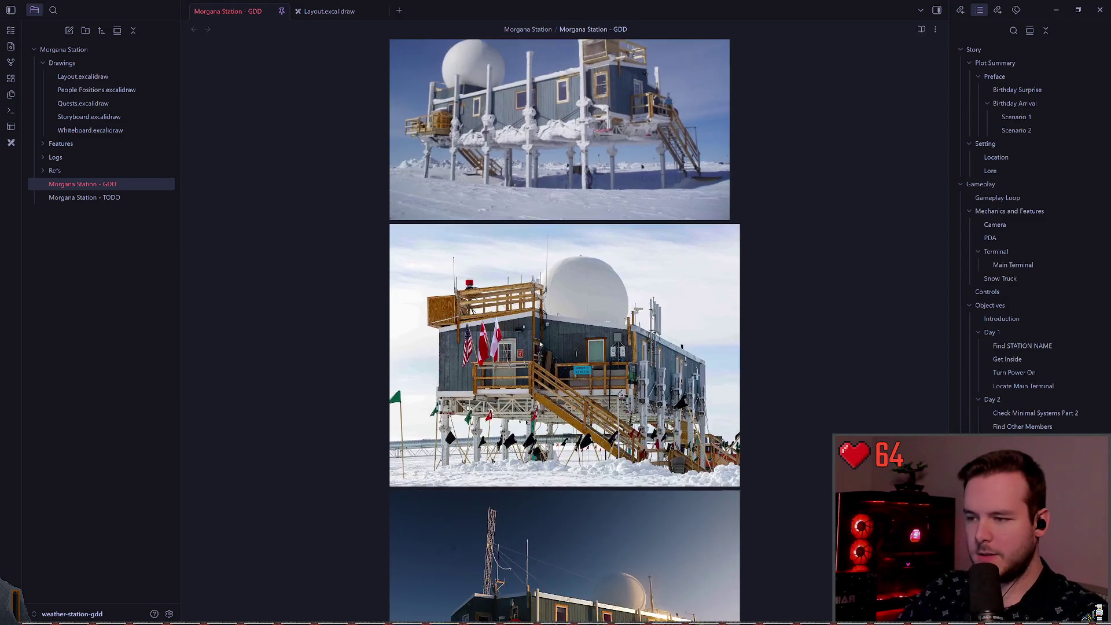
pyautogui.scroll(-12, 539, 345)
pyautogui.scroll(-7, 571, 372)
pyautogui.scroll(9, 571, 376)
pyautogui.scroll(20, 571, 379)
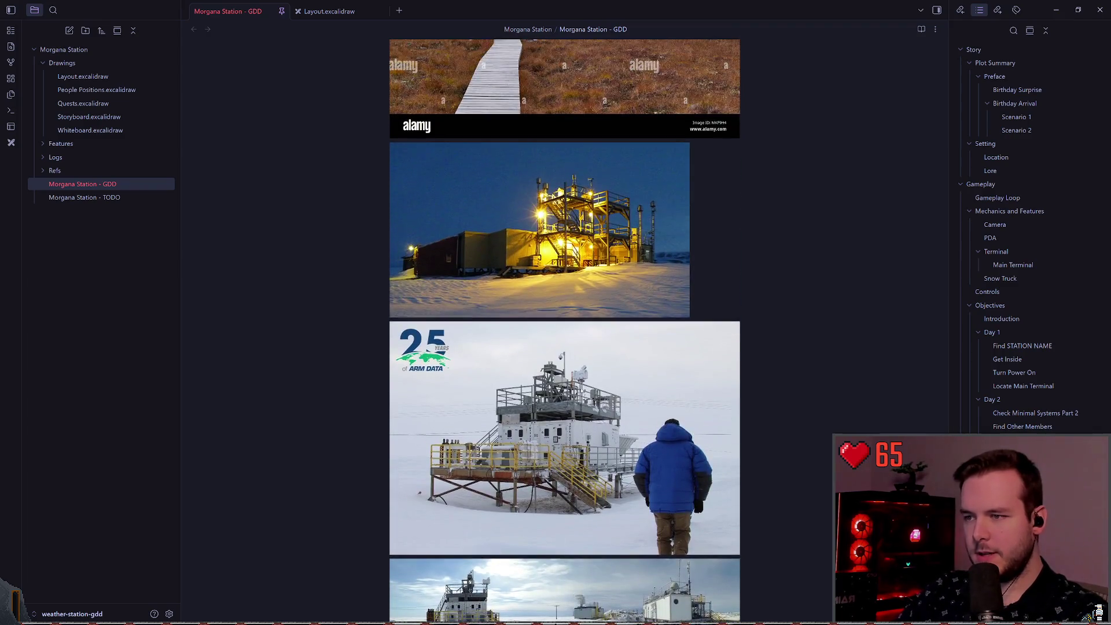
pyautogui.scroll(-7, 582, 391)
pyautogui.scroll(1, 521, 231)
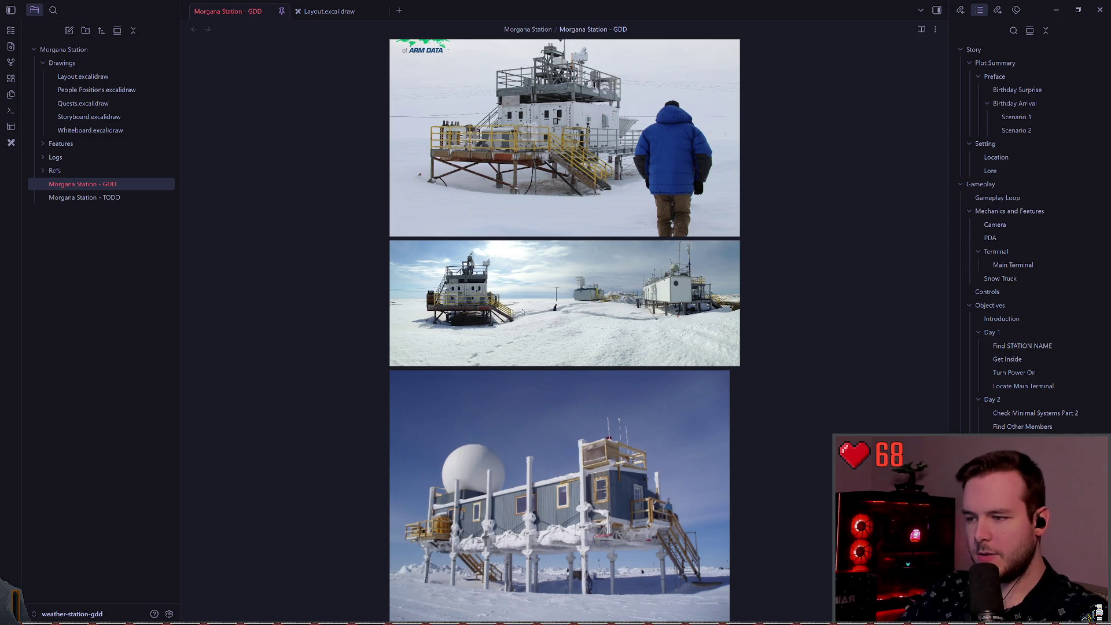
pyautogui.scroll(-3, 571, 482)
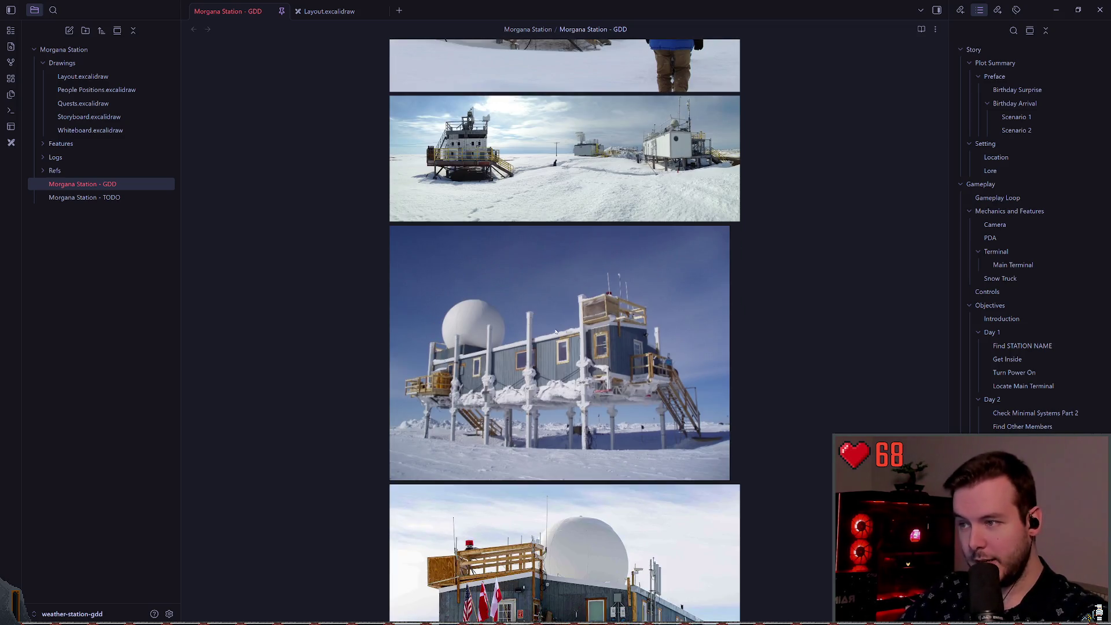
pyautogui.scroll(-3, 567, 376)
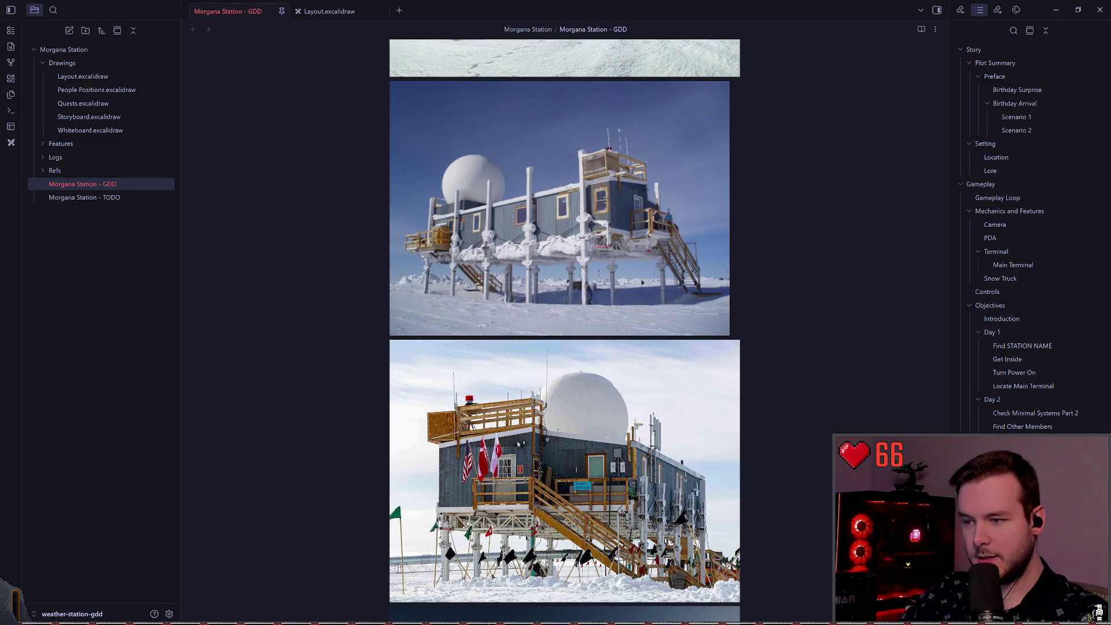
pyautogui.scroll(-3, 518, 444)
pyautogui.scroll(-3, 520, 433)
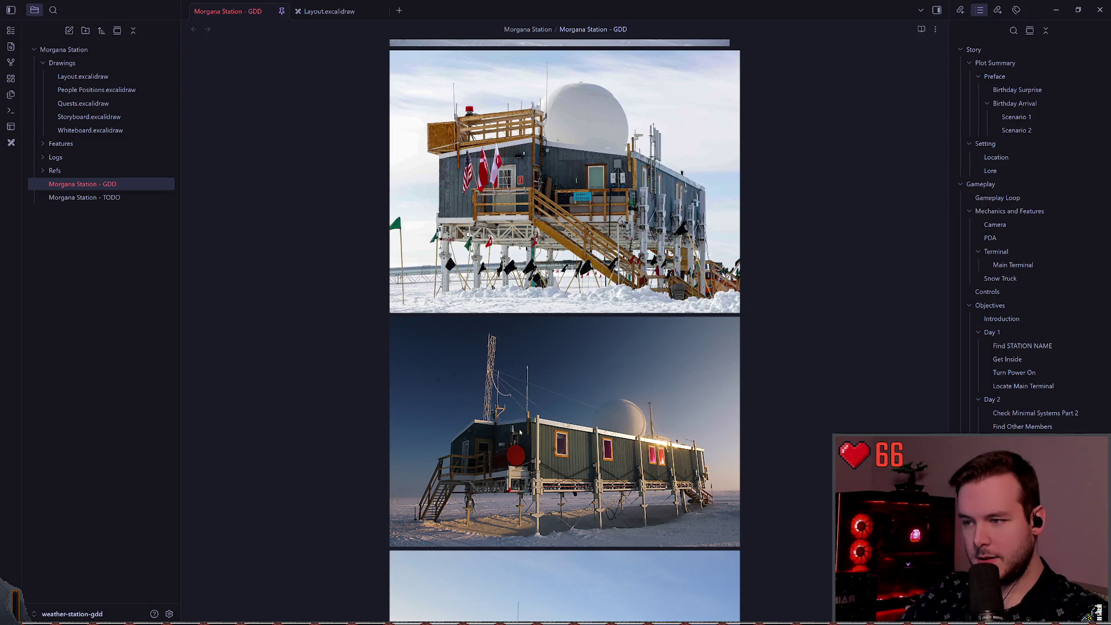
pyautogui.scroll(3, 560, 439)
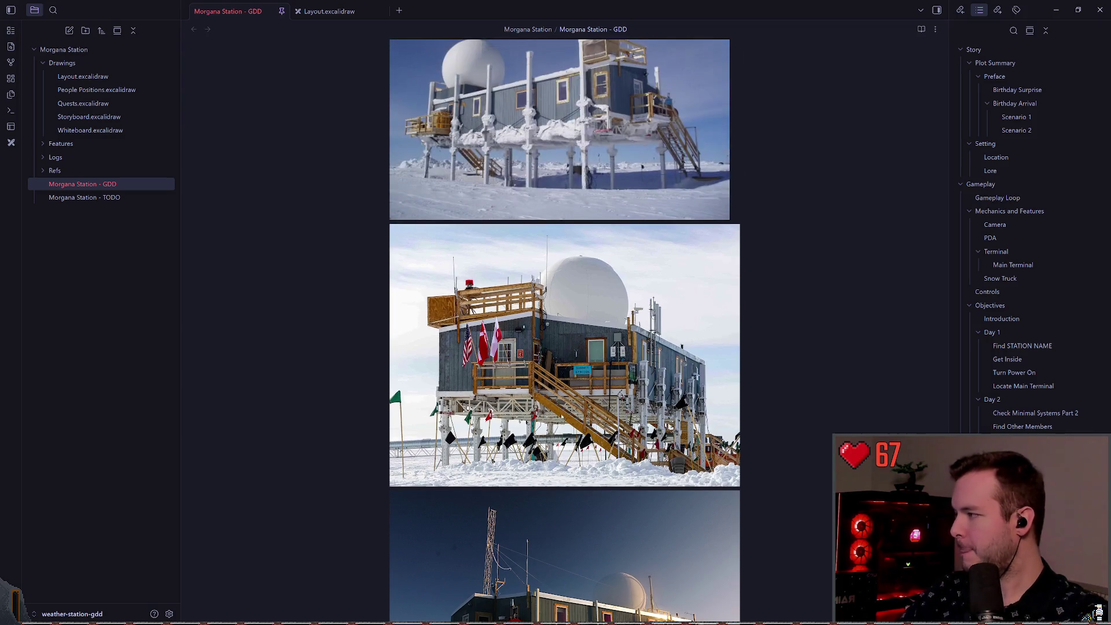
pyautogui.scroll(3, 600, 421)
pyautogui.scroll(6, 614, 404)
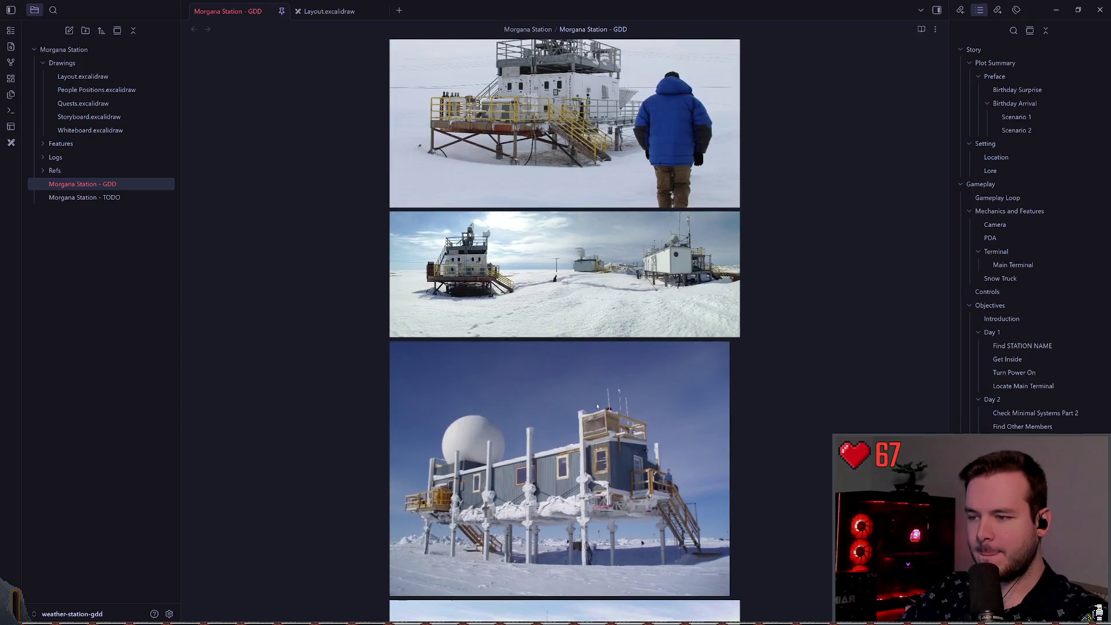
pyautogui.scroll(-2, 592, 399)
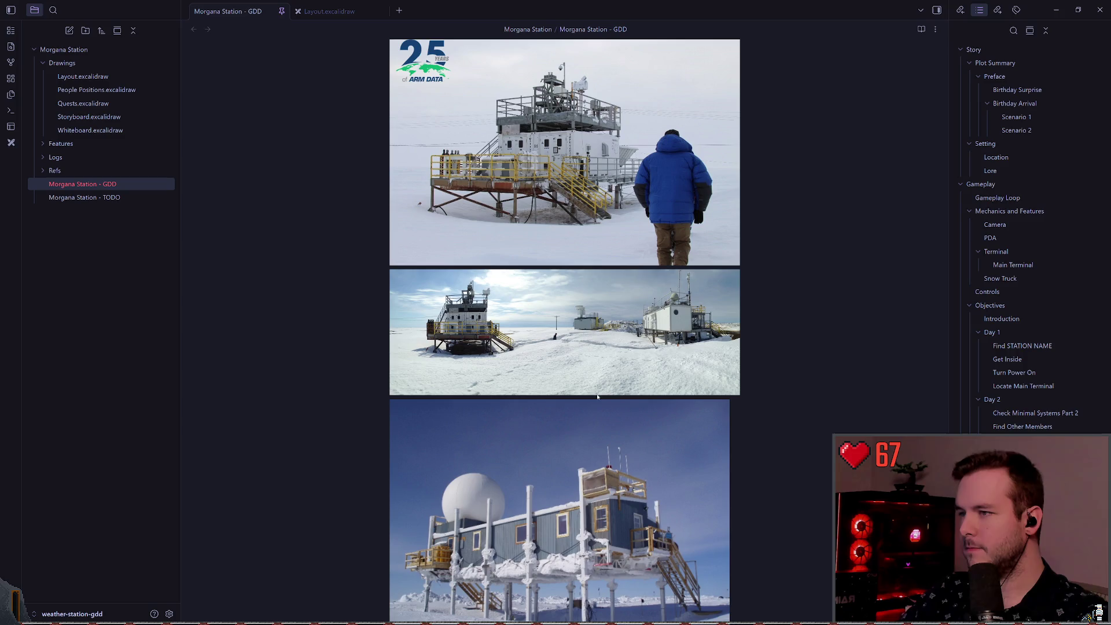
pyautogui.hotkey('alt', 'Tab')
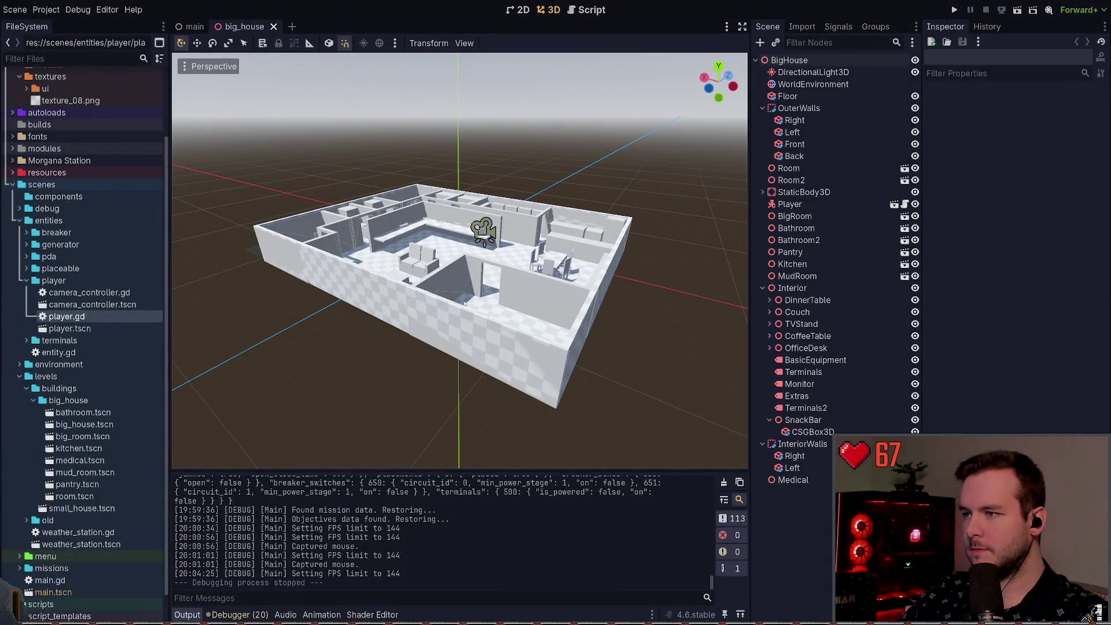
pyautogui.hotkey('alt', 'Tab')
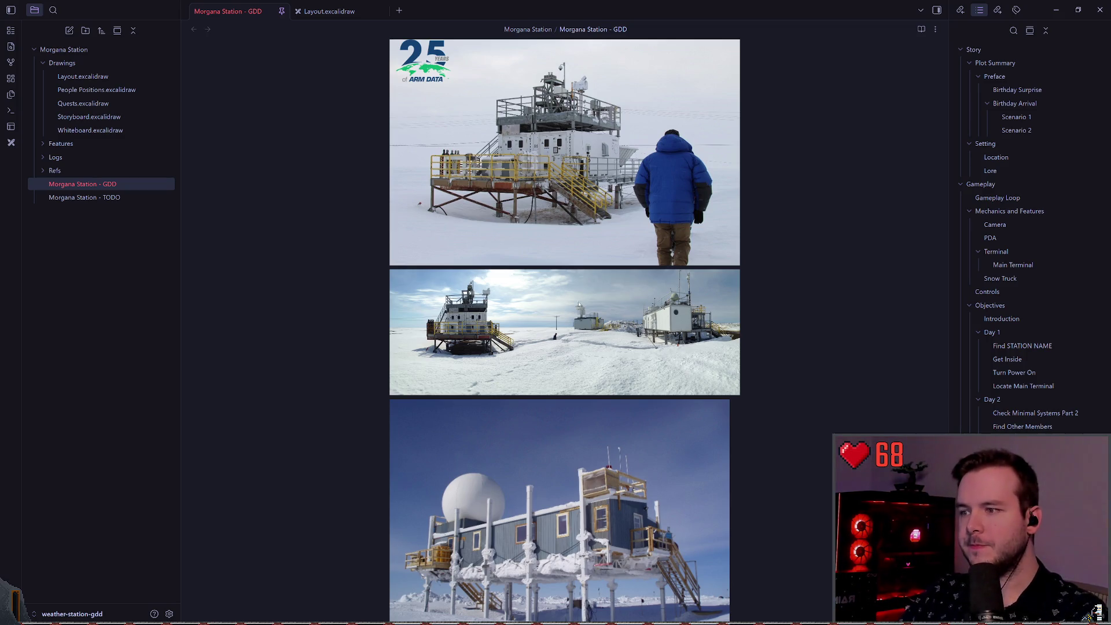
pyautogui.scroll(-7, 579, 304)
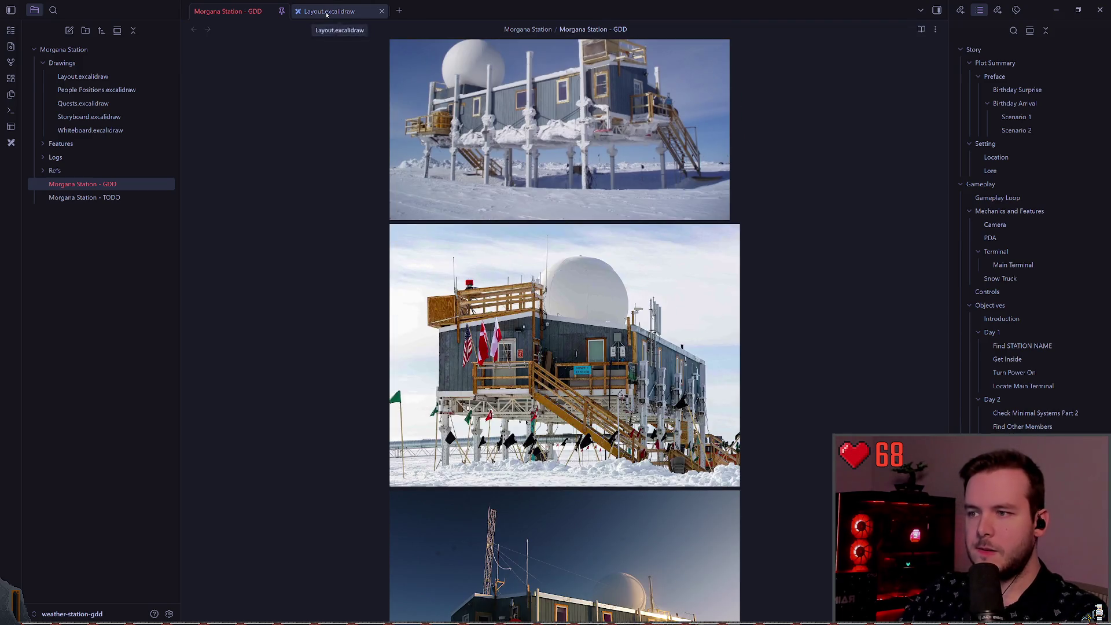
# - Return to the Layout drawing with the Selection tool active
pyautogui.click(327, 14)
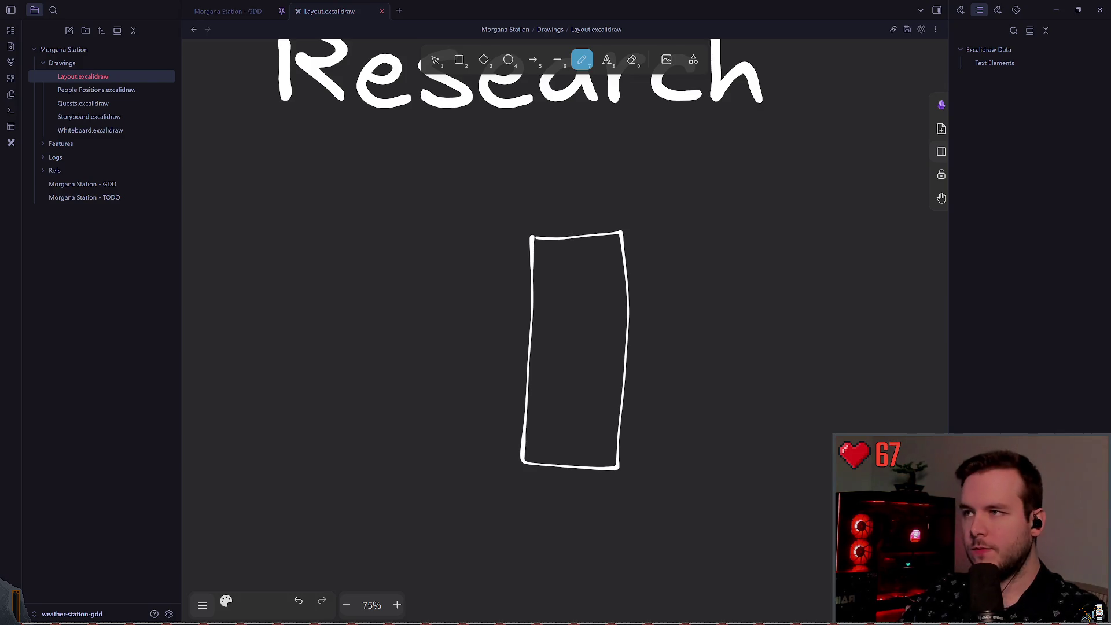
pyautogui.press('v')
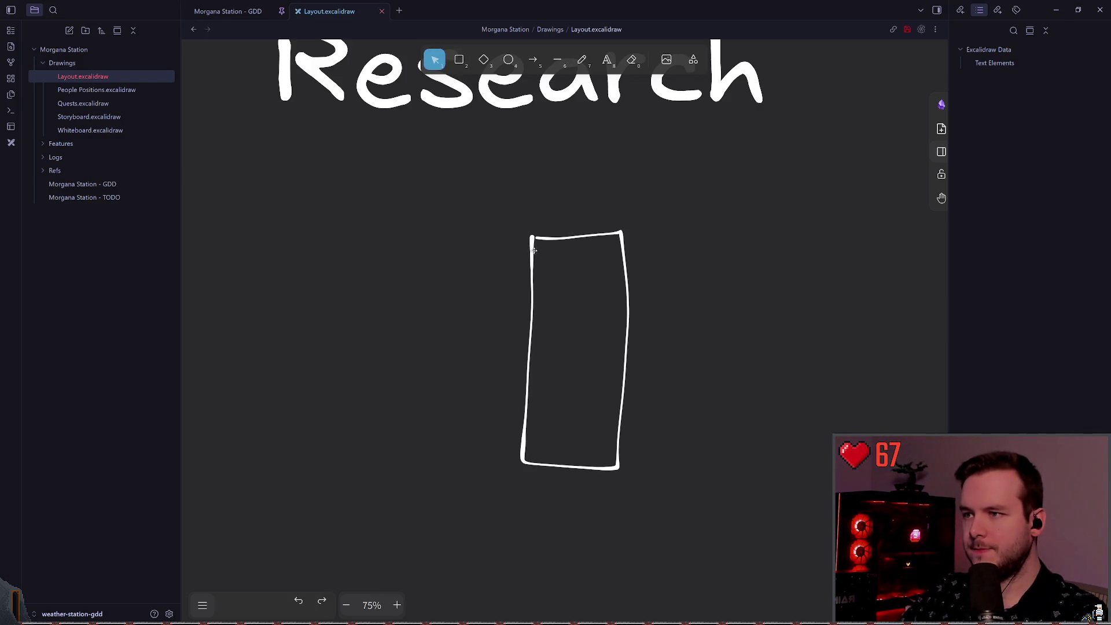
pyautogui.scroll(-5, 533, 250)
pyautogui.hscroll(-5, 722, 248)
pyautogui.scroll(4, 410, 344)
pyautogui.scroll(-2, 409, 343)
pyautogui.hscroll(-3, 410, 343)
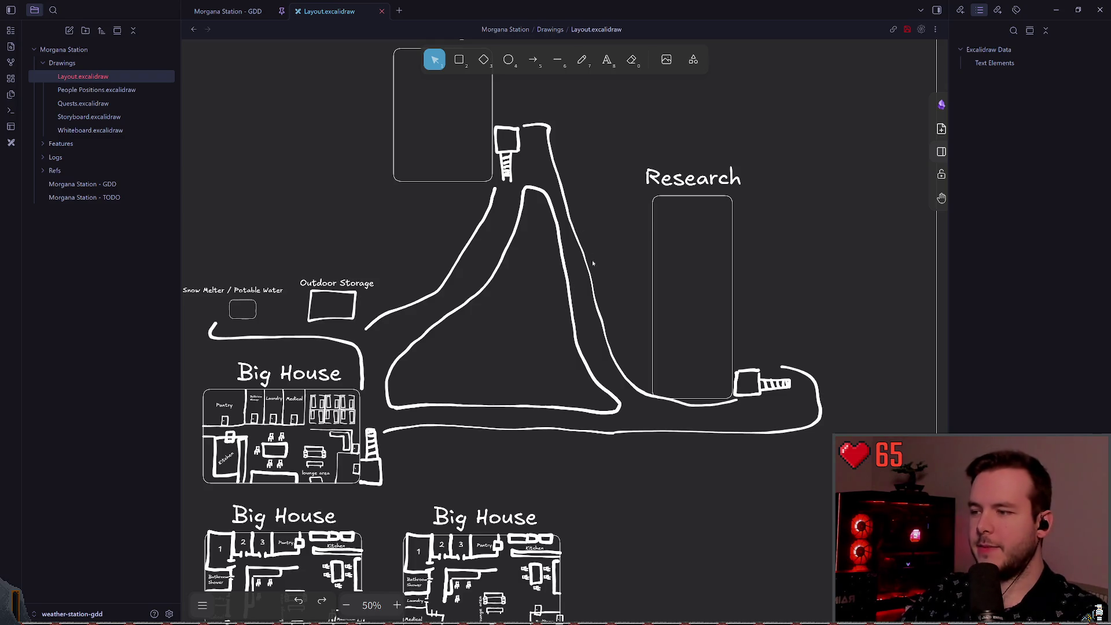
# - Select and deselect the lower road path, undoing an accidental change
pyautogui.click(530, 429)
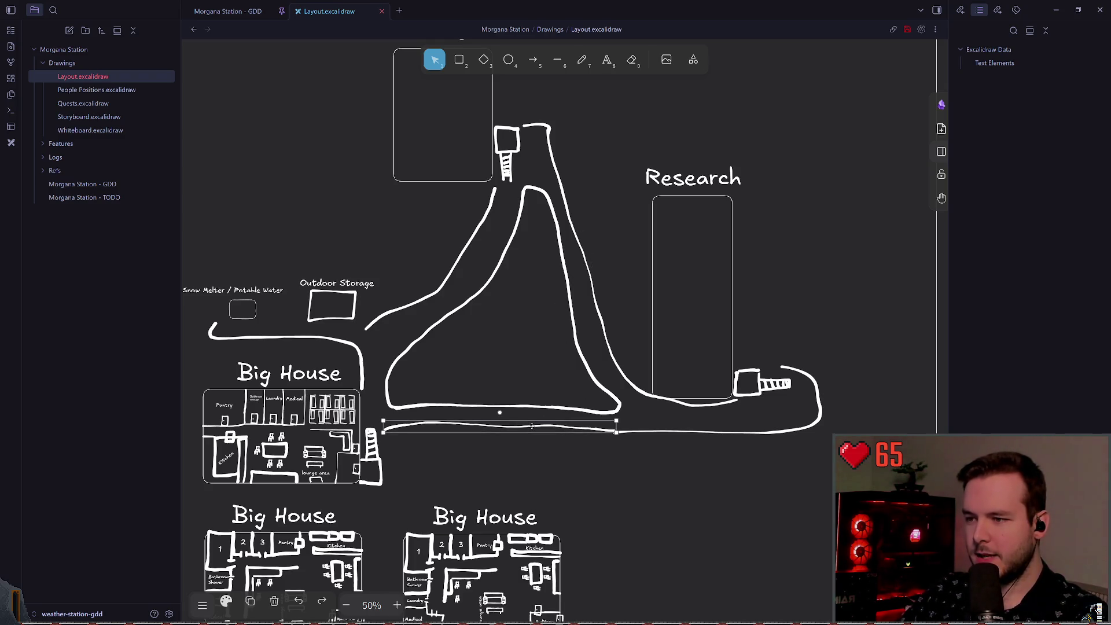
pyautogui.click(541, 451)
pyautogui.click(534, 443)
pyautogui.click(558, 454)
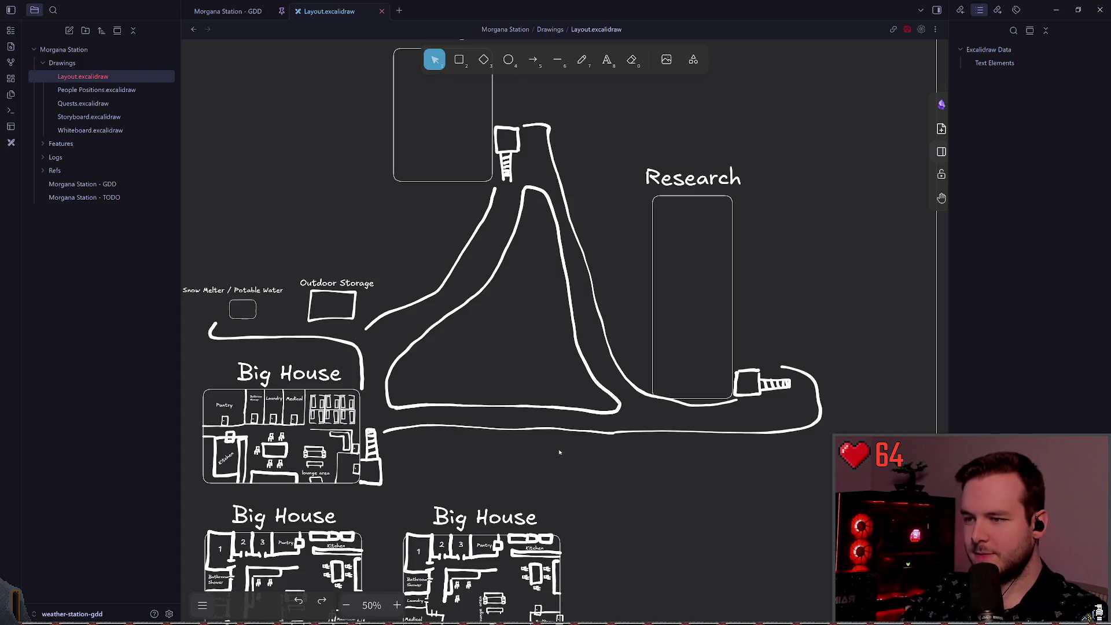
pyautogui.click(564, 428)
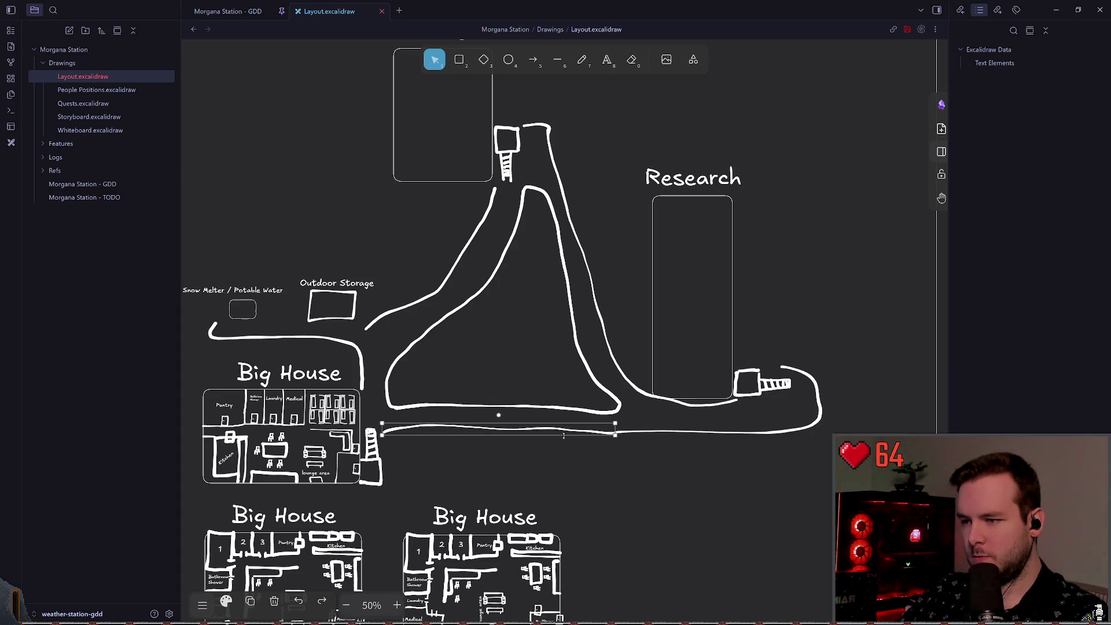
pyautogui.click(570, 449)
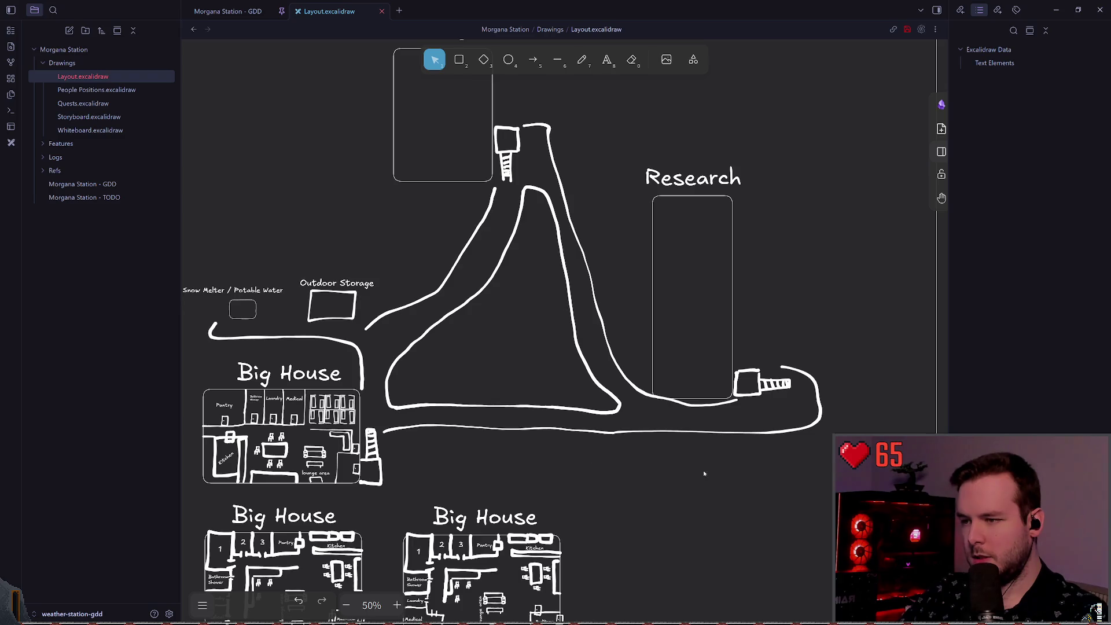
pyautogui.hscroll(3, 705, 473)
pyautogui.hotkey('ctrl', 'z')
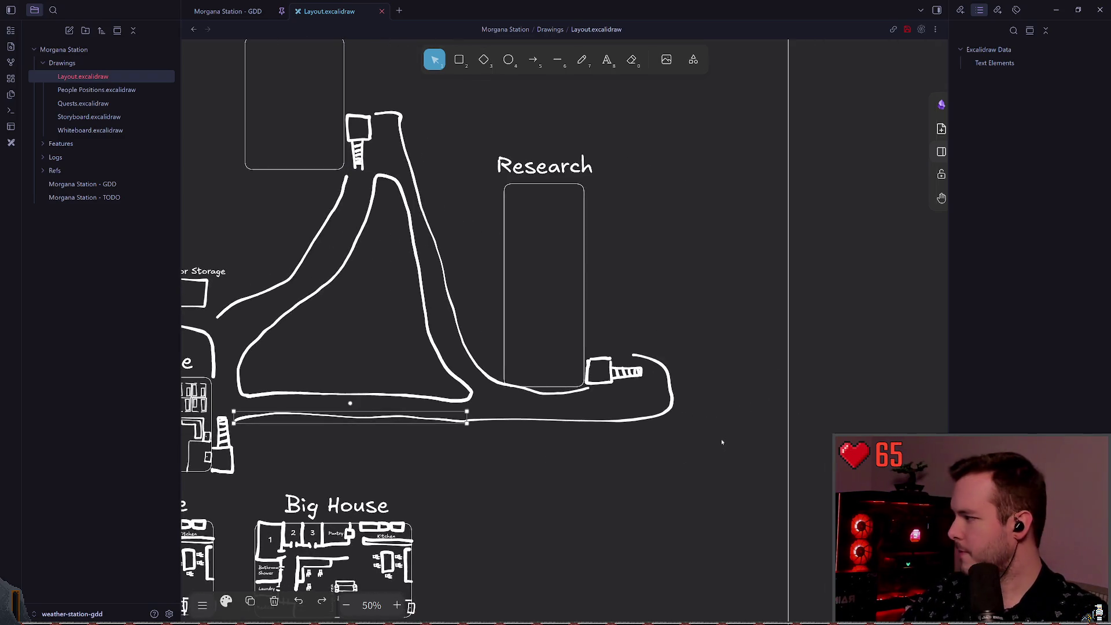
pyautogui.click(316, 437)
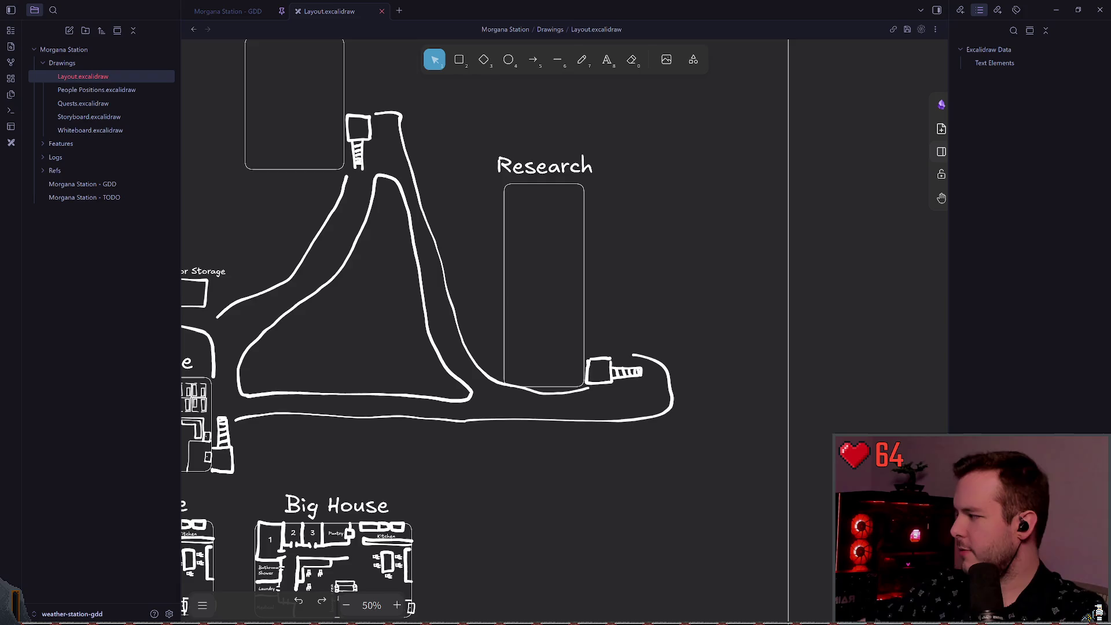
# - Zoom out and pan right toward the Power section
pyautogui.hscroll(-3, 680, 265)
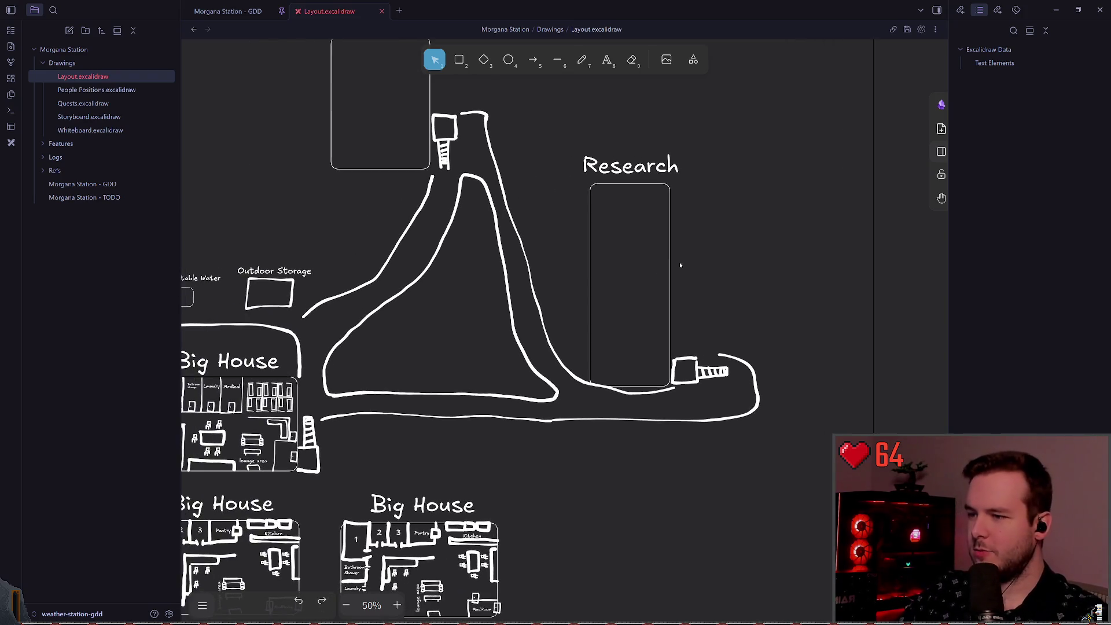
pyautogui.hscroll(-2, 456, 266)
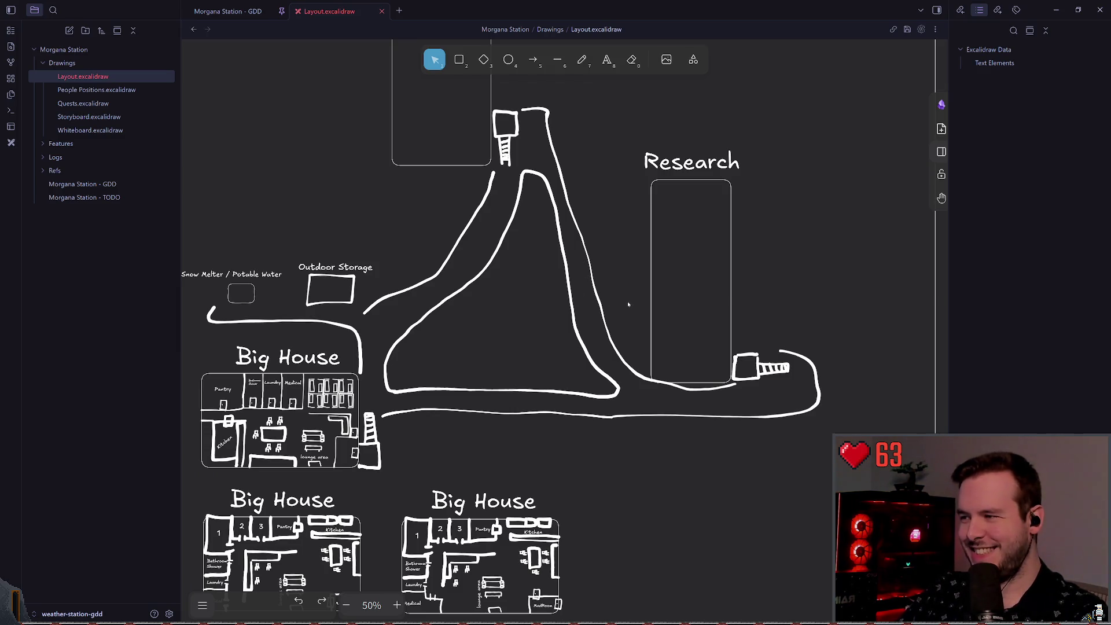
pyautogui.keyDown('ctrl'); pyautogui.scroll(-5, 628, 301); pyautogui.keyUp('ctrl')
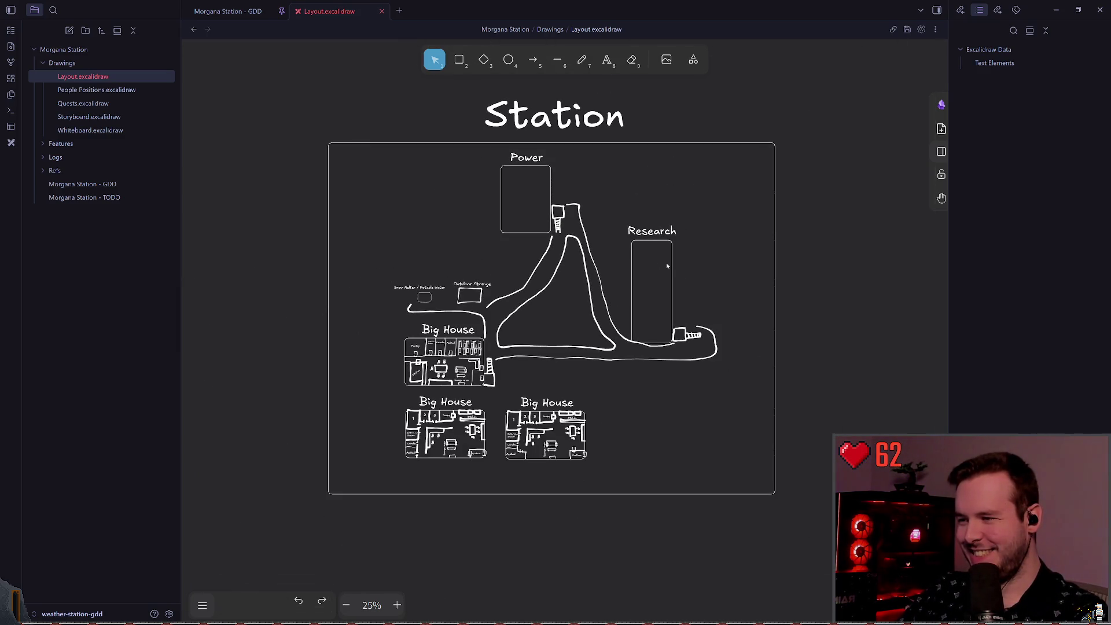
pyautogui.hscroll(4, 667, 265)
pyautogui.hscroll(6, 810, 303)
pyautogui.hscroll(5, 809, 301)
pyautogui.scroll(5, 613, 265)
pyautogui.hscroll(10, 614, 266)
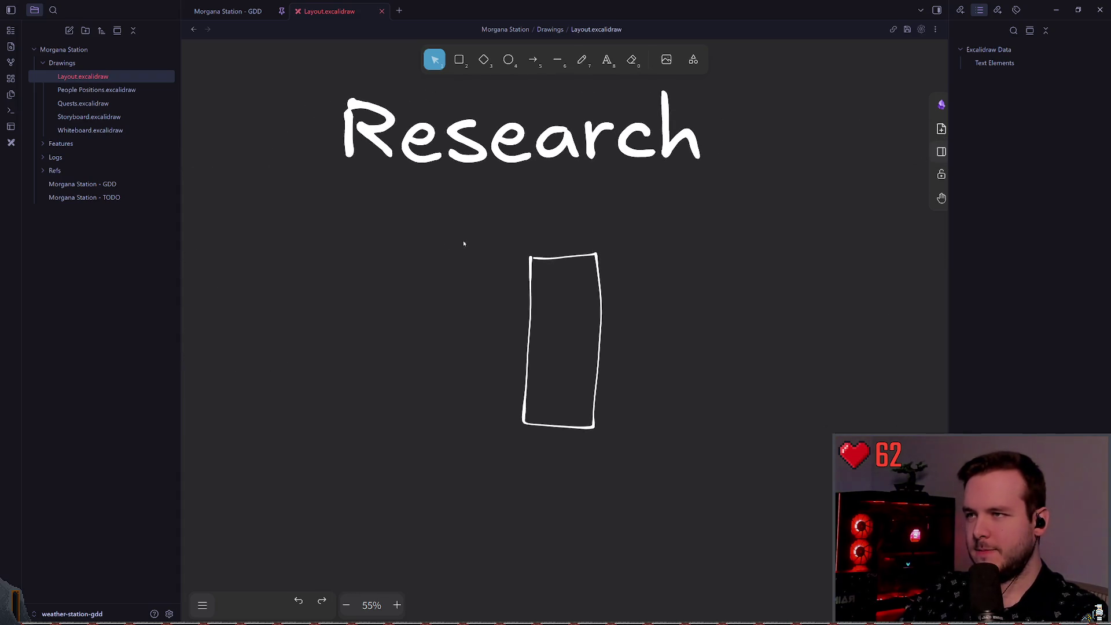
pyautogui.scroll(3, 481, 270)
pyautogui.click(644, 285)
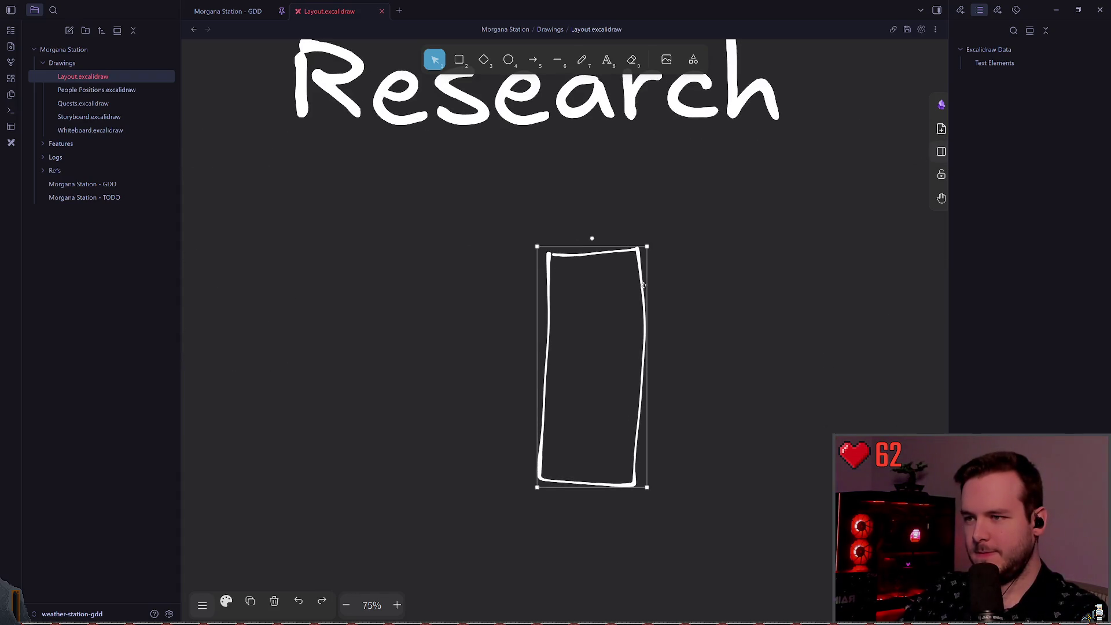
pyautogui.click(682, 306)
pyautogui.click(646, 310)
pyautogui.scroll(2, 664, 348)
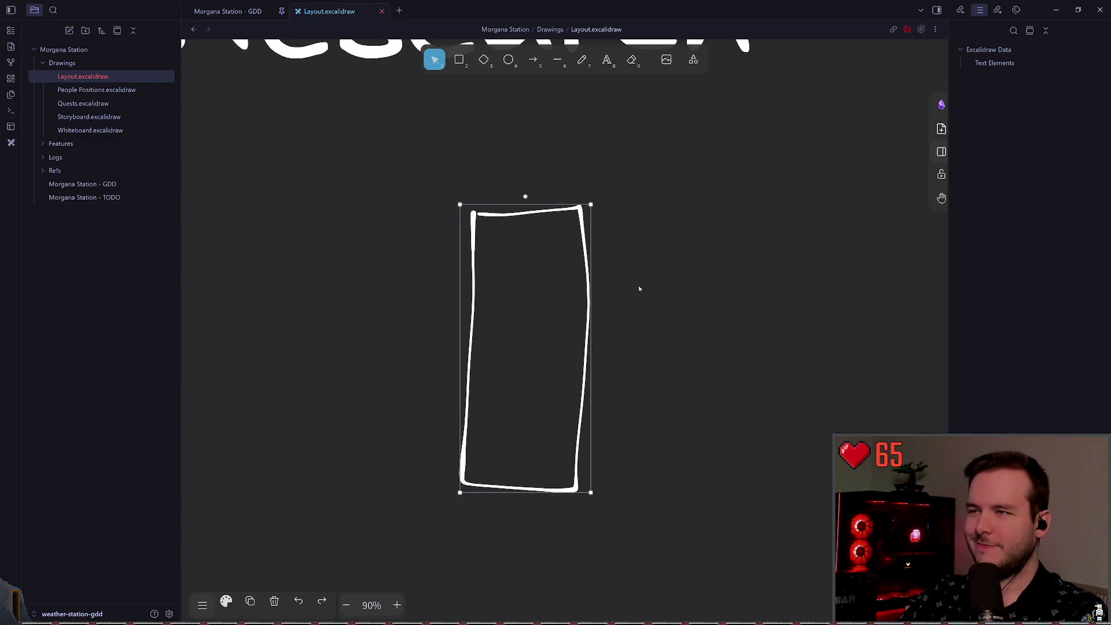
pyautogui.click(735, 151)
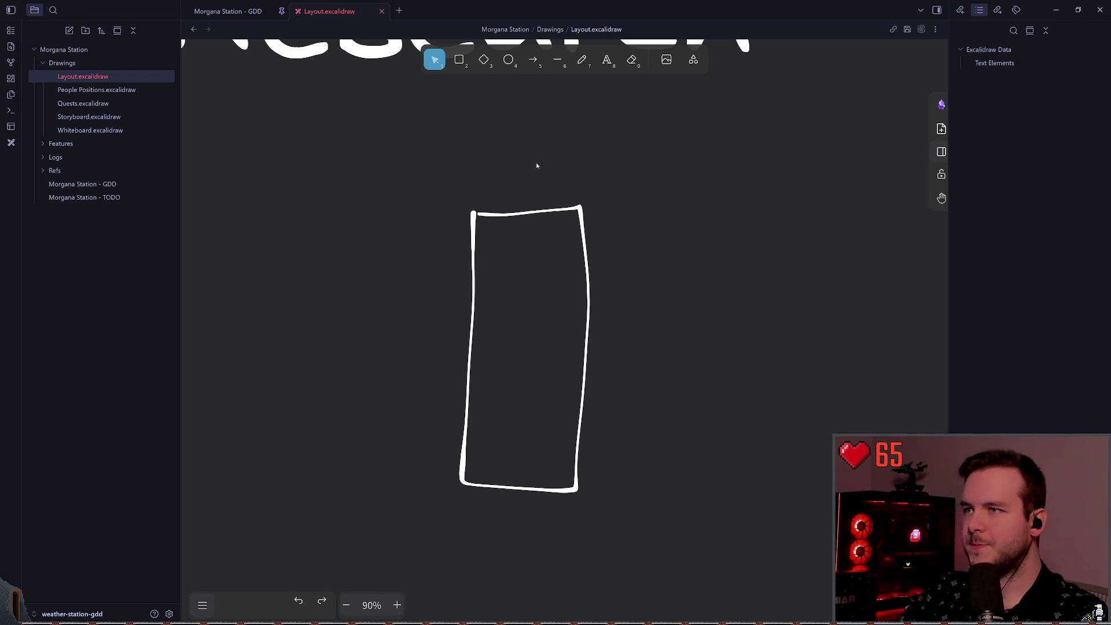
pyautogui.click(491, 215)
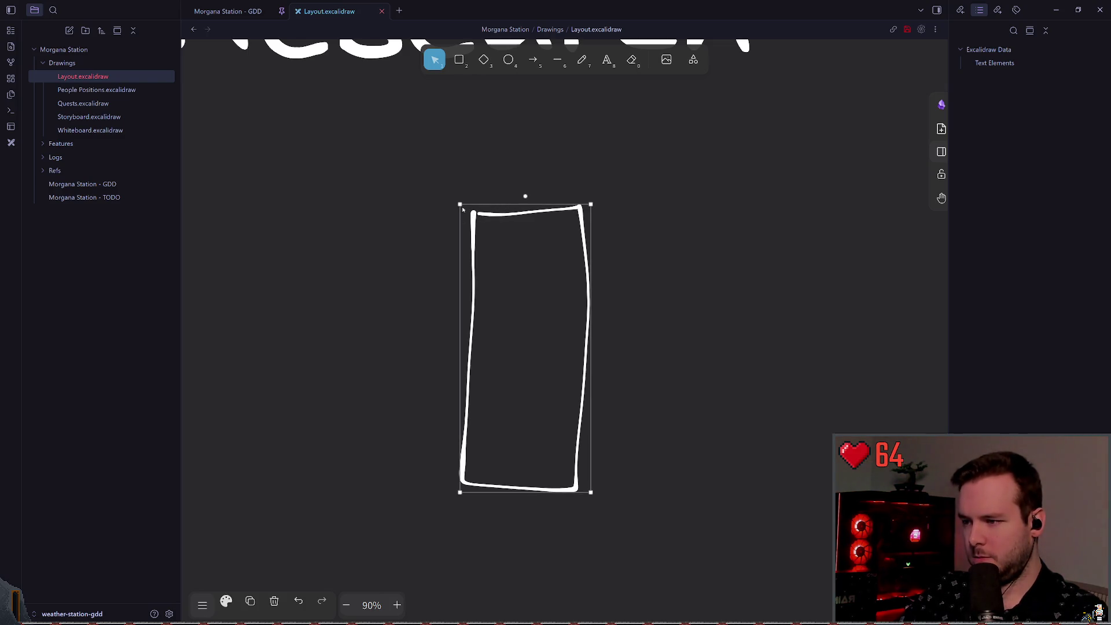
pyautogui.click(366, 195)
pyautogui.scroll(-3, 365, 218)
pyautogui.hscroll(-3, 530, 236)
pyautogui.scroll(-5, 530, 236)
pyautogui.hscroll(-5, 391, 208)
pyautogui.scroll(5, 589, 296)
pyautogui.scroll(-2, 589, 296)
pyautogui.scroll(-2, 521, 272)
pyautogui.hscroll(2, 521, 272)
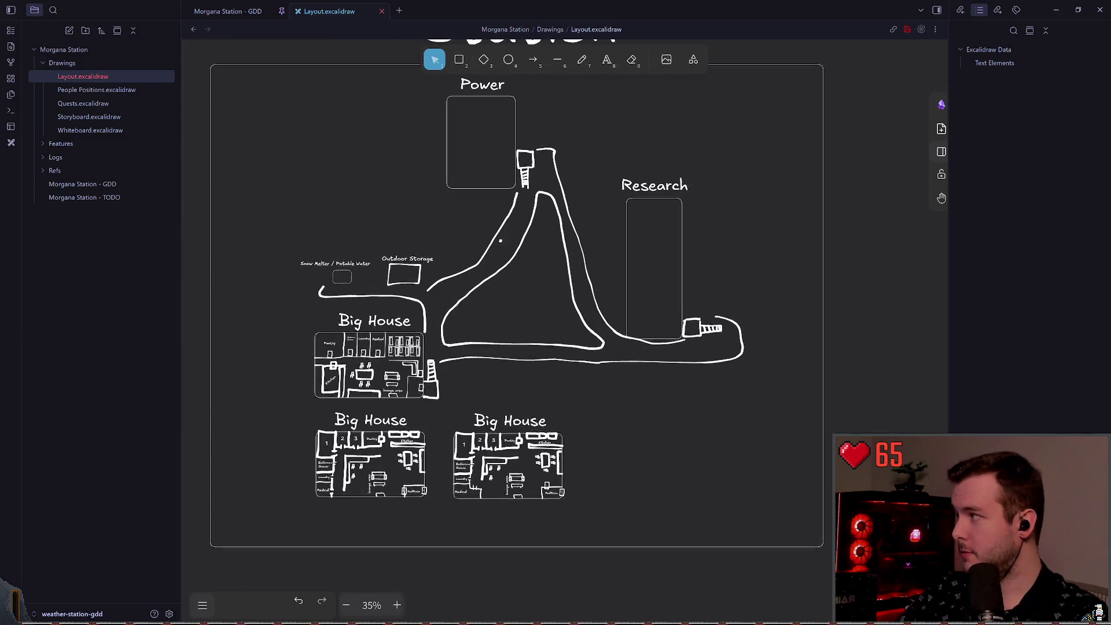
pyautogui.scroll(1, 498, 261)
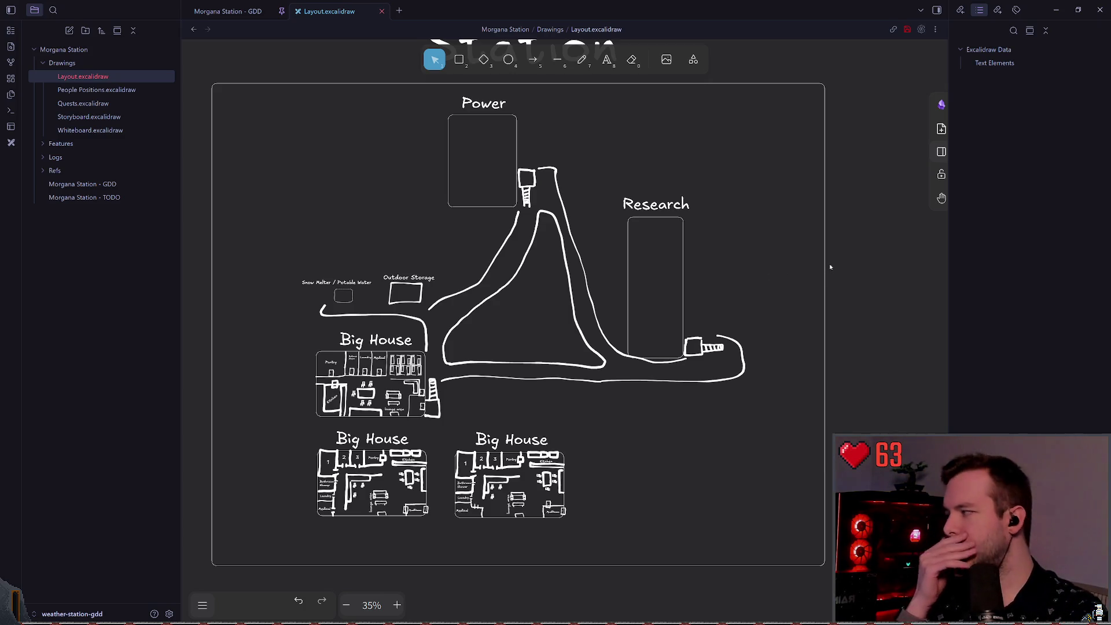
pyautogui.hscroll(7, 668, 265)
pyautogui.hscroll(10, 629, 290)
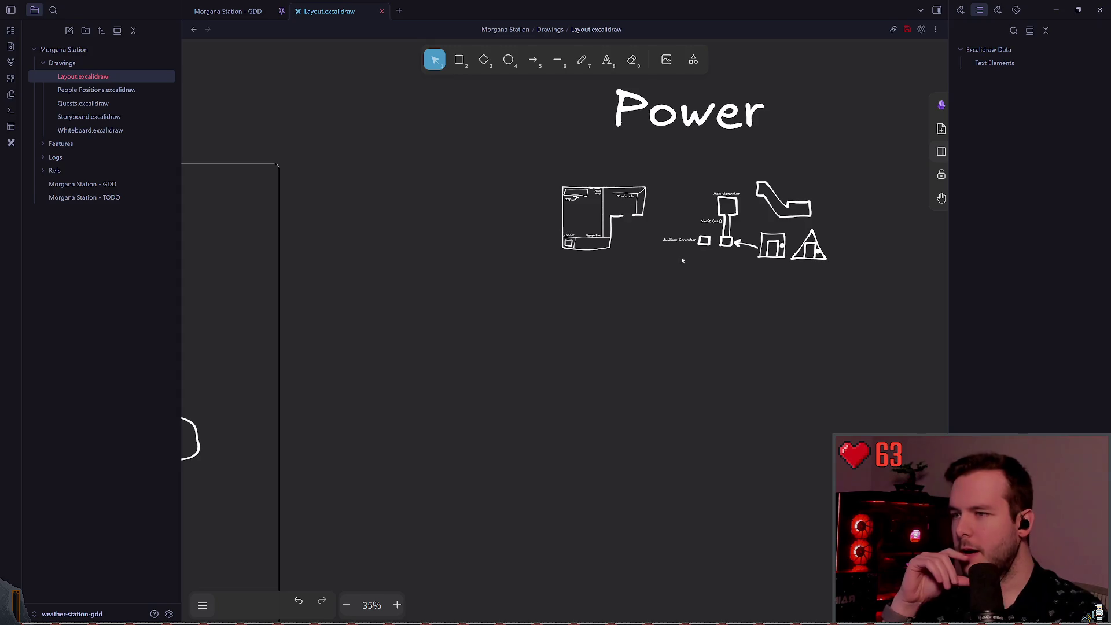
pyautogui.hscroll(2, 520, 284)
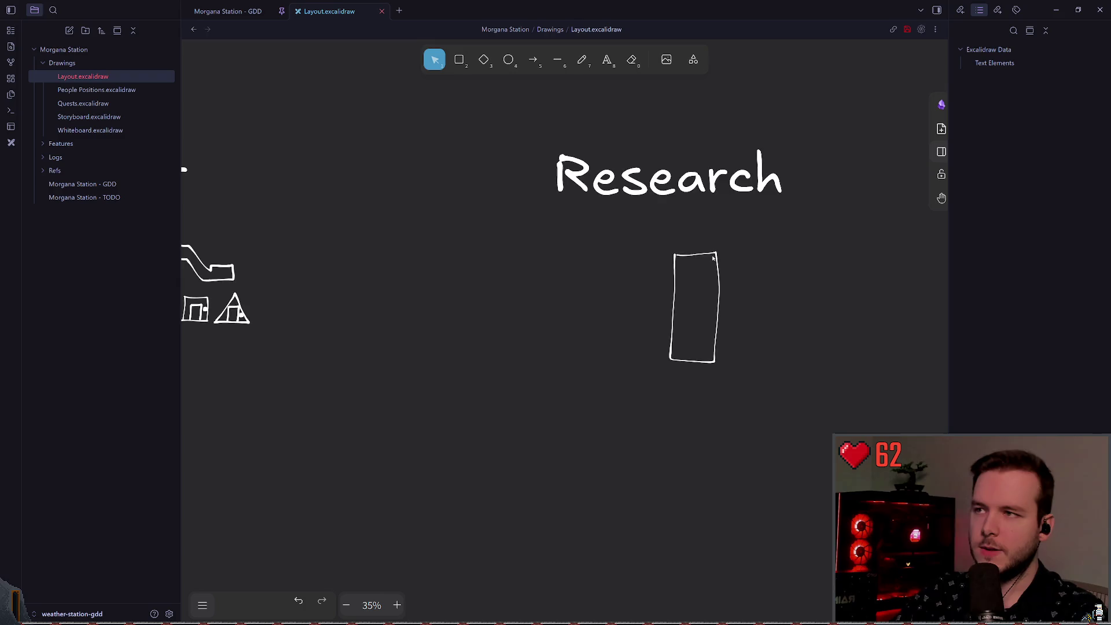
pyautogui.hscroll(2, 570, 285)
pyautogui.scroll(6, 607, 310)
pyautogui.hscroll(2, 578, 299)
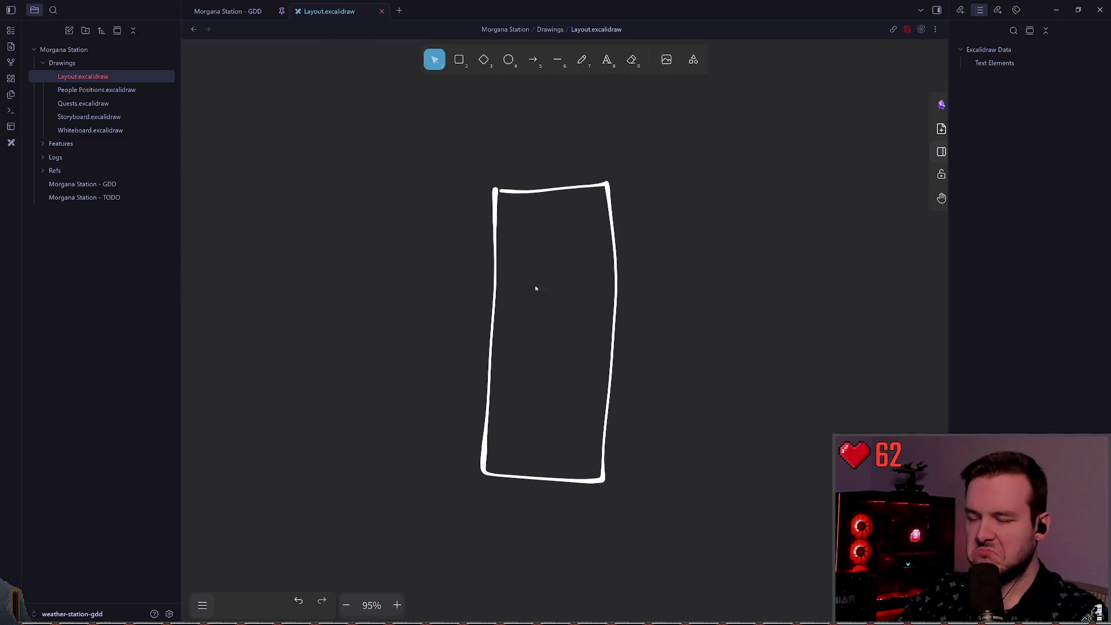
# - Freehand-draw an L-shaped outline next to the tall rectangle
pyautogui.press('7')
pyautogui.hscroll(-5, 476, 206)
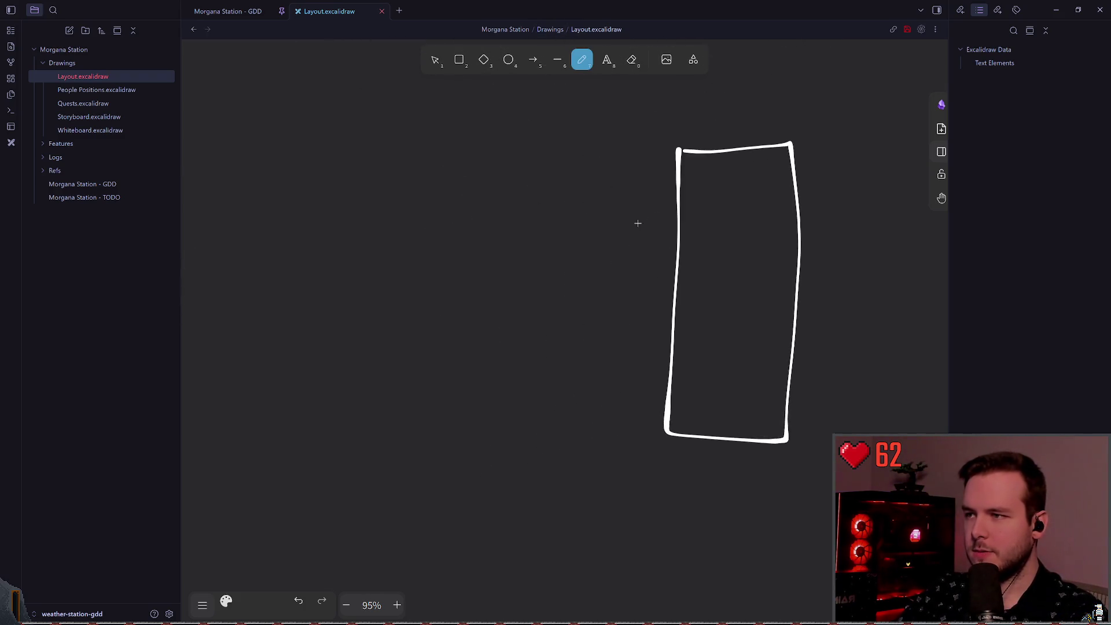
pyautogui.moveTo(608, 177); pyautogui.dragTo(437, 184)
pyautogui.hotkey('ctrl', 'z')
pyautogui.moveTo(615, 173)
pyautogui.mouseDown()
pyautogui.moveTo(431, 195)
pyautogui.moveTo(431, 405)
pyautogui.moveTo(513, 279)
pyautogui.moveTo(615, 254)
pyautogui.moveTo(616, 179)
pyautogui.mouseUp()
pyautogui.hscroll(-2, 474, 202)
pyautogui.click(435, 60)
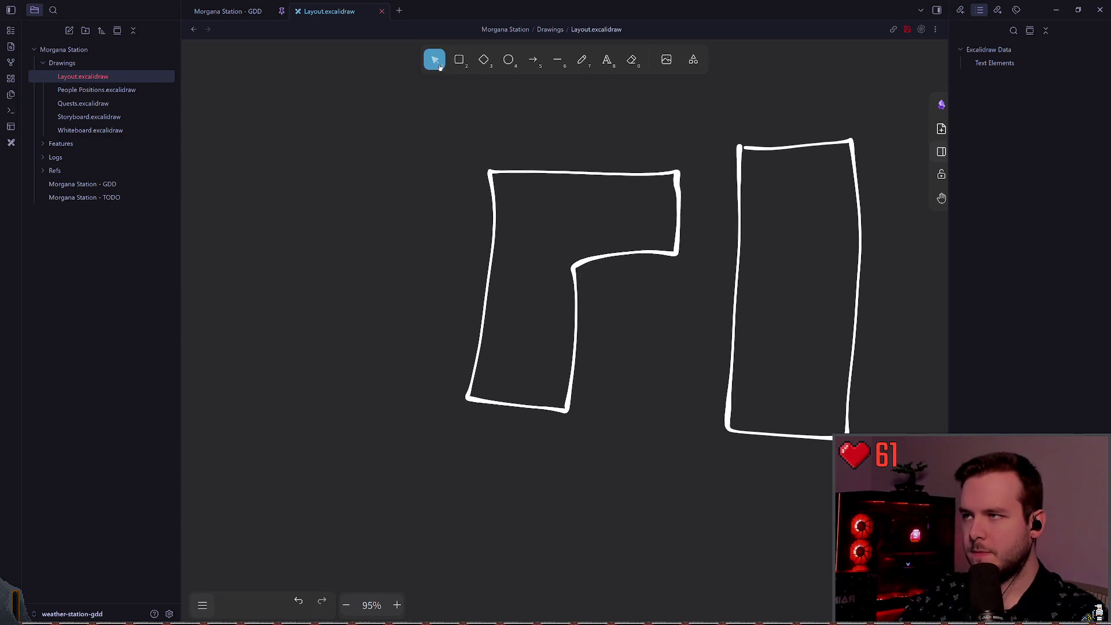
# - Pan over to the Power heading and back to the Research sketches
pyautogui.scroll(-3, 571, 283)
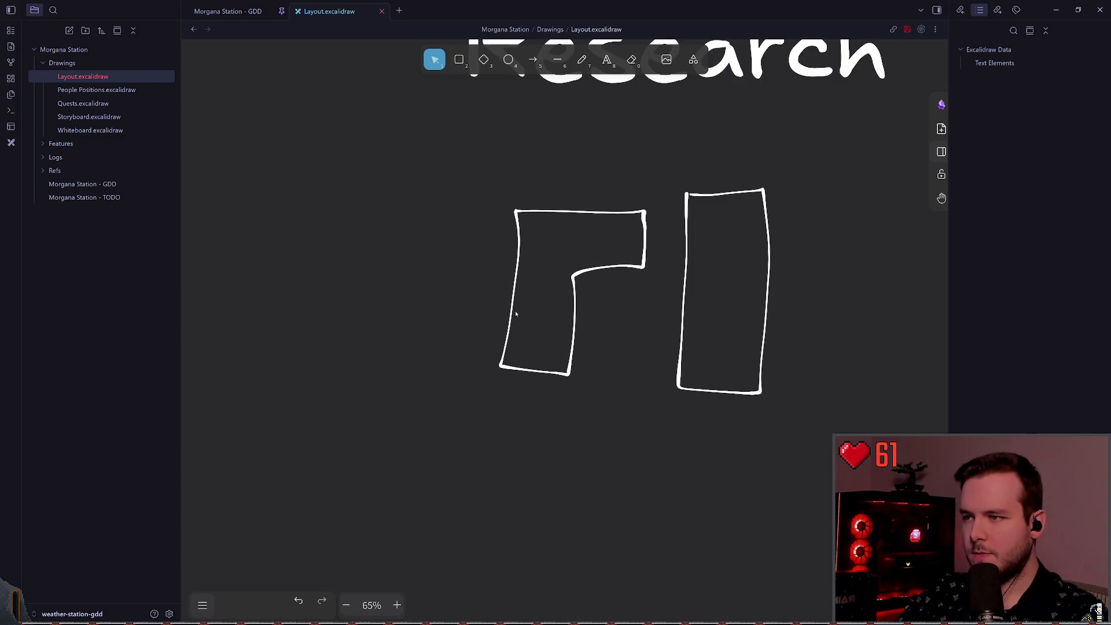
pyautogui.scroll(-5, 524, 293)
pyautogui.moveTo(443, 273); pyautogui.dragTo(612, 278)
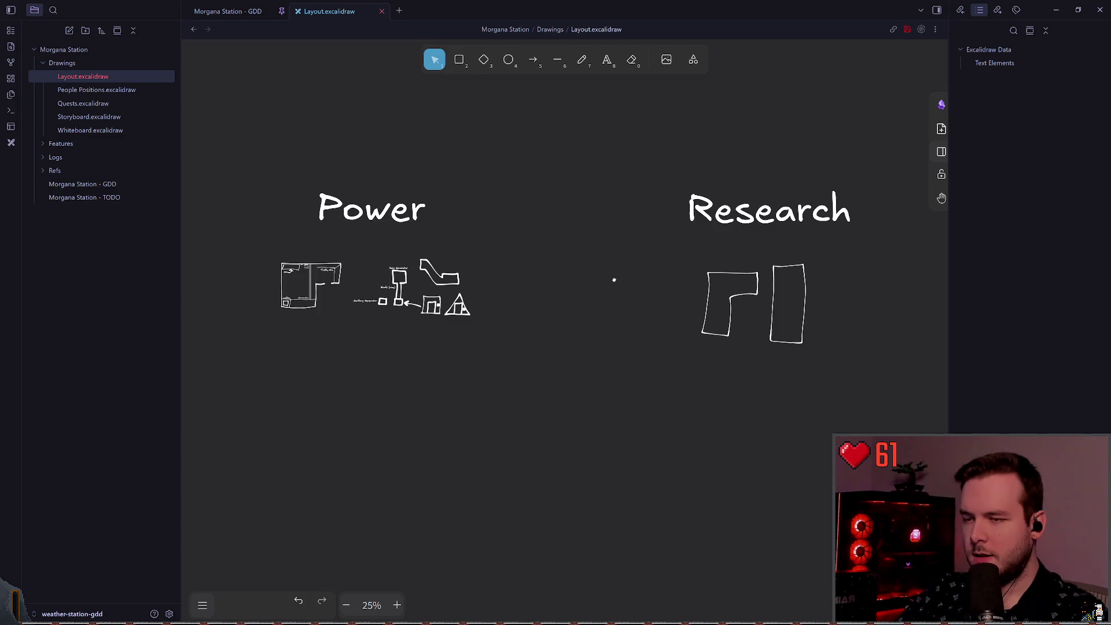
pyautogui.moveTo(614, 280)
pyautogui.mouseDown()
pyautogui.moveTo(437, 252)
pyautogui.moveTo(592, 261)
pyautogui.moveTo(625, 280)
pyautogui.moveTo(445, 272)
pyautogui.mouseUp()
pyautogui.keyDown('ctrl'); pyautogui.scroll(5, 555, 284); pyautogui.keyUp('ctrl')
pyautogui.hscroll(-1, 596, 154)
# - Sketch a second L-shaped outline to the right of the rectangle
pyautogui.press('7')
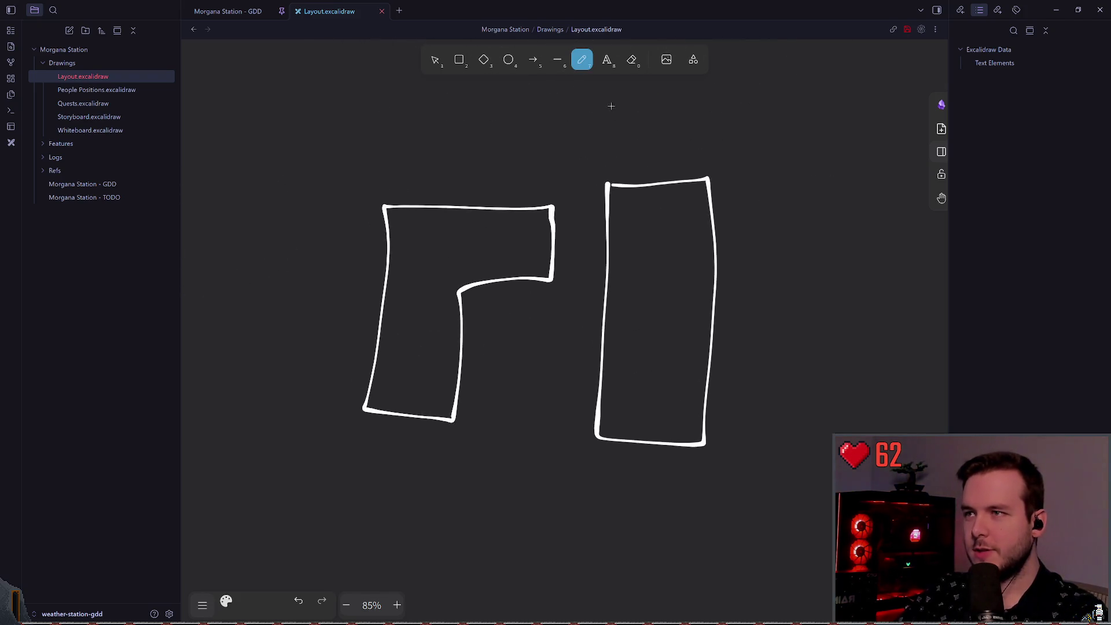
pyautogui.hscroll(5, 486, 206)
pyautogui.moveTo(461, 188)
pyautogui.mouseDown()
pyautogui.moveTo(515, 189)
pyautogui.moveTo(652, 236)
pyautogui.moveTo(470, 261)
pyautogui.mouseUp()
pyautogui.hotkey('ctrl', 'z')
pyautogui.moveTo(477, 193)
pyautogui.mouseDown()
pyautogui.moveTo(484, 441)
pyautogui.moveTo(571, 442)
pyautogui.moveTo(571, 211)
pyautogui.moveTo(498, 417)
pyautogui.moveTo(584, 354)
pyautogui.moveTo(583, 250)
pyautogui.moveTo(590, 389)
pyautogui.moveTo(599, 317)
pyautogui.moveTo(701, 238)
pyautogui.moveTo(523, 233)
pyautogui.mouseUp()
pyautogui.hotkey('ctrl', 'z')
pyautogui.hotkey('ctrl', 'z')
pyautogui.click(435, 59)
# - Enlarge the new L-shape leftward and downward and adjust its bottom edge
pyautogui.moveTo(457, 189); pyautogui.dragTo(783, 432)
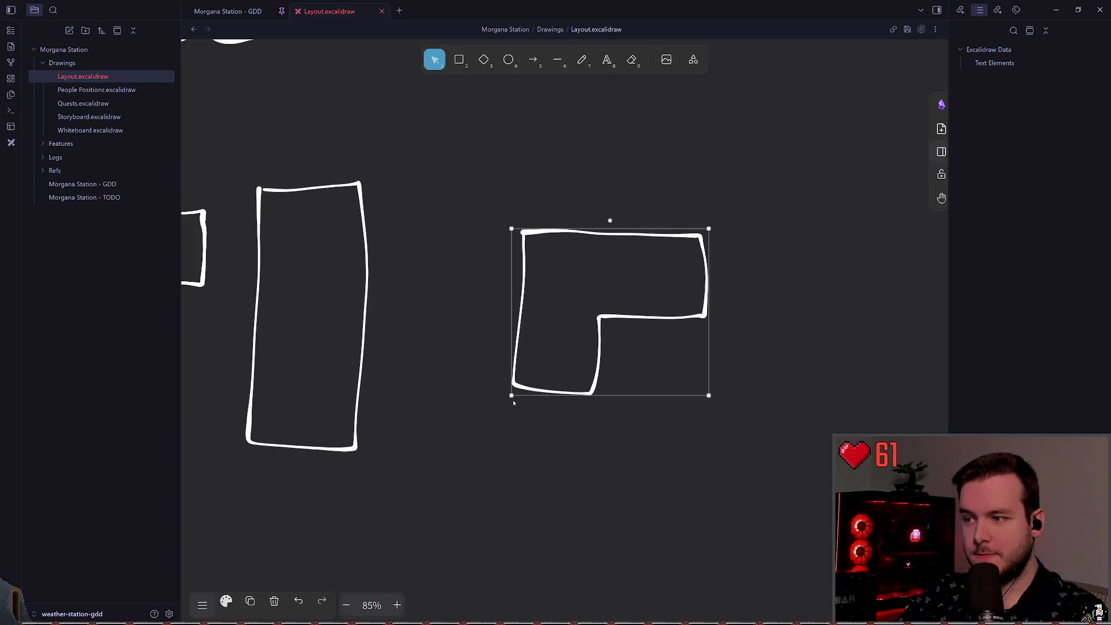
pyautogui.moveTo(512, 396); pyautogui.dragTo(441, 454)
pyautogui.moveTo(584, 453)
pyautogui.mouseDown()
pyautogui.moveTo(585, 488)
pyautogui.moveTo(586, 419)
pyautogui.mouseUp()
pyautogui.click(536, 206)
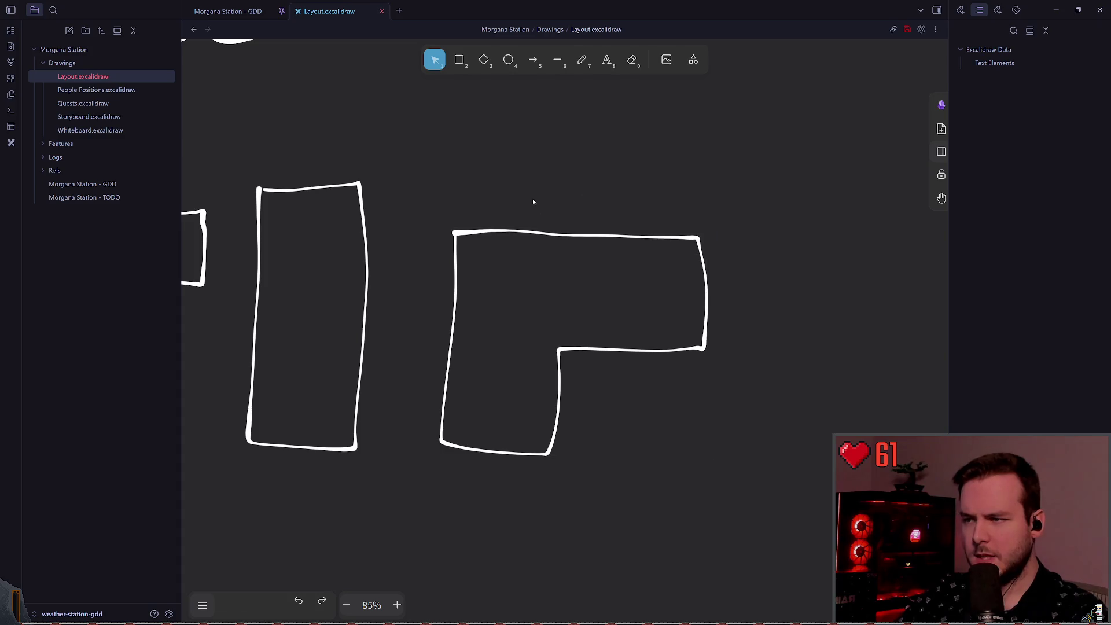
pyautogui.scroll(-3, 509, 224)
pyautogui.keyDown('ctrl'); pyautogui.scroll(-5, 508, 224); pyautogui.keyUp('ctrl')
pyautogui.hscroll(-2, 637, 255)
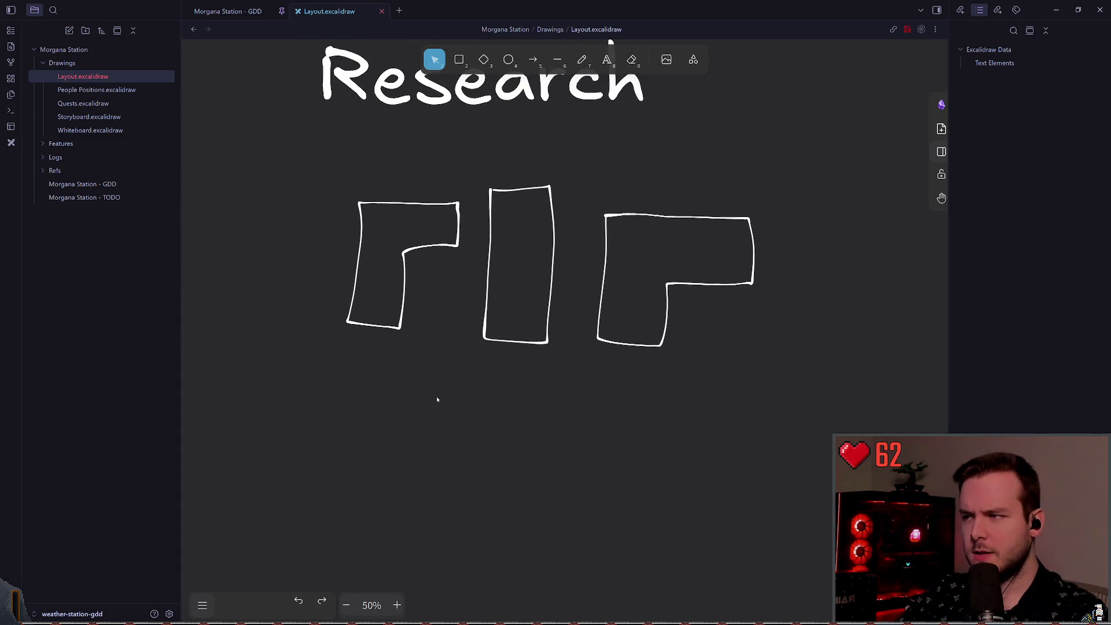
pyautogui.hscroll(-3, 508, 354)
# - Delete the tall rectangle and the left L-shape, leaving one L outline
pyautogui.moveTo(474, 394); pyautogui.dragTo(600, 161)
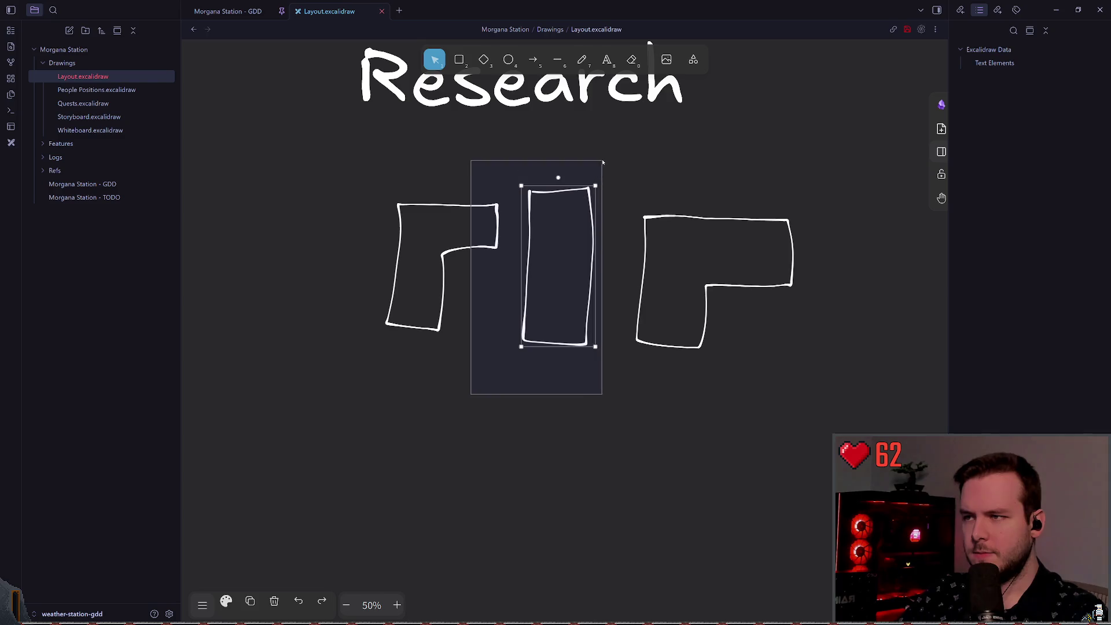
pyautogui.moveTo(359, 397)
pyautogui.mouseDown()
pyautogui.moveTo(608, 169)
pyautogui.moveTo(673, 208)
pyautogui.moveTo(493, 213)
pyautogui.mouseUp()
pyautogui.press('Delete')
pyautogui.click(313, 364)
pyautogui.hscroll(-6, 461, 363)
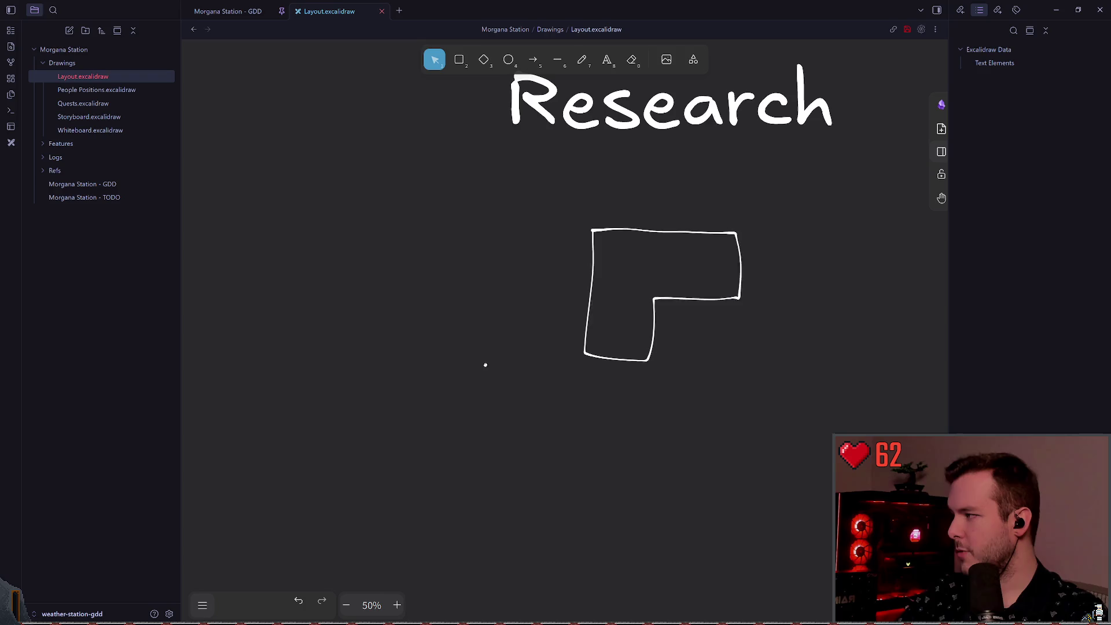
# - Sketch a freehand stroke to the left of the L-shaped building outline
pyautogui.scroll(-2, 332, 275)
pyautogui.keyDown('ctrl'); pyautogui.scroll(3, 347, 277); pyautogui.keyUp('ctrl')
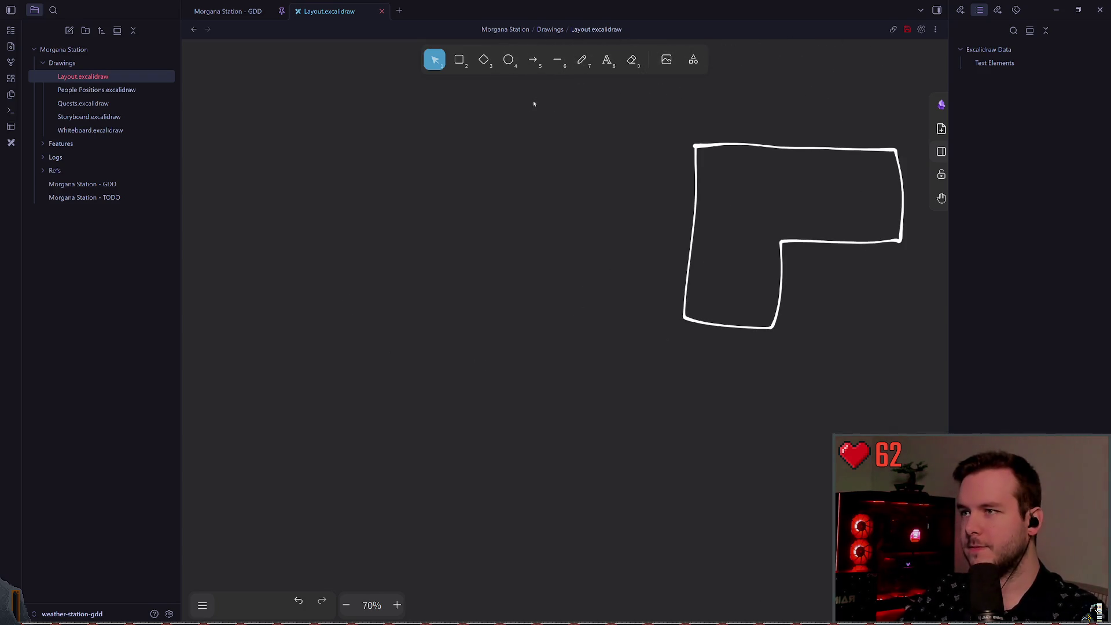
pyautogui.click(581, 60)
pyautogui.hscroll(-3, 531, 238)
pyautogui.moveTo(497, 259)
pyautogui.mouseDown()
pyautogui.moveTo(461, 269)
pyautogui.moveTo(503, 377)
pyautogui.moveTo(557, 318)
pyautogui.moveTo(583, 377)
pyautogui.moveTo(636, 320)
pyautogui.mouseUp()
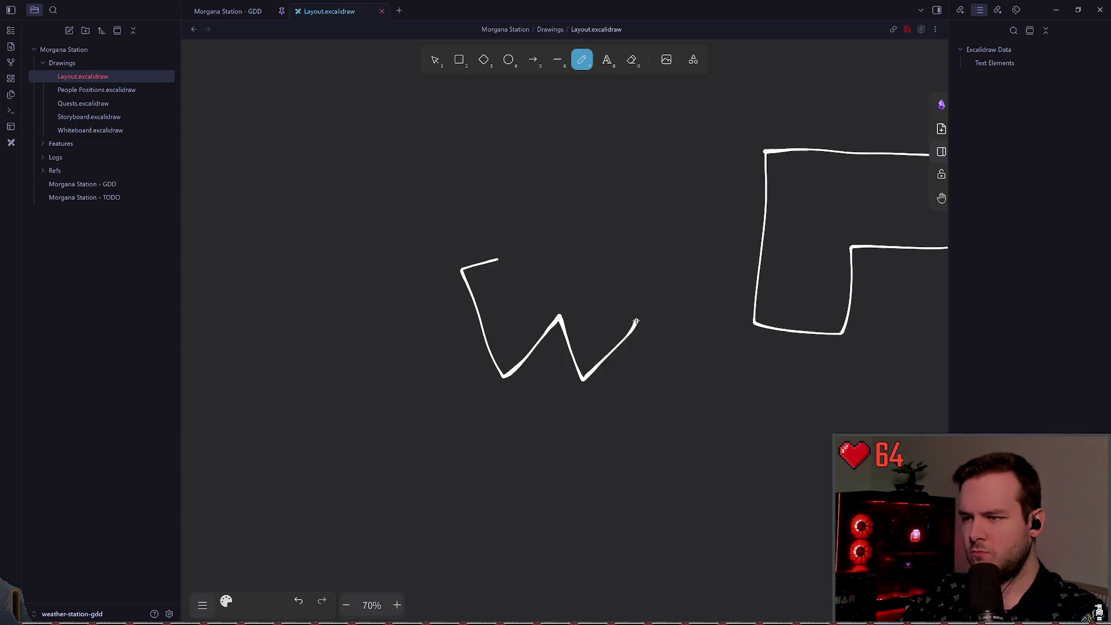
pyautogui.hotkey('ctrl', 'z')
pyautogui.moveTo(523, 285)
pyautogui.mouseDown()
pyautogui.moveTo(501, 298)
pyautogui.moveTo(536, 389)
pyautogui.moveTo(586, 343)
pyautogui.moveTo(609, 389)
pyautogui.moveTo(678, 293)
pyautogui.moveTo(569, 320)
pyautogui.moveTo(534, 288)
pyautogui.mouseUp()
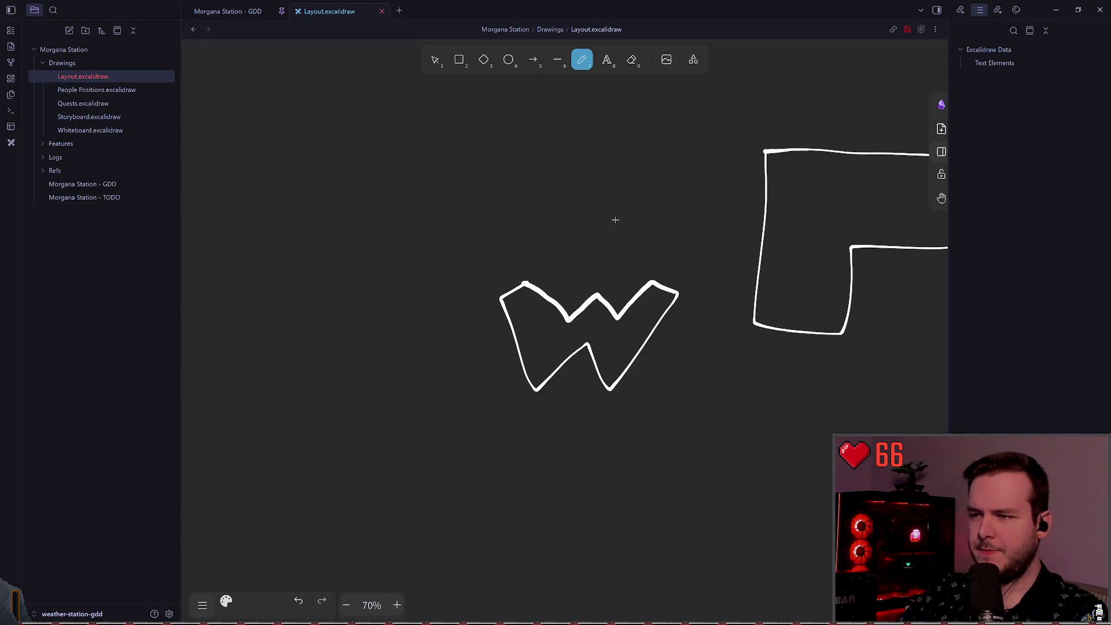
# - Undo the stray freehand stroke and zoom in on the L-shaped outline
pyautogui.hscroll(1, 595, 224)
pyautogui.hscroll(2, 595, 225)
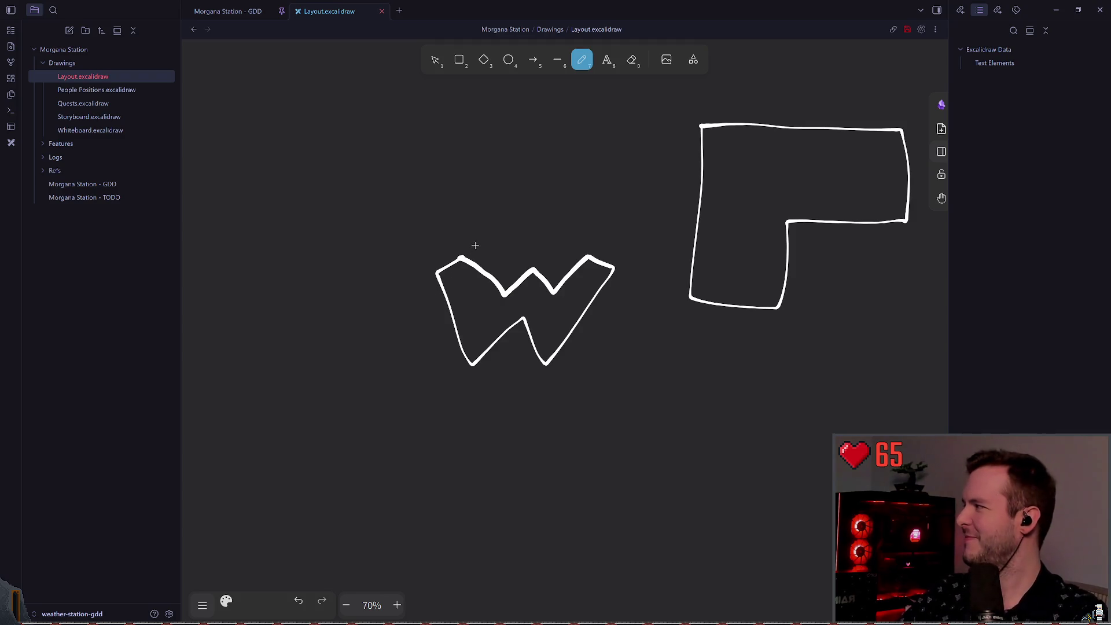
pyautogui.hotkey('ctrl', 'z')
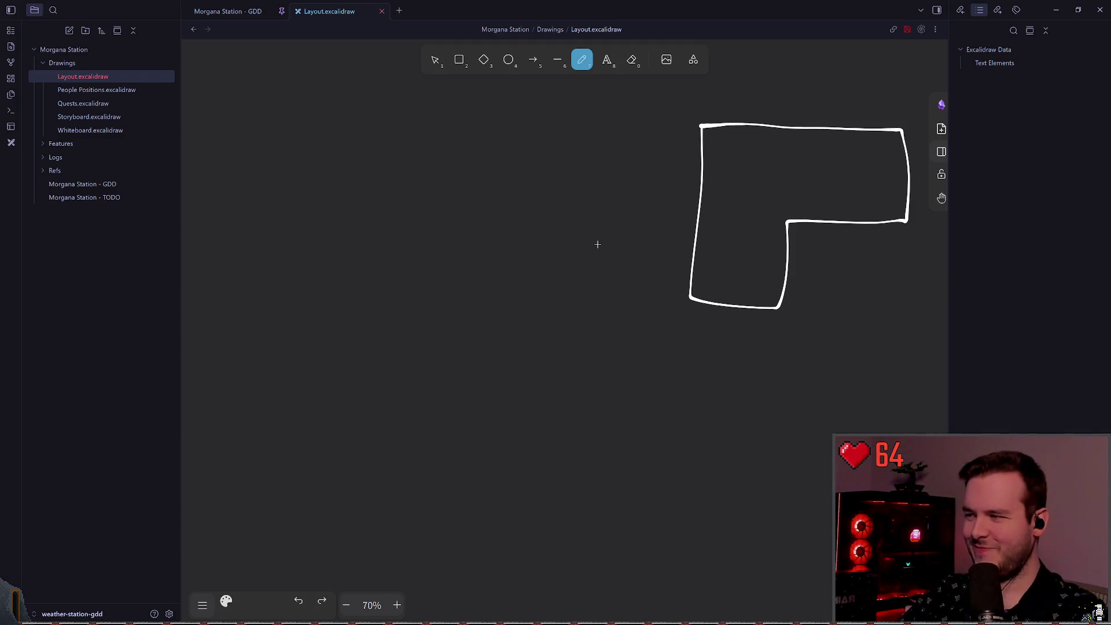
pyautogui.hscroll(5, 415, 287)
pyautogui.scroll(2, 415, 286)
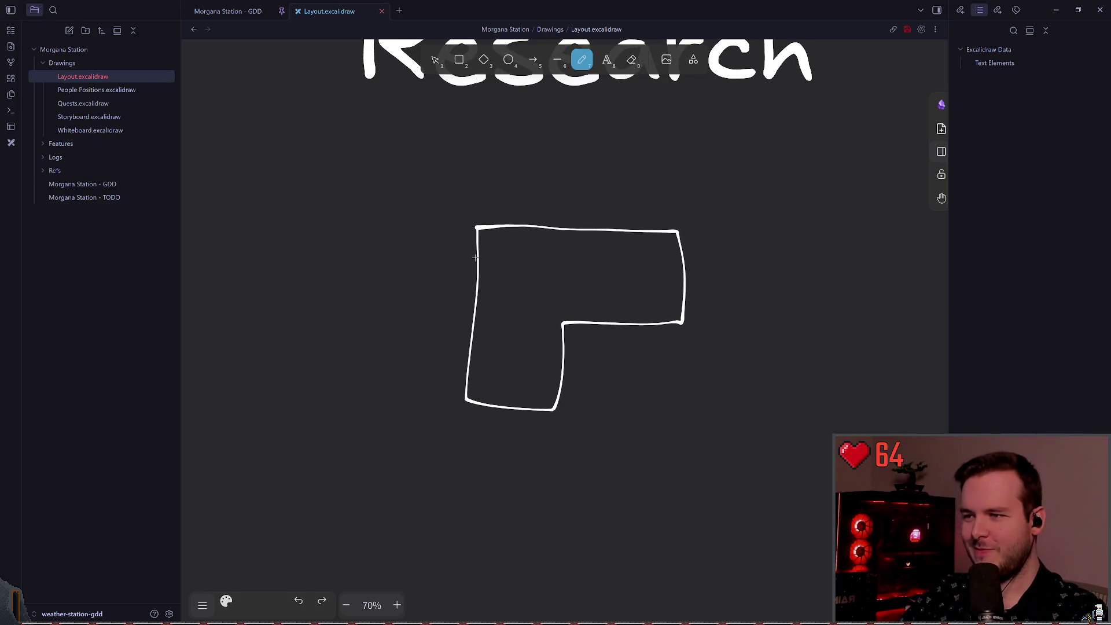
pyautogui.scroll(3, 518, 298)
pyautogui.scroll(-1, 608, 280)
pyautogui.hscroll(2, 518, 225)
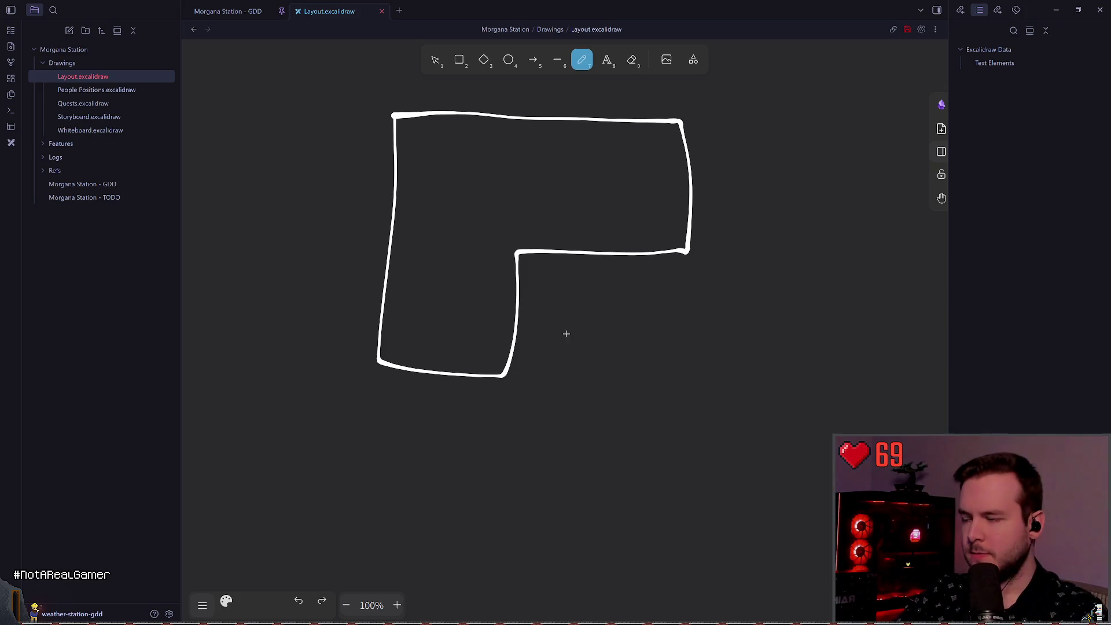
# - Close a box below the upper wing and label it 'Scaffold'
pyautogui.scroll(4, 570, 332)
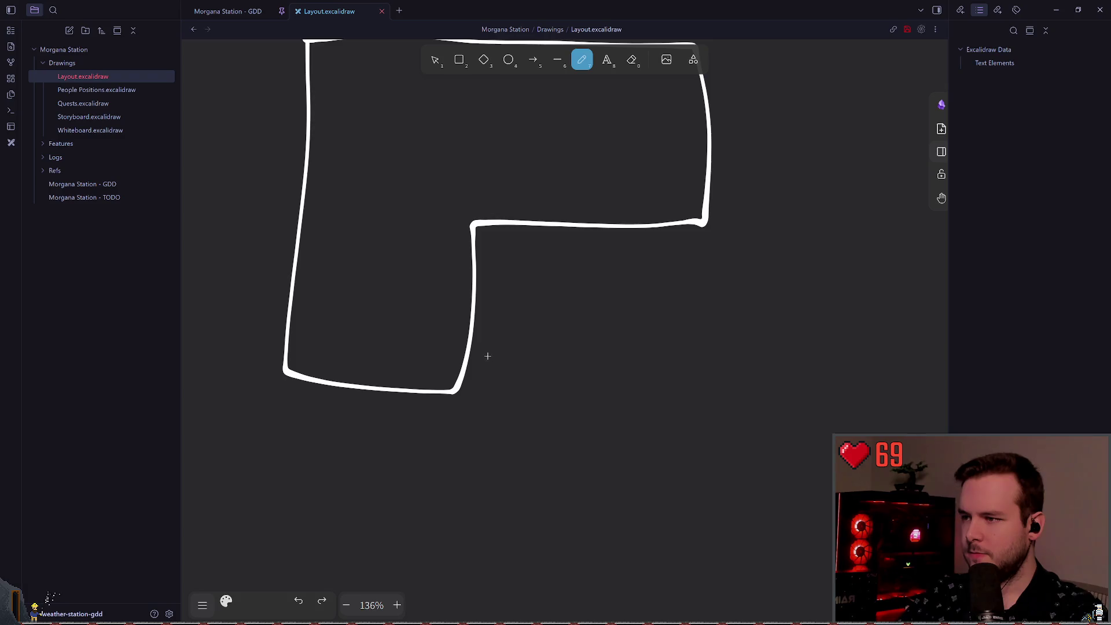
pyautogui.moveTo(472, 354)
pyautogui.mouseDown()
pyautogui.moveTo(694, 350)
pyautogui.moveTo(701, 229)
pyautogui.mouseUp()
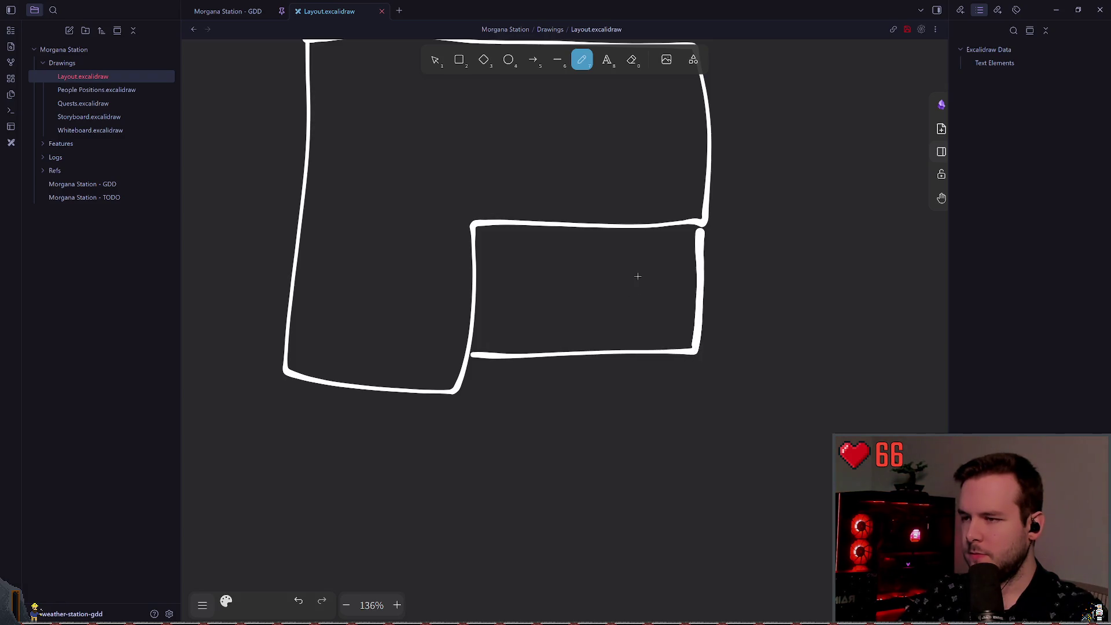
pyautogui.click(606, 59)
pyautogui.click(517, 385)
pyautogui.write('Sca')
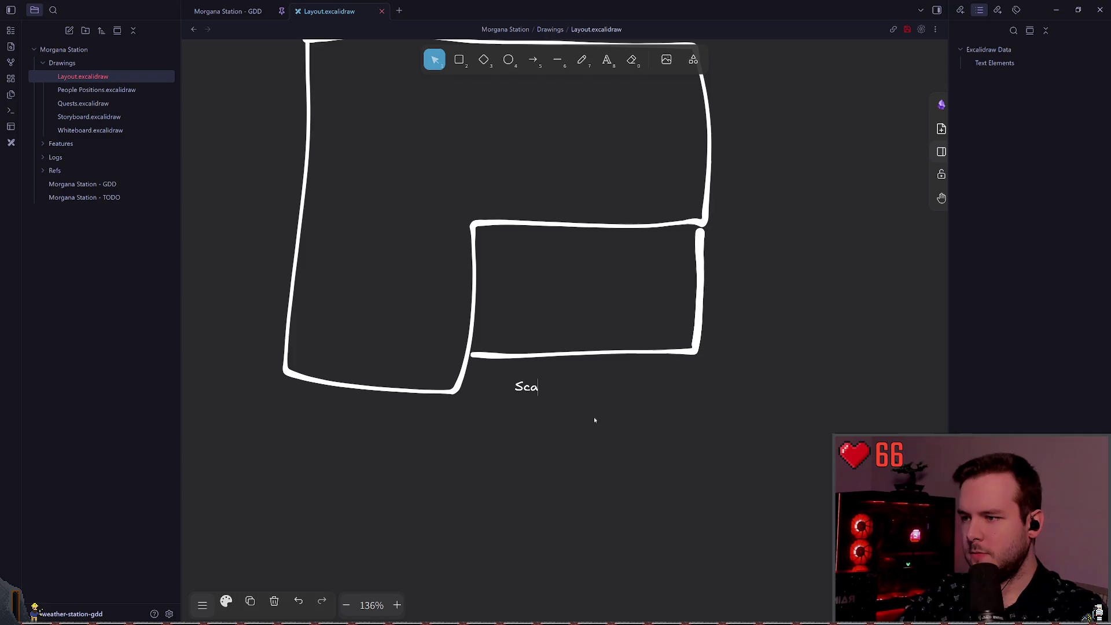
pyautogui.write('ffold')
pyautogui.press('Escape')
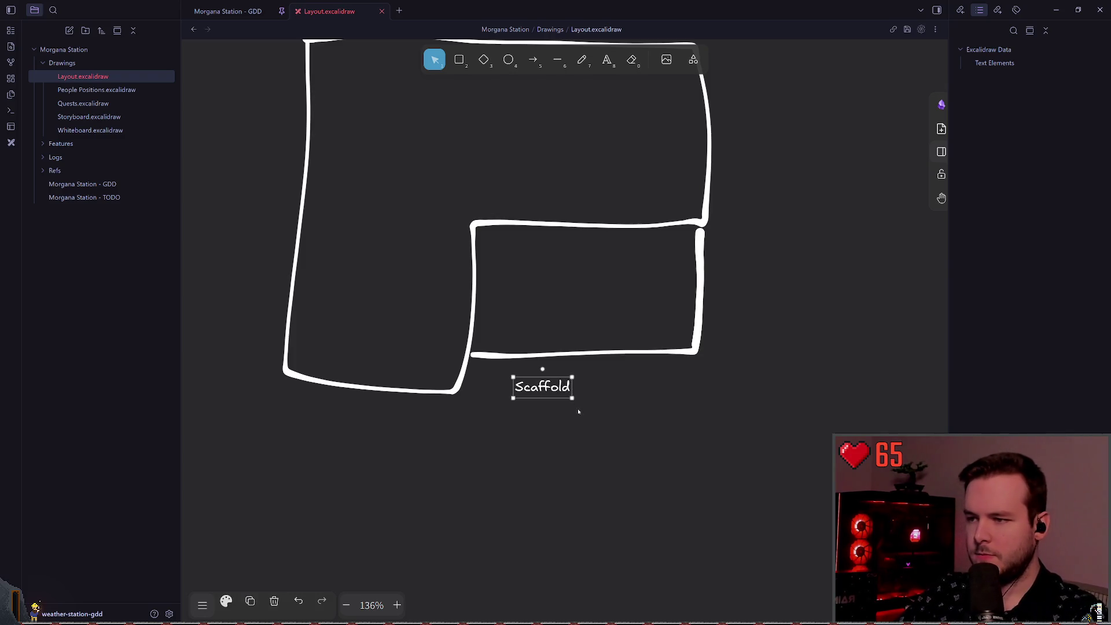
pyautogui.moveTo(573, 400)
pyautogui.mouseDown()
pyautogui.moveTo(602, 409)
pyautogui.moveTo(635, 390)
pyautogui.mouseUp()
pyautogui.click(618, 123)
# - Draw the inner 2nd story outline and label it '2nd Story'
pyautogui.click(582, 60)
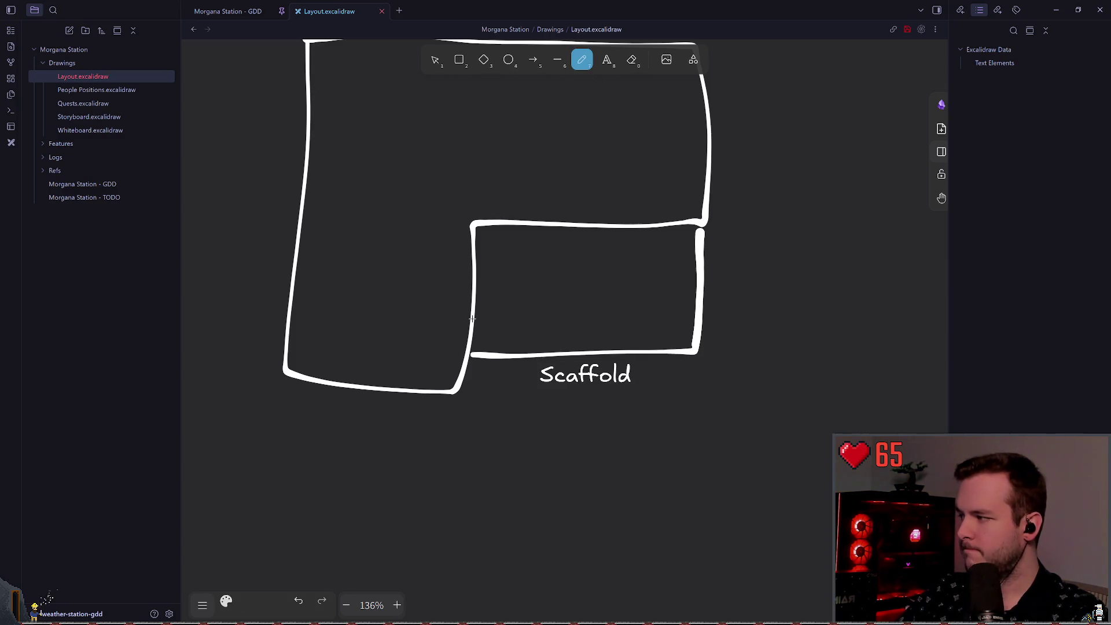
pyautogui.moveTo(513, 332); pyautogui.dragTo(514, 226)
pyautogui.hotkey('ctrl', 'z')
pyautogui.moveTo(513, 330)
pyautogui.mouseDown()
pyautogui.moveTo(546, 252)
pyautogui.moveTo(642, 253)
pyautogui.moveTo(641, 227)
pyautogui.mouseUp()
pyautogui.press('t')
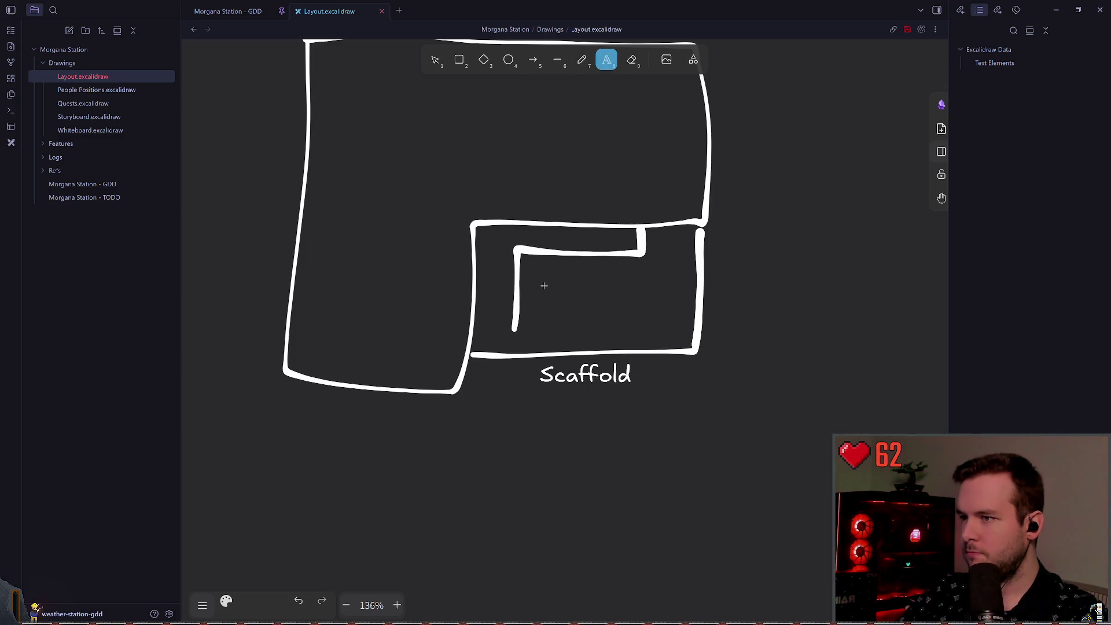
pyautogui.click(536, 282)
pyautogui.write('2nd Story')
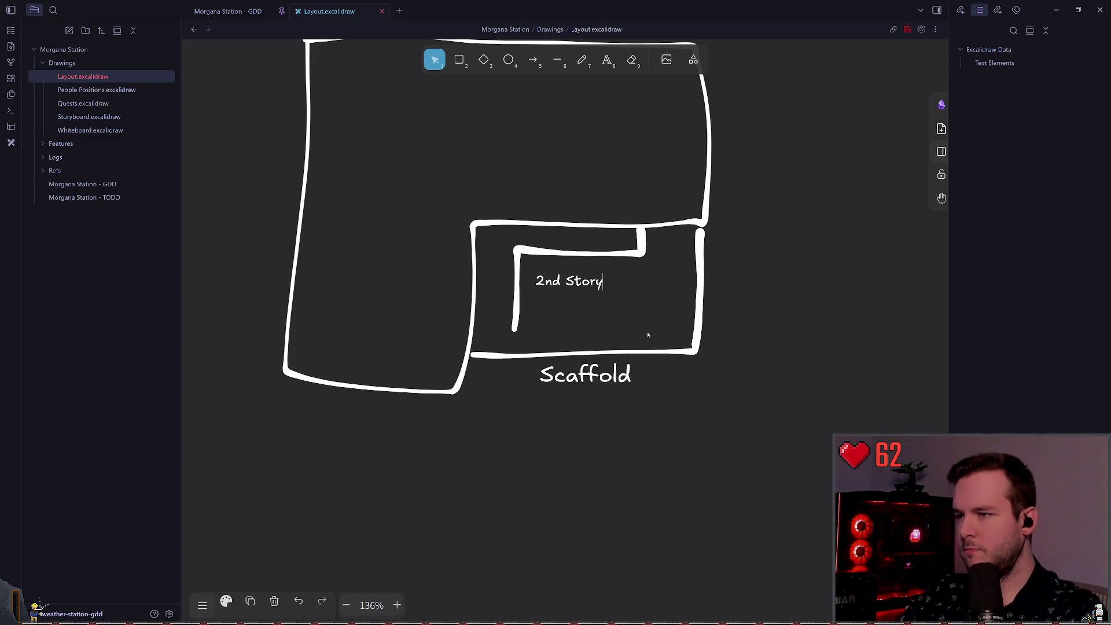
pyautogui.press('Escape')
pyautogui.moveTo(600, 281)
pyautogui.mouseDown()
pyautogui.moveTo(590, 265)
pyautogui.moveTo(558, 269)
pyautogui.mouseUp()
pyautogui.click(609, 327)
pyautogui.click(578, 299)
# - Draw a thin arrowhead under the 2nd Story label, then restore the bold stroke width
pyautogui.click(581, 59)
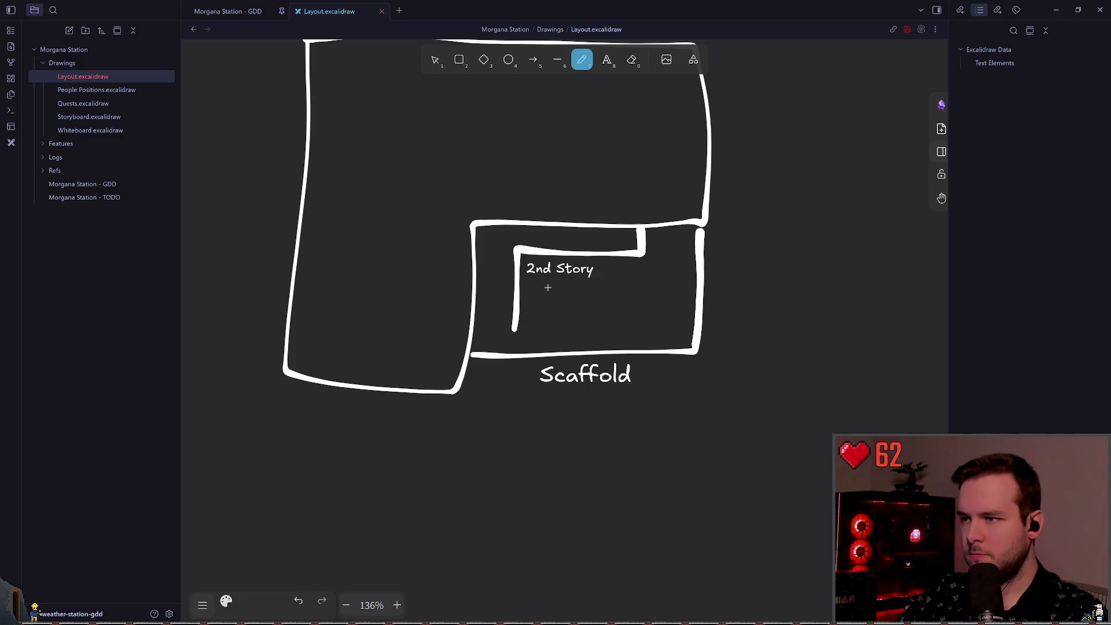
pyautogui.click(226, 600)
pyautogui.click(236, 477)
pyautogui.click(207, 477)
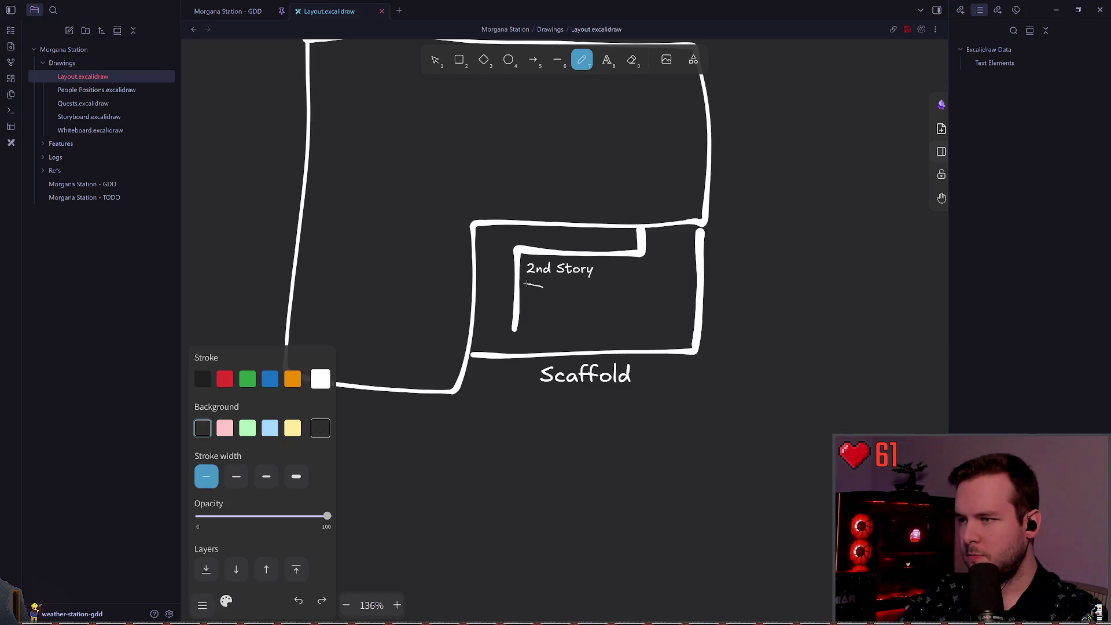
pyautogui.moveTo(533, 280); pyautogui.dragTo(531, 290)
pyautogui.click(266, 477)
pyautogui.click(435, 59)
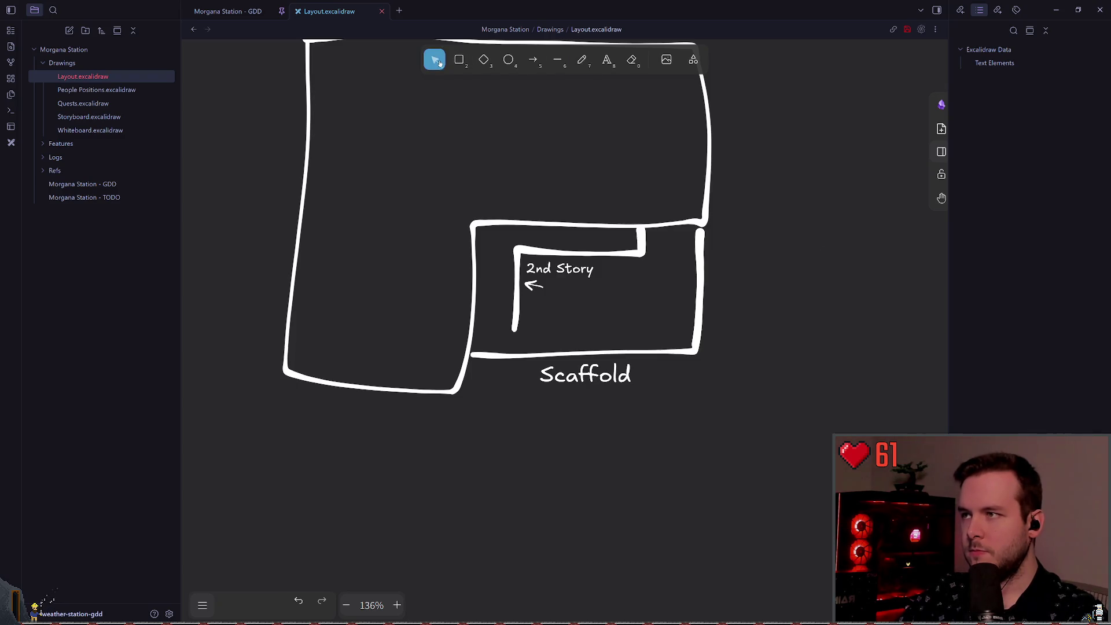
pyautogui.moveTo(647, 222); pyautogui.dragTo(557, 239)
pyautogui.scroll(-5, 447, 284)
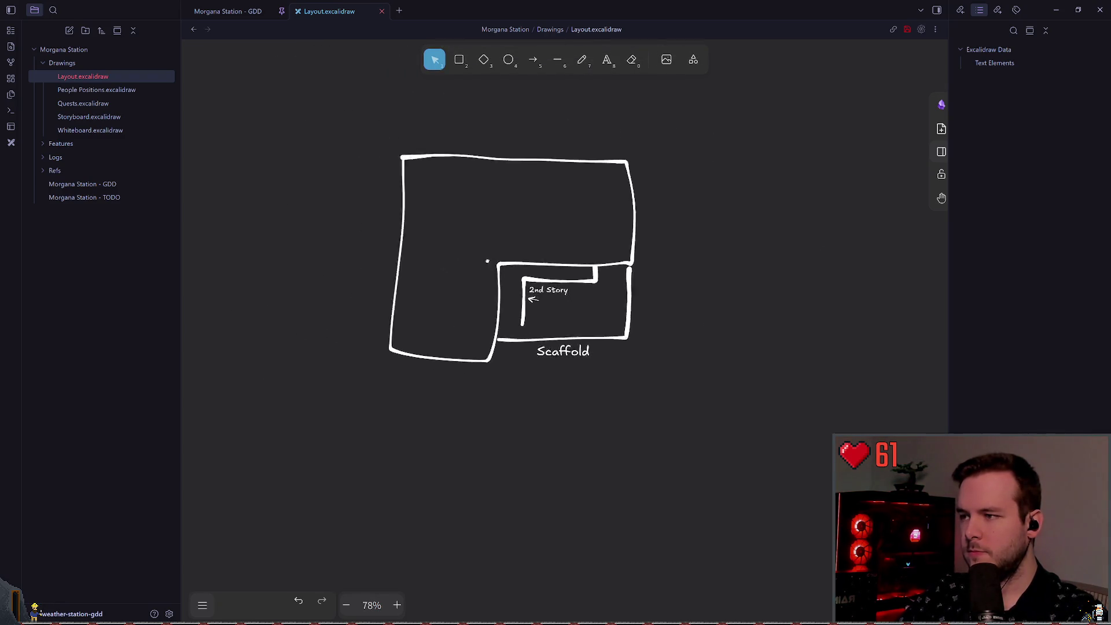
# - Select and copy the MudRoom door from the Big House
pyautogui.hscroll(-4, 521, 249)
pyautogui.hscroll(3, 370, 278)
pyautogui.scroll(-5, 398, 293)
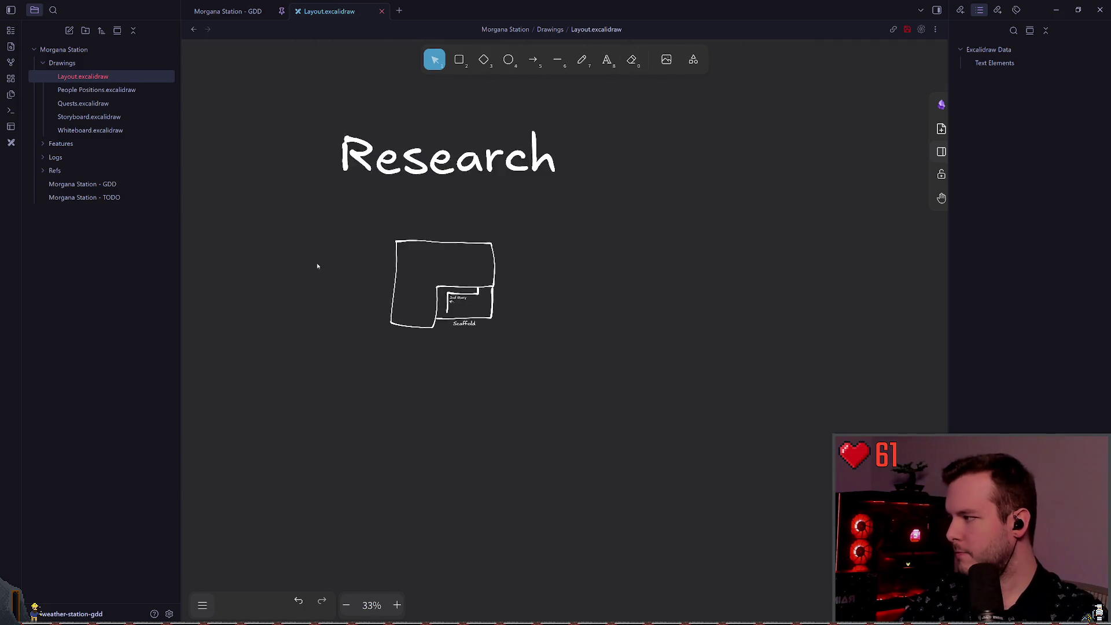
pyautogui.hscroll(-6, 539, 259)
pyautogui.hscroll(-2, 442, 281)
pyautogui.scroll(-3, 442, 281)
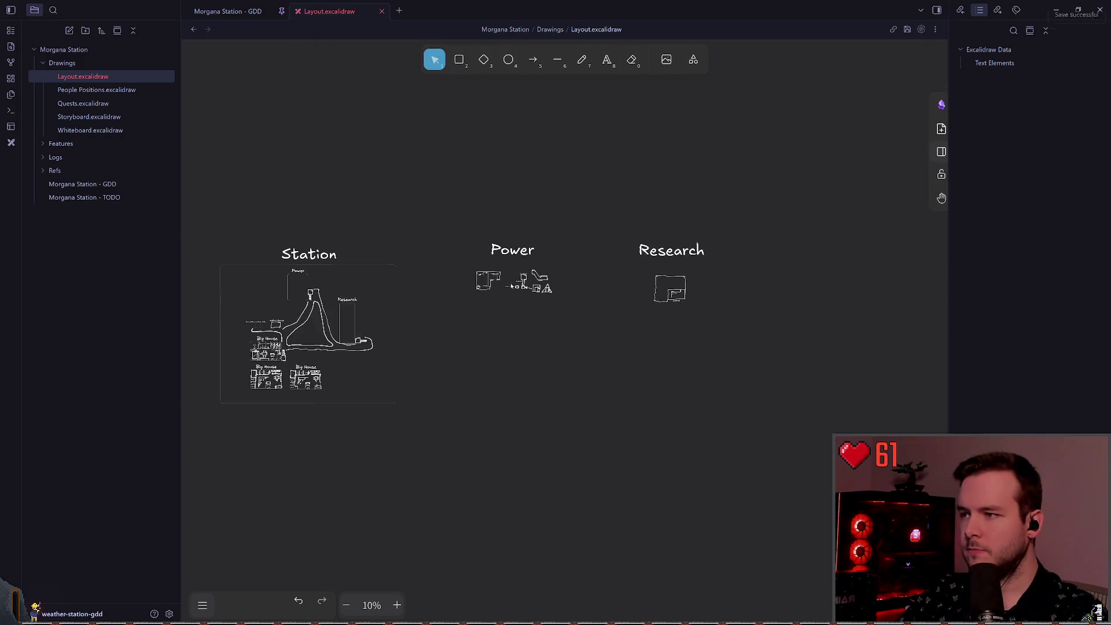
pyautogui.scroll(6, 522, 369)
pyautogui.scroll(6, 521, 369)
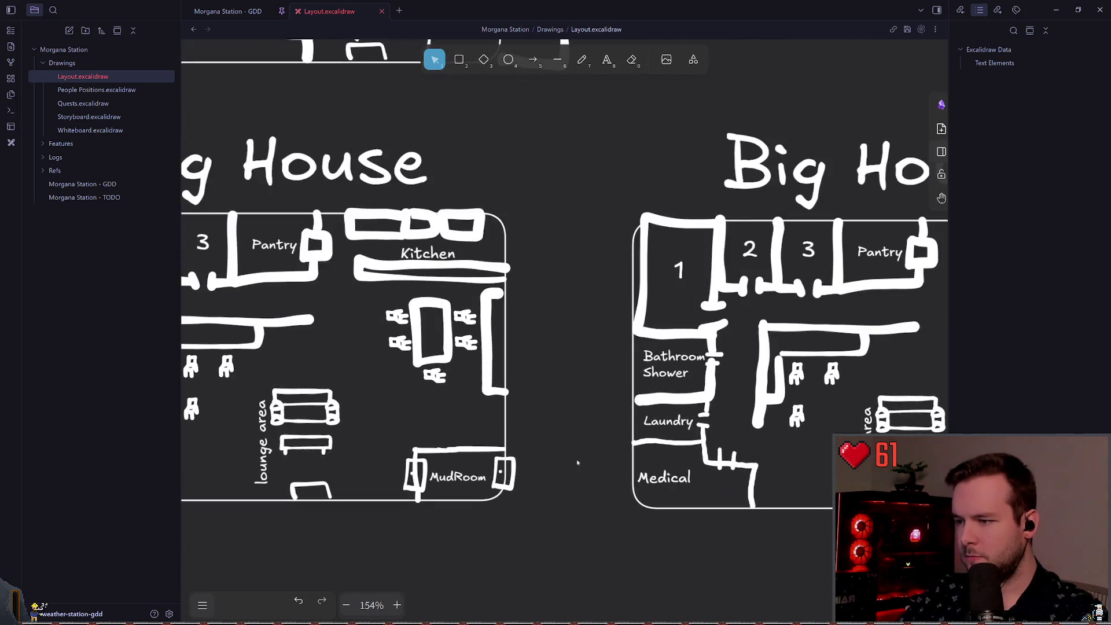
pyautogui.moveTo(435, 527)
pyautogui.mouseDown()
pyautogui.moveTo(508, 455)
pyautogui.moveTo(584, 425)
pyautogui.mouseUp()
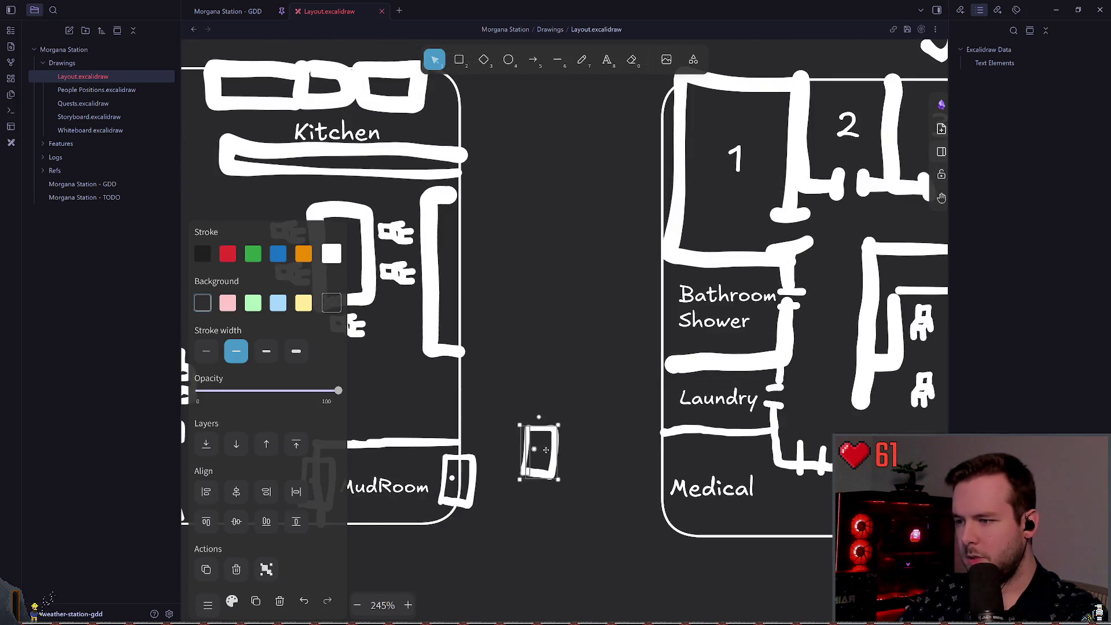
pyautogui.hotkey('ctrl', 'z')
# - Paste the door onto the left end of the building-scaffold wall
pyautogui.scroll(-6, 599, 406)
pyautogui.scroll(-3, 598, 407)
pyautogui.scroll(5, 724, 280)
pyautogui.scroll(-5, 655, 291)
pyautogui.scroll(3, 513, 391)
pyautogui.hscroll(5, 828, 320)
pyautogui.scroll(10, 500, 322)
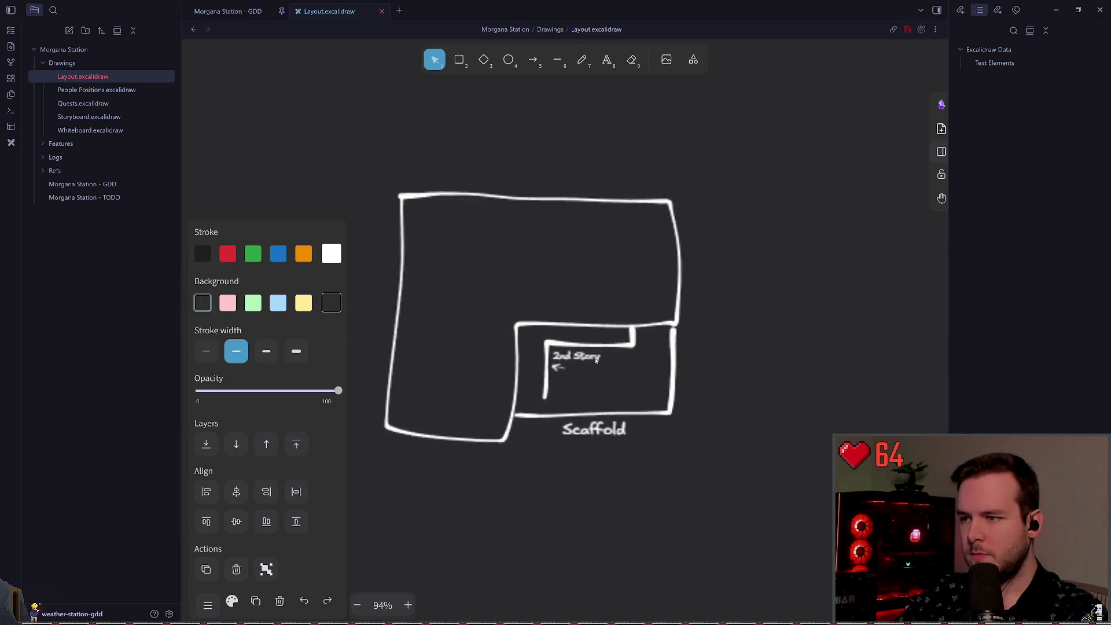
pyautogui.moveTo(570, 247)
pyautogui.mouseDown()
pyautogui.moveTo(641, 278)
pyautogui.moveTo(604, 279)
pyautogui.moveTo(667, 278)
pyautogui.moveTo(602, 279)
pyautogui.mouseUp()
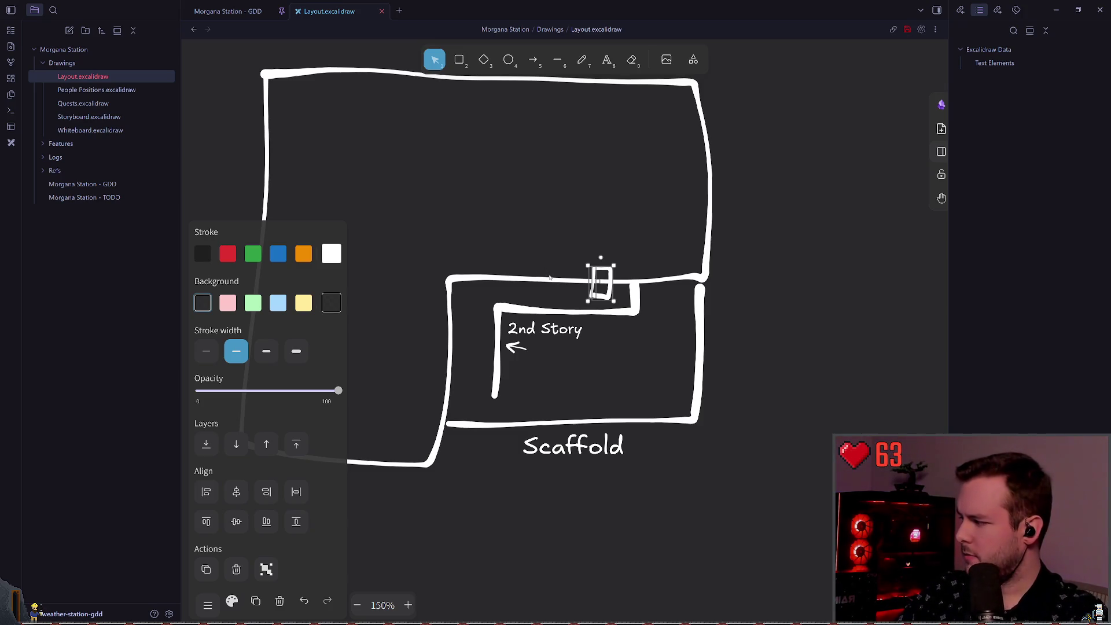
pyautogui.moveTo(602, 272)
pyautogui.mouseDown()
pyautogui.moveTo(563, 233)
pyautogui.moveTo(465, 262)
pyautogui.moveTo(474, 268)
pyautogui.mouseUp()
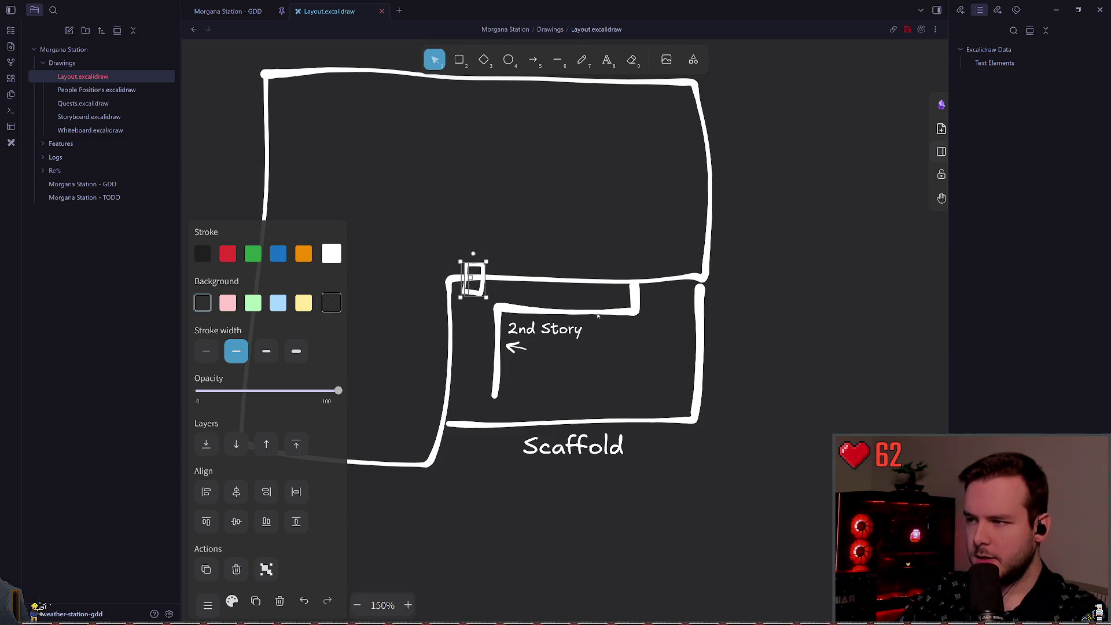
# - Duplicate the door onto the right side of the wall and align the left door
pyautogui.hotkey('ctrl', 'c')
pyautogui.hotkey('ctrl', 'v')
pyautogui.moveTo(647, 320); pyautogui.dragTo(670, 280)
pyautogui.click(662, 339)
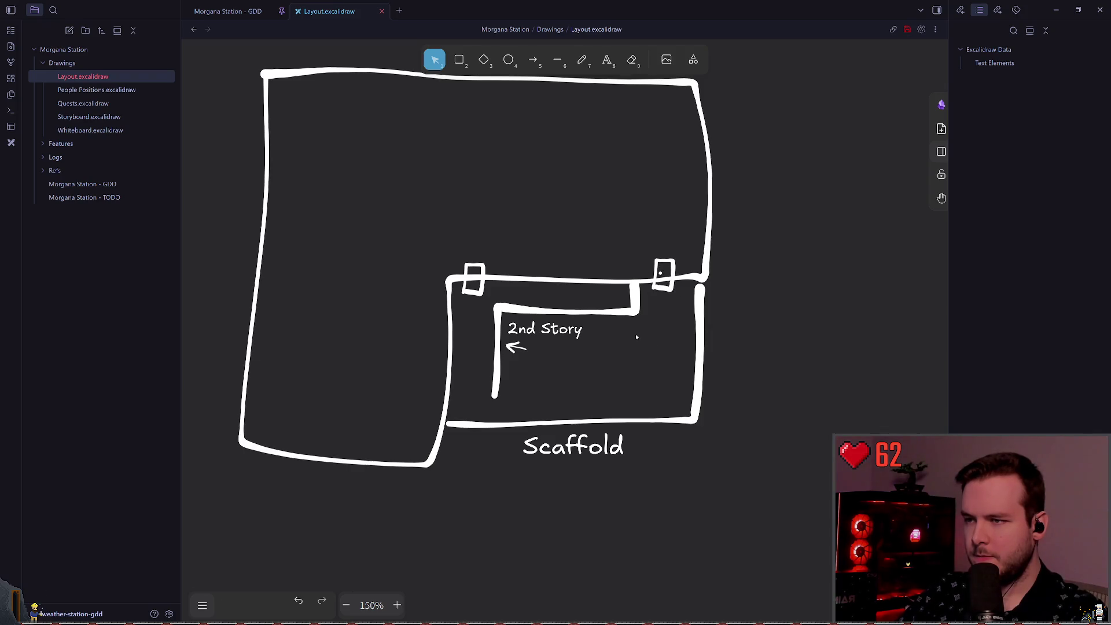
pyautogui.moveTo(474, 285); pyautogui.dragTo(472, 285)
pyautogui.press('Escape')
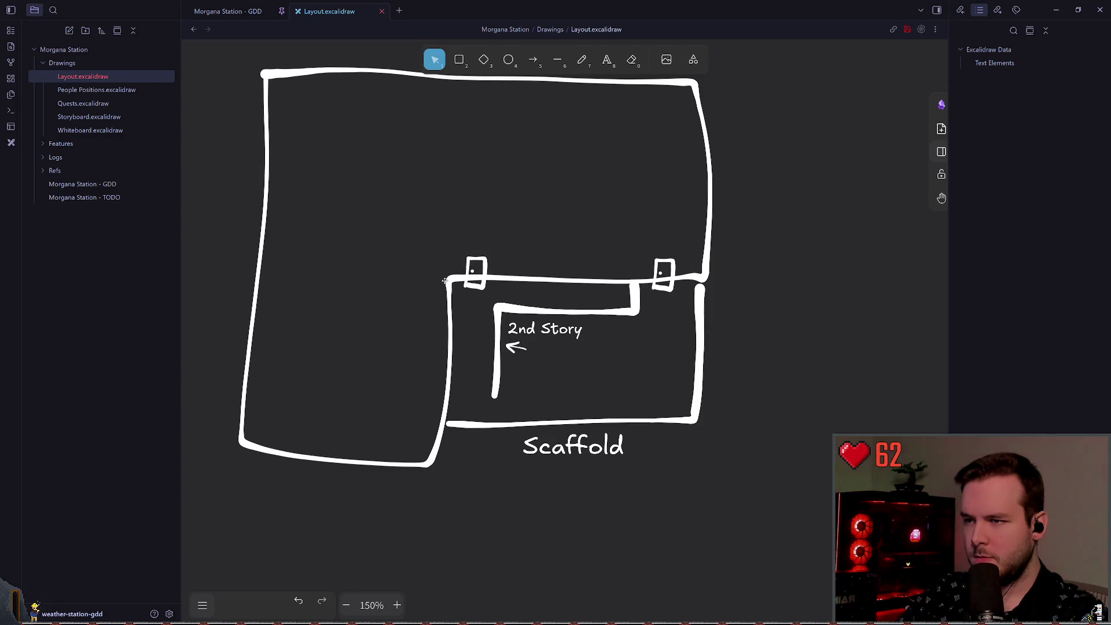
pyautogui.scroll(1, 573, 278)
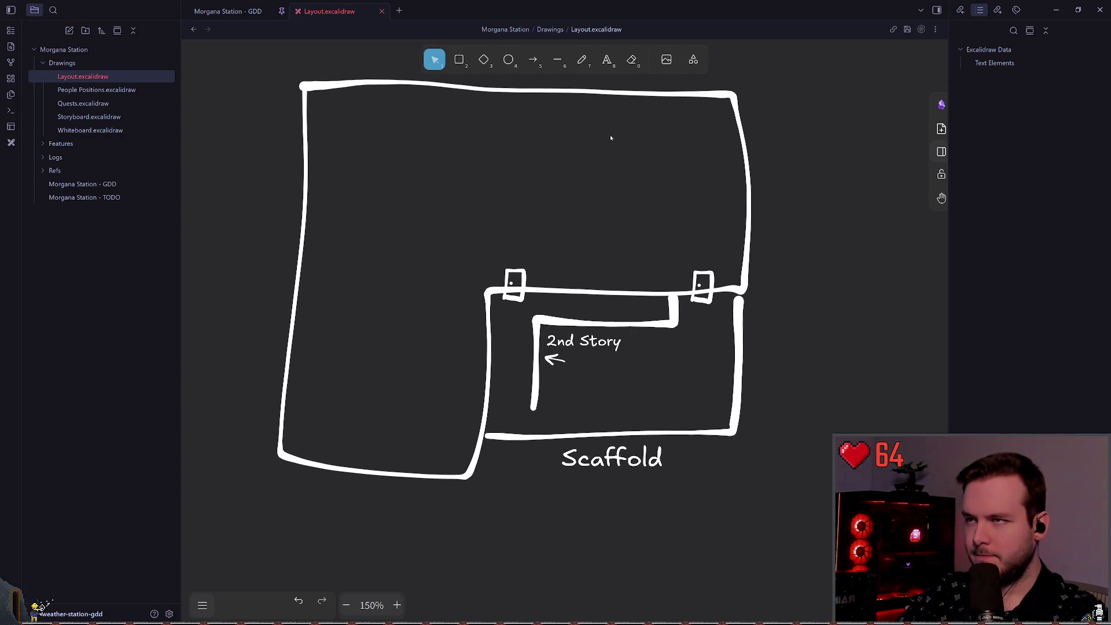
pyautogui.press('p')
pyautogui.scroll(2, 498, 237)
pyautogui.hscroll(2, 503, 284)
pyautogui.hscroll(-3, 545, 295)
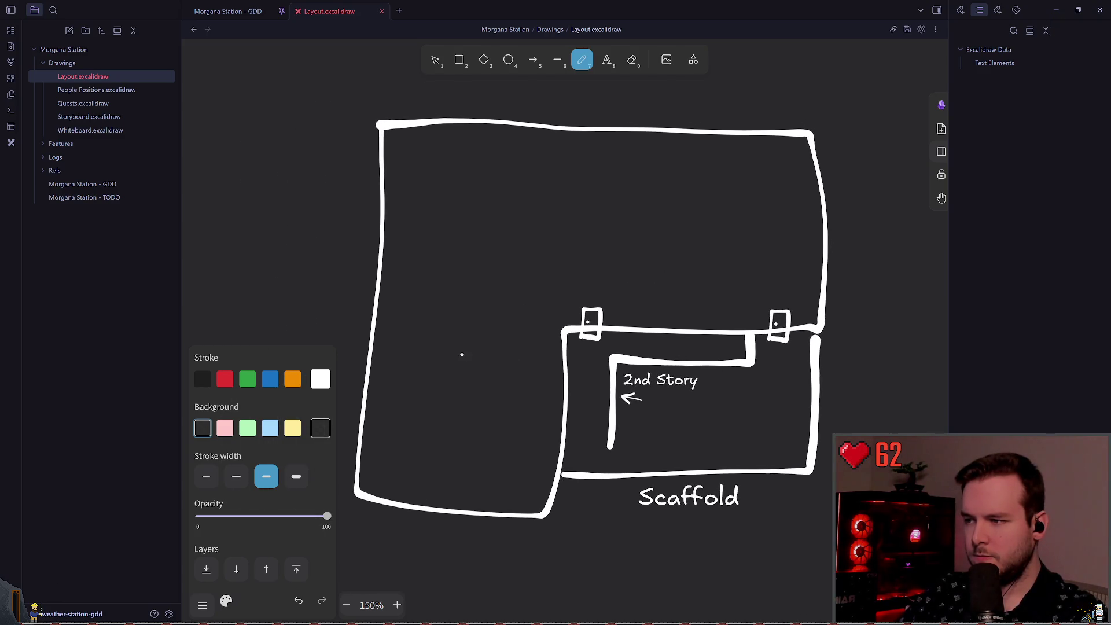
pyautogui.scroll(1, 462, 347)
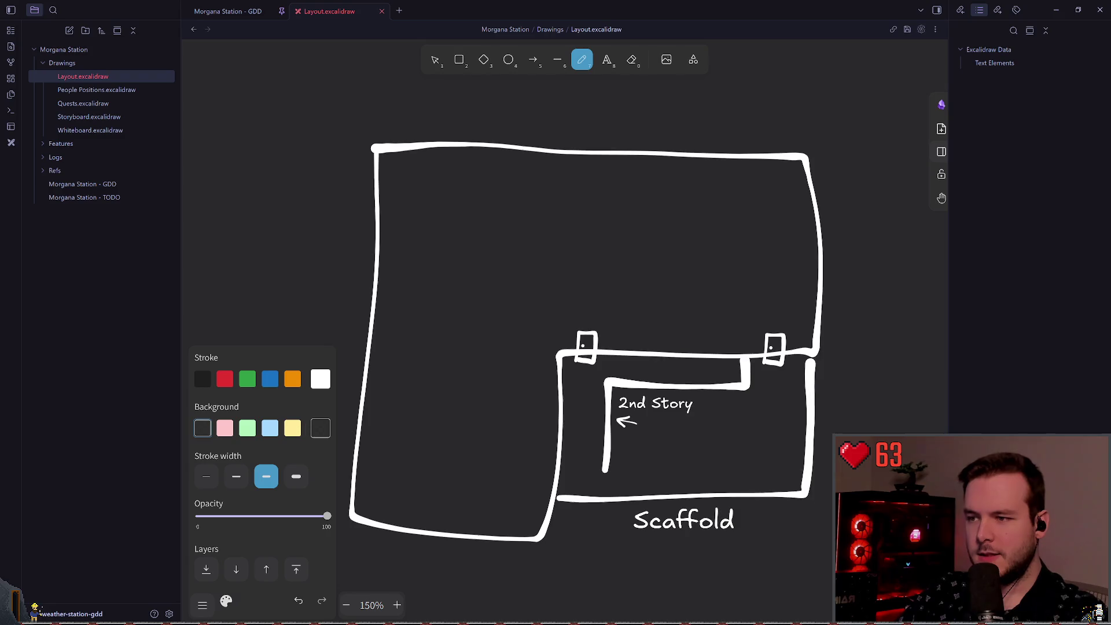
pyautogui.scroll(-3, 633, 256)
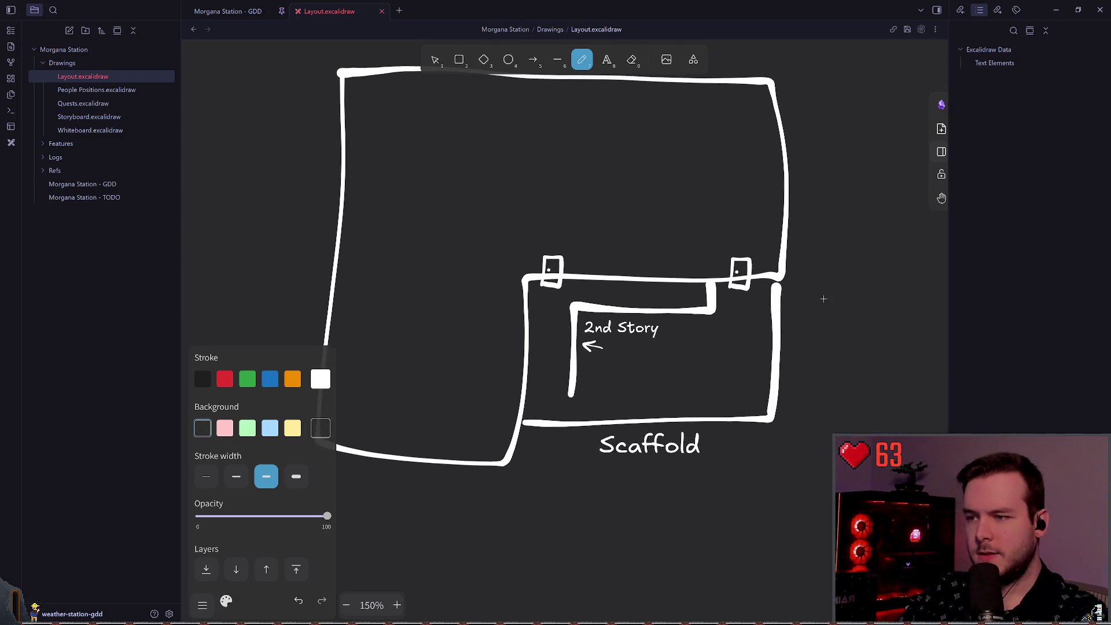
pyautogui.hscroll(1, 744, 301)
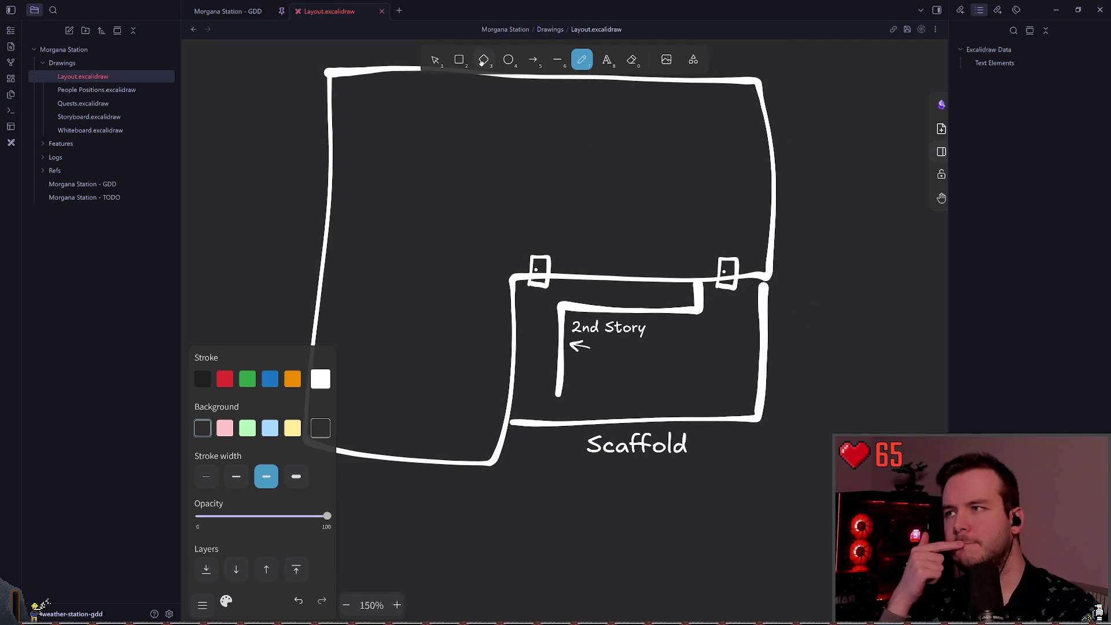
pyautogui.click(438, 62)
# - Copy the left door marker and paste a third door onto the wall
pyautogui.moveTo(522, 225)
pyautogui.mouseDown()
pyautogui.moveTo(579, 308)
pyautogui.moveTo(673, 276)
pyautogui.mouseUp()
pyautogui.hotkey('ctrl', 'c')
pyautogui.hotkey('ctrl', 'v')
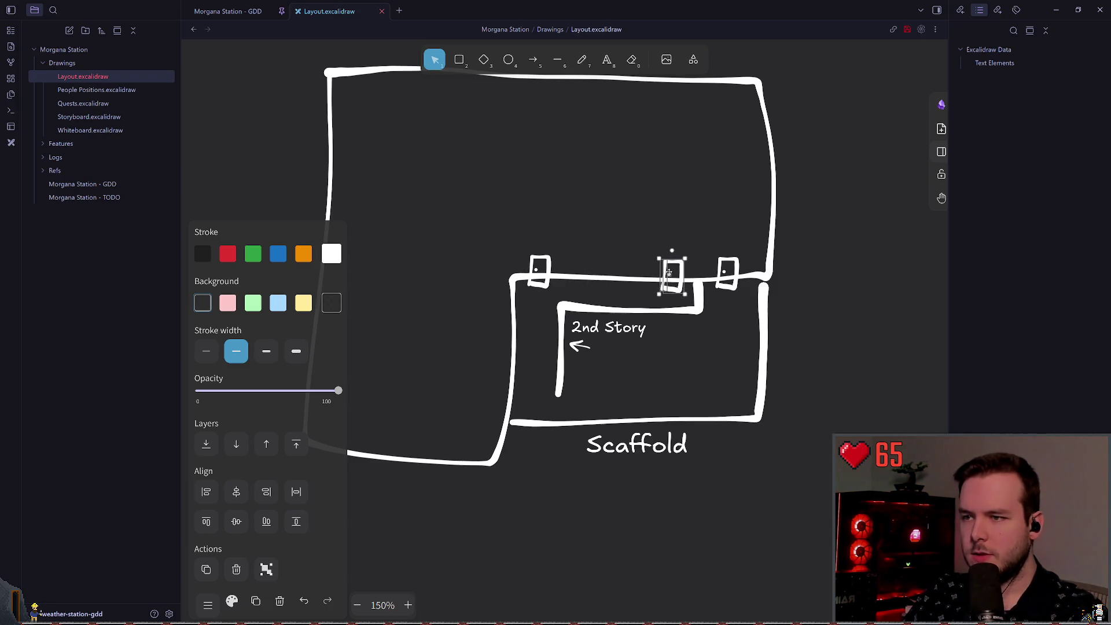
pyautogui.click(636, 81)
# - Add a 'Door Possibilites' label and move it above the doors
pyautogui.press('t')
pyautogui.click(612, 259)
pyautogui.write('Door Possibilit')
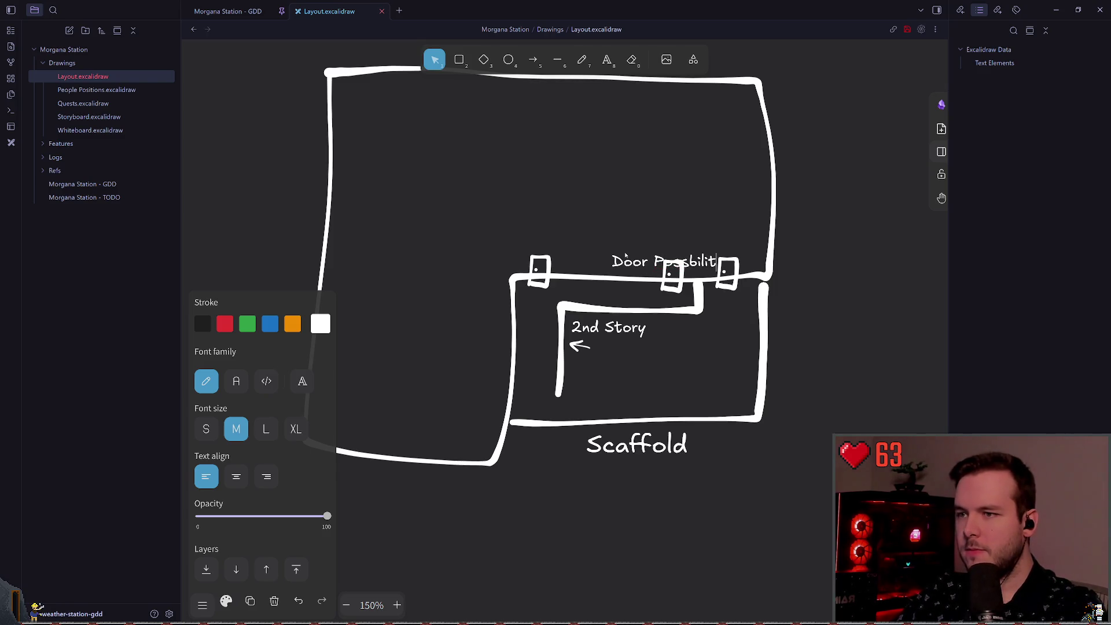
pyautogui.press('BackSpace')
pyautogui.press('BackSpace')
pyautogui.press('BackSpace')
pyautogui.write('ilites')
pyautogui.click(655, 209)
pyautogui.click(666, 261)
pyautogui.moveTo(665, 261)
pyautogui.mouseDown()
pyautogui.moveTo(643, 244)
pyautogui.moveTo(646, 224)
pyautogui.mouseUp()
pyautogui.click(655, 205)
pyautogui.click(669, 244)
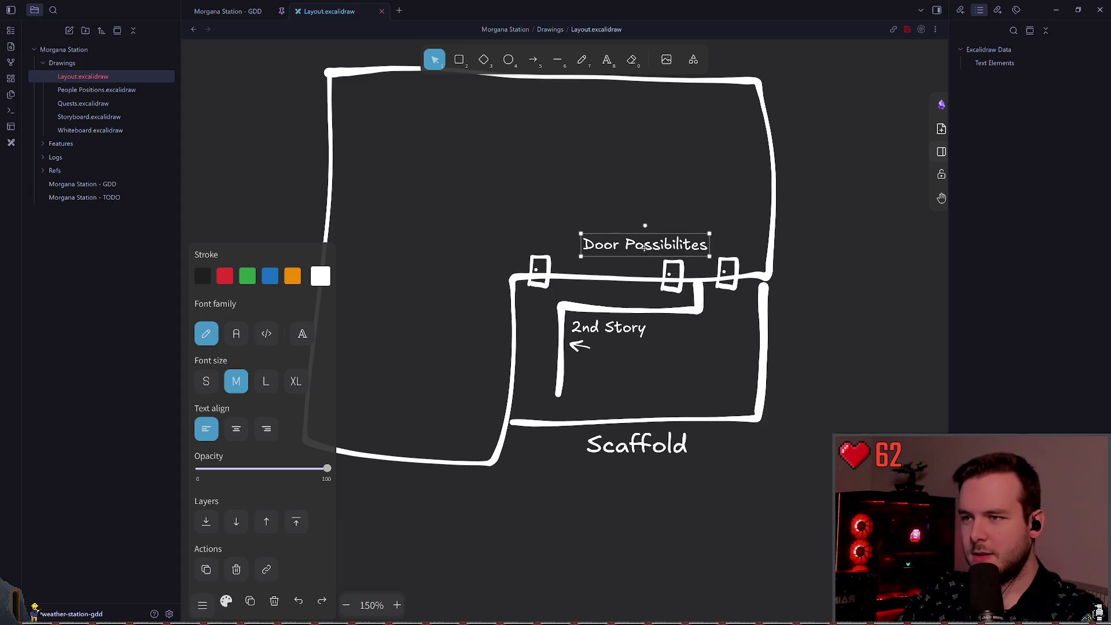
pyautogui.click(661, 207)
pyautogui.scroll(3, 677, 231)
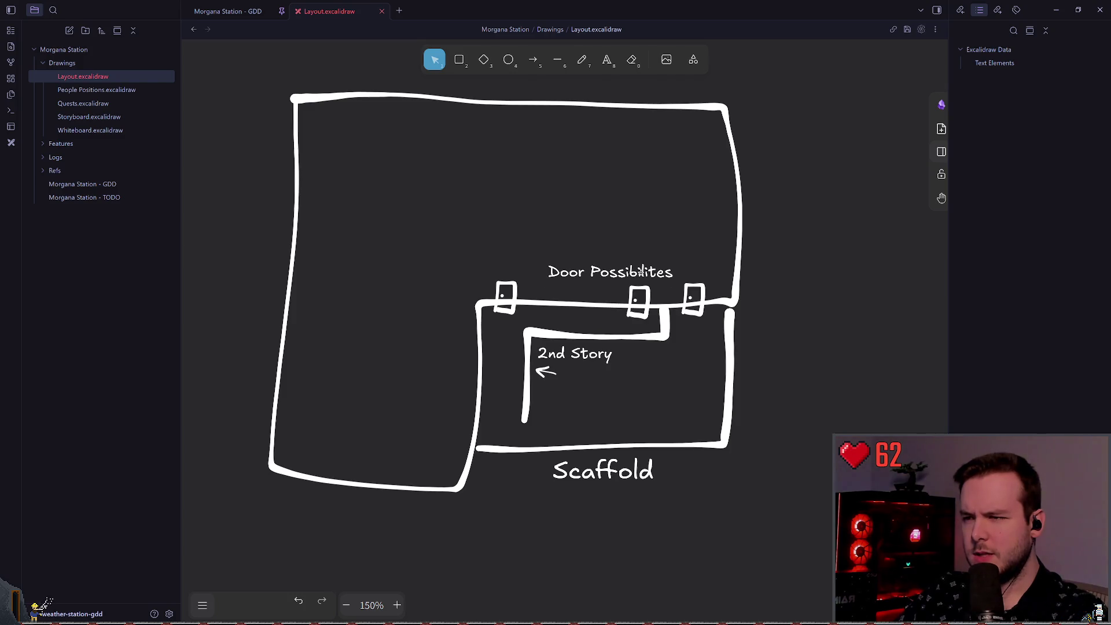
# - Try fixing the misspelled letters in the door label's word Possibilites
pyautogui.doubleClick(633, 275)
pyautogui.click(641, 272)
pyautogui.press('BackSpace')
pyautogui.click(881, 260)
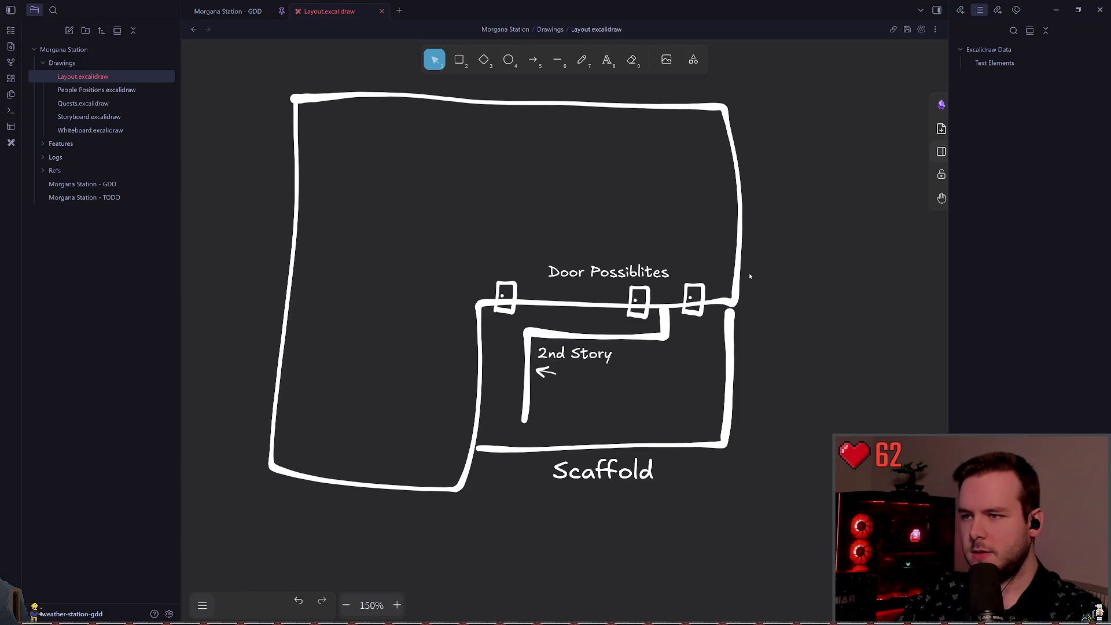
pyautogui.click(642, 272)
pyautogui.doubleClick(652, 274)
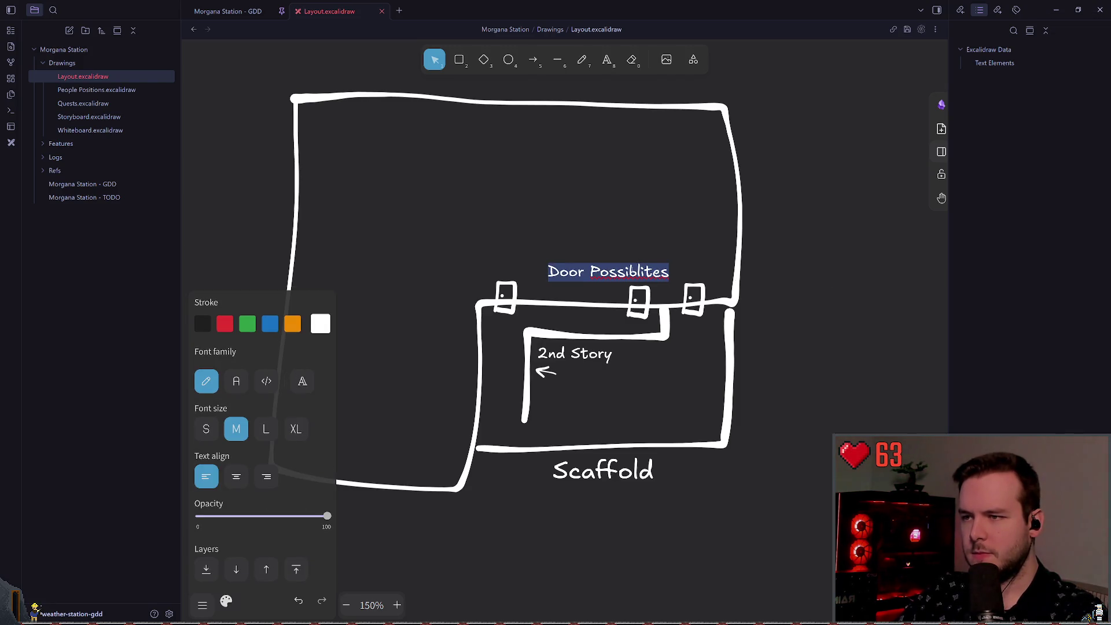
pyautogui.click(600, 272)
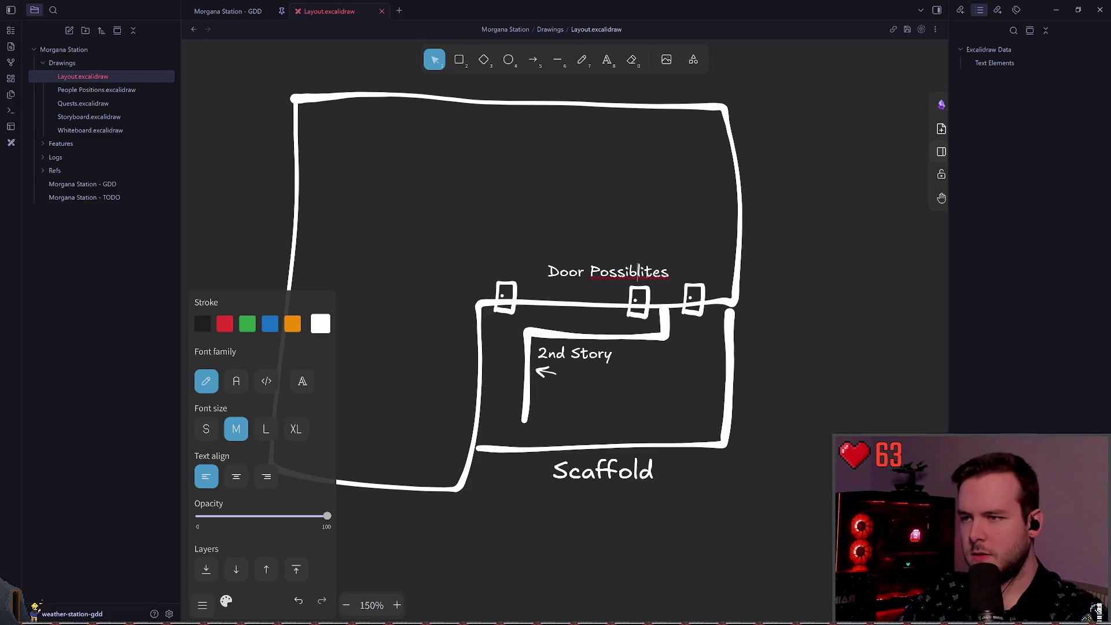
pyautogui.write('i')
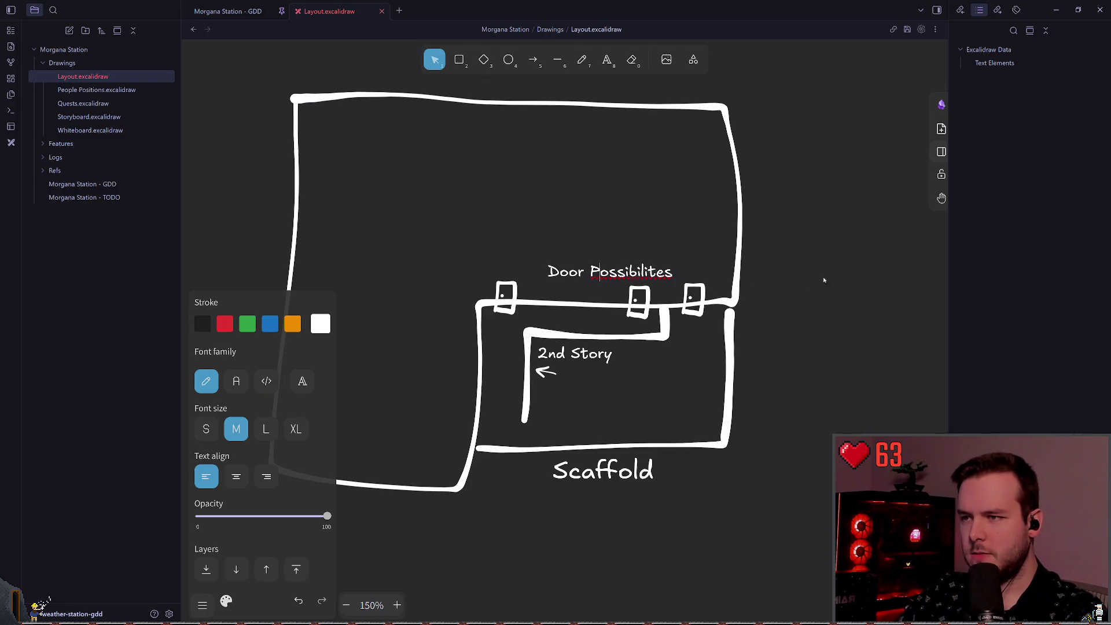
pyautogui.press('BackSpace')
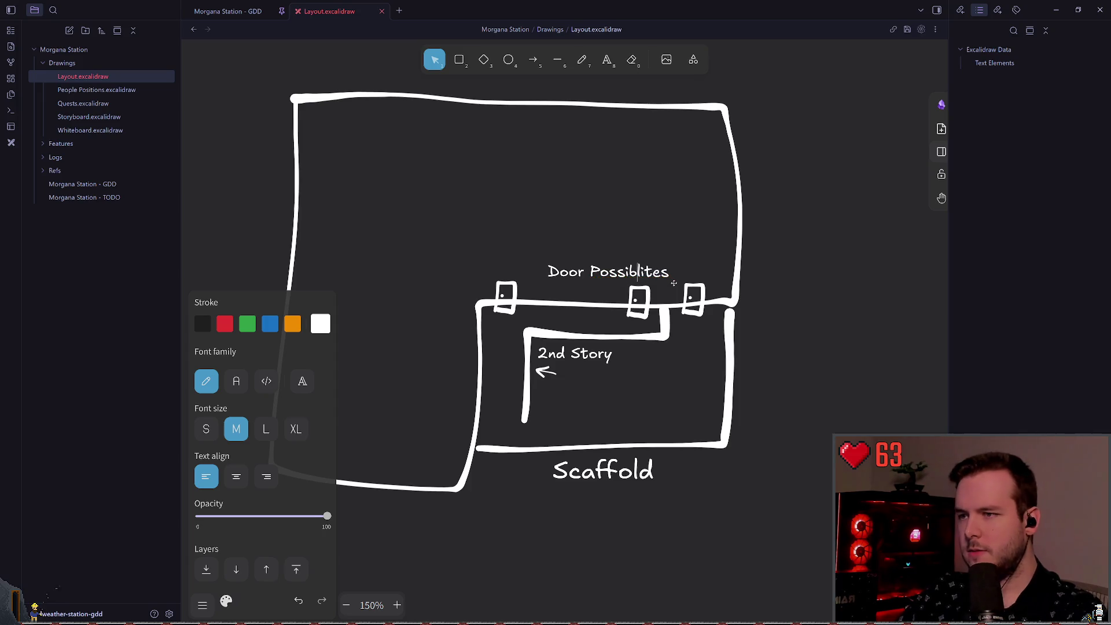
pyautogui.press('Escape')
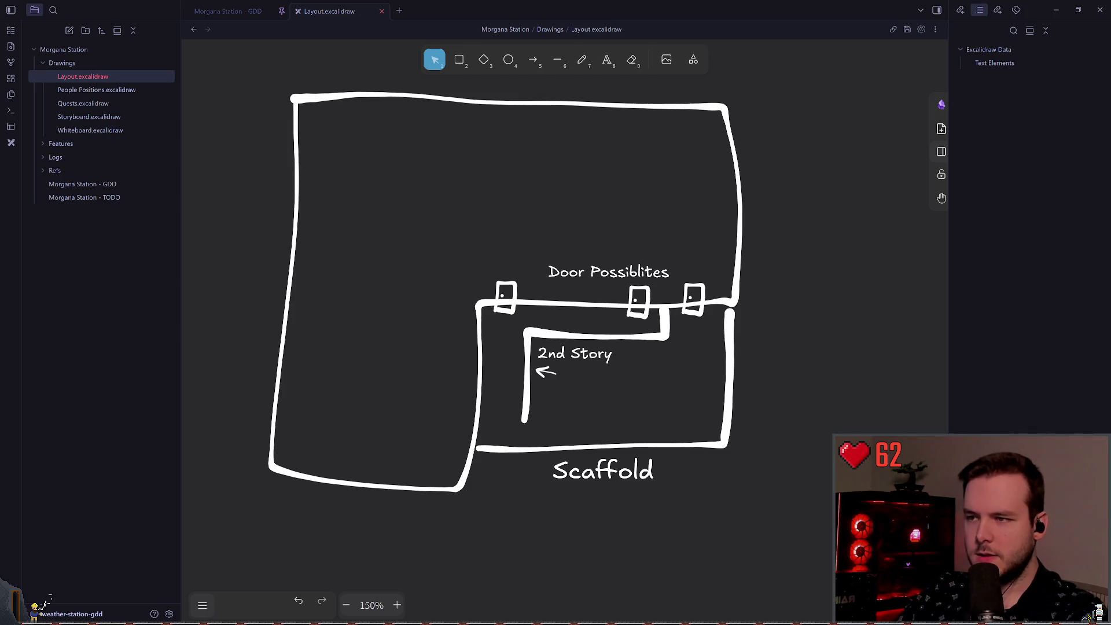
# - Retype the label's word as 'Possiblities' with a capital P
pyautogui.click(629, 271)
pyautogui.doubleClick(629, 271)
pyautogui.doubleClick(629, 272)
pyautogui.write('possiblities')
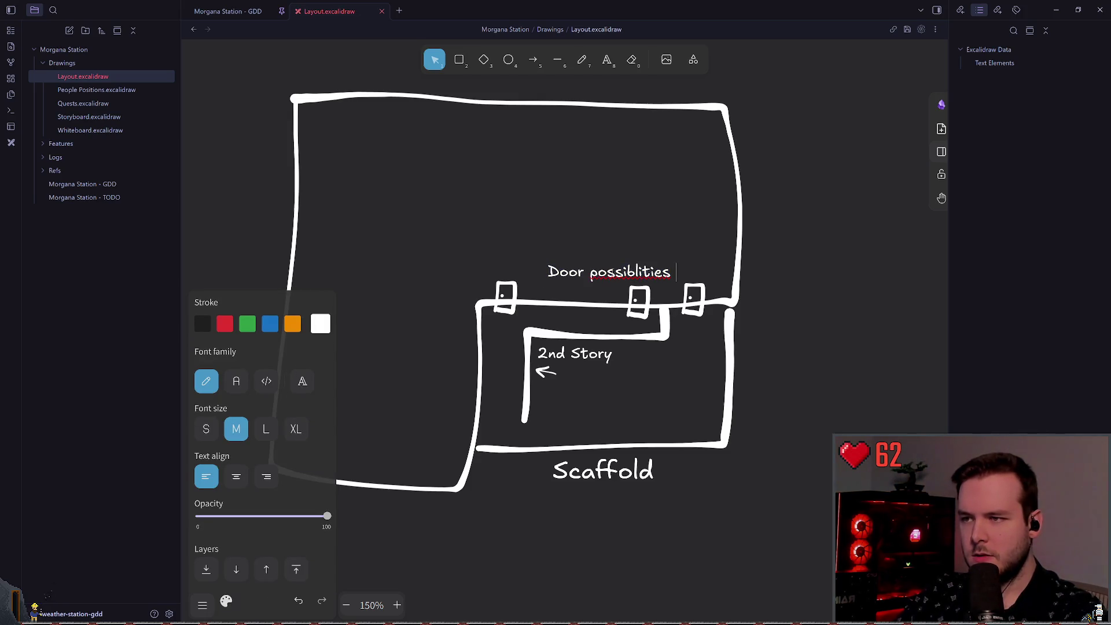
pyautogui.hotkey('ctrl', 'Left')
pyautogui.press('Delete')
pyautogui.write('P')
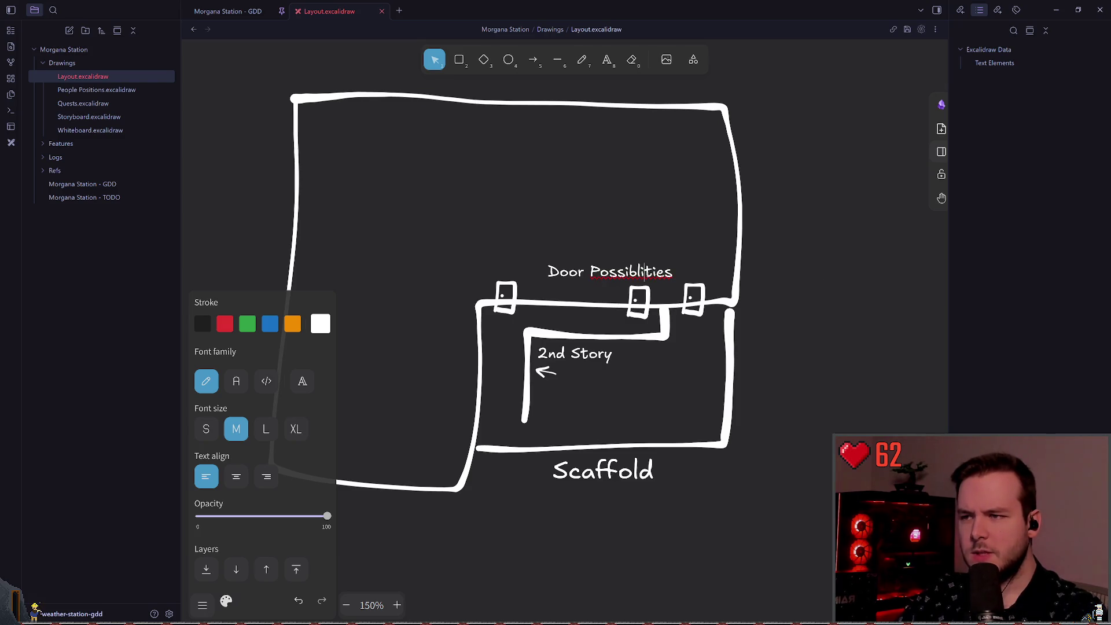
pyautogui.click(600, 306)
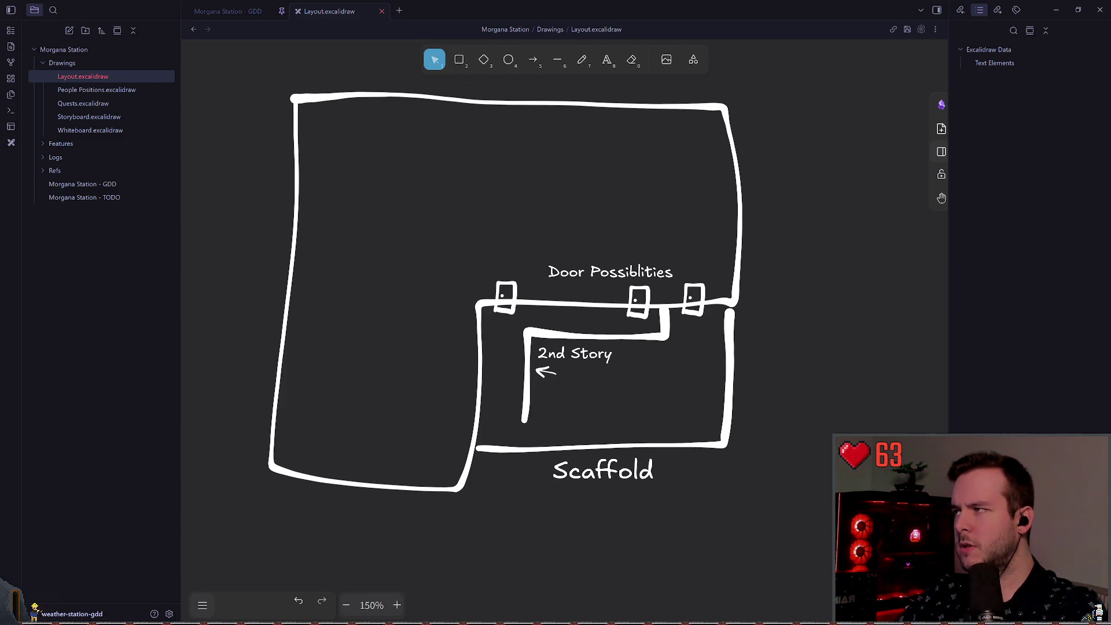
# - Retype the word as 'Possibilities' with a capital P and save the drawing
pyautogui.click(1017, 28)
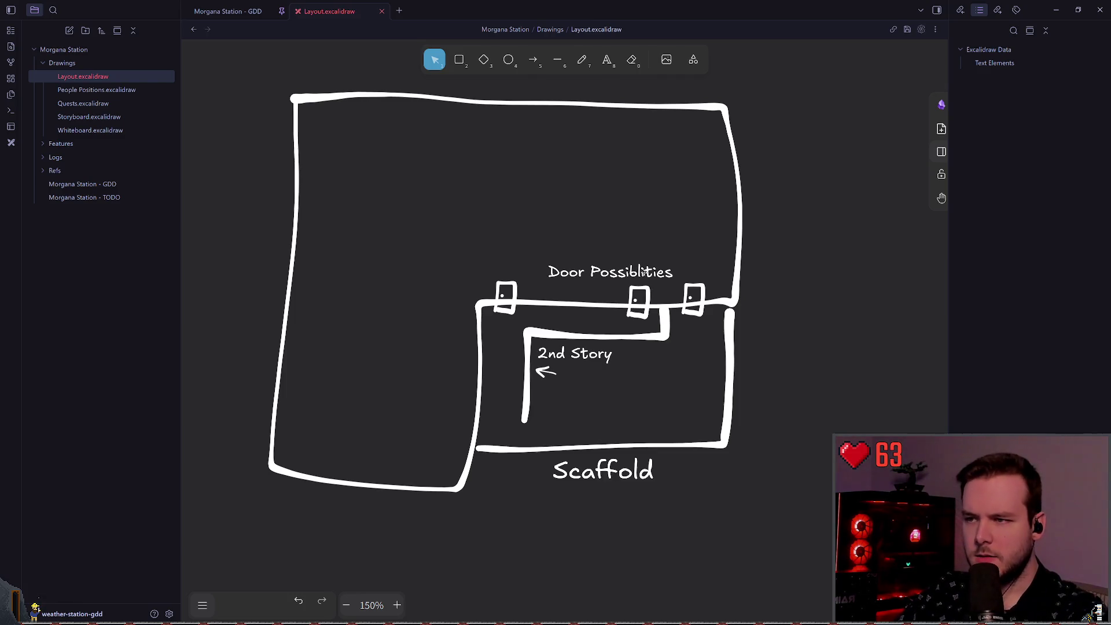
pyautogui.click(643, 272)
pyautogui.doubleClick(643, 272)
pyautogui.doubleClick(643, 272)
pyautogui.write('possibilities')
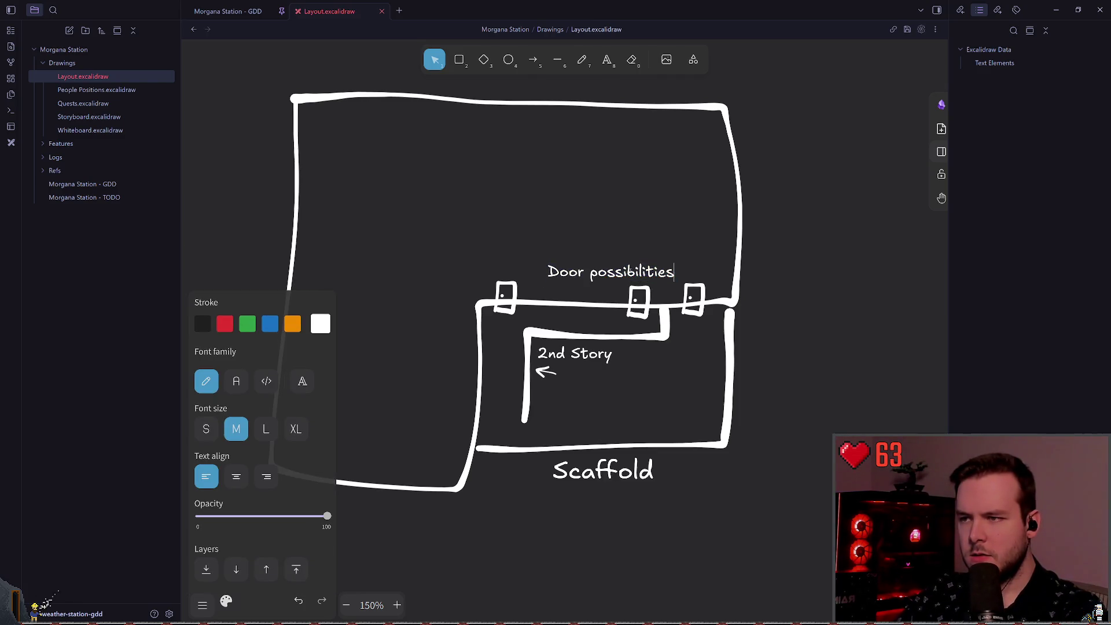
pyautogui.hotkey('ctrl', 'Left')
pyautogui.hotkey('shift', 'Right')
pyautogui.write('P')
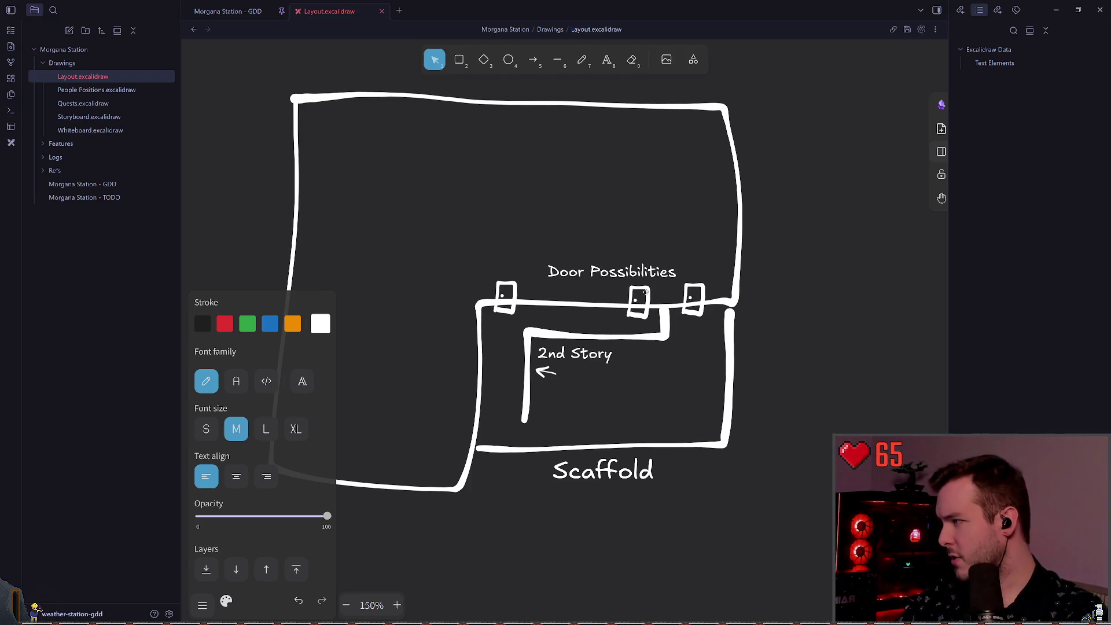
pyautogui.hotkey('ctrl', 'z')
pyautogui.hotkey('ctrl', 'shift', 'z')
pyautogui.hotkey('ctrl', 'z')
pyautogui.hotkey('ctrl', 'shift', 'z')
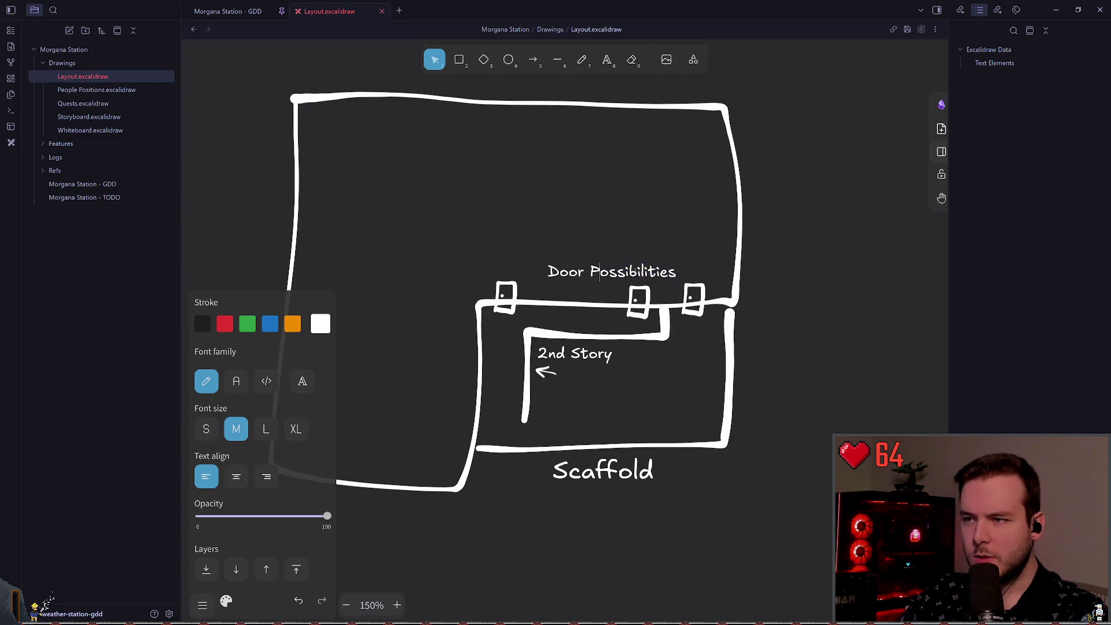
pyautogui.press('Escape')
pyautogui.hotkey('ctrl', 's')
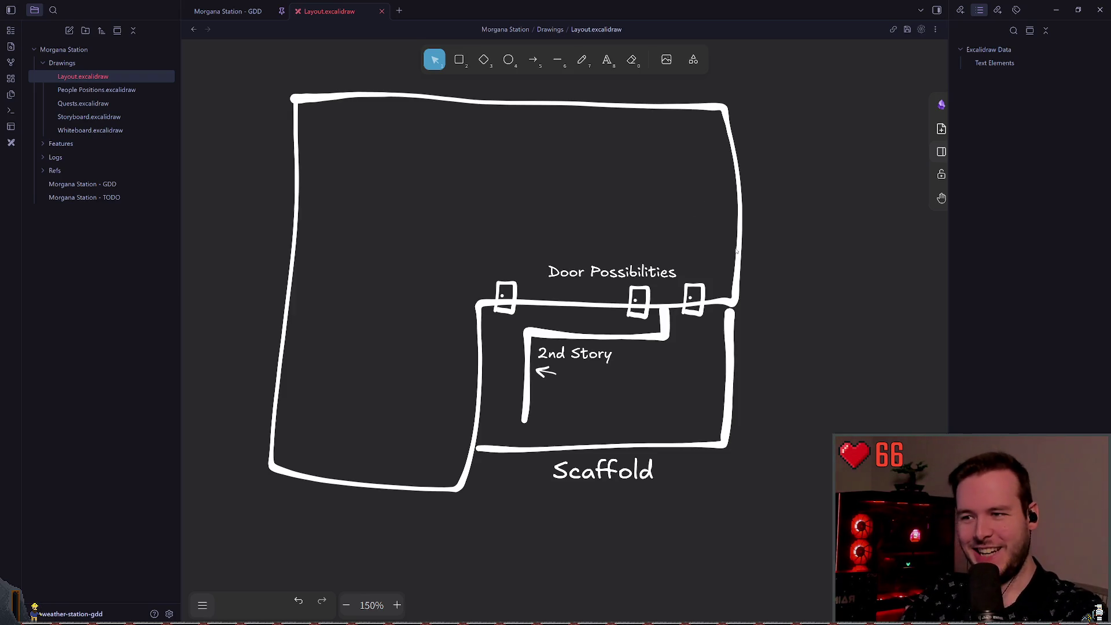
# - Reframe the Research building layout and pick the freehand pencil tool
pyautogui.scroll(-1, 637, 243)
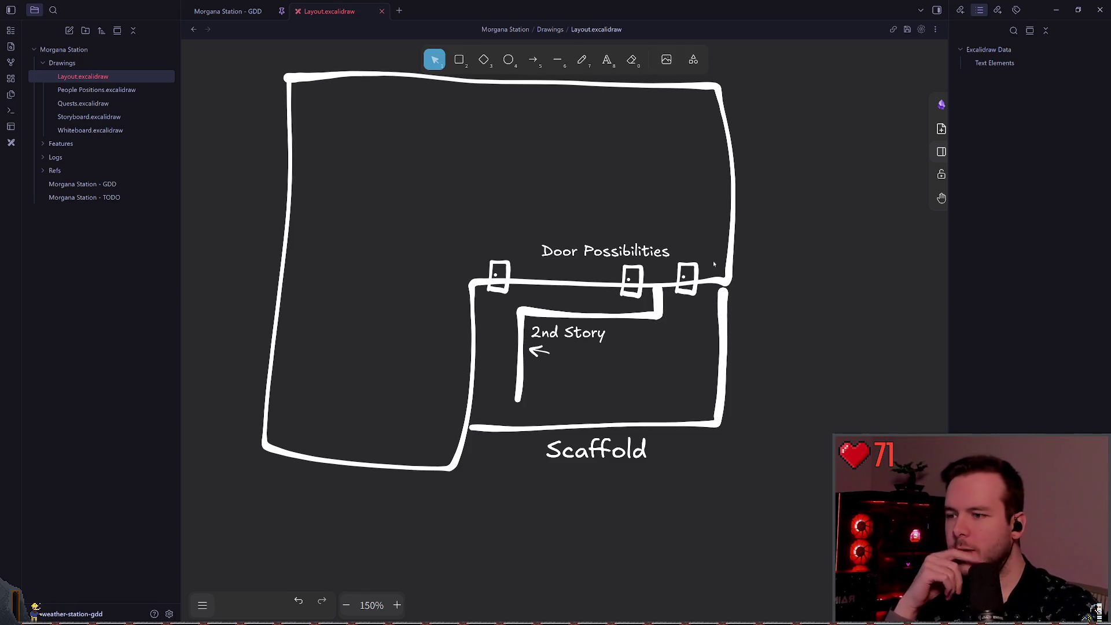
pyautogui.keyDown('ctrl'); pyautogui.scroll(-5, 564, 312); pyautogui.keyUp('ctrl')
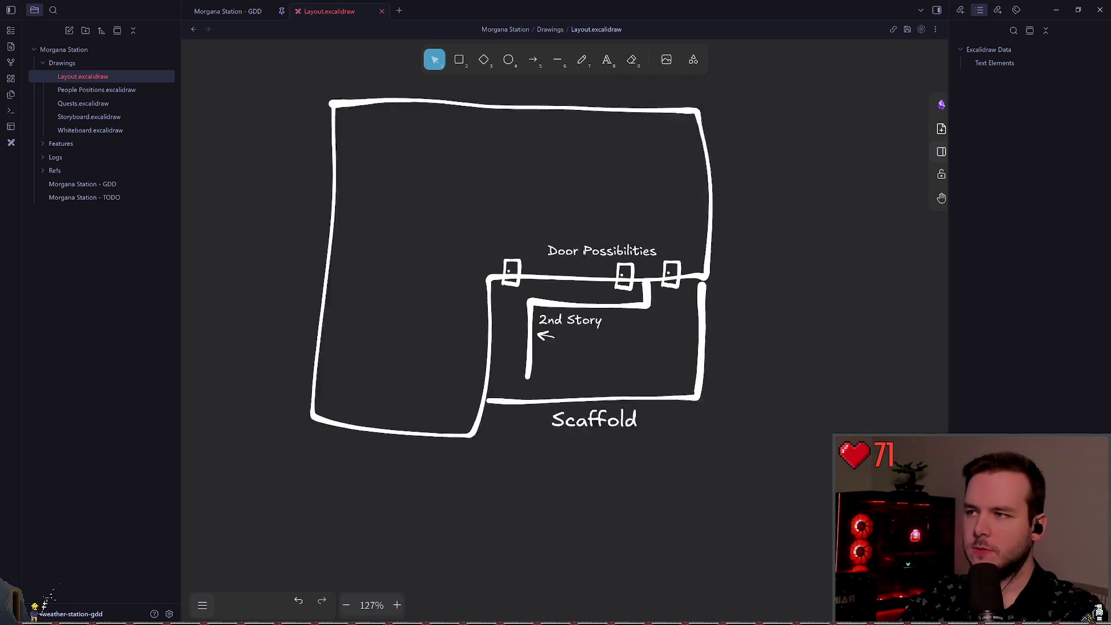
pyautogui.scroll(-5, 557, 368)
pyautogui.keyDown('ctrl'); pyautogui.scroll(4, 501, 201); pyautogui.keyUp('ctrl')
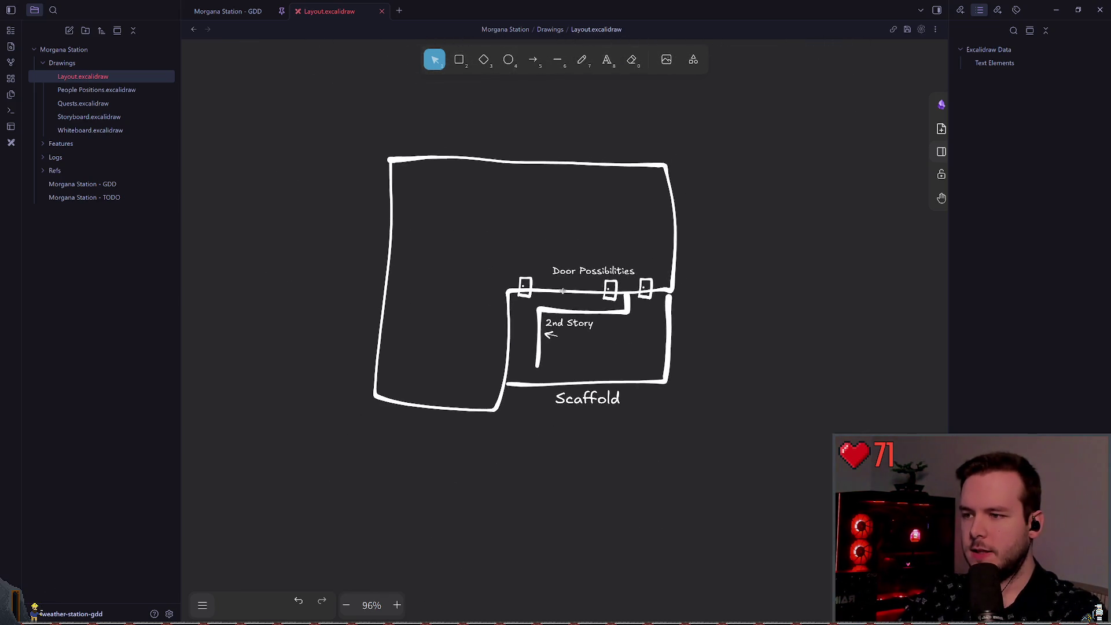
pyautogui.click(584, 64)
pyautogui.scroll(1, 551, 173)
pyautogui.scroll(-1, 538, 178)
pyautogui.scroll(2, 521, 238)
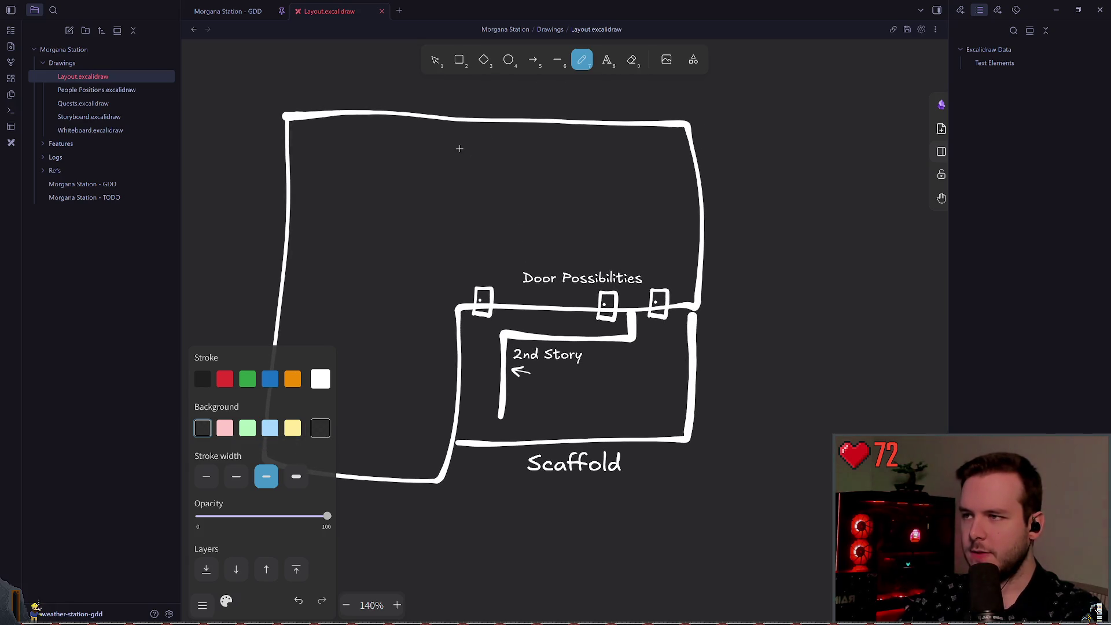
pyautogui.scroll(1, 483, 214)
pyautogui.keyDown('ctrl'); pyautogui.scroll(3, 493, 218); pyautogui.keyUp('ctrl')
pyautogui.keyDown('ctrl'); pyautogui.scroll(-3, 467, 216); pyautogui.keyUp('ctrl')
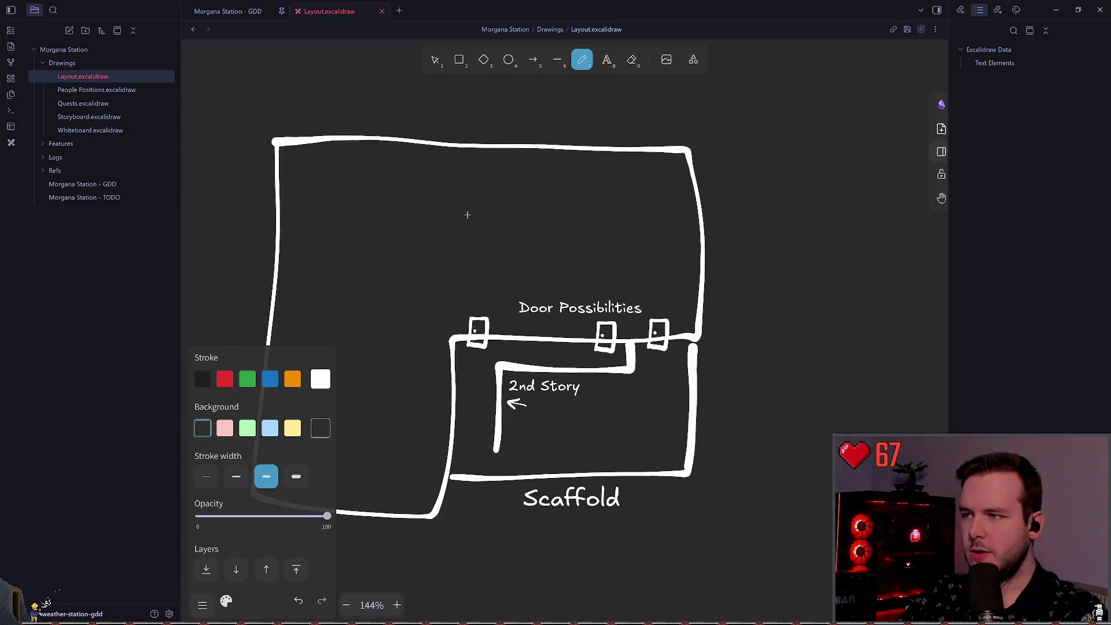
# - Pencil-sketch a rectangle in the upper building wing and an oval inside it
pyautogui.moveTo(469, 180)
pyautogui.mouseDown()
pyautogui.moveTo(585, 223)
pyautogui.moveTo(463, 258)
pyautogui.moveTo(466, 175)
pyautogui.moveTo(620, 281)
pyautogui.moveTo(460, 278)
pyautogui.moveTo(463, 180)
pyautogui.mouseUp()
pyautogui.hotkey('ctrl', 'z')
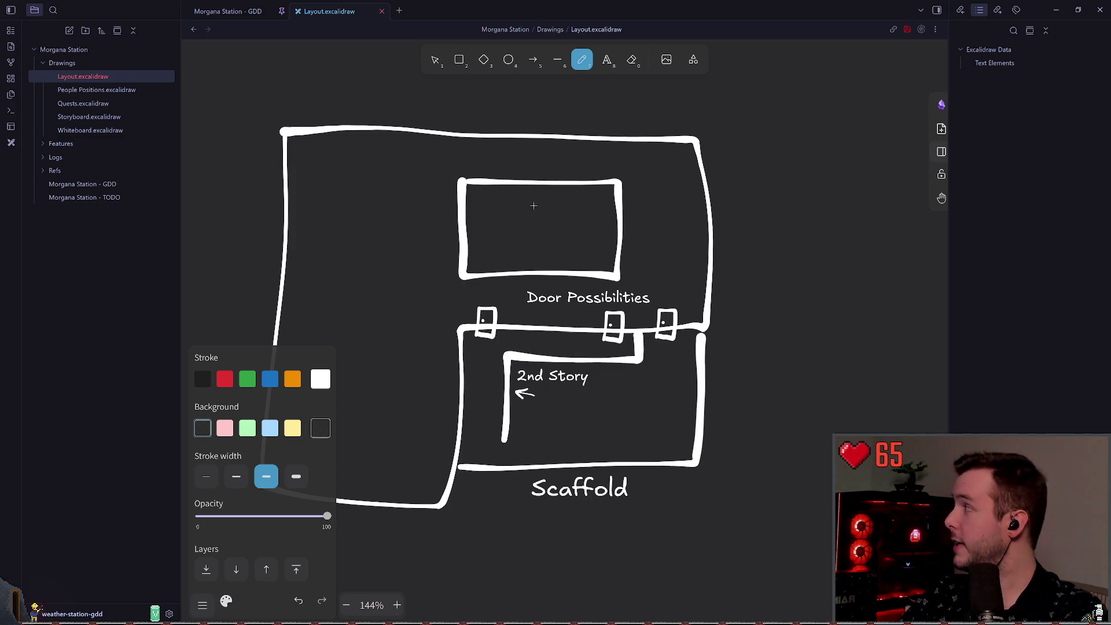
pyautogui.moveTo(542, 195)
pyautogui.mouseDown()
pyautogui.moveTo(505, 249)
pyautogui.moveTo(581, 203)
pyautogui.moveTo(535, 196)
pyautogui.moveTo(508, 242)
pyautogui.moveTo(583, 215)
pyautogui.moveTo(534, 195)
pyautogui.mouseUp()
pyautogui.hotkey('ctrl', 'z')
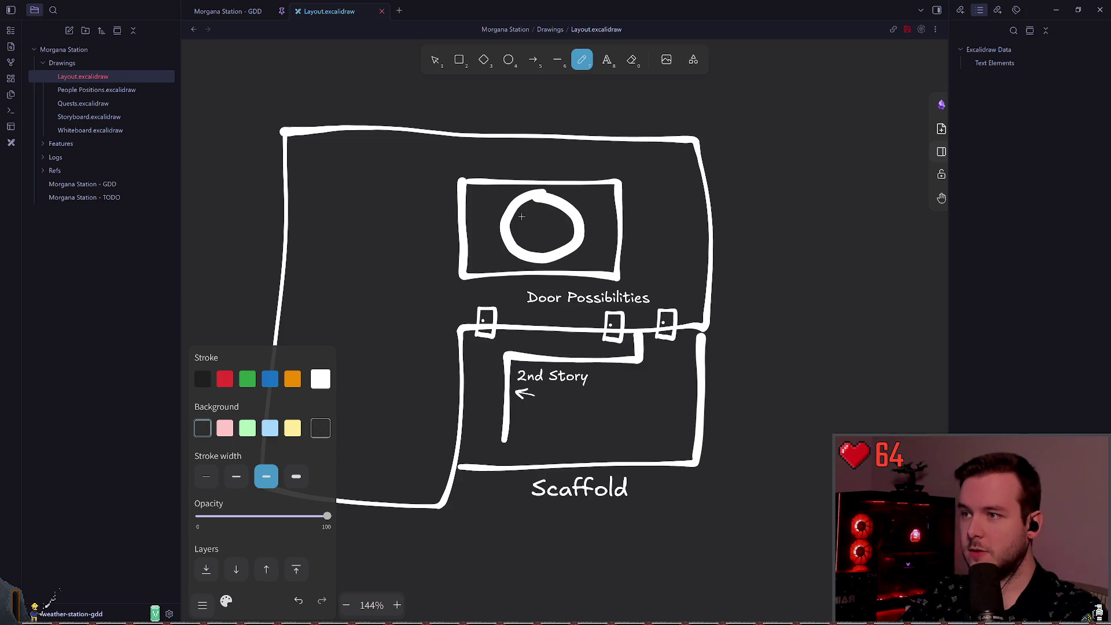
pyautogui.click(429, 65)
# - Delete the lopsided oval and redraw the circle inside the rectangle
pyautogui.click(540, 198)
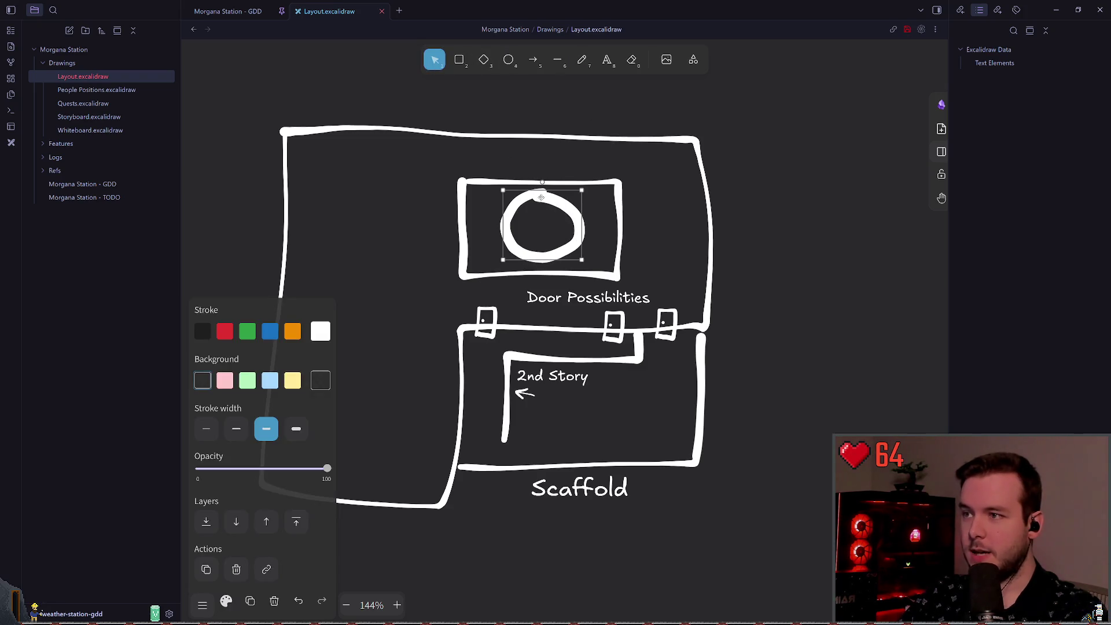
pyautogui.press('Delete')
pyautogui.click(582, 60)
pyautogui.moveTo(547, 191)
pyautogui.mouseDown()
pyautogui.moveTo(502, 209)
pyautogui.moveTo(581, 237)
pyautogui.moveTo(549, 193)
pyautogui.moveTo(517, 257)
pyautogui.moveTo(553, 196)
pyautogui.moveTo(524, 193)
pyautogui.mouseUp()
pyautogui.hotkey('ctrl', 'z')
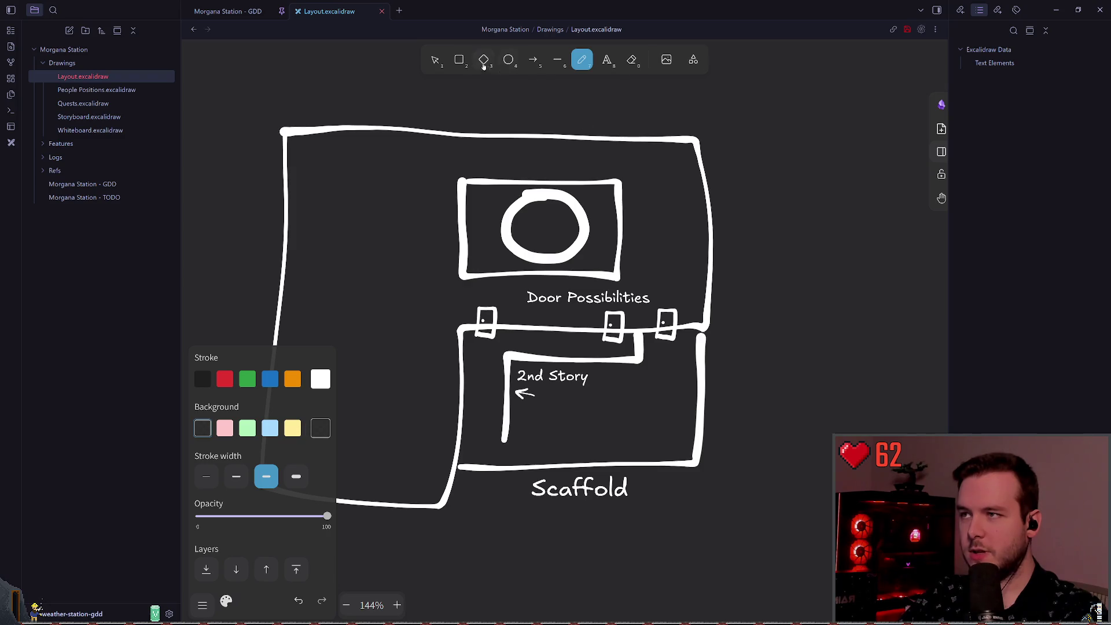
pyautogui.press('v')
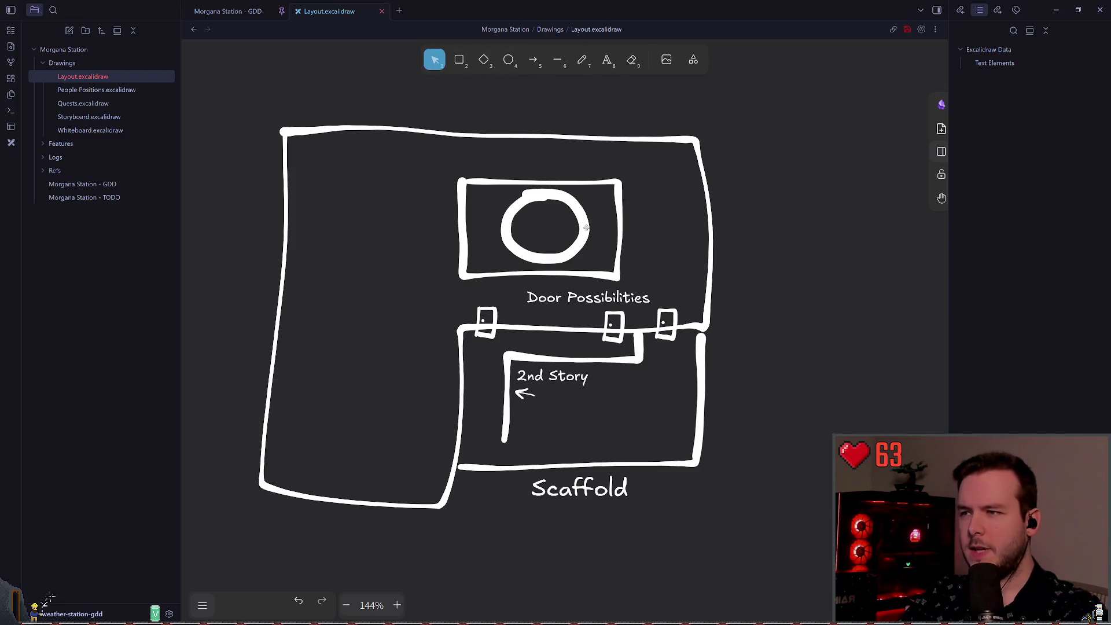
pyautogui.click(582, 59)
# - Add the label 'Radar?' left of the rectangle and enlarge its font
pyautogui.click(613, 58)
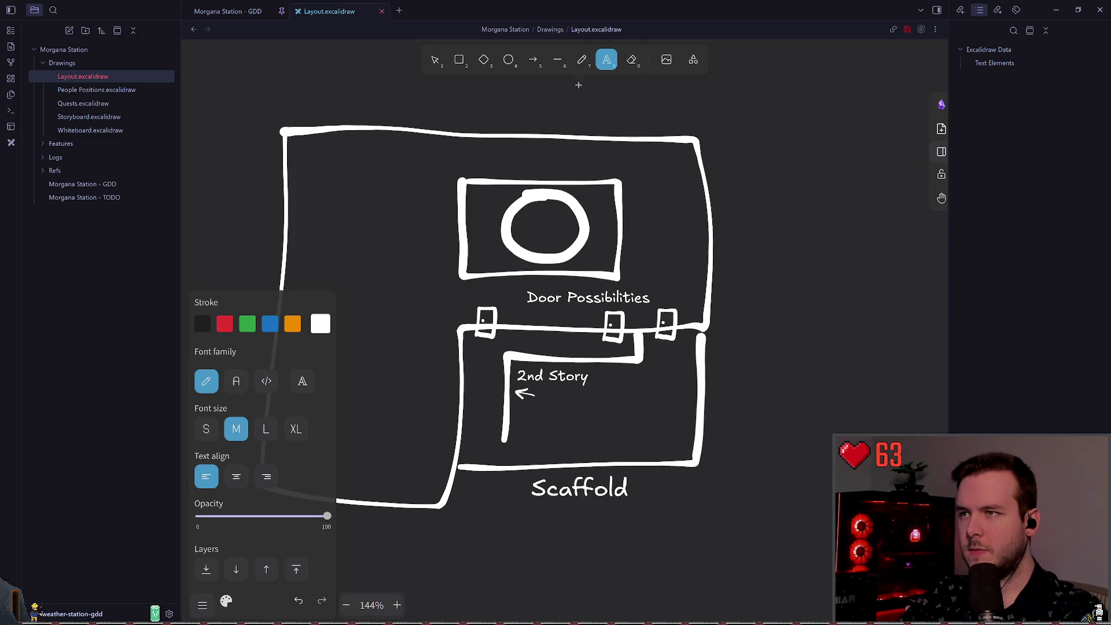
pyautogui.click(394, 200)
pyautogui.write('Radar?')
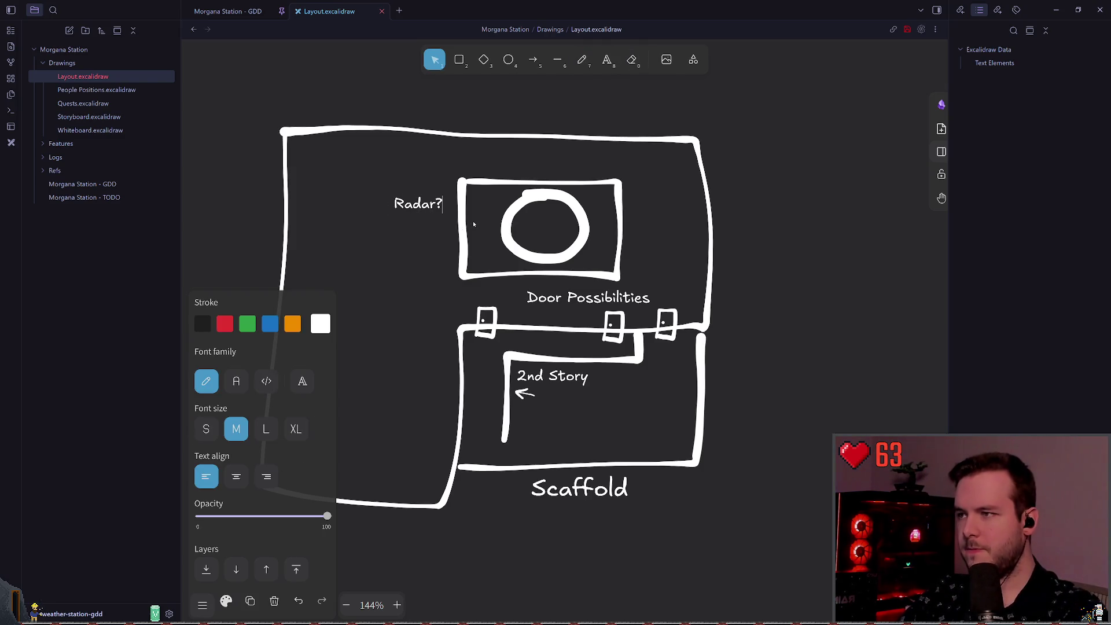
pyautogui.press('Escape')
pyautogui.hotkey('ctrl', 'shift', '.')
pyautogui.hotkey('ctrl', 'shift', '.')
pyautogui.hotkey('ctrl', 'shift', '.')
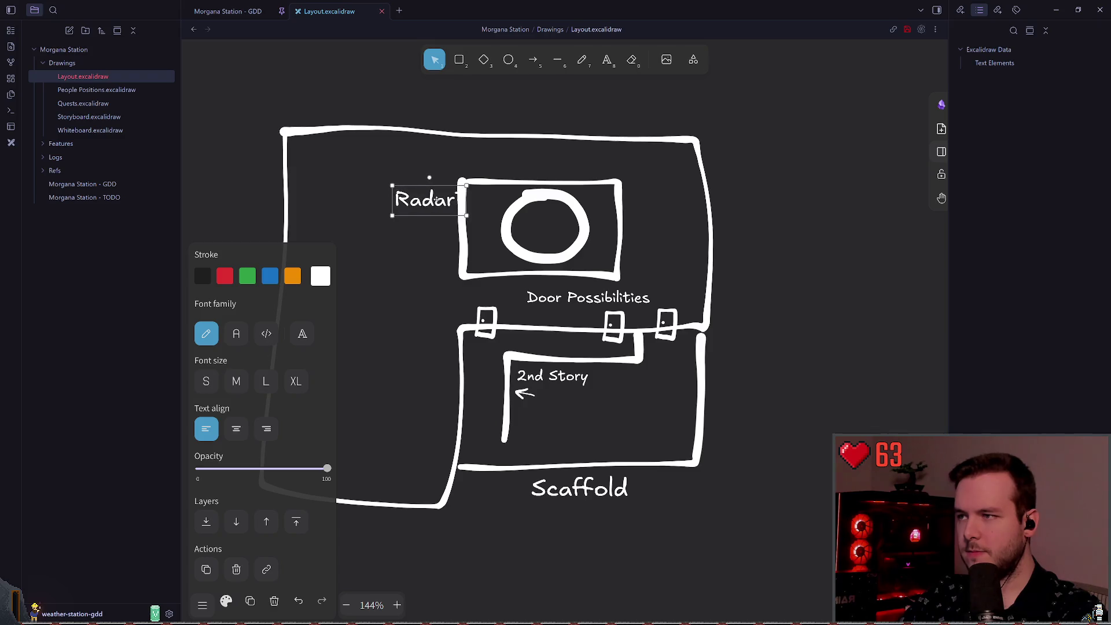
pyautogui.click(793, 164)
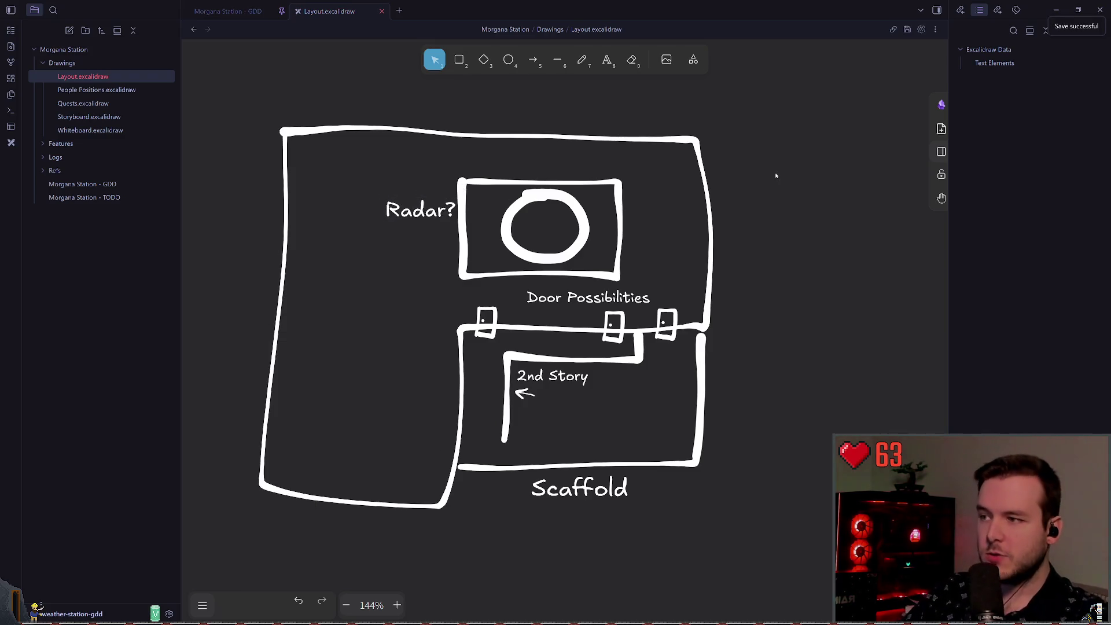
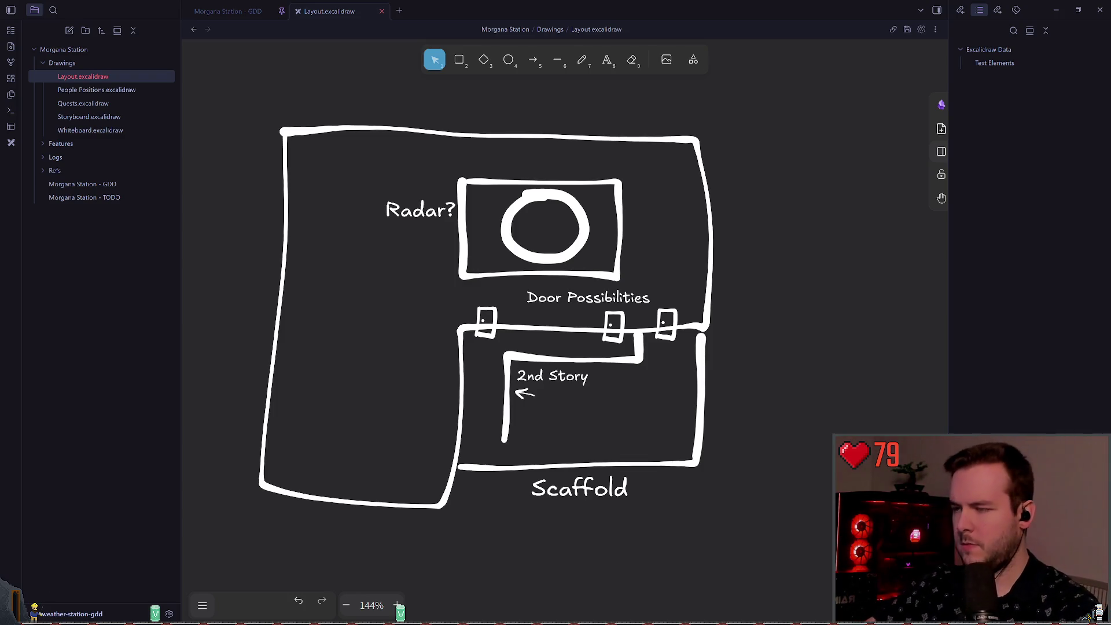
# - Move the Door Possibilities label toward the left wall
pyautogui.scroll(-1, 688, 310)
pyautogui.moveTo(387, 149)
pyautogui.mouseDown()
pyautogui.moveTo(470, 203)
pyautogui.moveTo(664, 264)
pyautogui.moveTo(469, 179)
pyautogui.moveTo(500, 201)
pyautogui.moveTo(429, 326)
pyautogui.mouseUp()
pyautogui.click(665, 264)
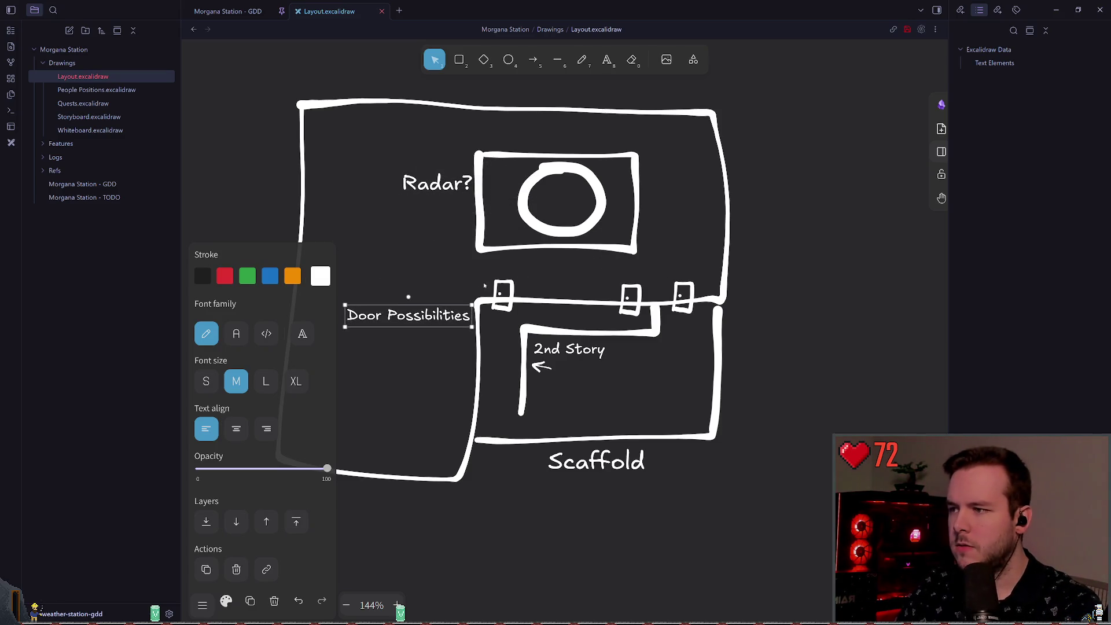
pyautogui.click(664, 260)
# - Rotate the radar rectangle and circle 90° onto the Radar? label, then view the Morgana Station - GDD note
pyautogui.click(558, 153)
pyautogui.moveTo(559, 144); pyautogui.dragTo(616, 202)
pyautogui.moveTo(551, 187)
pyautogui.mouseDown()
pyautogui.moveTo(658, 186)
pyautogui.moveTo(400, 184)
pyautogui.mouseUp()
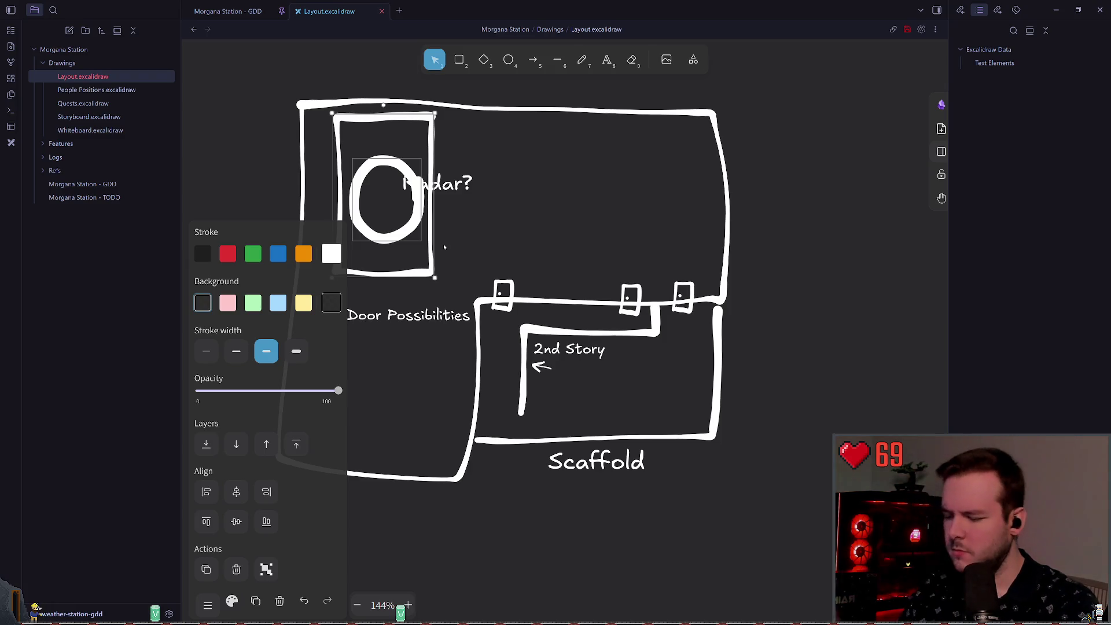
pyautogui.click(243, 12)
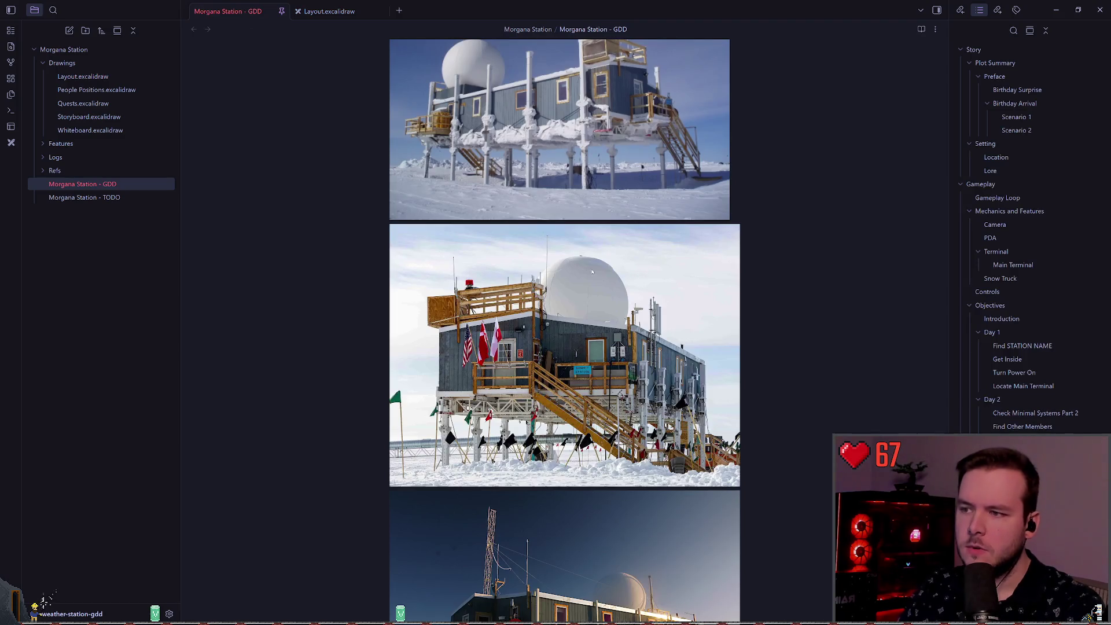
pyautogui.scroll(-15, 599, 274)
pyautogui.scroll(-4, 603, 297)
pyautogui.scroll(15, 752, 346)
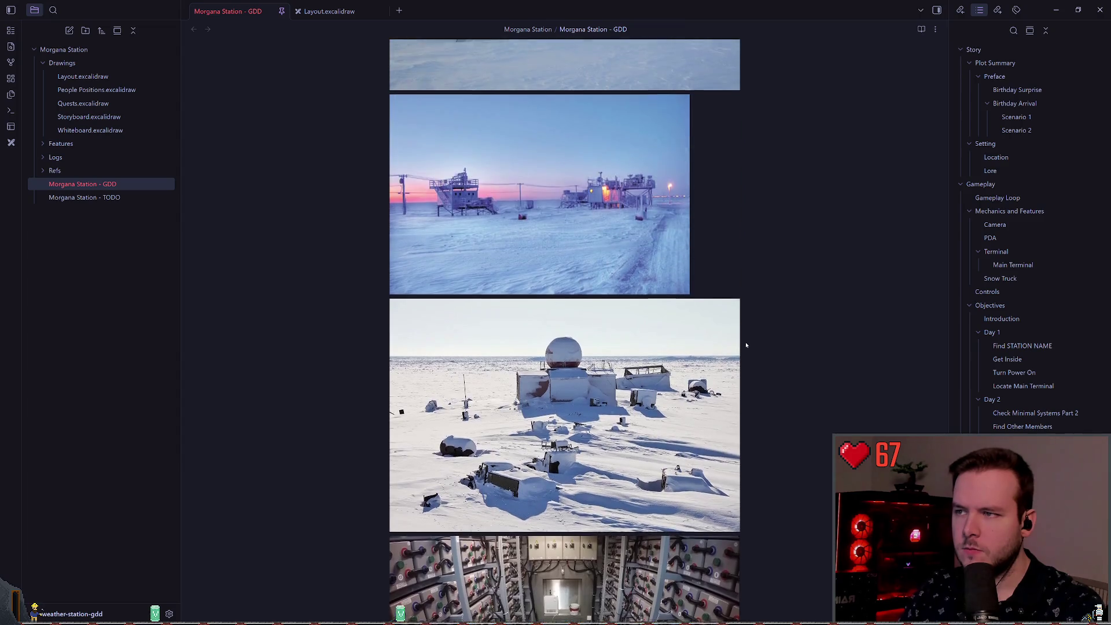
pyautogui.scroll(10, 751, 357)
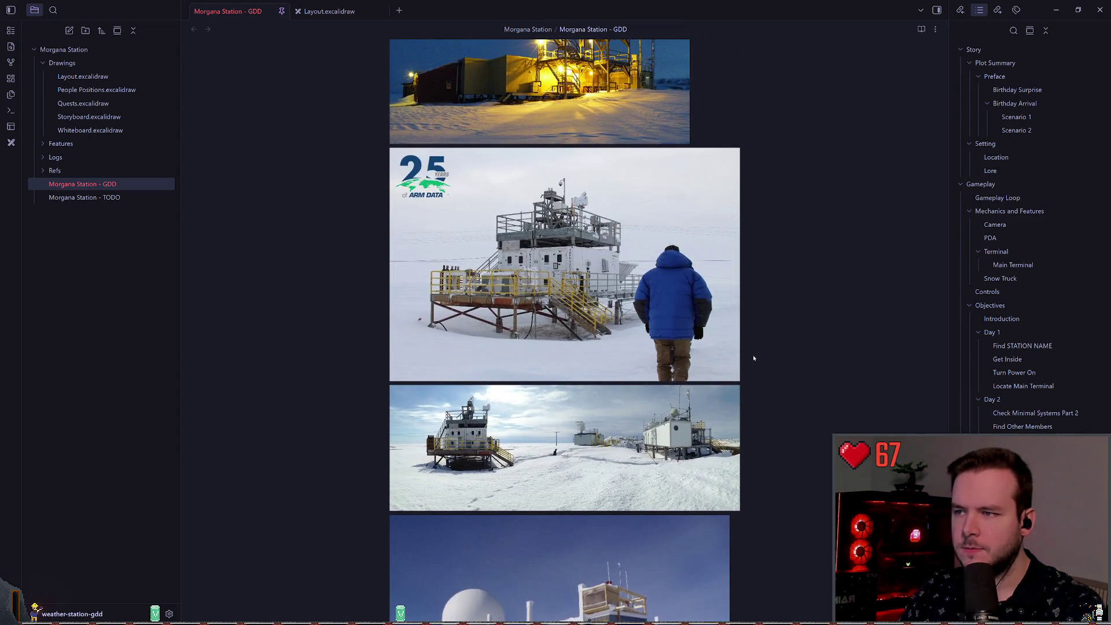
pyautogui.scroll(7, 801, 355)
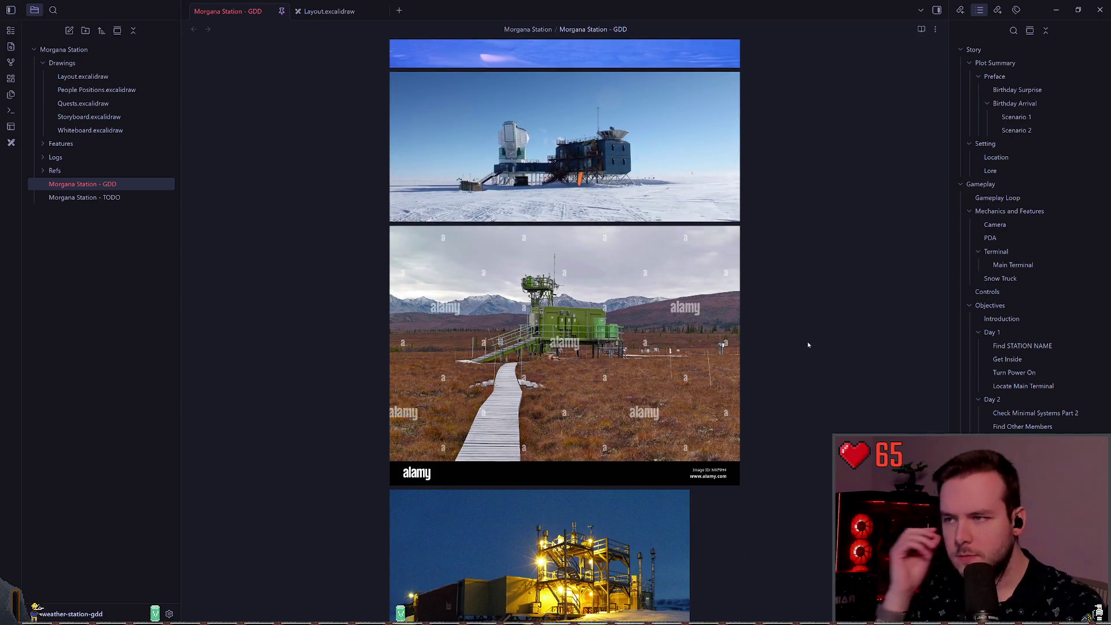
pyautogui.scroll(-6, 786, 330)
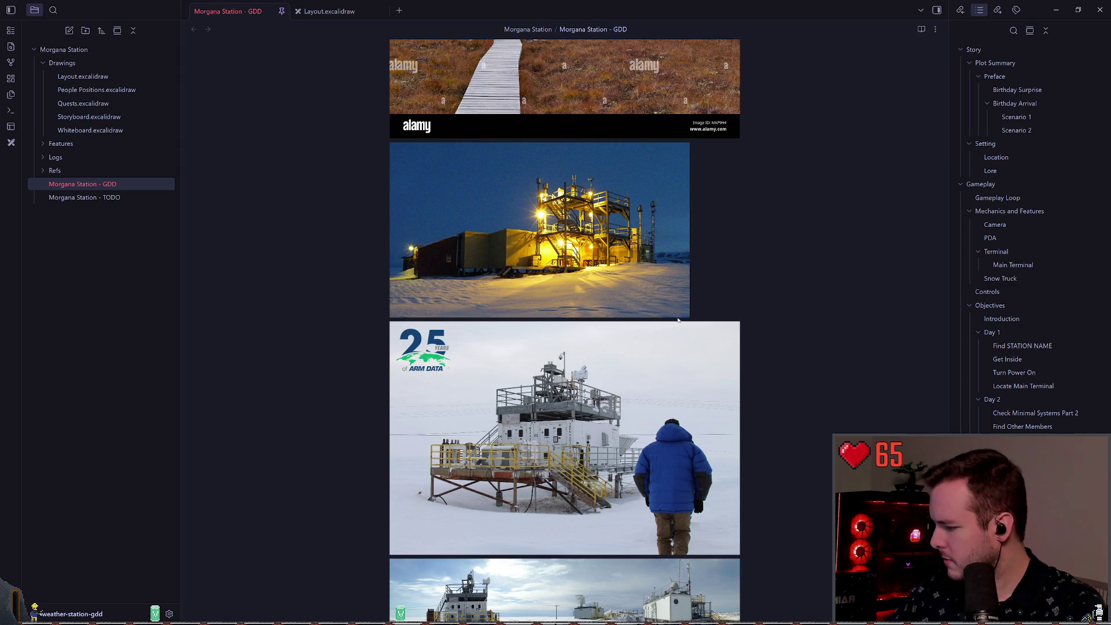
pyautogui.scroll(-3, 759, 329)
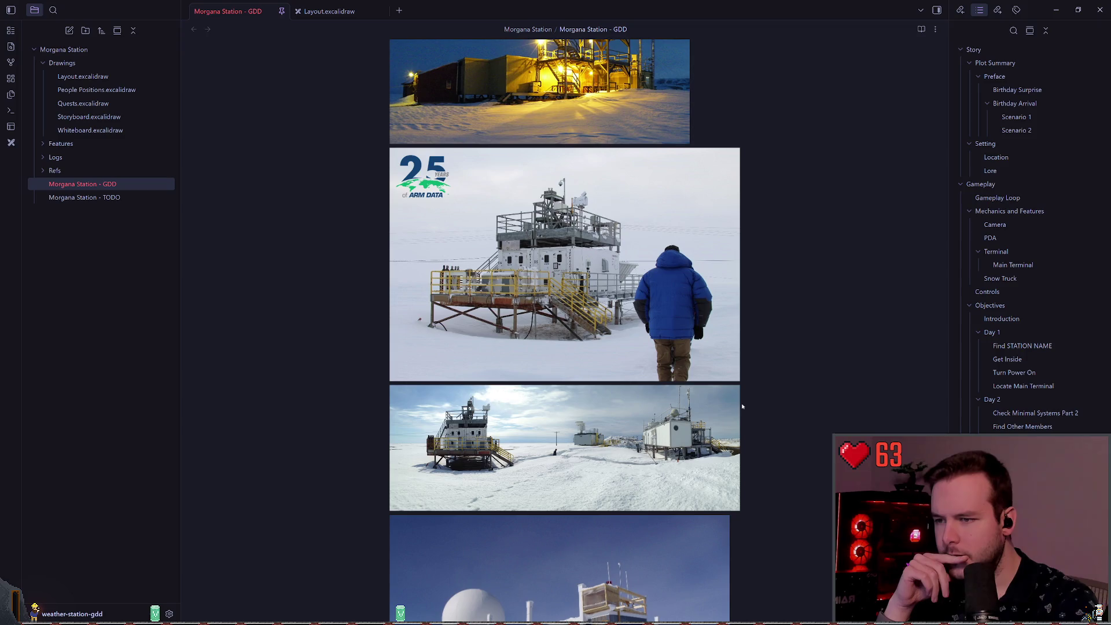
pyautogui.scroll(-5, 743, 407)
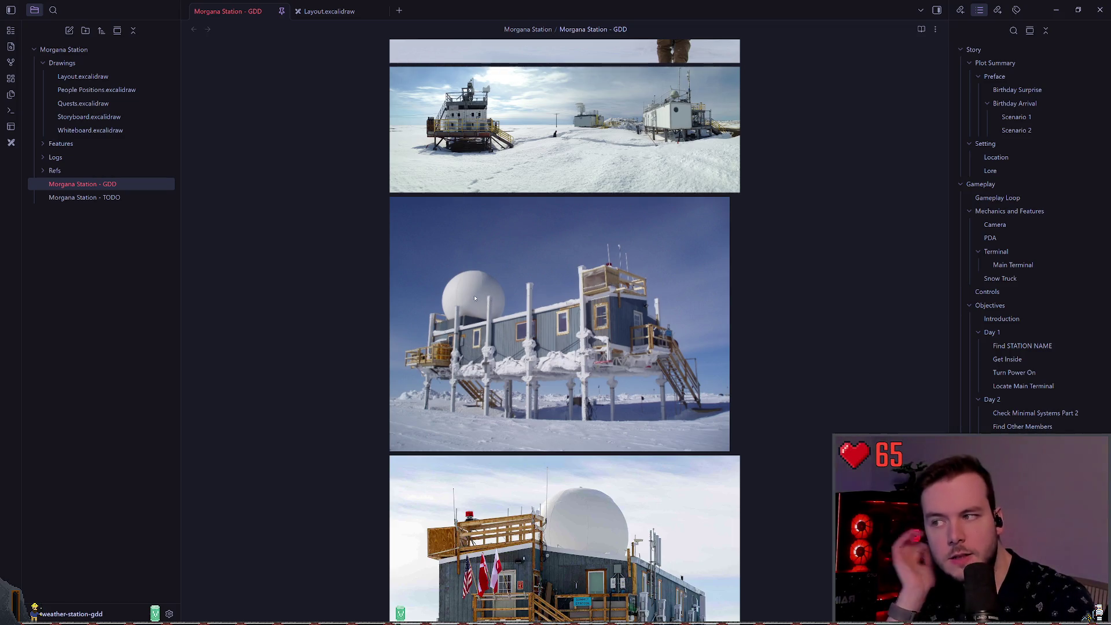
pyautogui.scroll(5, 485, 303)
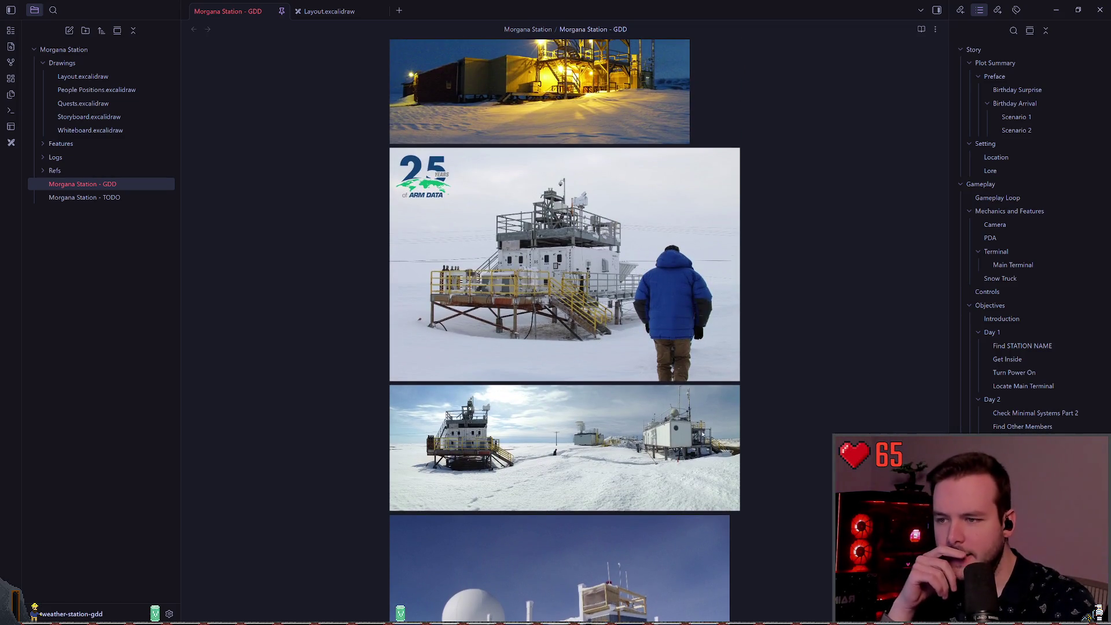
pyautogui.scroll(-2, 624, 428)
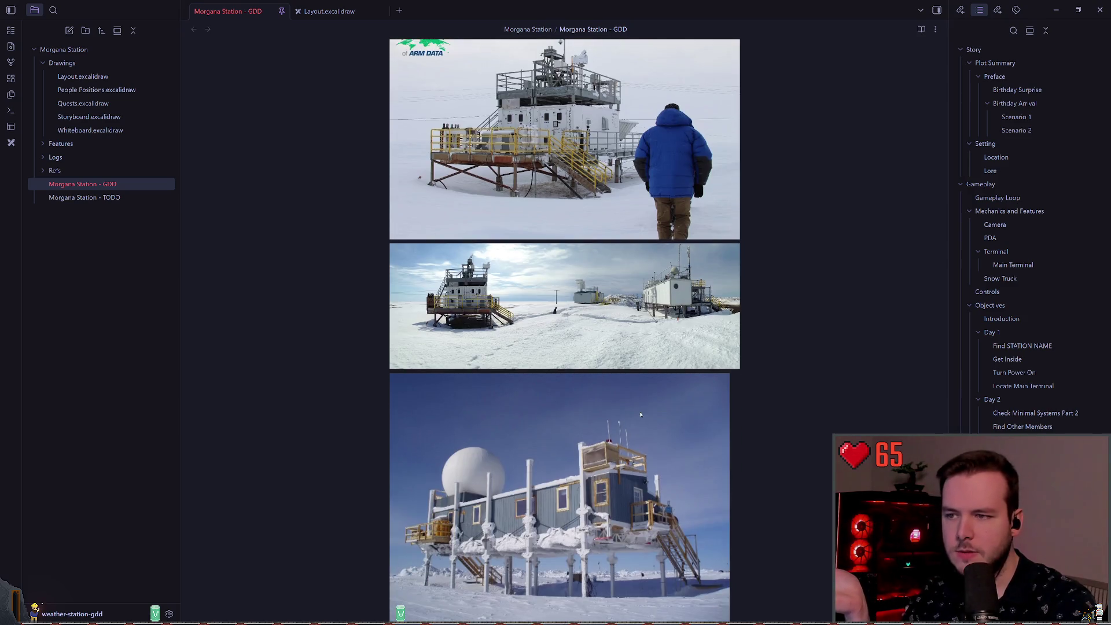
pyautogui.scroll(1, 663, 380)
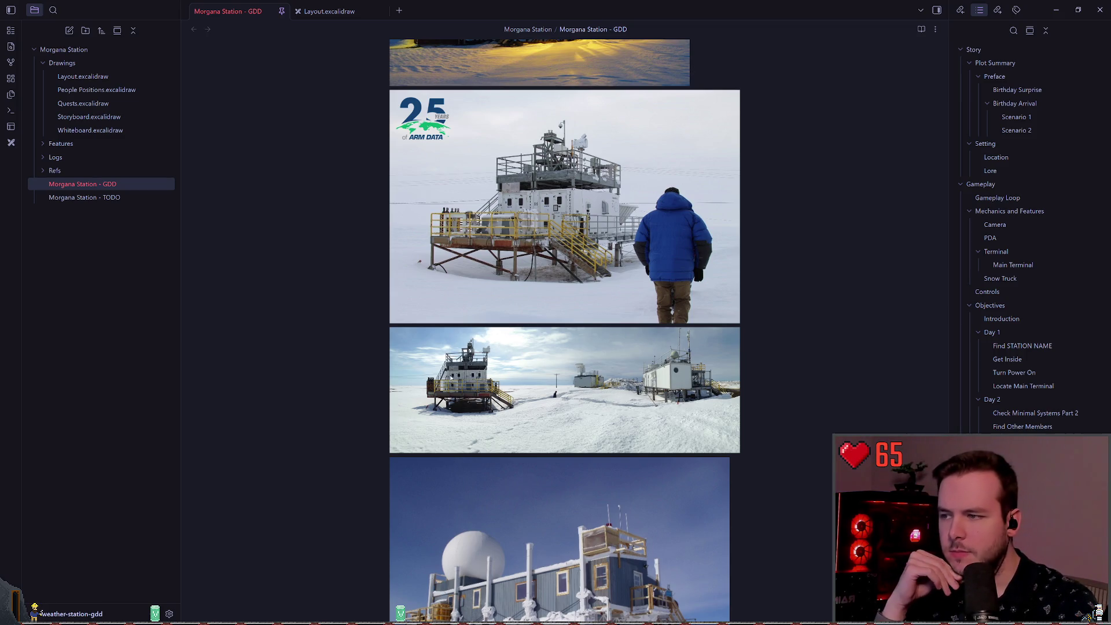
pyautogui.scroll(-2, 452, 379)
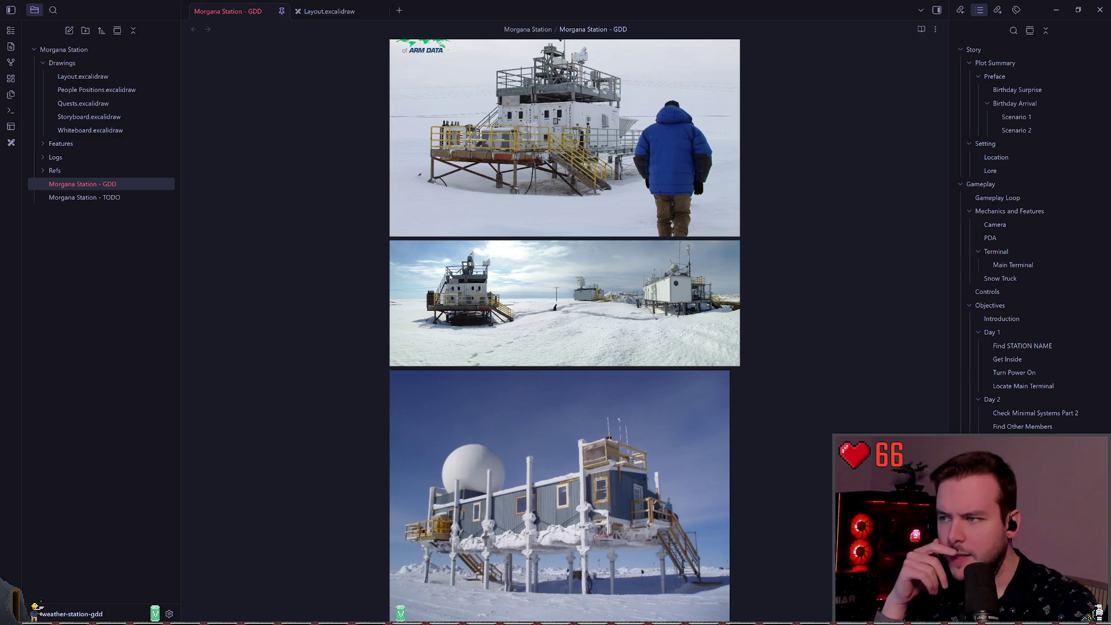
pyautogui.scroll(3, 728, 355)
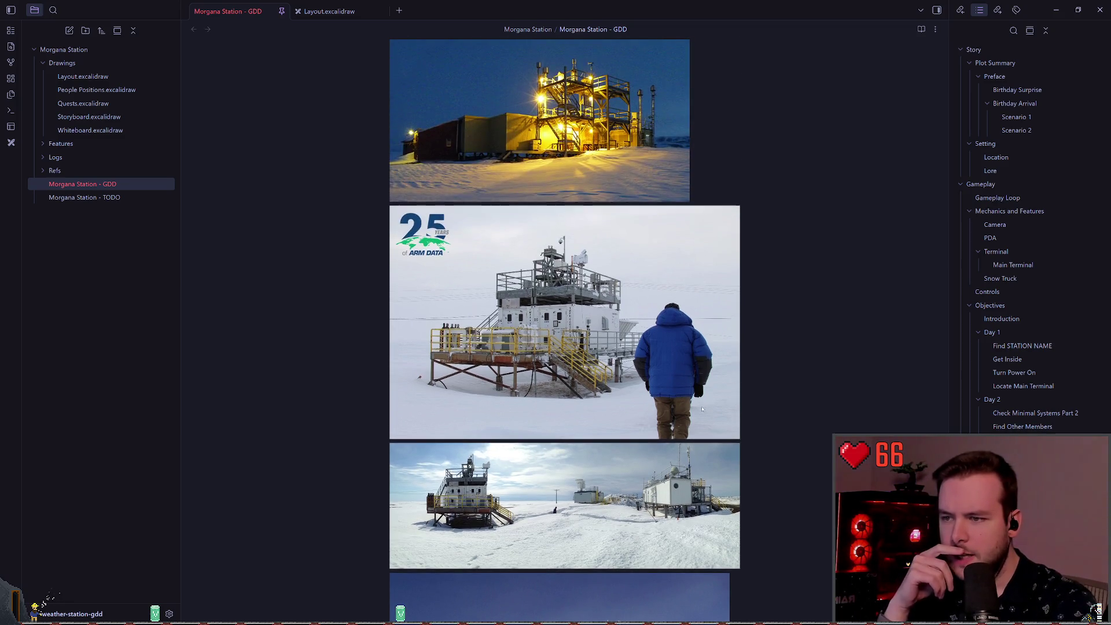
pyautogui.scroll(-2, 666, 475)
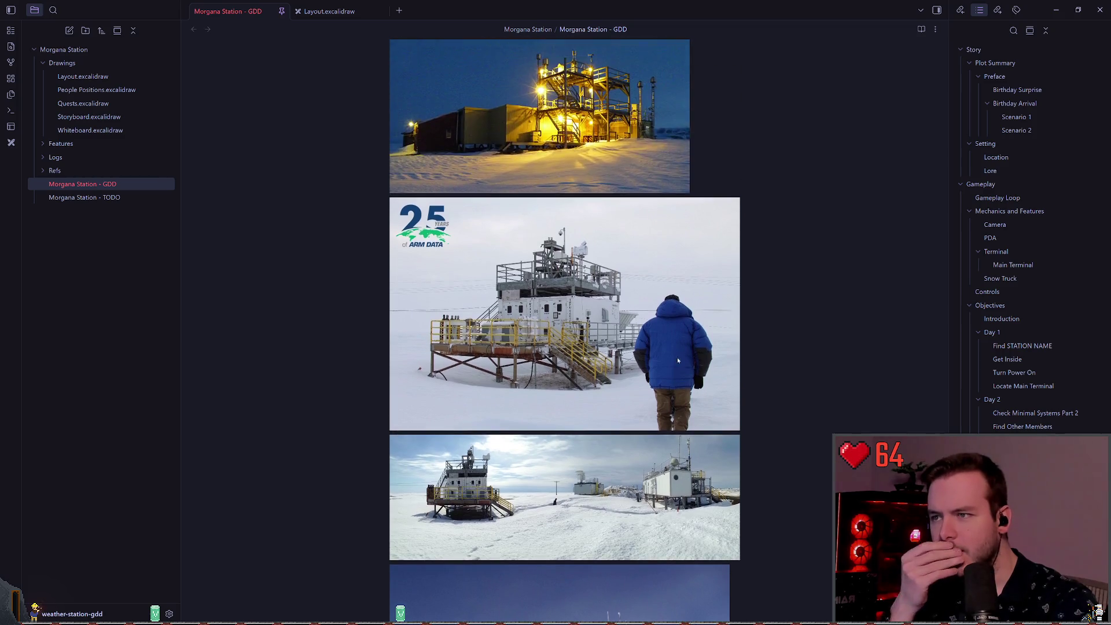
pyautogui.scroll(5, 677, 356)
pyautogui.scroll(2, 647, 362)
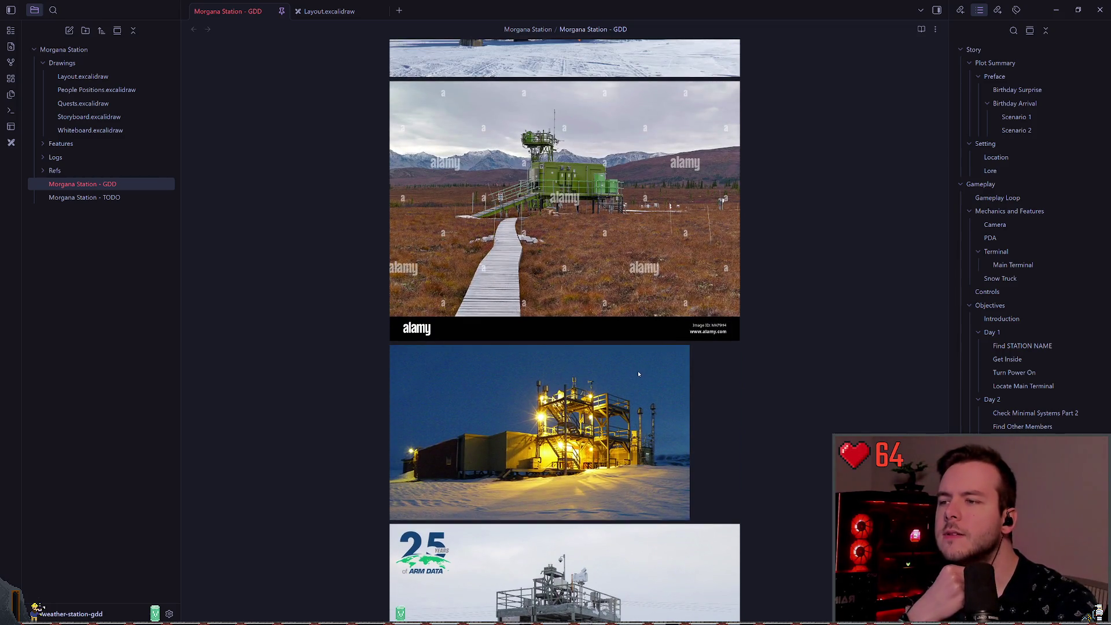
pyautogui.scroll(3, 633, 370)
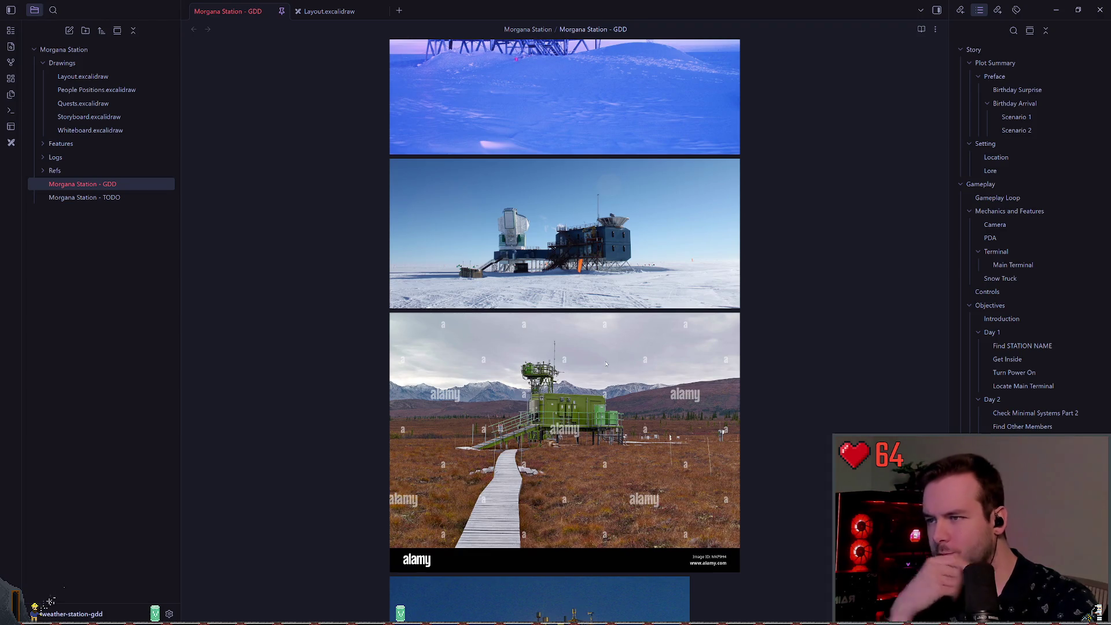
pyautogui.scroll(-8, 605, 370)
pyautogui.scroll(-3, 605, 386)
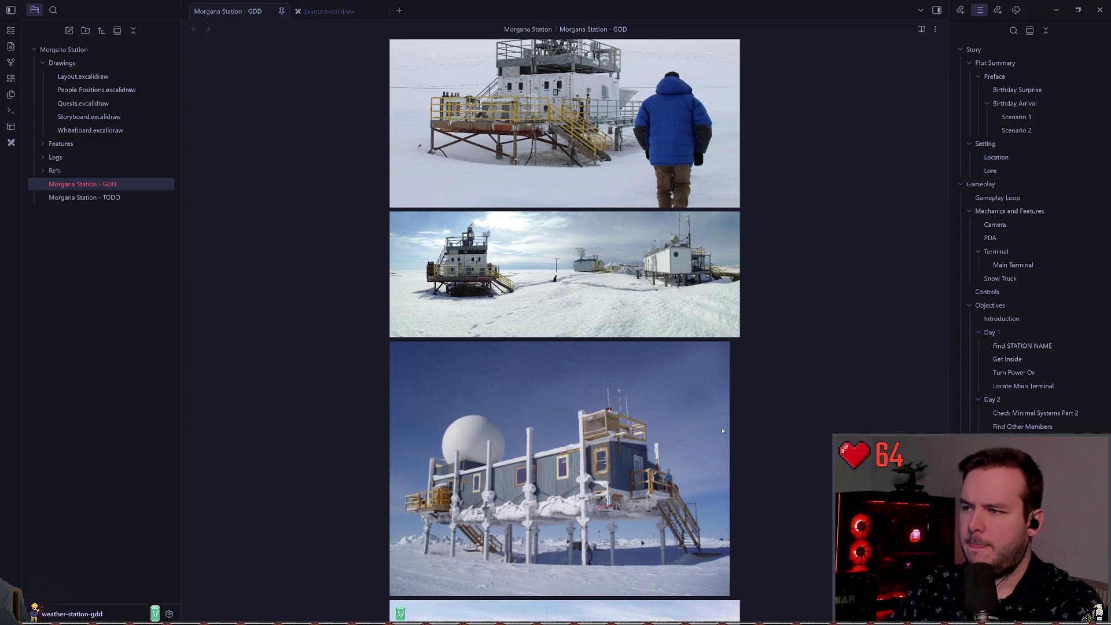
# - Back in Layout.excalidraw, undo the rotation and move the wide radar room to the top-left corner
pyautogui.click(327, 11)
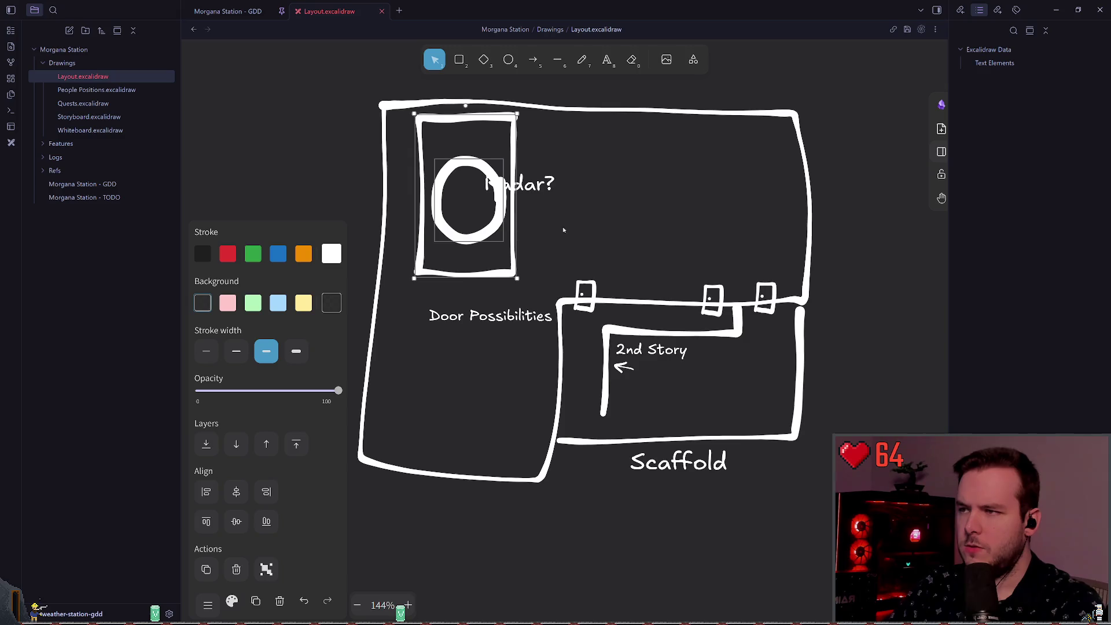
pyautogui.hotkey('ctrl', 'z')
pyautogui.hotkey('ctrl', 'z')
pyautogui.moveTo(654, 215)
pyautogui.mouseDown()
pyautogui.moveTo(480, 167)
pyautogui.moveTo(491, 177)
pyautogui.moveTo(451, 239)
pyautogui.moveTo(431, 237)
pyautogui.mouseUp()
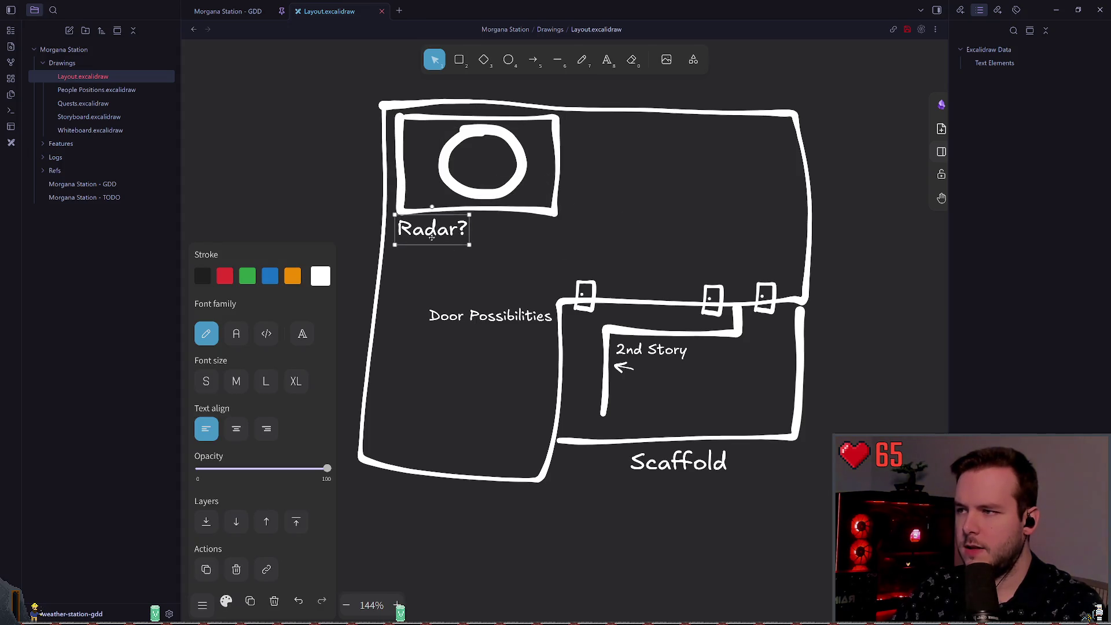
# - Change the radar room label from 'Radar?' to 'Radar'
pyautogui.doubleClick(432, 237)
pyautogui.press('End')
pyautogui.press('BackSpace')
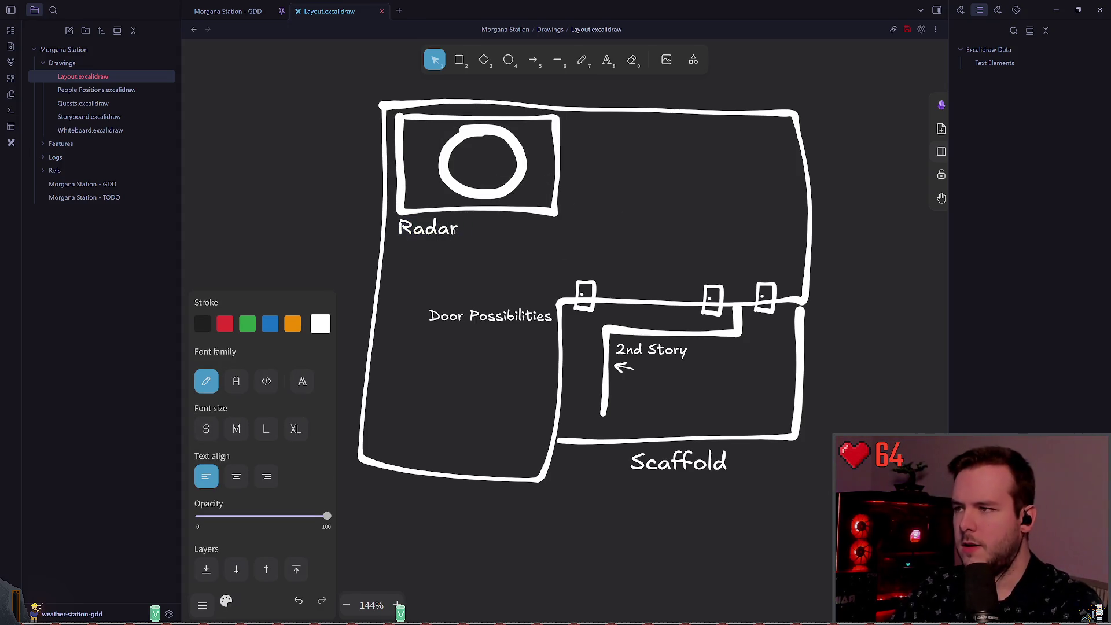
pyautogui.click(516, 237)
# - Try a freehand stroke in the radar room, undo it, and start a text label to its right
pyautogui.scroll(5, 496, 218)
pyautogui.press('7')
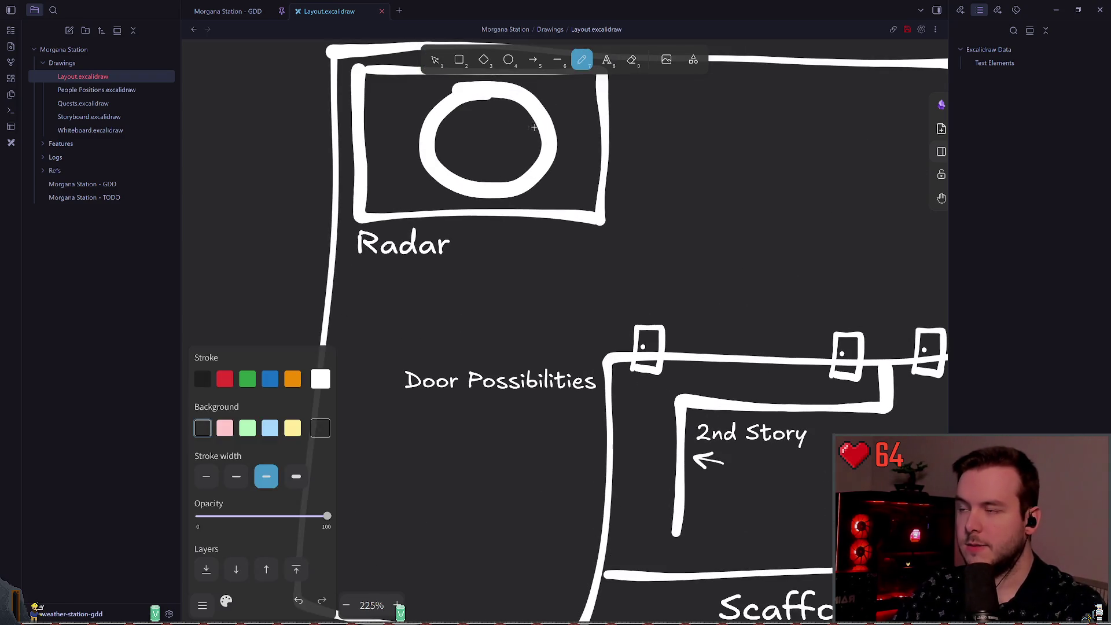
pyautogui.scroll(1, 430, 163)
pyautogui.moveTo(414, 102)
pyautogui.mouseDown()
pyautogui.moveTo(389, 134)
pyautogui.moveTo(432, 110)
pyautogui.mouseUp()
pyautogui.hotkey('ctrl', 'z')
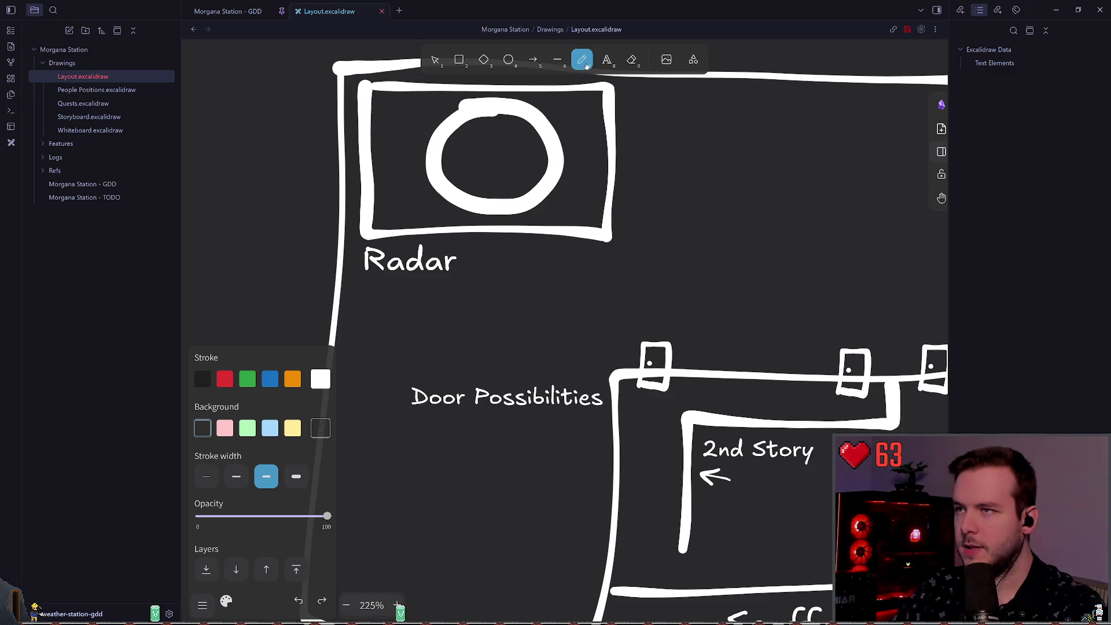
pyautogui.click(605, 60)
pyautogui.hscroll(3, 498, 240)
pyautogui.click(605, 173)
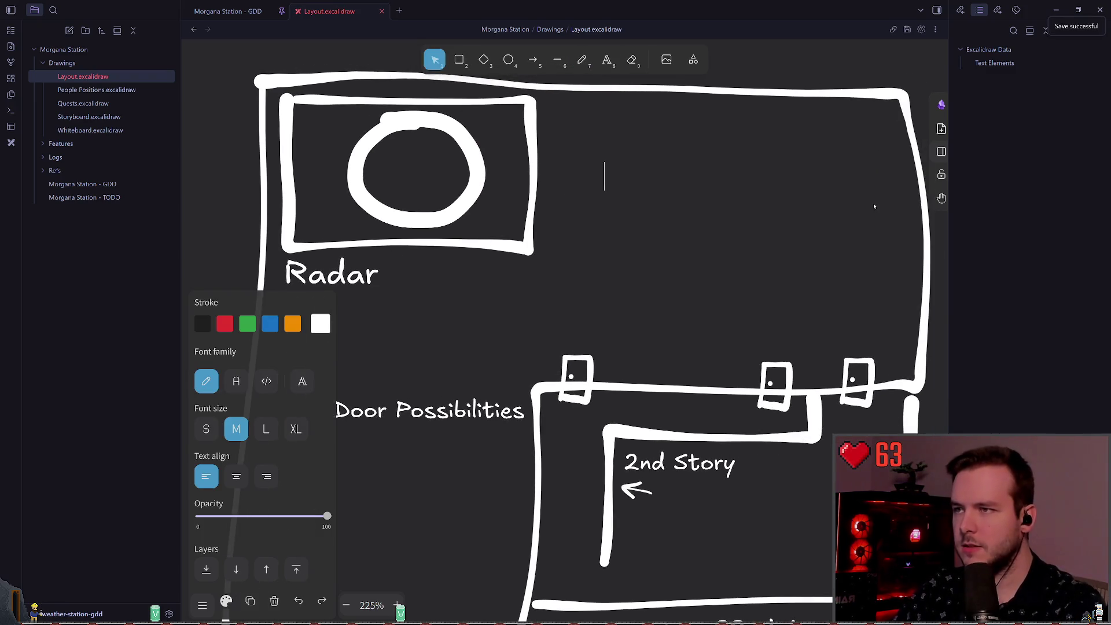
# - Add the label 'Other instruments...' beside the radar room and nudge it upward
pyautogui.write('Other In')
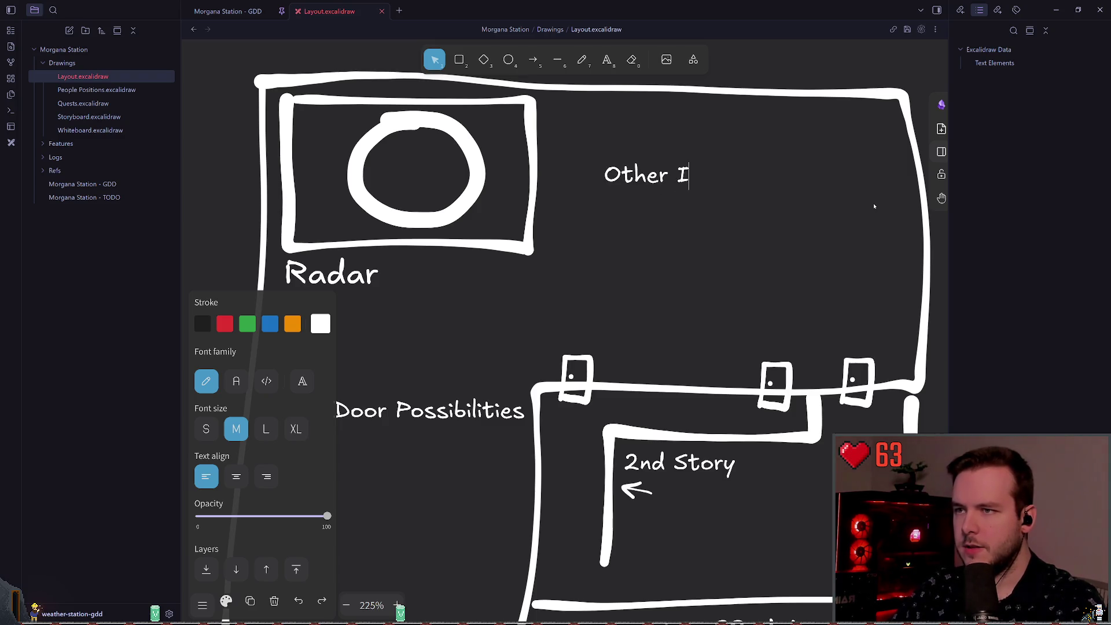
pyautogui.press('BackSpace')
pyautogui.press('BackSpace')
pyautogui.write('instruments...')
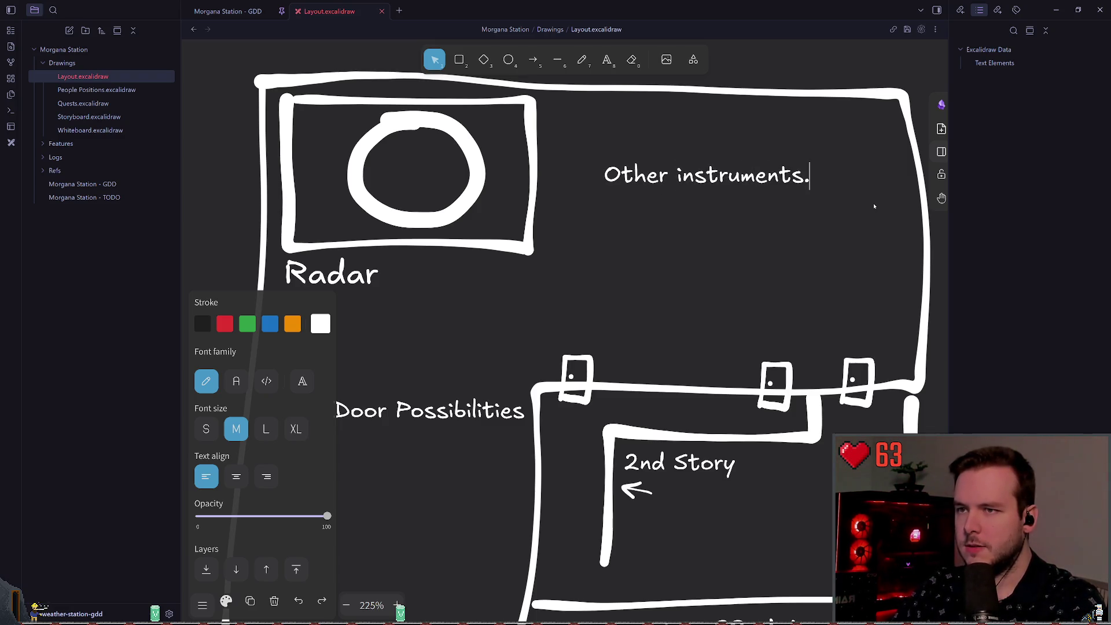
pyautogui.click(723, 243)
pyautogui.moveTo(713, 184); pyautogui.dragTo(704, 149)
pyautogui.click(764, 204)
# - Freehand-sketch a box beneath the Other instruments... label
pyautogui.click(582, 60)
pyautogui.moveTo(813, 172)
pyautogui.mouseDown()
pyautogui.moveTo(585, 168)
pyautogui.moveTo(810, 239)
pyautogui.moveTo(824, 178)
pyautogui.moveTo(602, 168)
pyautogui.moveTo(842, 231)
pyautogui.moveTo(838, 173)
pyautogui.mouseUp()
pyautogui.hotkey('ctrl', 'z')
pyautogui.hotkey('ctrl', 'z')
pyautogui.moveTo(602, 169)
pyautogui.mouseDown()
pyautogui.moveTo(829, 235)
pyautogui.moveTo(602, 219)
pyautogui.moveTo(617, 179)
pyautogui.mouseUp()
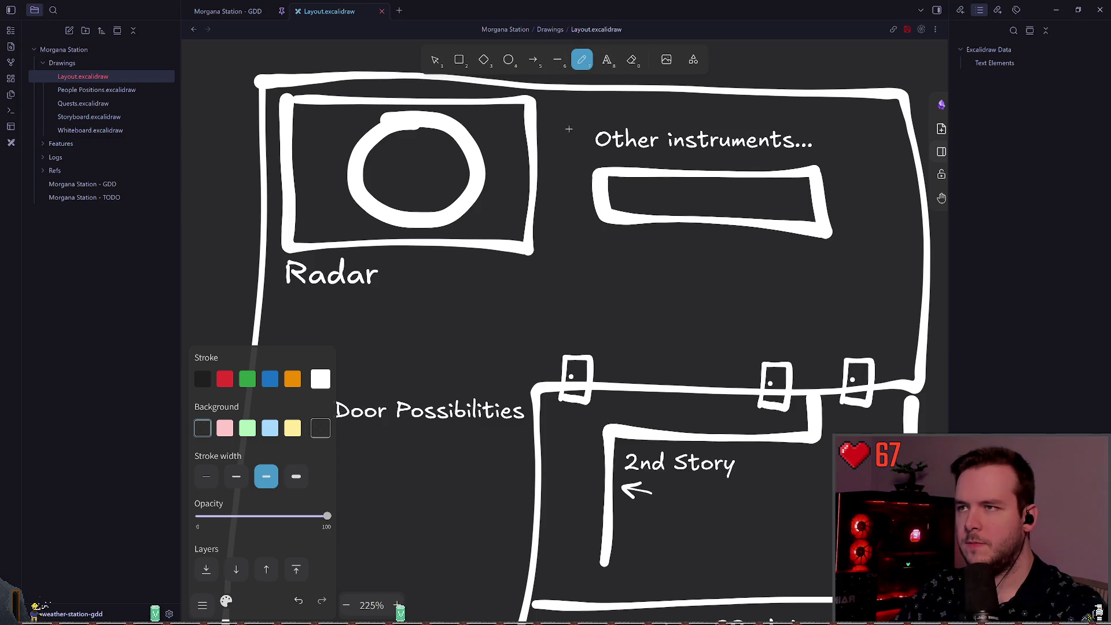
# - Draw a thin curved arrow pointing at the new box
pyautogui.moveTo(580, 143); pyautogui.dragTo(562, 181)
pyautogui.hotkey('ctrl', 'z')
pyautogui.click(207, 476)
pyautogui.hotkey('ctrl', 'z')
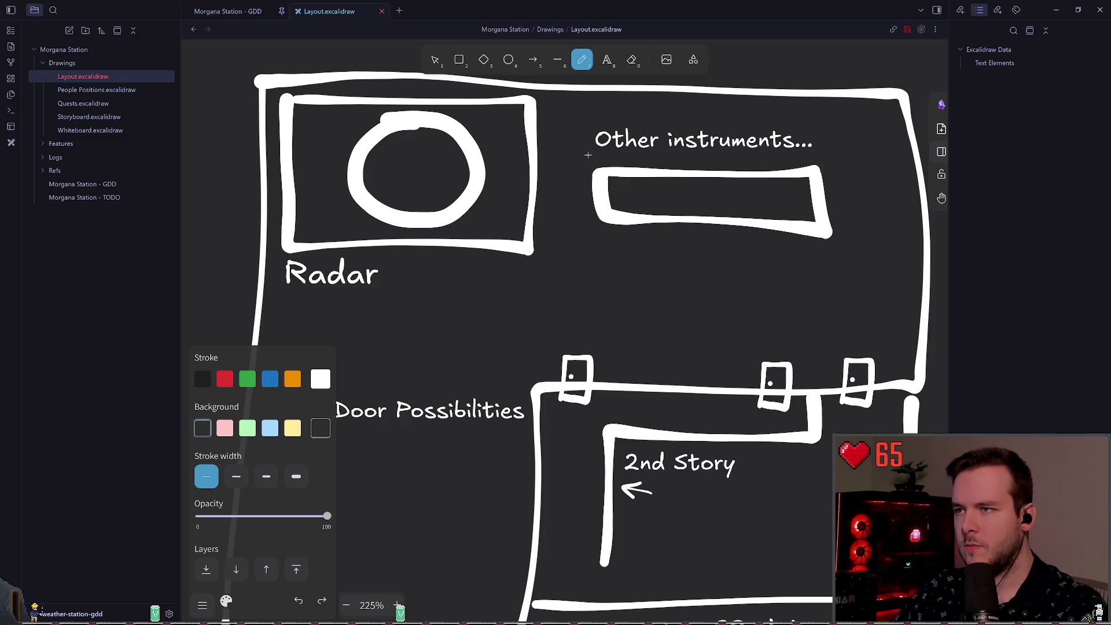
pyautogui.hotkey('ctrl', 'z')
pyautogui.moveTo(564, 173); pyautogui.dragTo(565, 198)
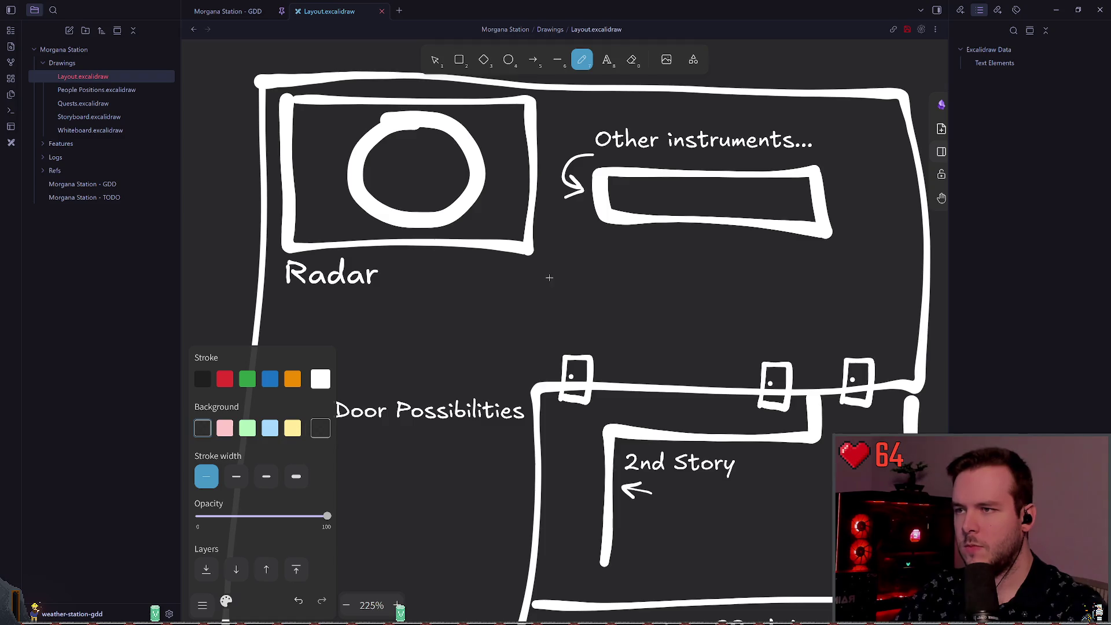
pyautogui.scroll(1, 516, 269)
pyautogui.hscroll(2, 516, 269)
pyautogui.click(435, 60)
pyautogui.scroll(1, 539, 258)
pyautogui.hscroll(-2, 539, 258)
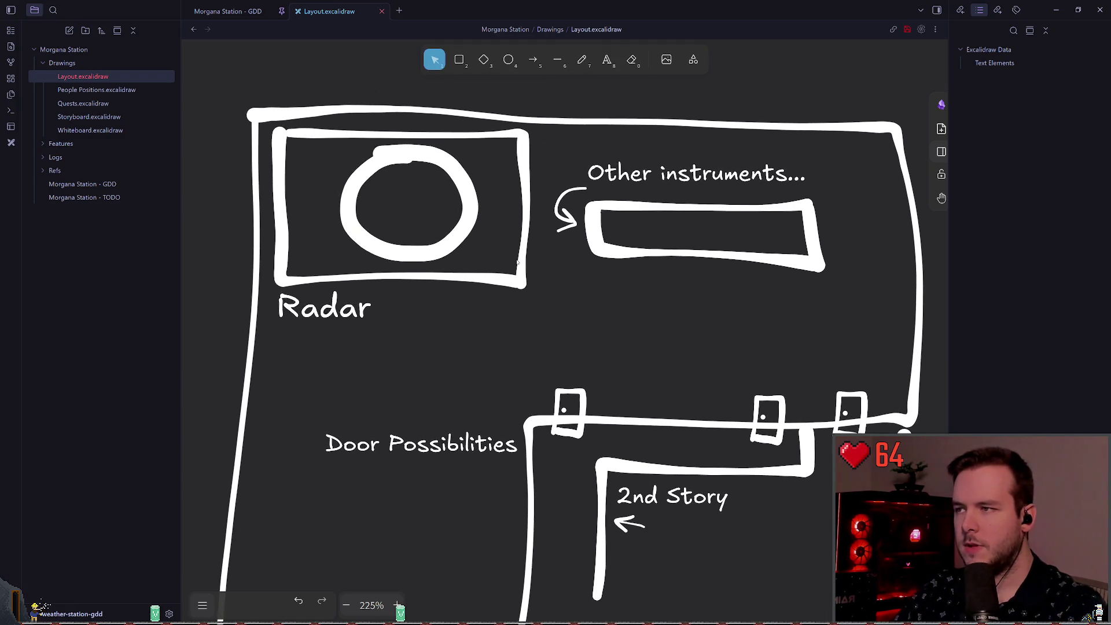
# - Stretch the radar room's inner box down about 100 px and move the Radar label below it
pyautogui.hscroll(-5, 499, 174)
pyautogui.click(583, 60)
pyautogui.hscroll(-8, 668, 127)
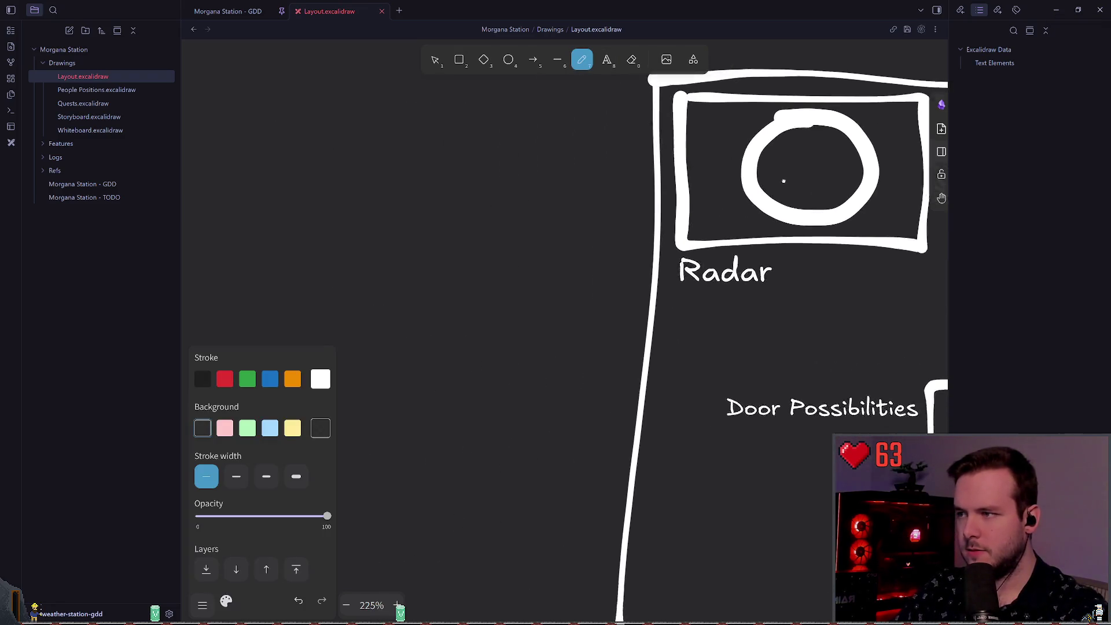
pyautogui.hscroll(8, 667, 126)
pyautogui.hscroll(-2, 438, 185)
pyautogui.hscroll(3, 554, 196)
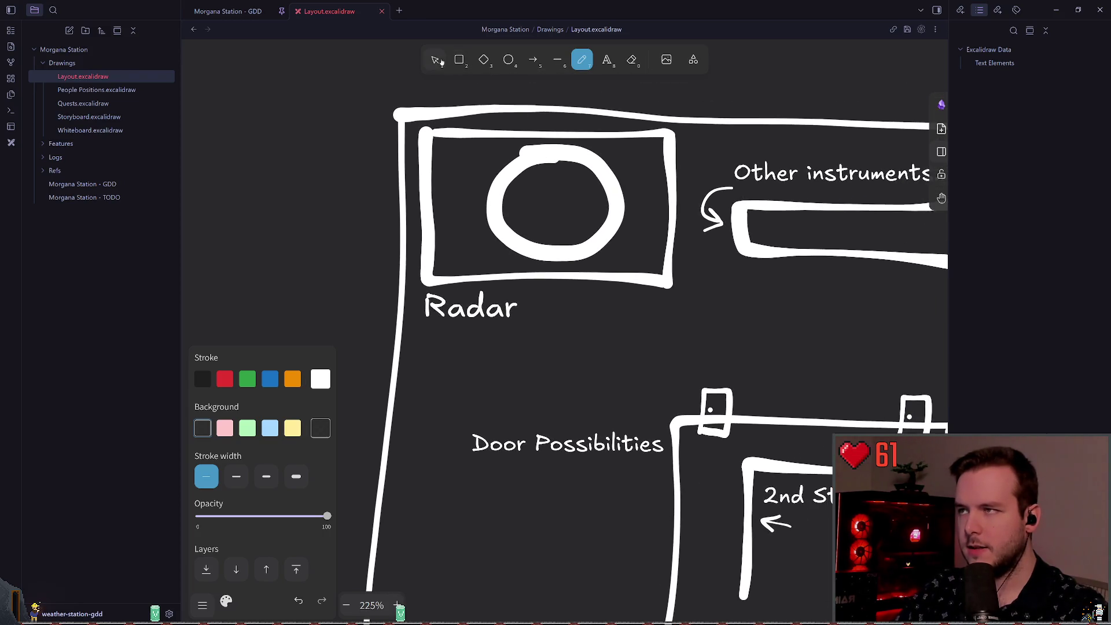
pyautogui.click(444, 61)
pyautogui.click(522, 274)
pyautogui.moveTo(523, 273); pyautogui.dragTo(523, 331)
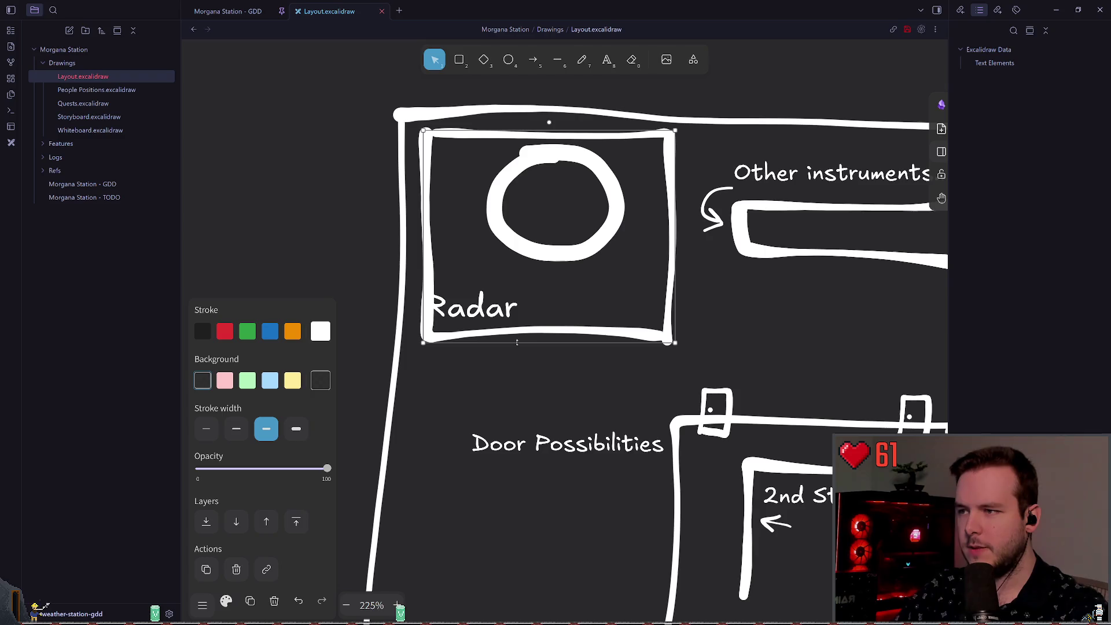
pyautogui.click(470, 306)
pyautogui.moveTo(470, 306); pyautogui.dragTo(465, 365)
pyautogui.click(539, 235)
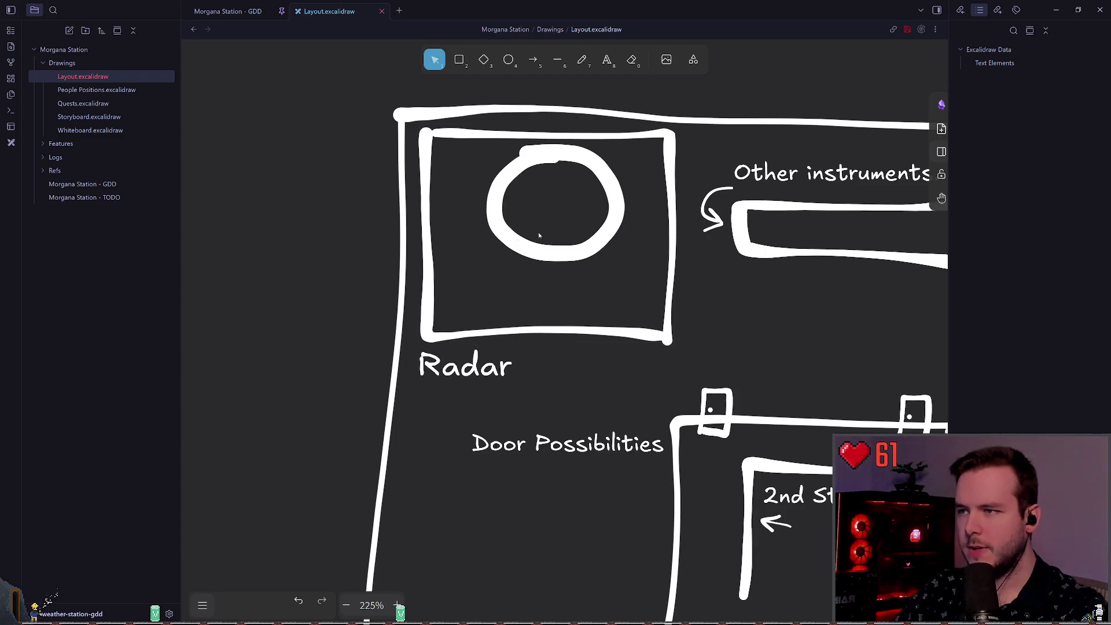
# - Enlarge and reposition the radar circle
pyautogui.click(504, 234)
pyautogui.moveTo(486, 259); pyautogui.dragTo(422, 322)
pyautogui.moveTo(504, 276); pyautogui.dragTo(520, 276)
pyautogui.click(371, 249)
pyautogui.scroll(-1, 315, 227)
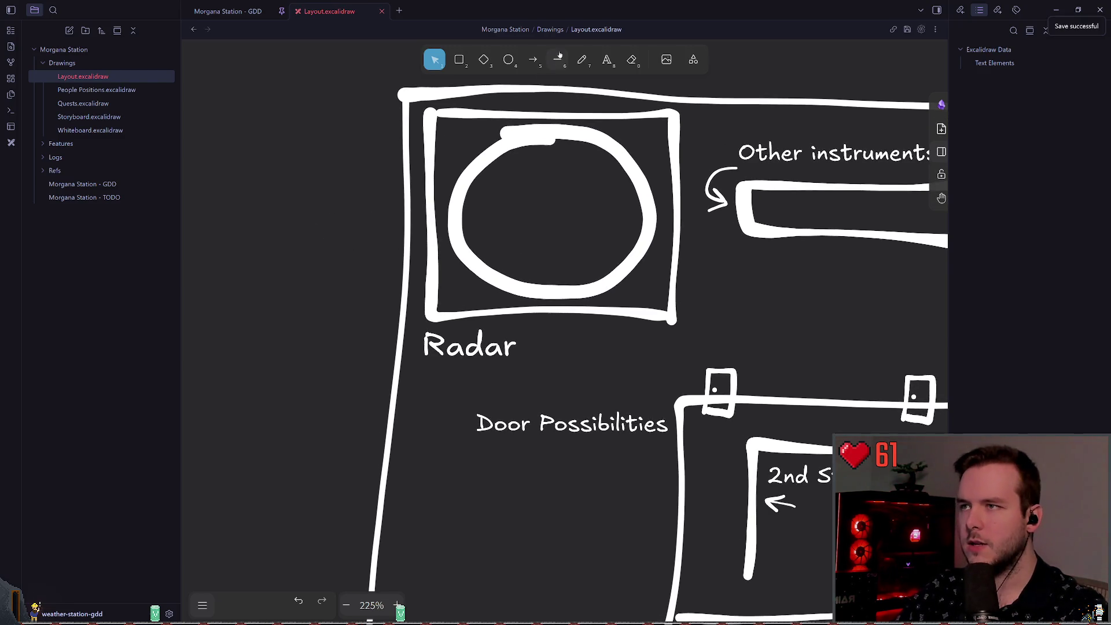
# - Pencil a box inside the radar circle with a medium stroke width
pyautogui.press('7')
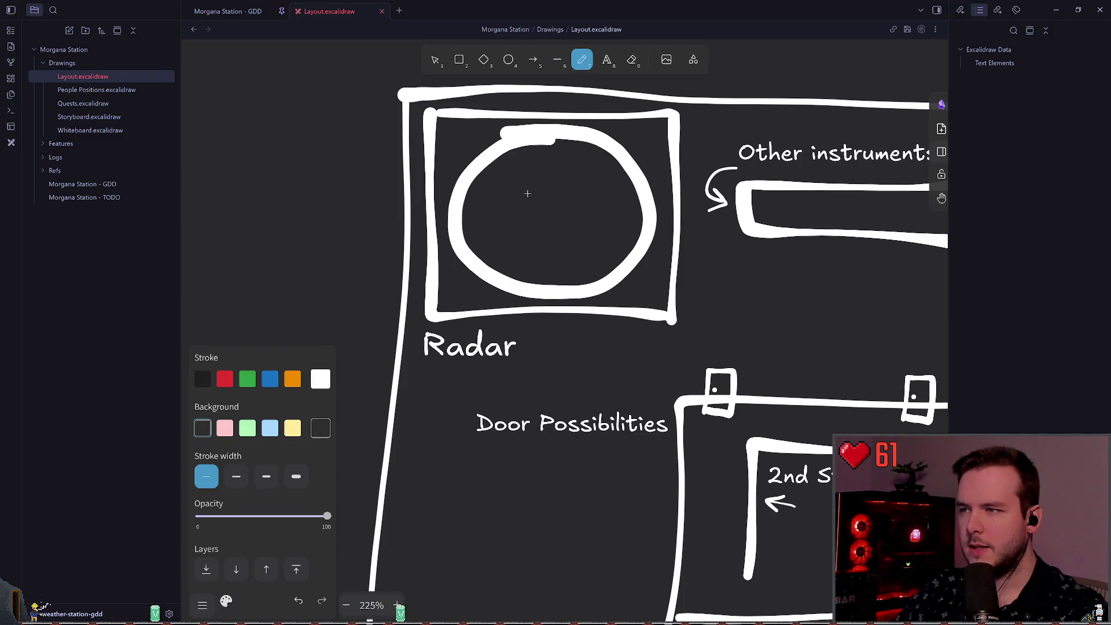
pyautogui.moveTo(510, 185)
pyautogui.mouseDown()
pyautogui.moveTo(582, 186)
pyautogui.moveTo(588, 207)
pyautogui.mouseUp()
pyautogui.hotkey('ctrl', 'z')
pyautogui.click(236, 476)
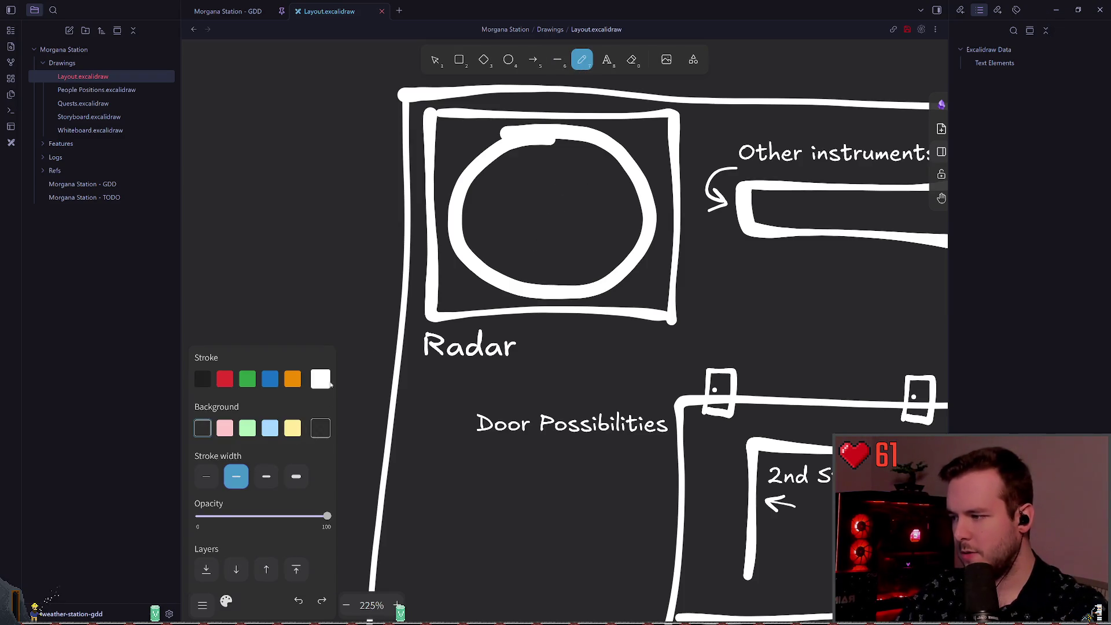
pyautogui.moveTo(517, 189)
pyautogui.mouseDown()
pyautogui.moveTo(583, 189)
pyautogui.moveTo(590, 249)
pyautogui.moveTo(581, 199)
pyautogui.moveTo(578, 224)
pyautogui.moveTo(587, 190)
pyautogui.moveTo(590, 241)
pyautogui.mouseUp()
pyautogui.hotkey('ctrl', 'z')
pyautogui.hotkey('ctrl', 'z')
pyautogui.hotkey('ctrl', 'z')
pyautogui.moveTo(511, 188)
pyautogui.mouseDown()
pyautogui.moveTo(591, 188)
pyautogui.moveTo(589, 241)
pyautogui.mouseUp()
pyautogui.moveTo(520, 235)
pyautogui.mouseDown()
pyautogui.moveTo(513, 188)
pyautogui.moveTo(591, 190)
pyautogui.moveTo(589, 255)
pyautogui.moveTo(517, 185)
pyautogui.moveTo(599, 194)
pyautogui.moveTo(508, 249)
pyautogui.moveTo(523, 187)
pyautogui.moveTo(596, 187)
pyautogui.moveTo(590, 246)
pyautogui.mouseUp()
pyautogui.hotkey('ctrl', 'z')
pyautogui.hotkey('ctrl', 'z')
pyautogui.hotkey('ctrl', 'z')
pyautogui.hotkey('ctrl', 'z')
pyautogui.moveTo(519, 195)
pyautogui.mouseDown()
pyautogui.moveTo(592, 203)
pyautogui.moveTo(524, 238)
pyautogui.moveTo(521, 187)
pyautogui.moveTo(586, 245)
pyautogui.moveTo(521, 239)
pyautogui.moveTo(519, 188)
pyautogui.moveTo(594, 194)
pyautogui.moveTo(587, 245)
pyautogui.moveTo(519, 190)
pyautogui.moveTo(573, 194)
pyautogui.moveTo(579, 241)
pyautogui.moveTo(519, 191)
pyautogui.moveTo(567, 194)
pyautogui.moveTo(598, 243)
pyautogui.moveTo(523, 197)
pyautogui.moveTo(598, 191)
pyautogui.moveTo(513, 241)
pyautogui.moveTo(522, 191)
pyautogui.mouseUp()
pyautogui.hotkey('ctrl', 'z')
pyautogui.hotkey('ctrl', 'z')
pyautogui.hotkey('ctrl', 'z')
pyautogui.hotkey('ctrl', 'z')
pyautogui.hotkey('ctrl', 'z')
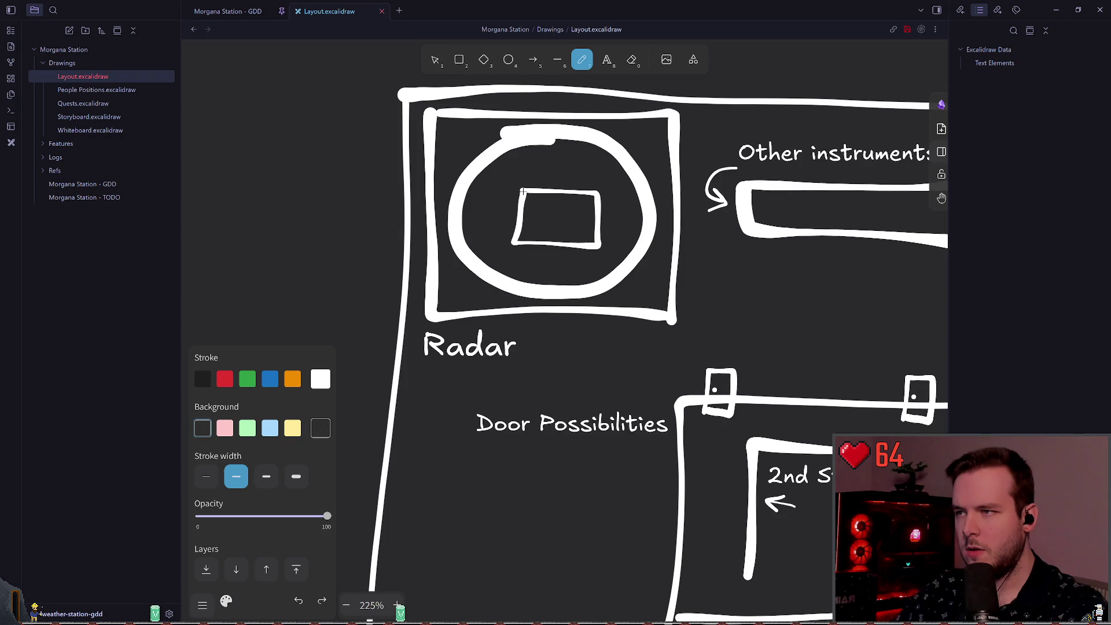
# - Nudge the box in the circle slightly and draw a small box left of the platform
pyautogui.click(435, 59)
pyautogui.click(566, 251)
pyautogui.moveTo(567, 252); pyautogui.dragTo(562, 248)
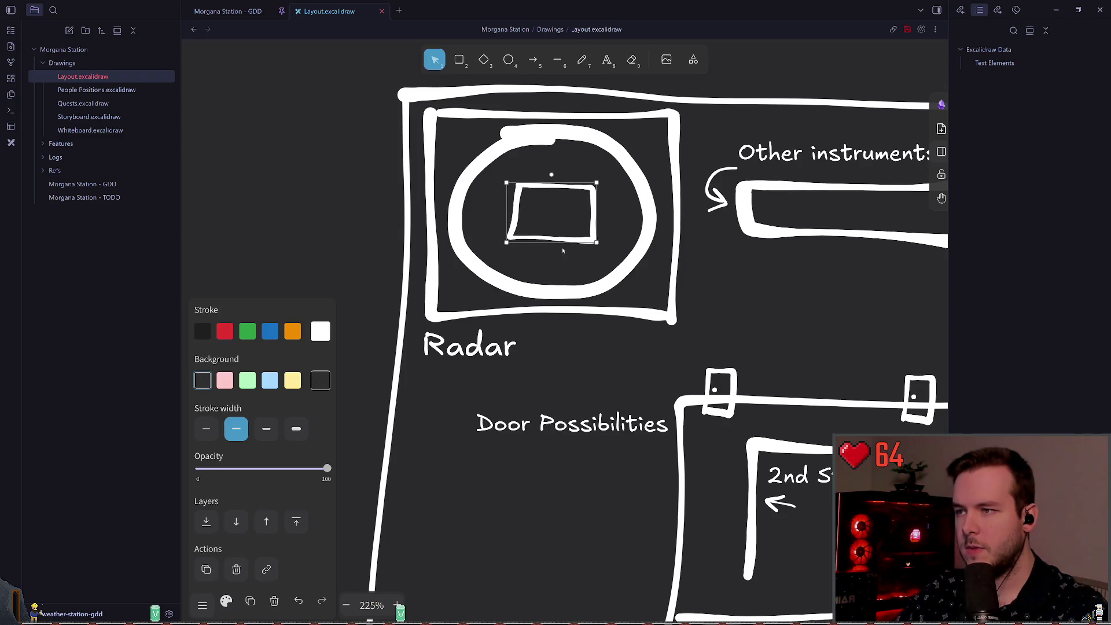
pyautogui.click(580, 76)
pyautogui.click(582, 59)
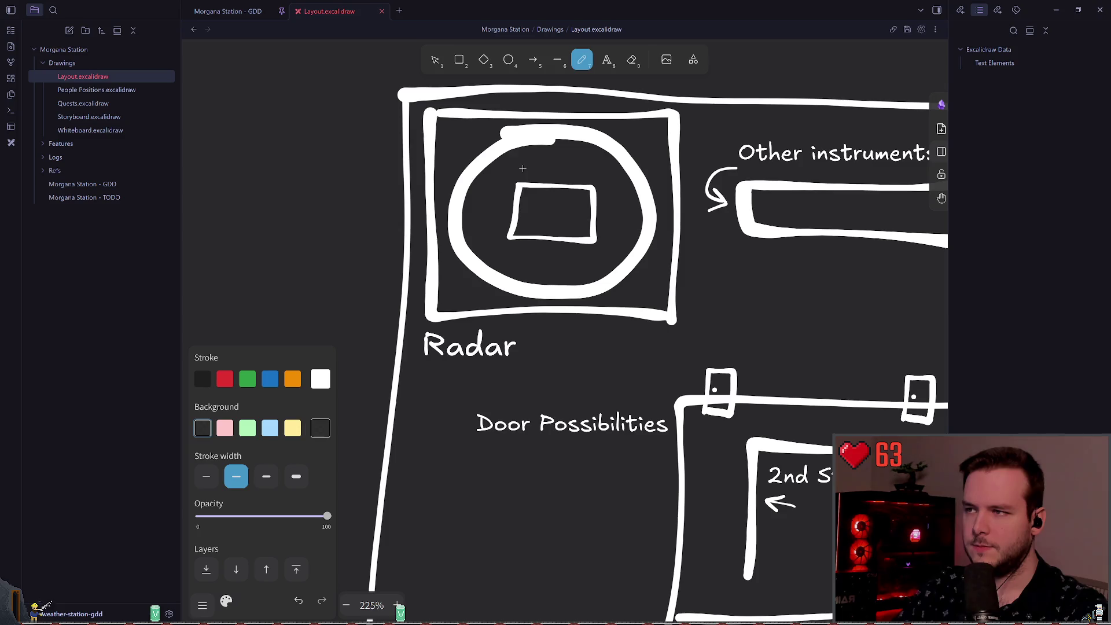
pyautogui.moveTo(479, 205)
pyautogui.mouseDown()
pyautogui.moveTo(502, 224)
pyautogui.moveTo(480, 221)
pyautogui.mouseUp()
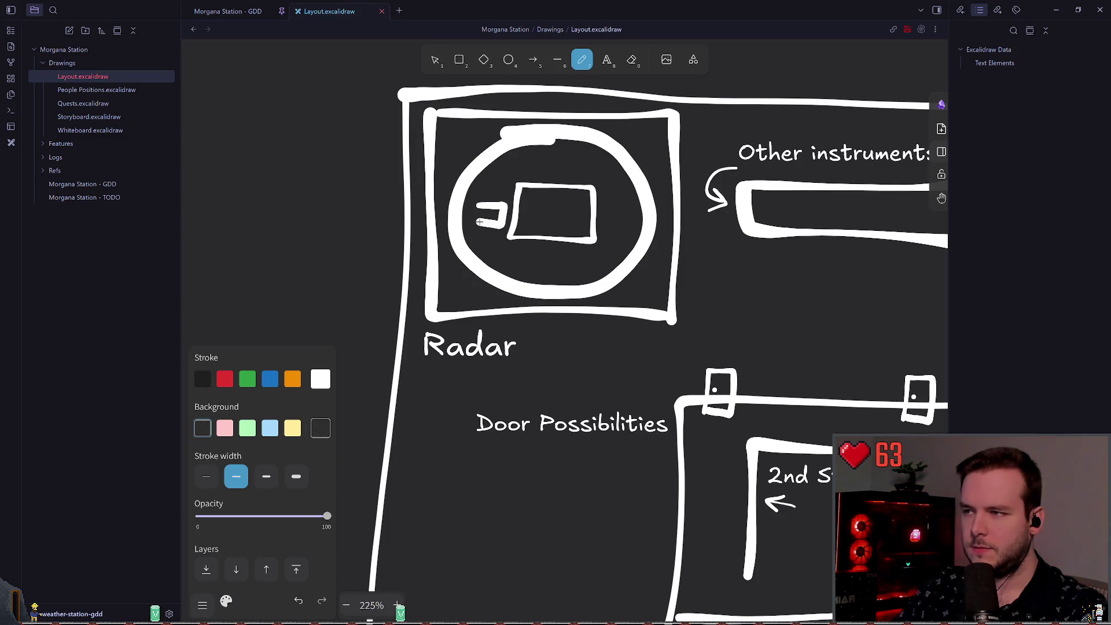
# - Add a 'Radar platform' label above the platform box and shrink it
pyautogui.click(606, 60)
pyautogui.scroll(5, 498, 180)
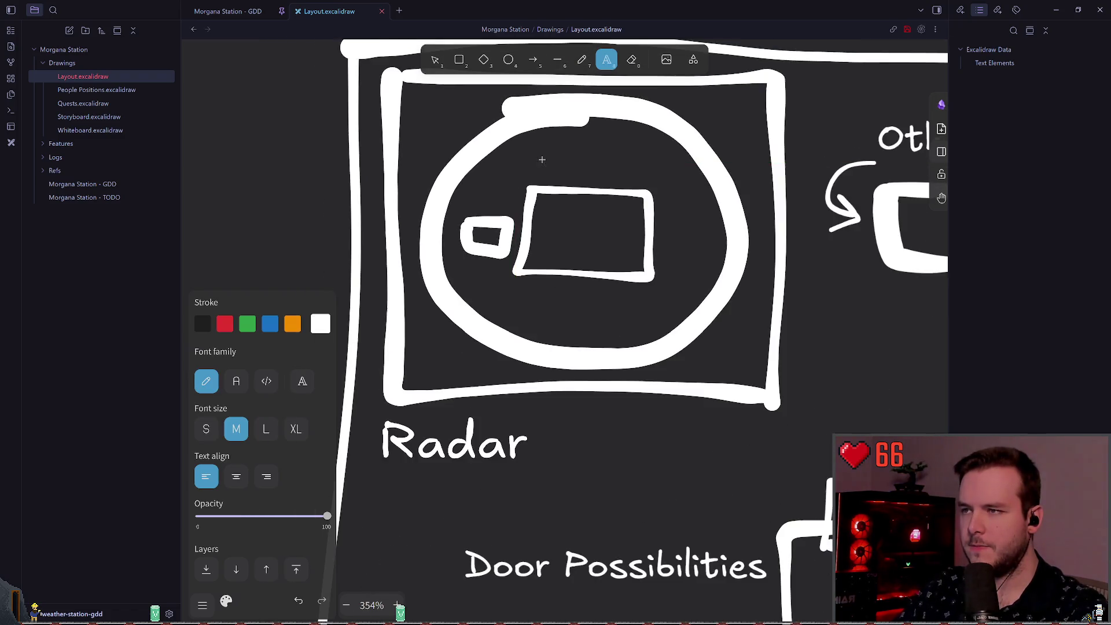
pyautogui.click(547, 166)
pyautogui.write('Radar pla')
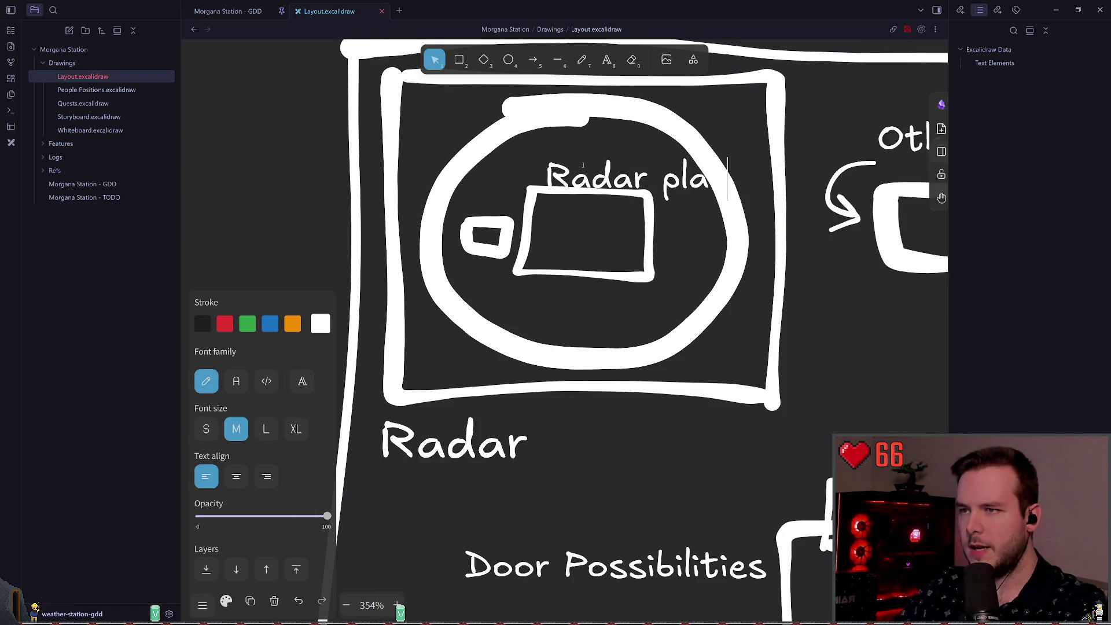
pyautogui.write('tform')
pyautogui.press('Escape')
pyautogui.moveTo(813, 210)
pyautogui.mouseDown()
pyautogui.moveTo(652, 174)
pyautogui.moveTo(595, 178)
pyautogui.moveTo(666, 182)
pyautogui.mouseUp()
pyautogui.click(707, 202)
# - Draw a thin arrow from the Radar platform label to the platform
pyautogui.click(586, 63)
pyautogui.click(206, 476)
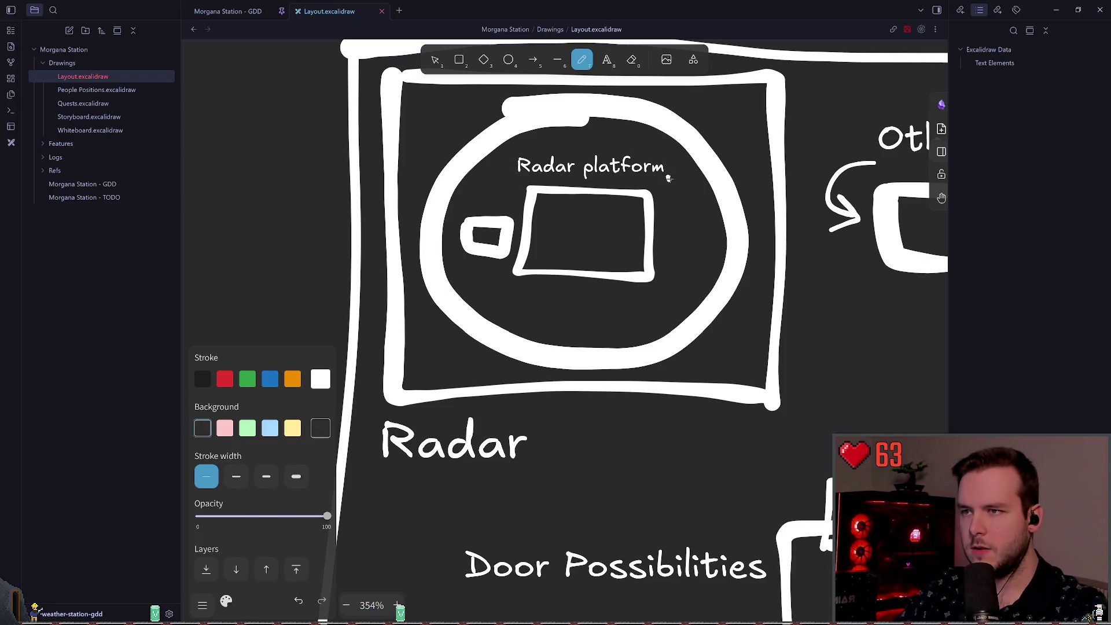
pyautogui.moveTo(669, 201); pyautogui.dragTo(692, 209)
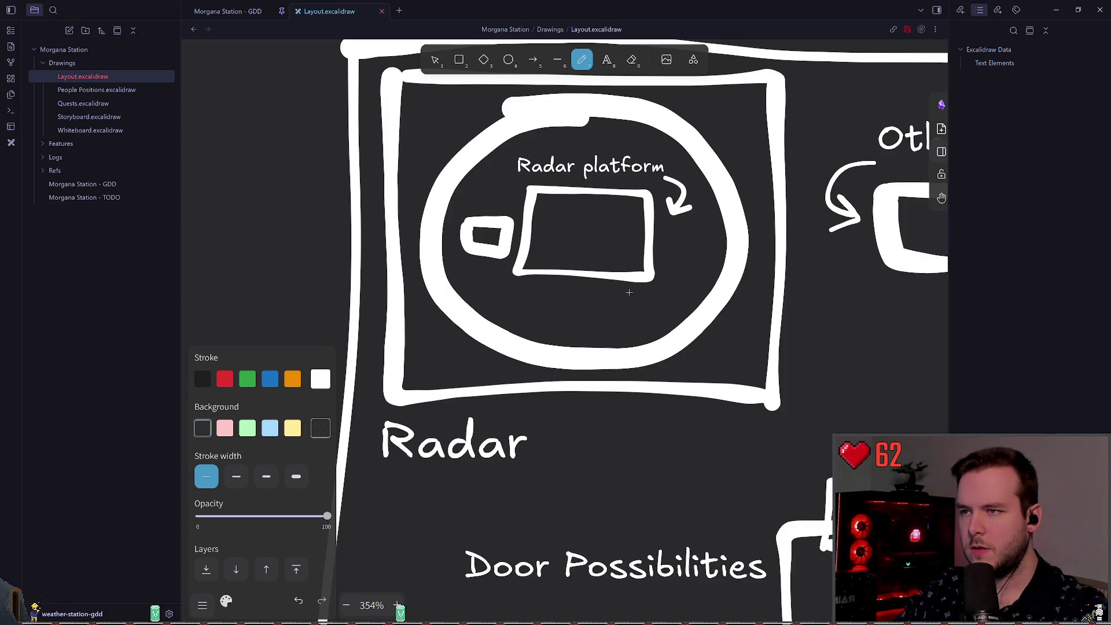
# - Add a 'Ladder' label below the platform, shrunk and centred
pyautogui.click(601, 62)
pyautogui.click(526, 298)
pyautogui.write('Ladder')
pyautogui.click(750, 294)
pyautogui.press('Escape')
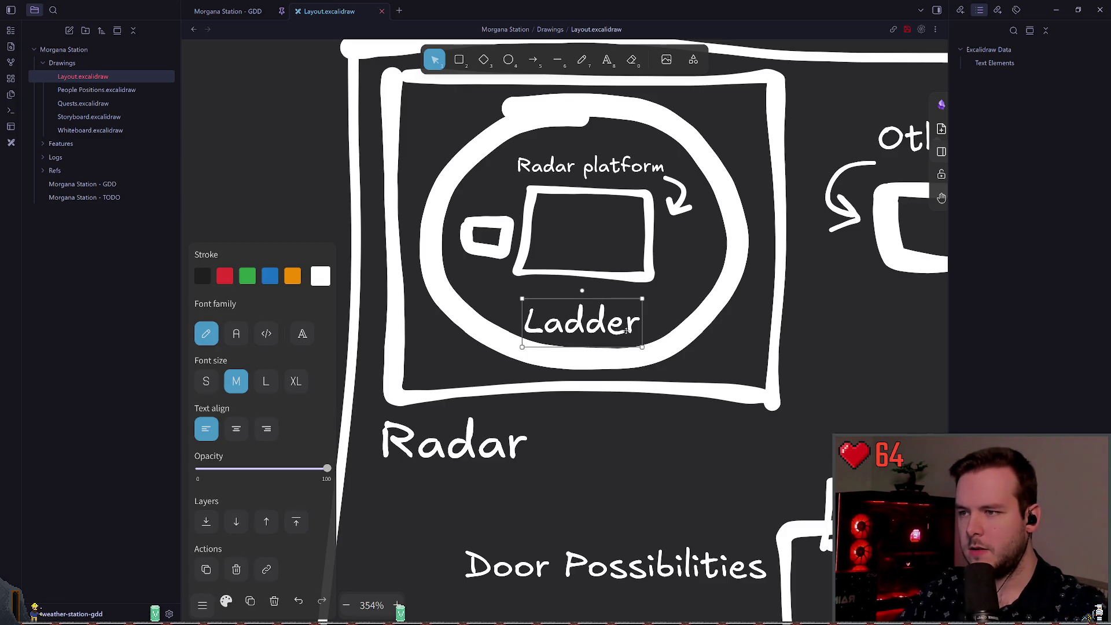
pyautogui.moveTo(643, 352); pyautogui.dragTo(574, 311)
pyautogui.press('Escape')
# - Draw a thin curved arrow with an arrowhead from Ladder to the small box
pyautogui.press('p')
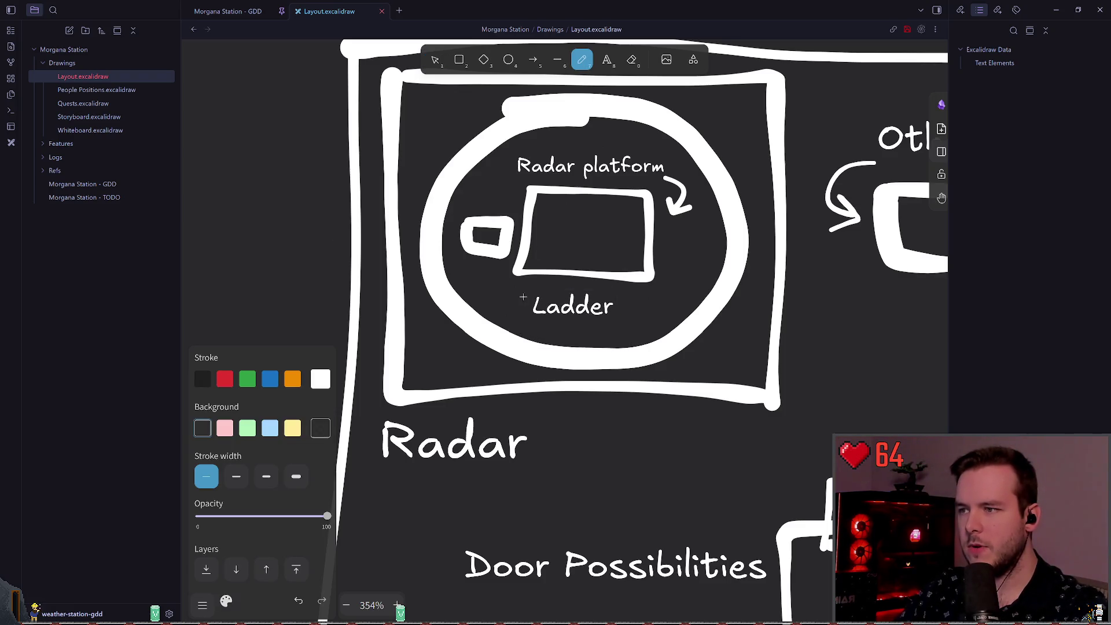
pyautogui.hotkey('ctrl', 'z')
pyautogui.moveTo(528, 301)
pyautogui.mouseDown()
pyautogui.moveTo(495, 300)
pyautogui.moveTo(518, 299)
pyautogui.moveTo(493, 272)
pyautogui.mouseUp()
pyautogui.hotkey('ctrl', 'z')
pyautogui.hotkey('ctrl', 'z')
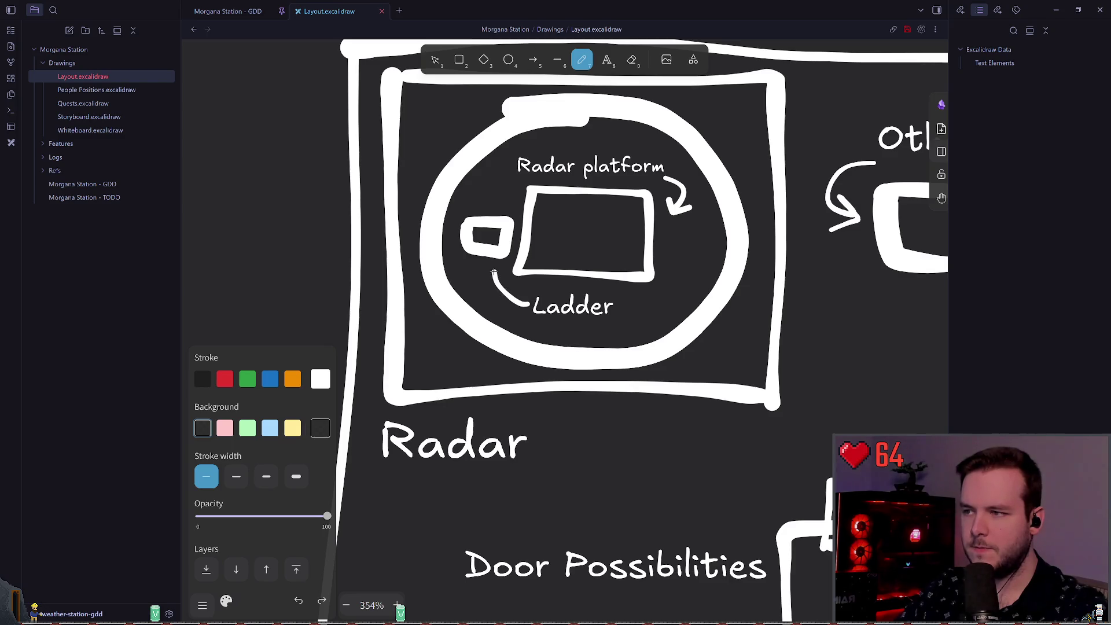
pyautogui.hotkey('ctrl', 'z')
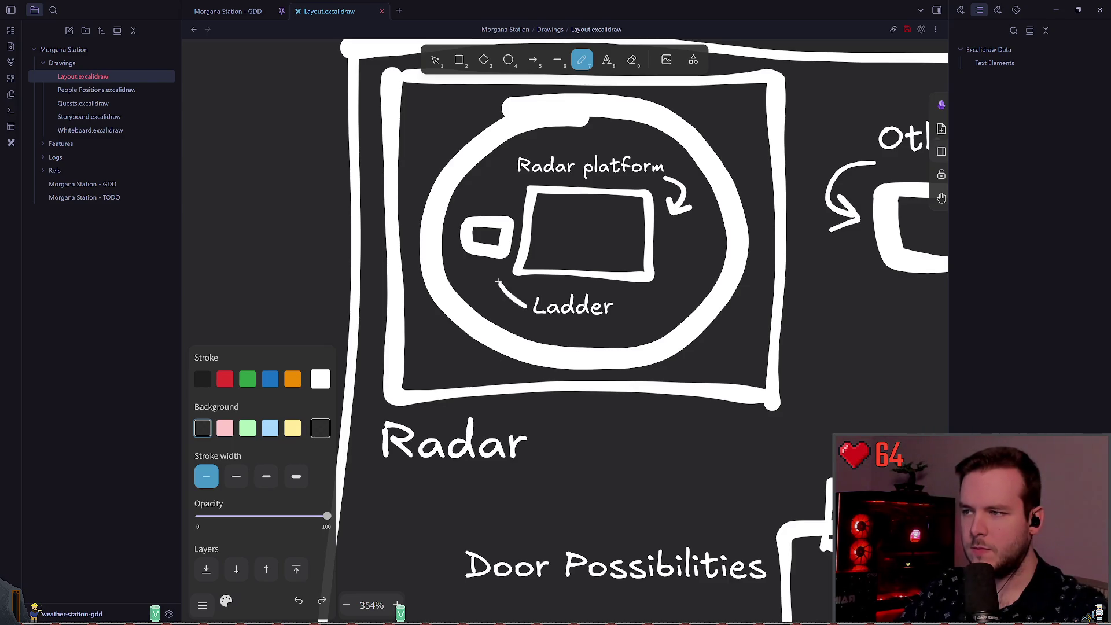
pyautogui.hotkey('ctrl', 'z')
pyautogui.moveTo(532, 305); pyautogui.dragTo(489, 274)
pyautogui.hotkey('ctrl', 'z')
pyautogui.moveTo(529, 305); pyautogui.dragTo(491, 269)
pyautogui.hotkey('ctrl', 'z')
pyautogui.moveTo(523, 305)
pyautogui.mouseDown()
pyautogui.moveTo(487, 276)
pyautogui.moveTo(492, 266)
pyautogui.moveTo(503, 282)
pyautogui.mouseUp()
pyautogui.scroll(-5, 540, 326)
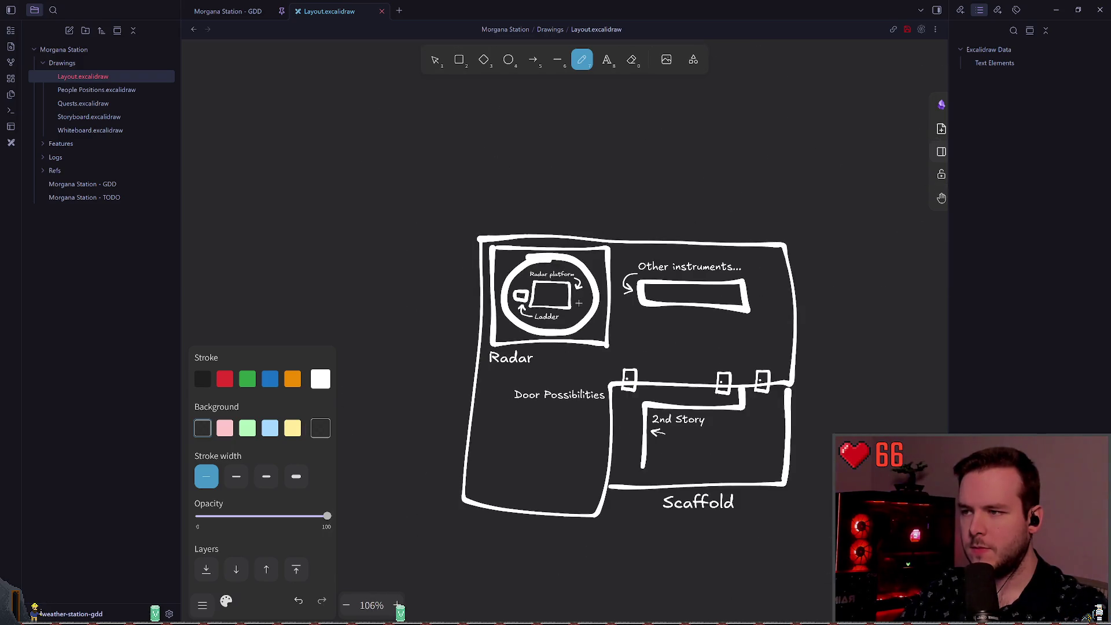
# - Delete the leftmost door on the dividing wall
pyautogui.scroll(2, 607, 326)
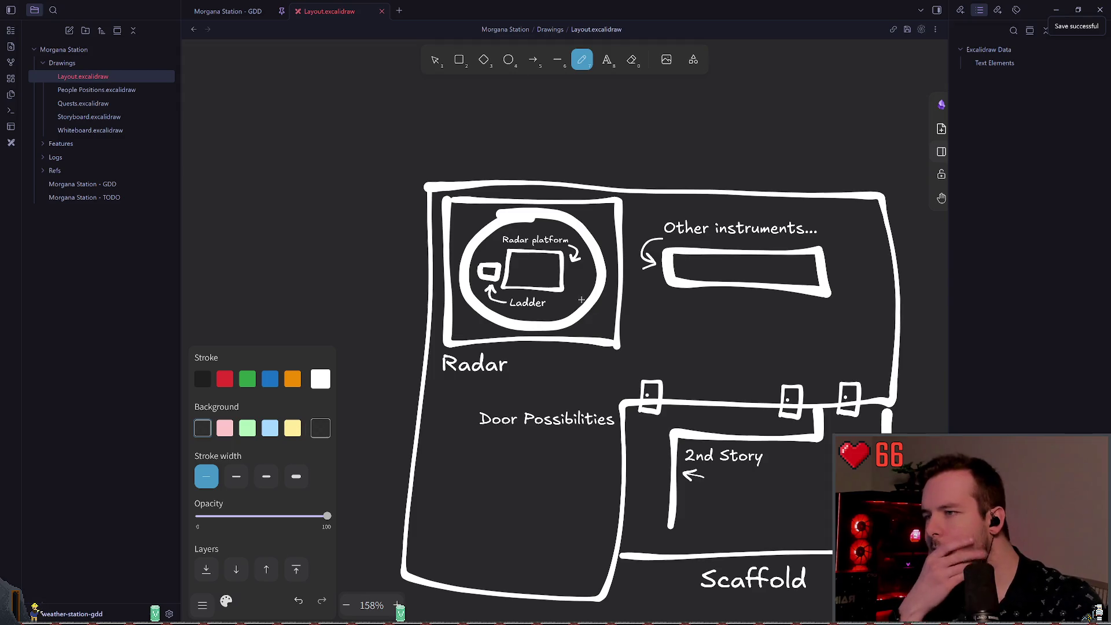
pyautogui.scroll(-1, 599, 296)
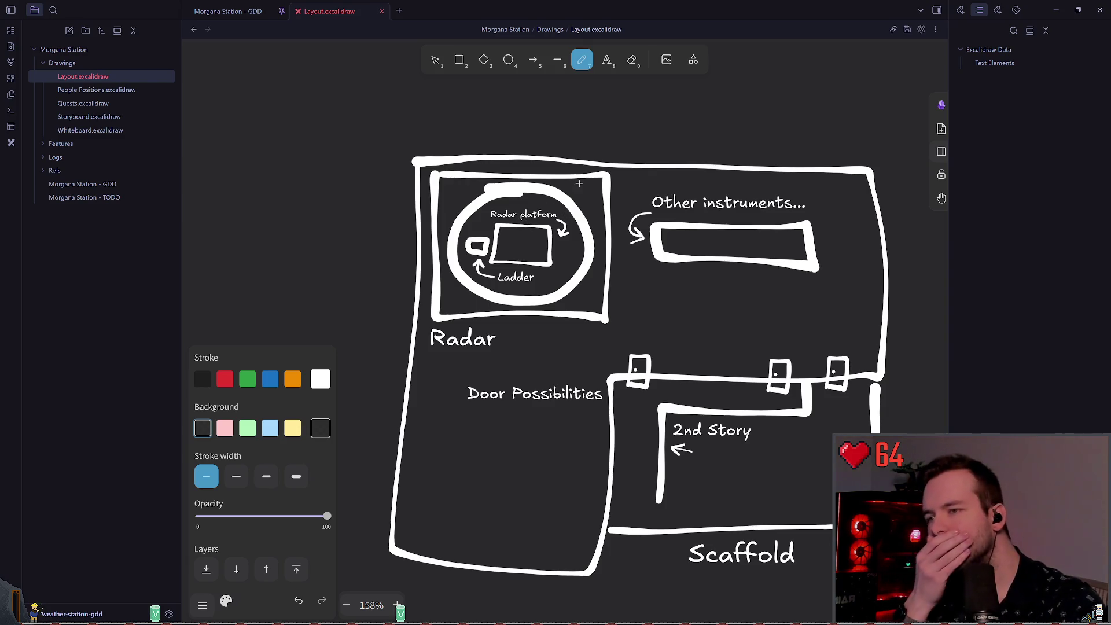
pyautogui.scroll(-3, 595, 238)
pyautogui.hscroll(3, 594, 238)
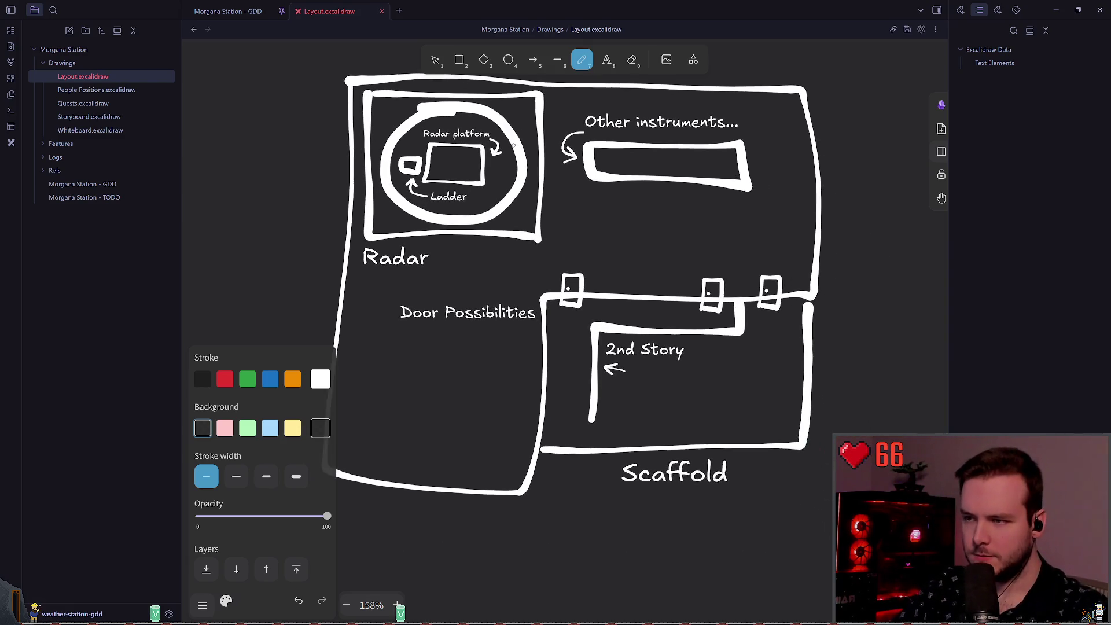
pyautogui.click(435, 61)
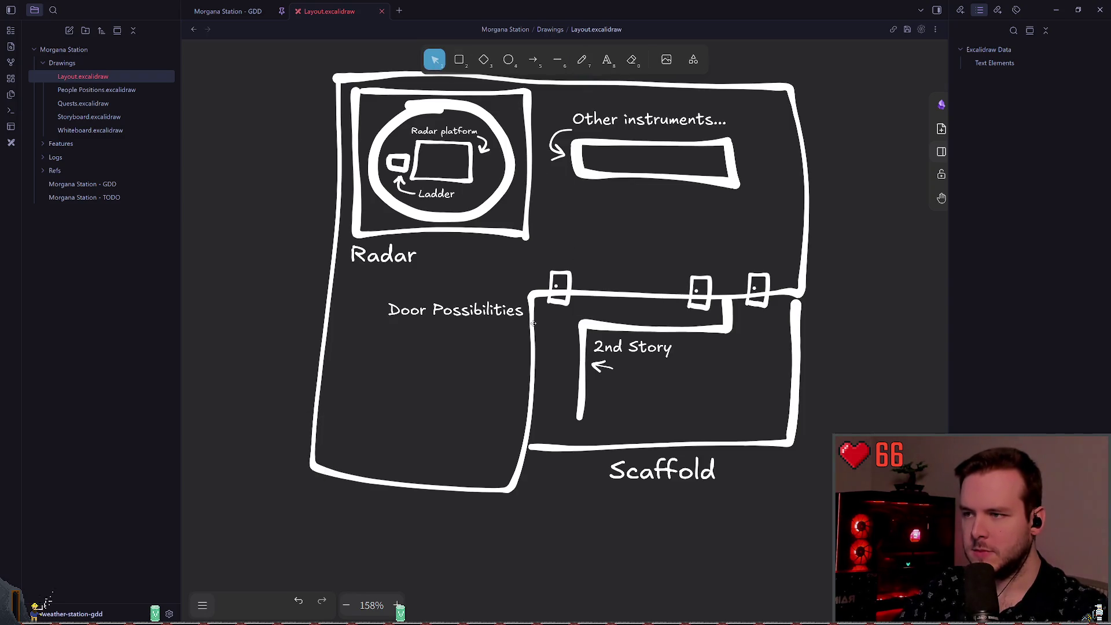
pyautogui.moveTo(533, 323); pyautogui.dragTo(589, 240)
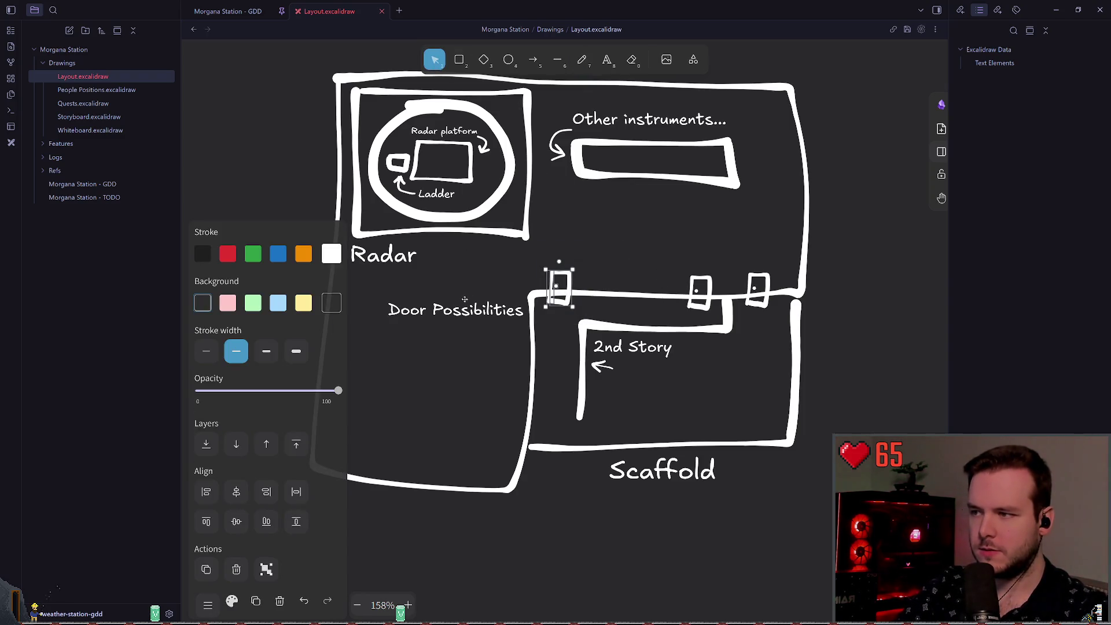
pyautogui.click(495, 377)
pyautogui.moveTo(536, 328); pyautogui.dragTo(550, 253)
pyautogui.press('Delete')
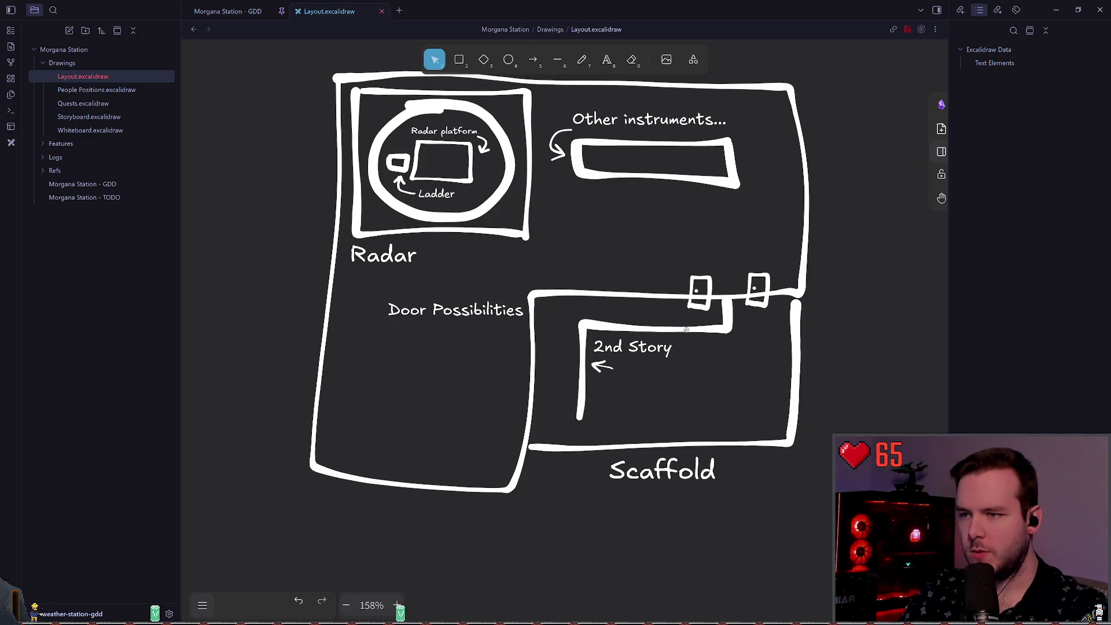
# - Delete the inner line inside the 2nd Story area
pyautogui.click(722, 328)
pyautogui.press('Delete')
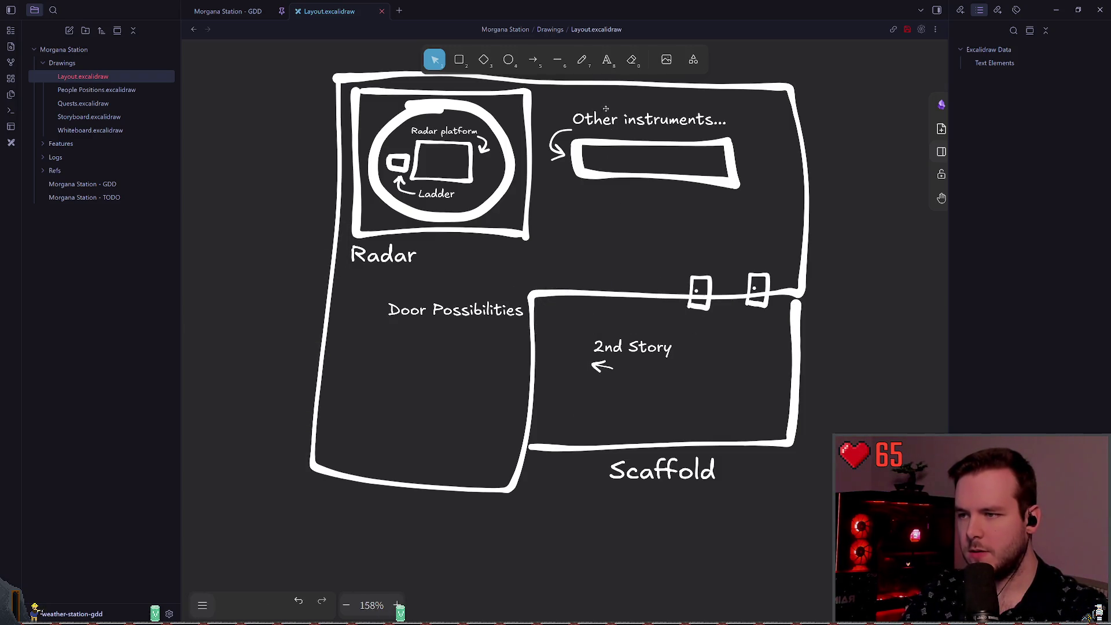
pyautogui.press('p')
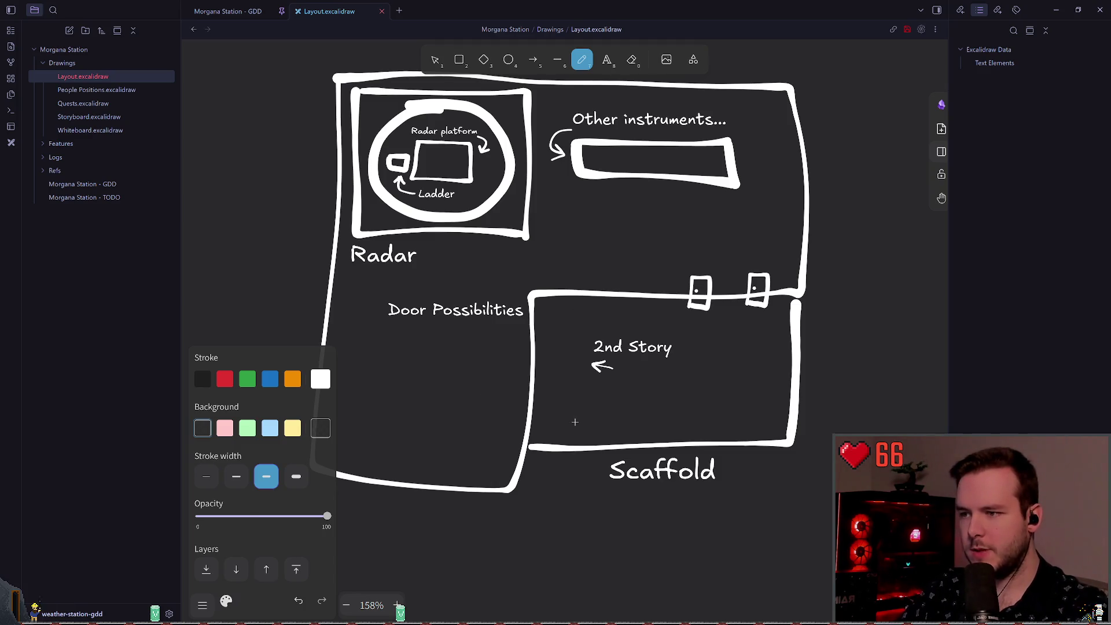
# - Pencil the ladder's wall line and rungs inside the 2nd Story box, redrawing several strokes
pyautogui.moveTo(579, 405); pyautogui.dragTo(587, 293)
pyautogui.hotkey('ctrl', 'z')
pyautogui.moveTo(579, 405)
pyautogui.mouseDown()
pyautogui.moveTo(586, 293)
pyautogui.moveTo(581, 405)
pyautogui.mouseUp()
pyautogui.hotkey('ctrl', 'z')
pyautogui.hotkey('ctrl', 'z')
pyautogui.moveTo(585, 294)
pyautogui.mouseDown()
pyautogui.moveTo(580, 408)
pyautogui.moveTo(575, 296)
pyautogui.mouseUp()
pyautogui.hotkey('ctrl', 'z')
pyautogui.hotkey('ctrl', 'z')
pyautogui.moveTo(549, 398); pyautogui.dragTo(562, 397)
pyautogui.hotkey('ctrl', 'z')
pyautogui.hotkey('ctrl', 'z')
pyautogui.hotkey('ctrl', 'z')
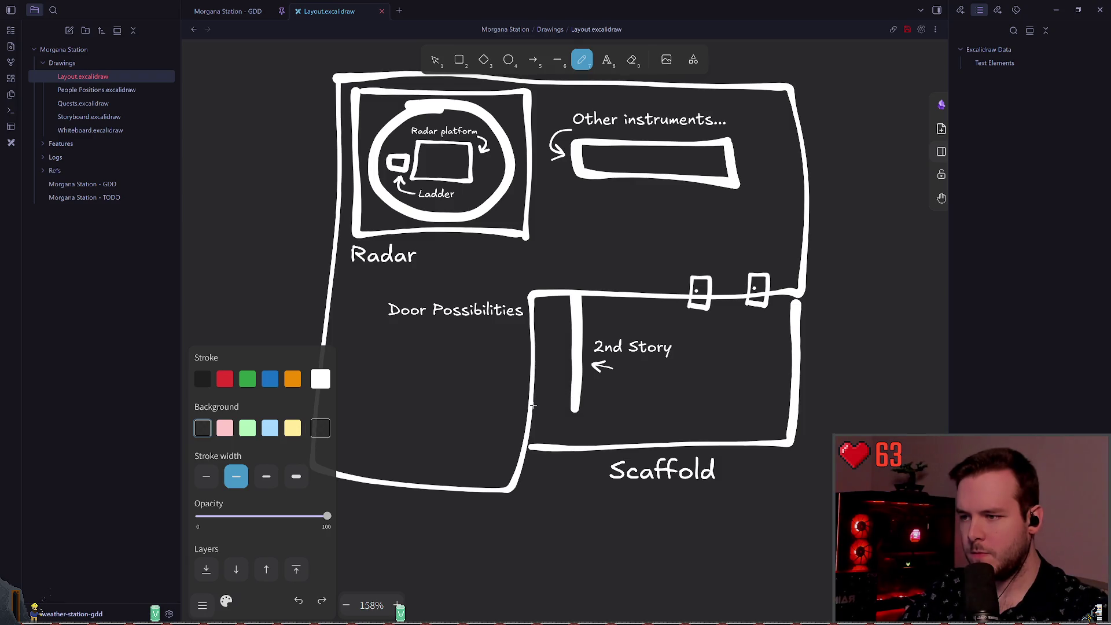
pyautogui.moveTo(541, 404); pyautogui.dragTo(574, 407)
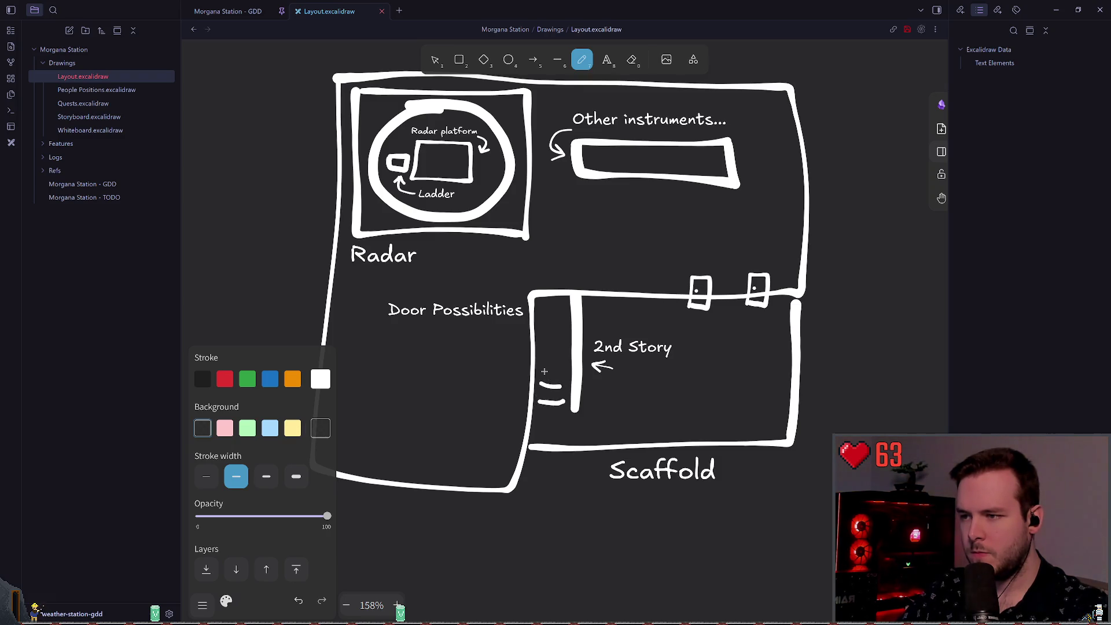
pyautogui.hotkey('ctrl', 'z')
pyautogui.hotkey('ctrl', 'z')
pyautogui.hotkey('ctrl', 'z')
pyautogui.hotkey('ctrl', 'z')
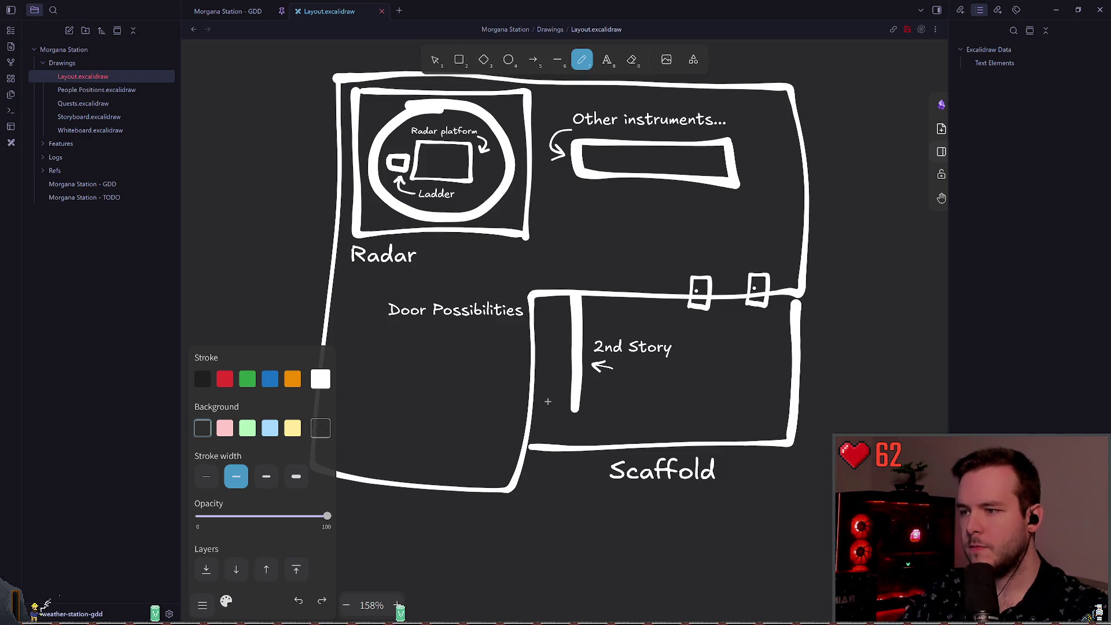
pyautogui.moveTo(541, 389)
pyautogui.mouseDown()
pyautogui.moveTo(570, 388)
pyautogui.moveTo(570, 371)
pyautogui.mouseUp()
# - Duplicate the rungs and stack the copies evenly up the ladder
pyautogui.press('v')
pyautogui.click(555, 389)
pyautogui.moveTo(611, 425); pyautogui.dragTo(535, 346)
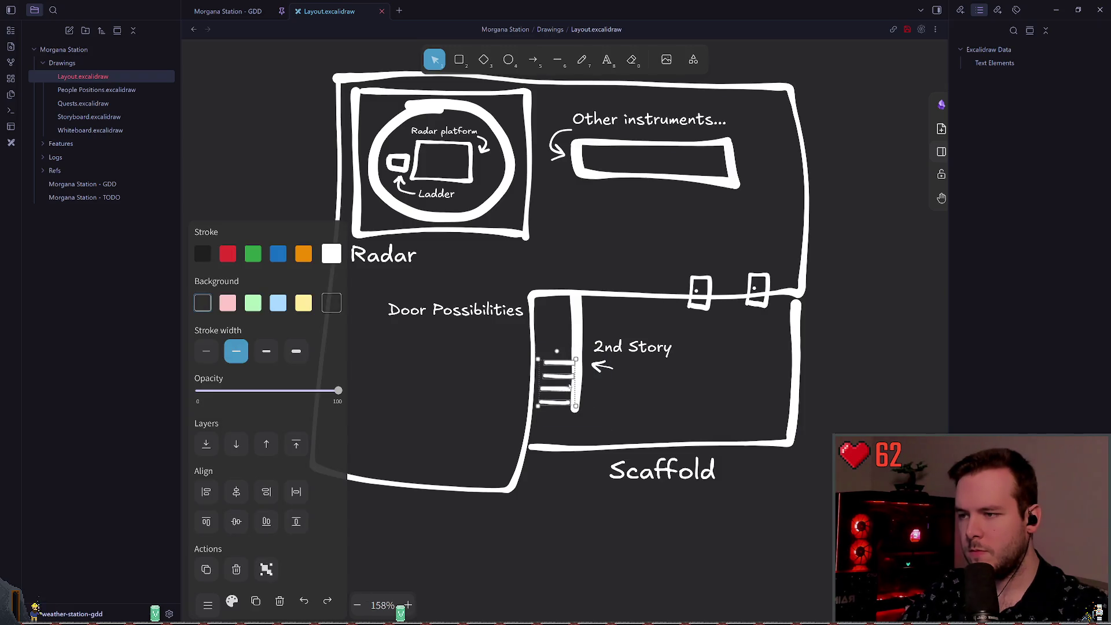
pyautogui.moveTo(602, 386)
pyautogui.mouseDown()
pyautogui.moveTo(579, 400)
pyautogui.moveTo(535, 347)
pyautogui.mouseUp()
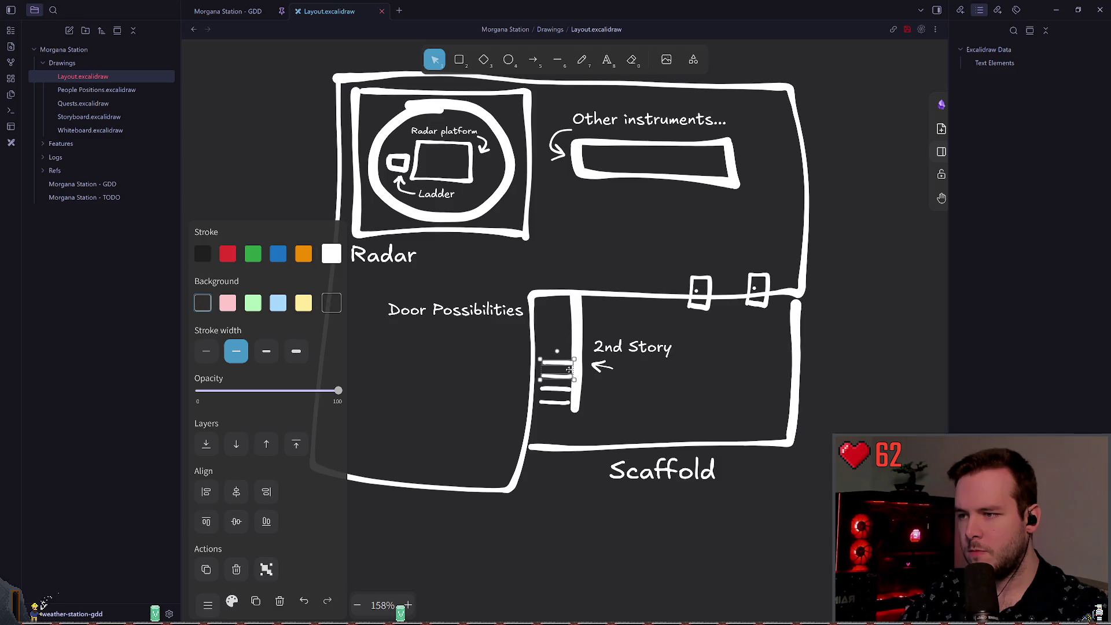
pyautogui.click(533, 421)
pyautogui.click(533, 420)
pyautogui.click(534, 425)
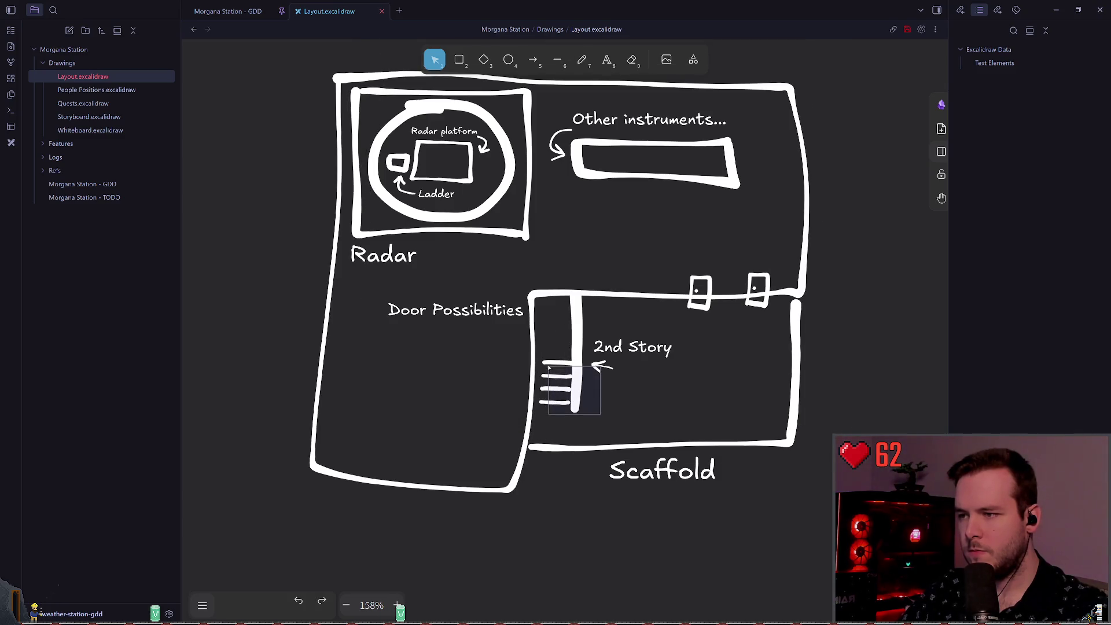
pyautogui.moveTo(535, 425)
pyautogui.mouseDown()
pyautogui.moveTo(579, 355)
pyautogui.moveTo(566, 335)
pyautogui.mouseUp()
pyautogui.click(629, 421)
pyautogui.scroll(-1, 643, 411)
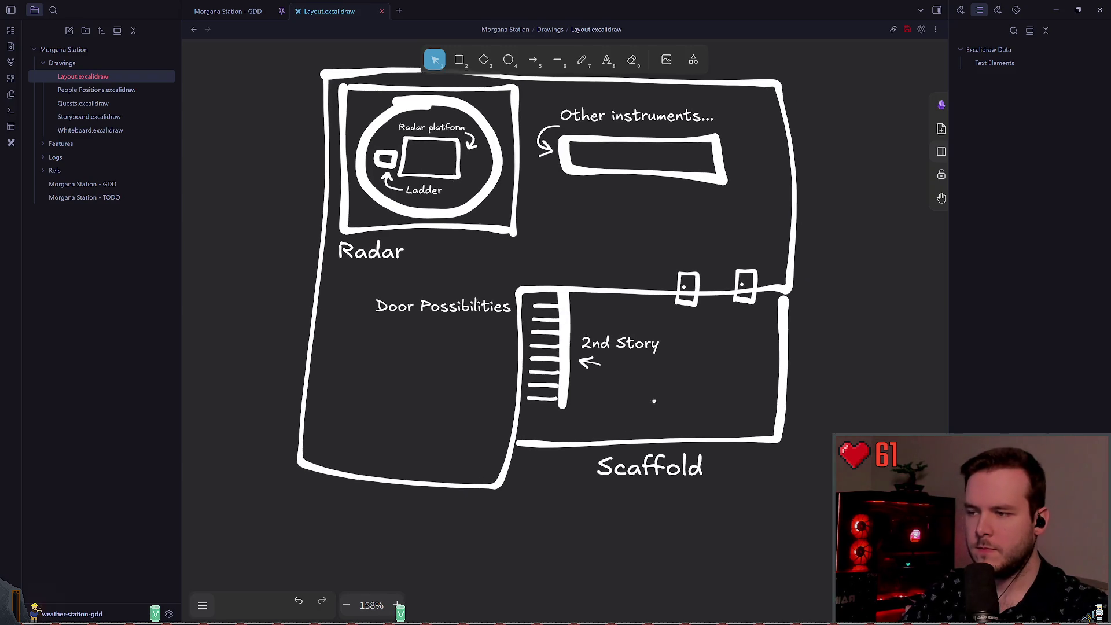
pyautogui.moveTo(573, 350); pyautogui.dragTo(519, 285)
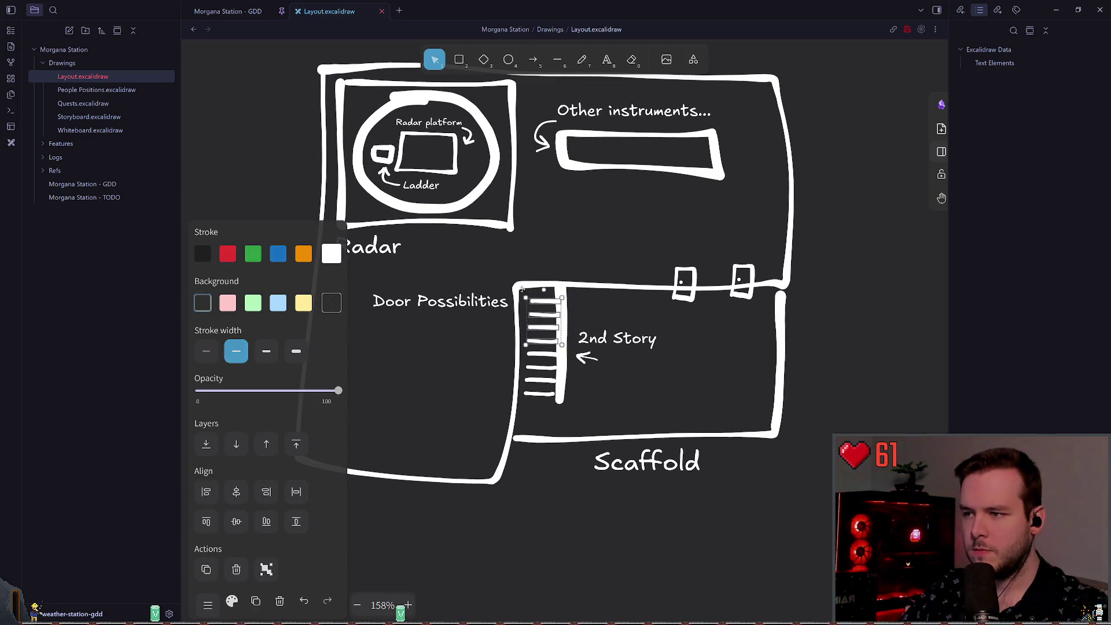
pyautogui.click(591, 318)
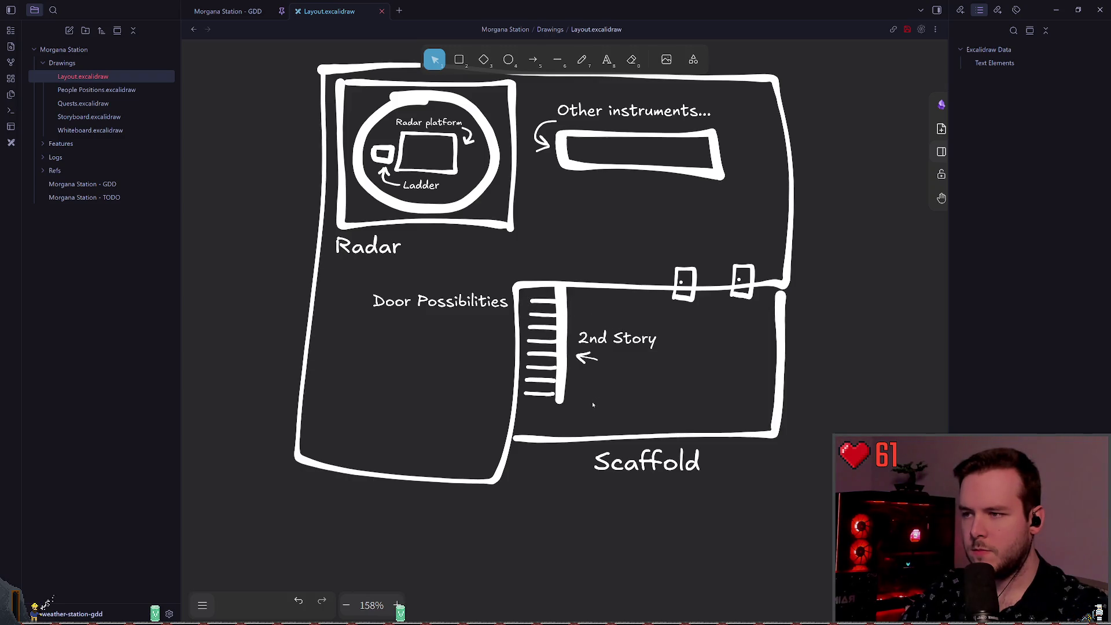
# - Group all the ladder strokes into one piece and save the drawing
pyautogui.moveTo(499, 410); pyautogui.dragTo(564, 282)
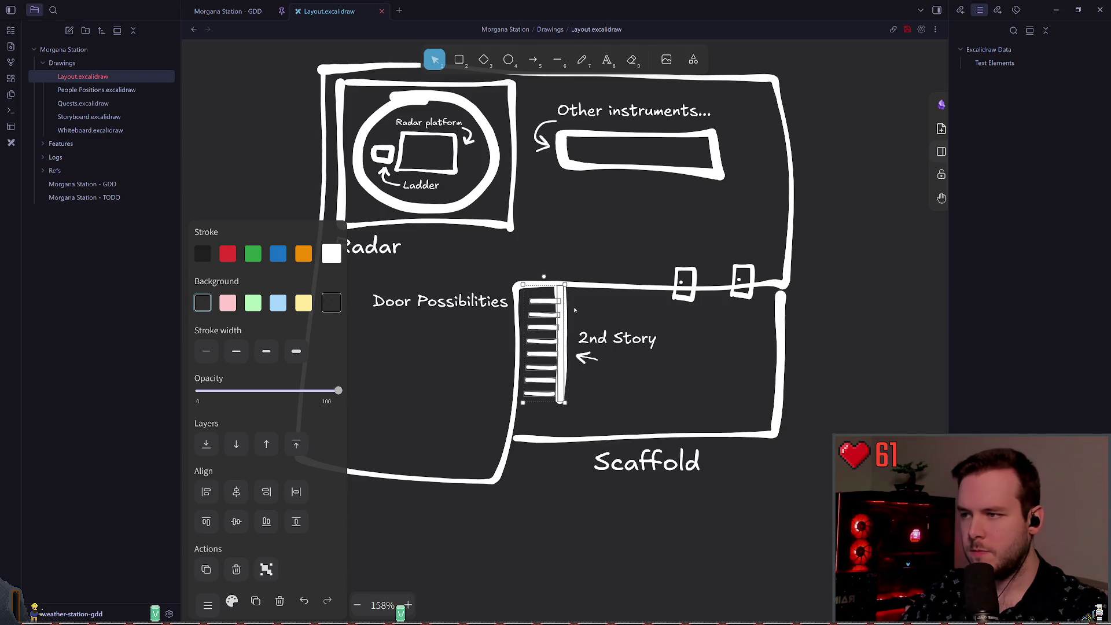
pyautogui.press('Escape')
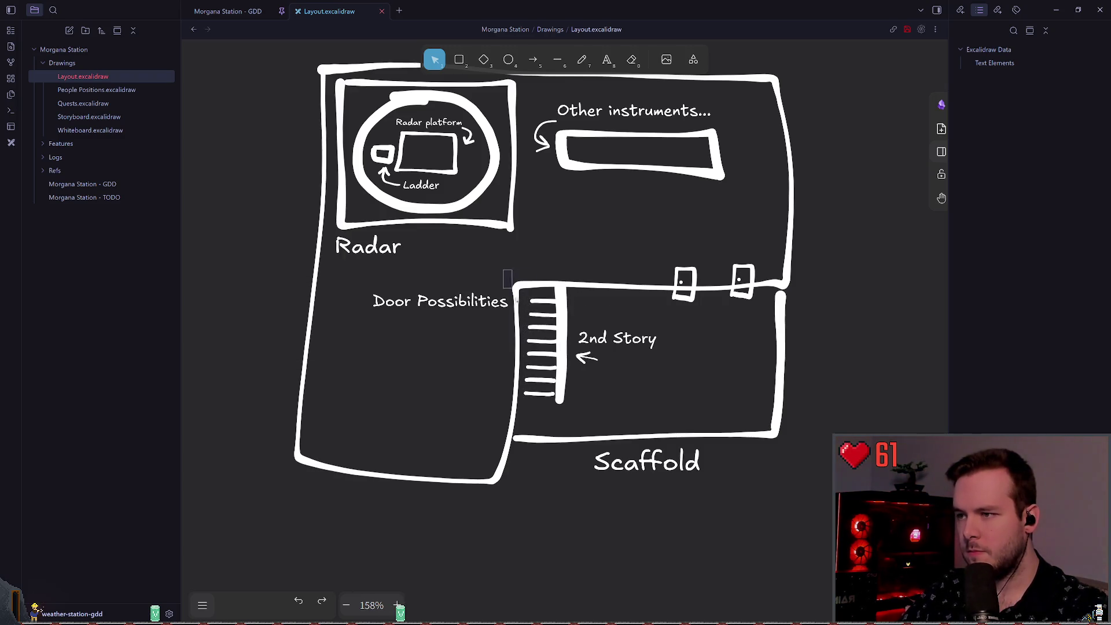
pyautogui.moveTo(504, 271); pyautogui.dragTo(564, 410)
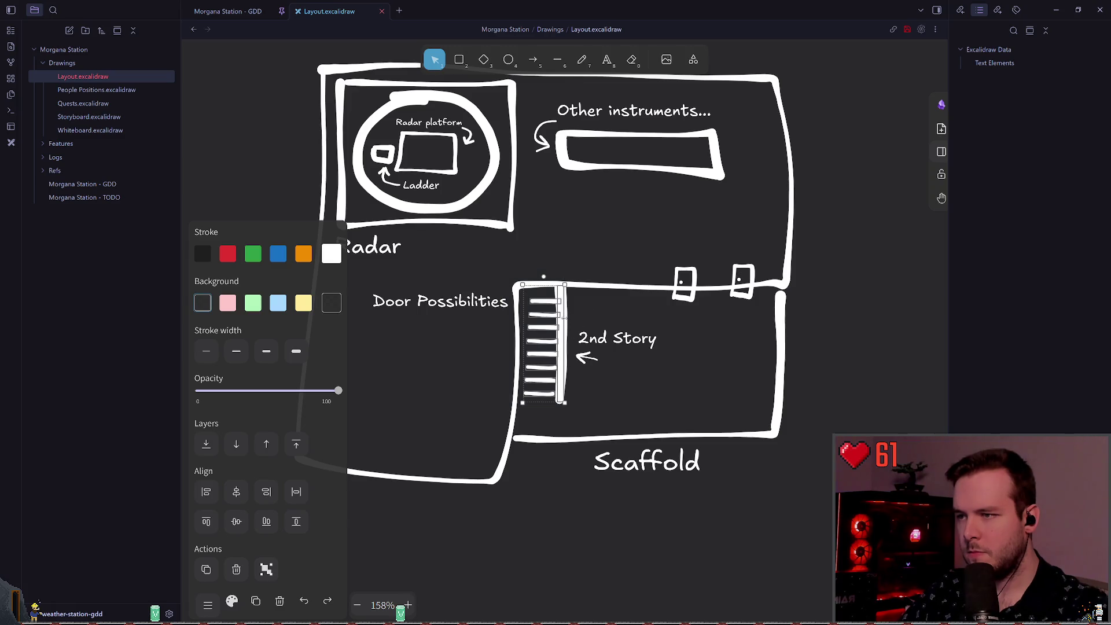
pyautogui.press('Escape')
pyautogui.click(556, 377)
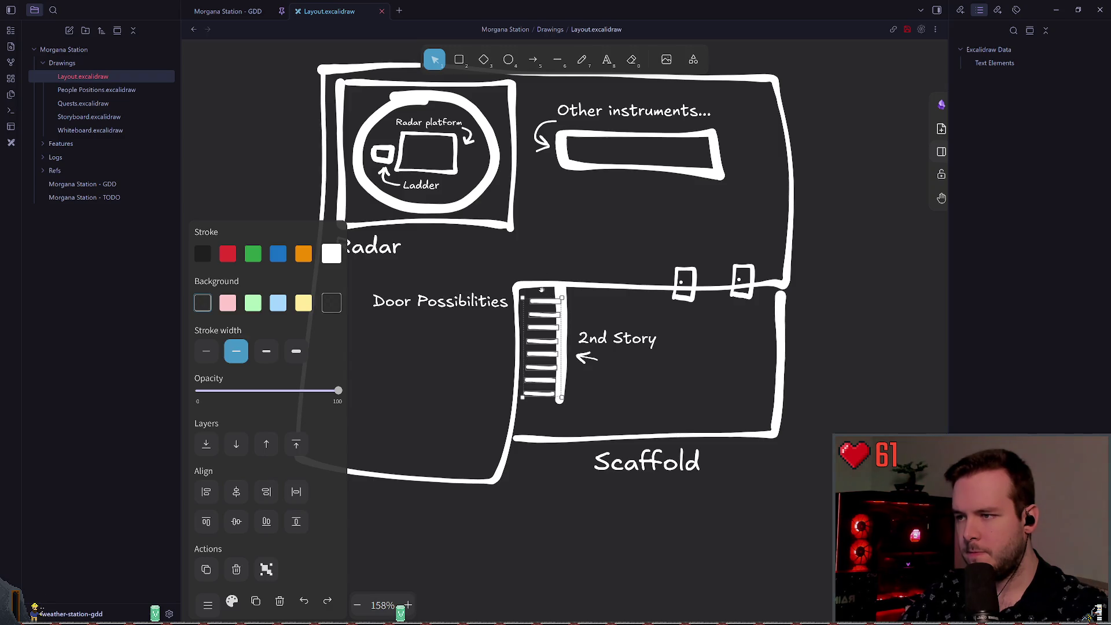
pyautogui.click(586, 393)
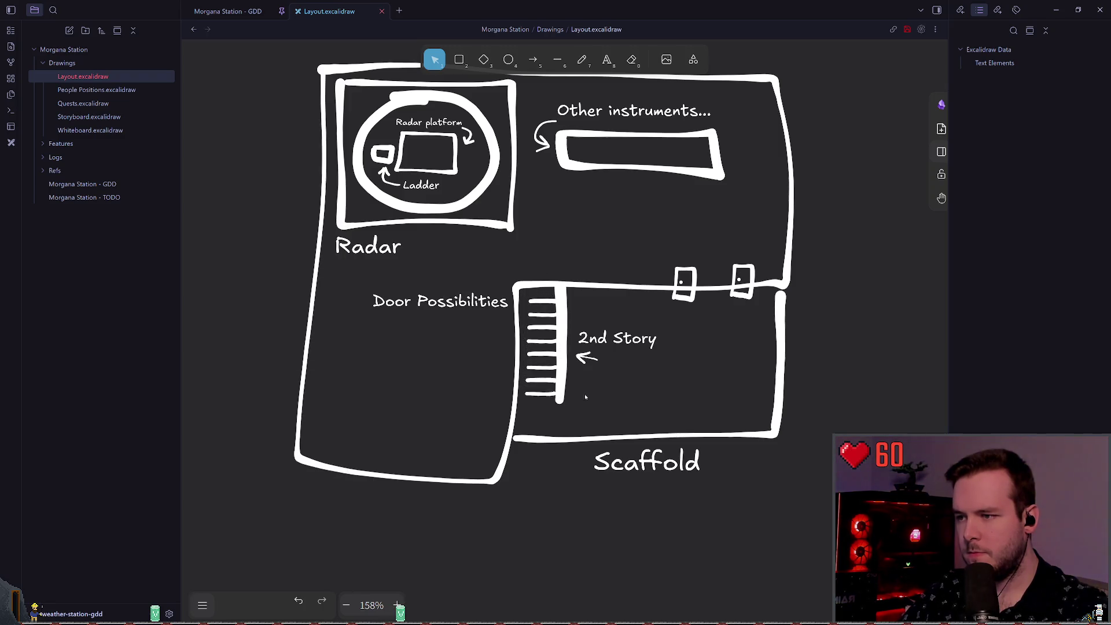
pyautogui.hotkey('ctrl', 's')
# - Shift the grouped ladder slightly left into position
pyautogui.moveTo(559, 398); pyautogui.dragTo(556, 398)
pyautogui.click(657, 375)
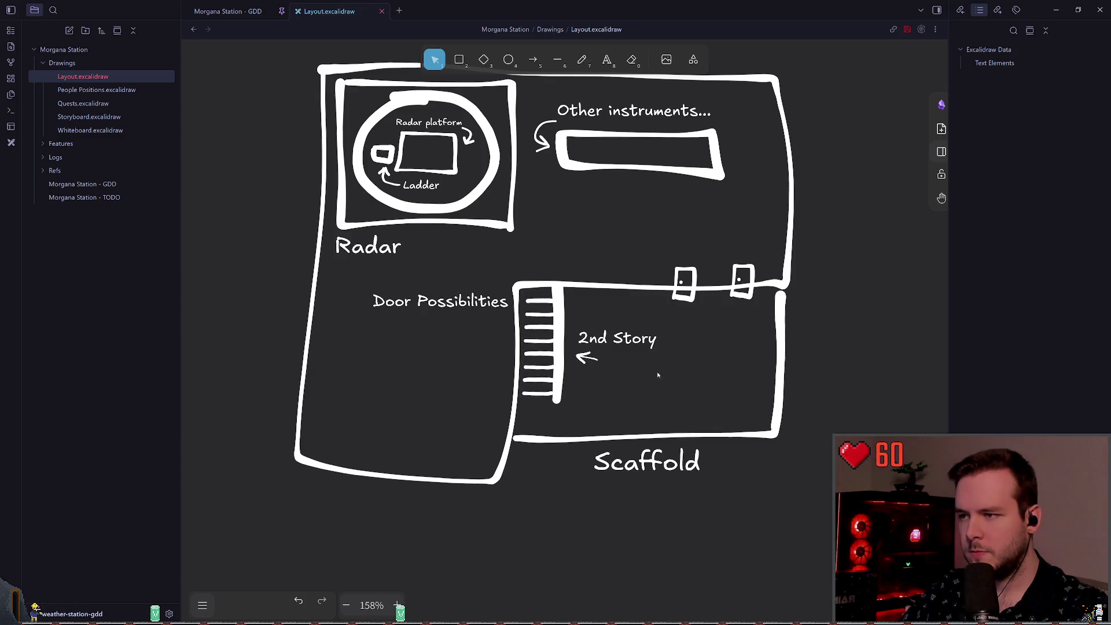
pyautogui.hscroll(1, 590, 387)
pyautogui.click(528, 405)
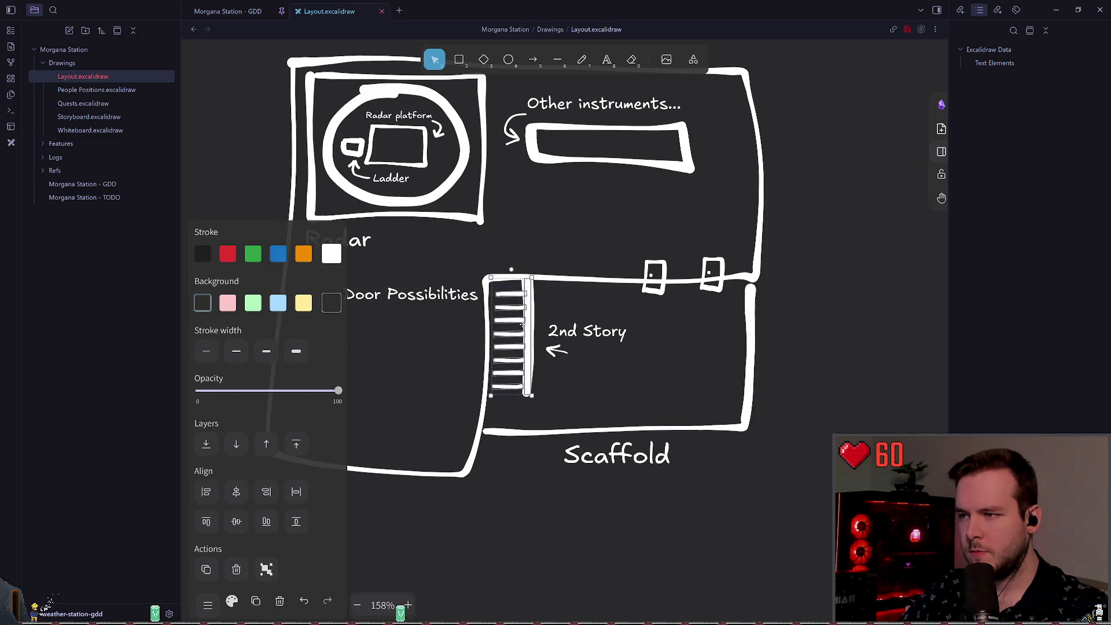
pyautogui.moveTo(522, 326); pyautogui.dragTo(517, 326)
pyautogui.click(613, 380)
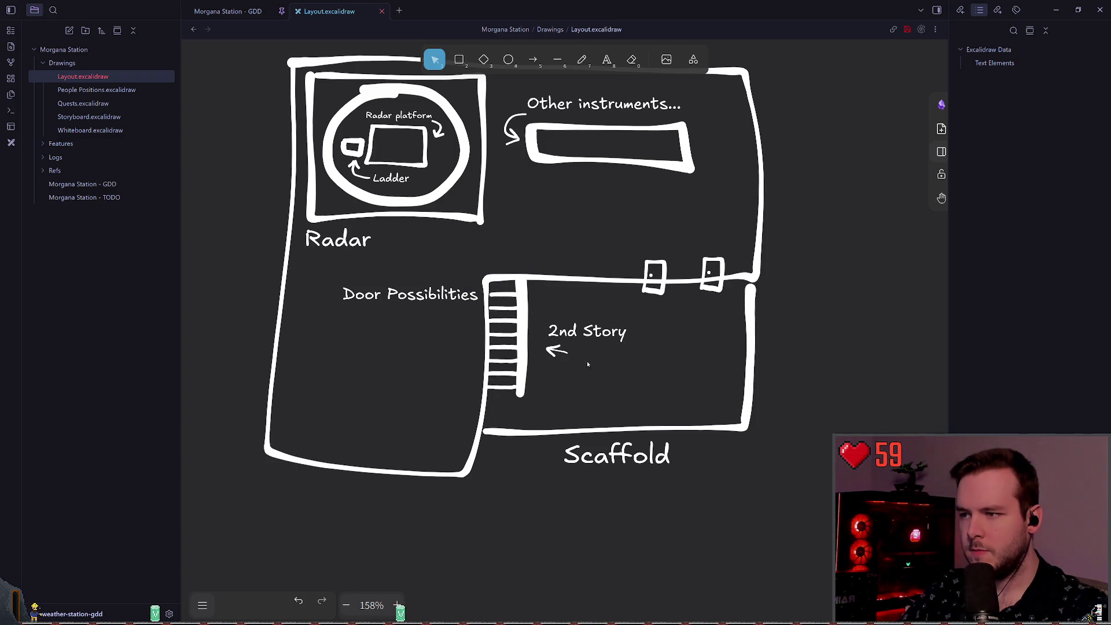
pyautogui.click(523, 304)
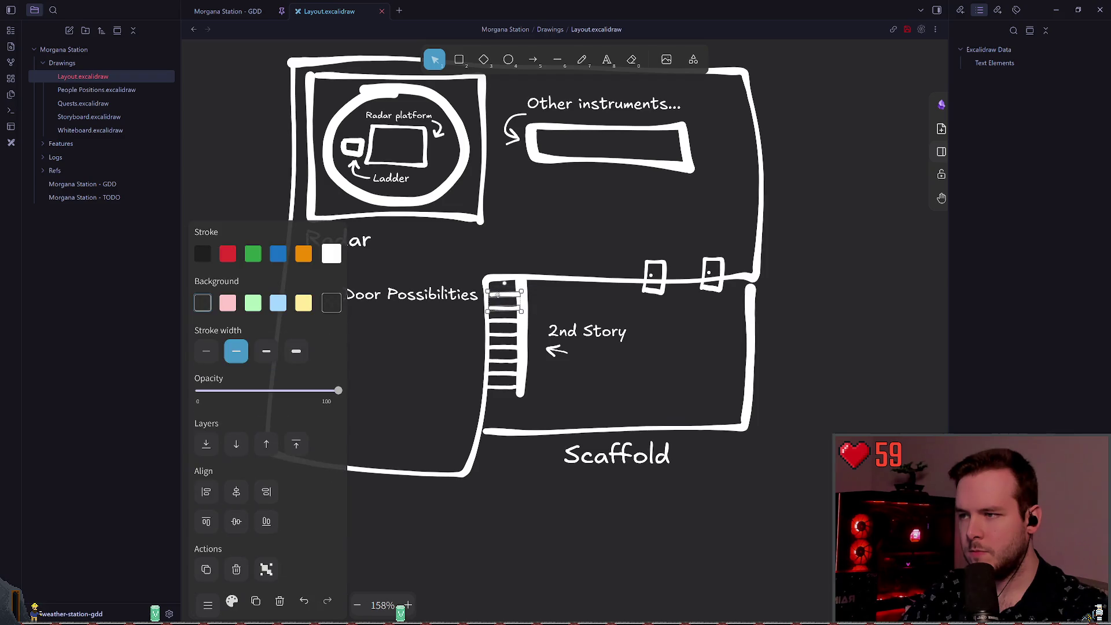
pyautogui.click(574, 311)
pyautogui.scroll(1, 575, 311)
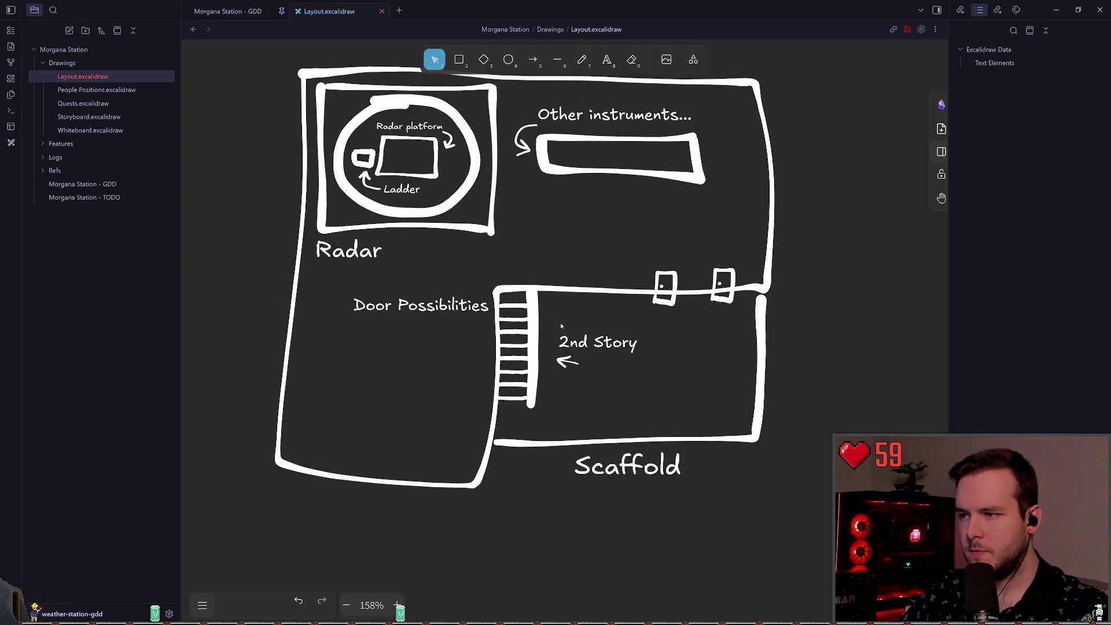
pyautogui.click(527, 312)
pyautogui.click(573, 317)
pyautogui.scroll(1, 570, 311)
# - Move the 2nd Story label and its arrow up beside the top of the ladder
pyautogui.moveTo(660, 394)
pyautogui.mouseDown()
pyautogui.moveTo(548, 328)
pyautogui.moveTo(559, 311)
pyautogui.mouseUp()
pyautogui.click(615, 367)
pyautogui.hscroll(1, 617, 367)
pyautogui.click(555, 319)
pyautogui.click(585, 354)
pyautogui.scroll(-1, 568, 351)
pyautogui.click(544, 306)
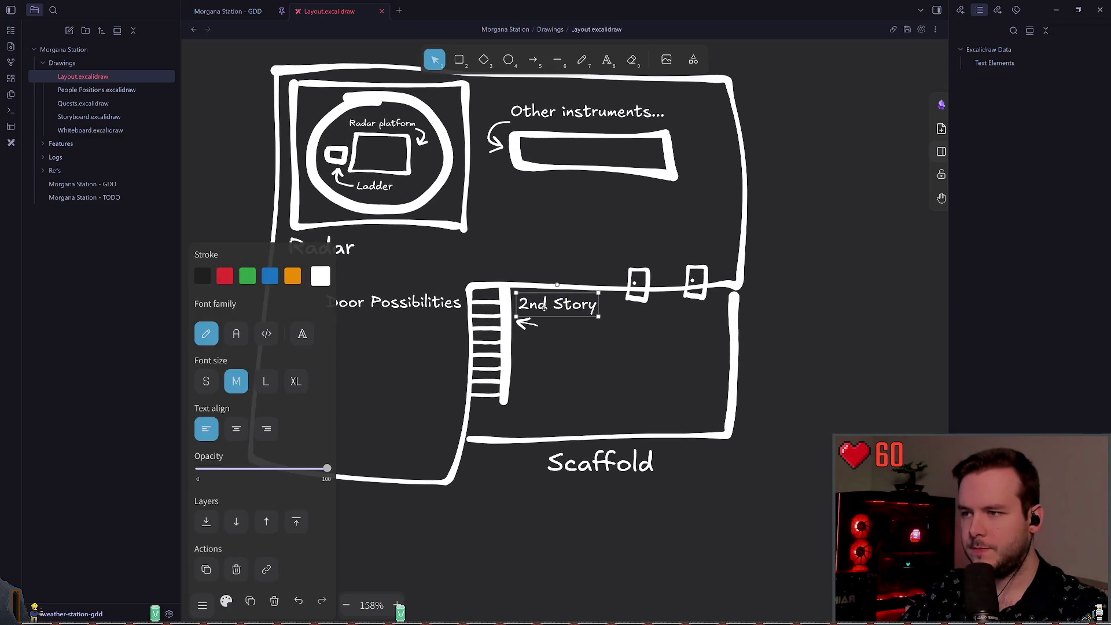
# - Retype the 2nd Story label as 'Roof access'
pyautogui.doubleClick(544, 307)
pyautogui.write('Roof A')
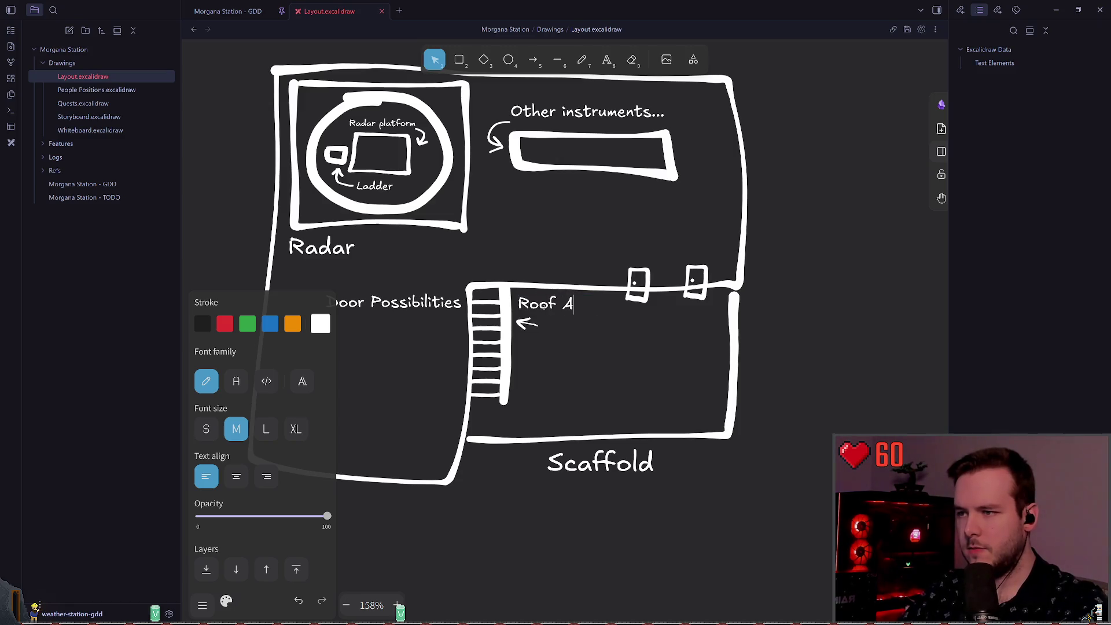
pyautogui.press('BackSpace')
pyautogui.write('access')
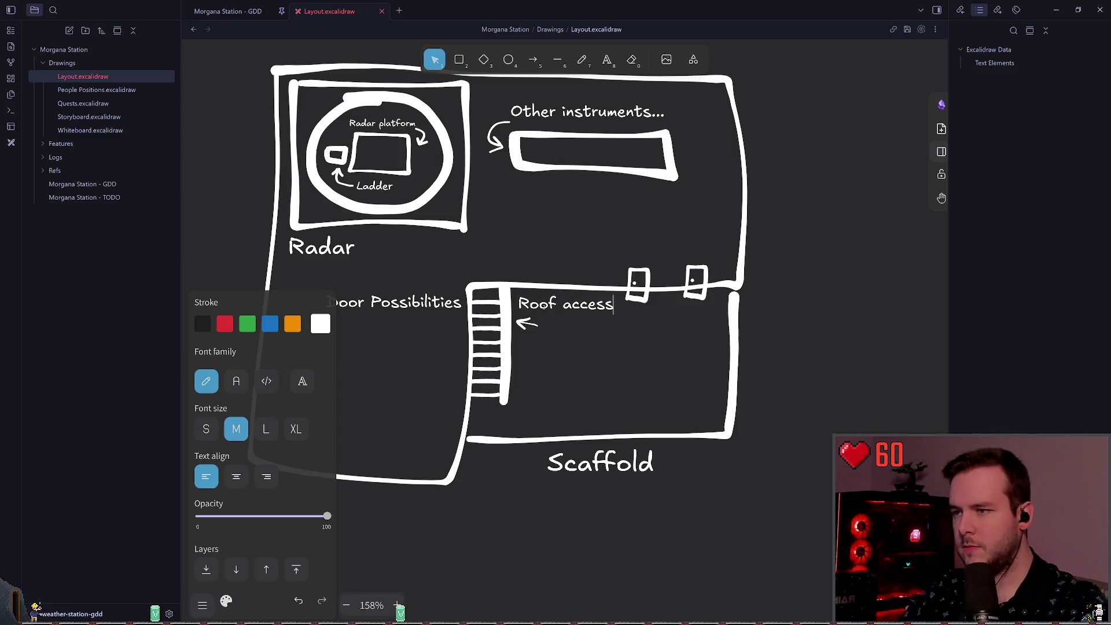
pyautogui.click(543, 357)
pyautogui.click(542, 325)
pyautogui.click(572, 330)
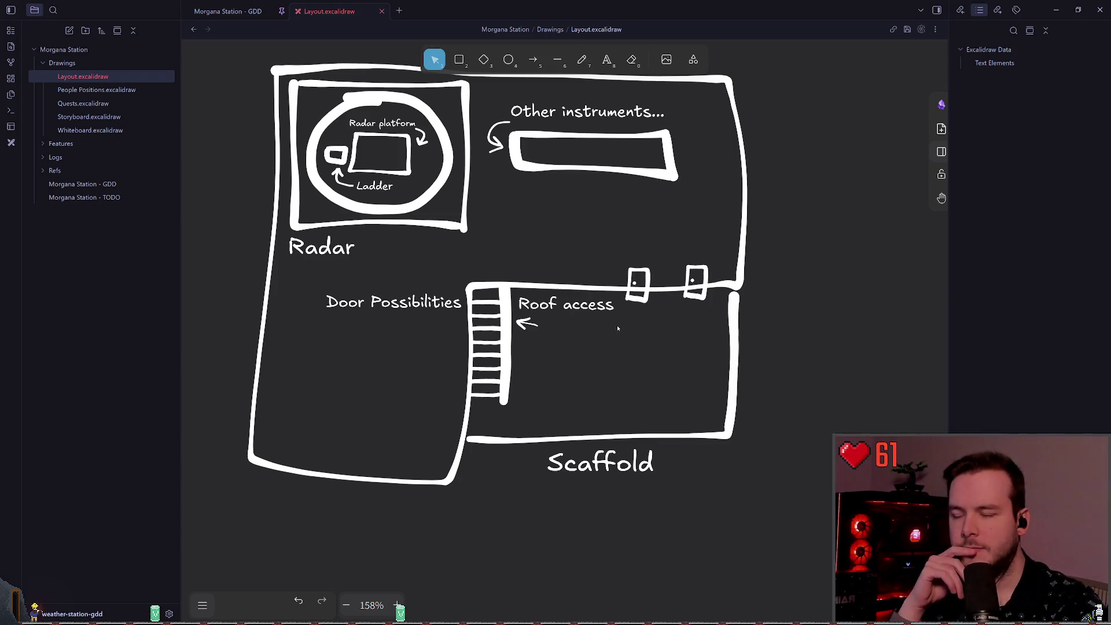
# - Delete the right-hand door and slide the remaining door further right along the wall
pyautogui.click(696, 290)
pyautogui.press('Delete')
pyautogui.moveTo(710, 328)
pyautogui.mouseDown()
pyautogui.moveTo(639, 243)
pyautogui.moveTo(624, 248)
pyautogui.mouseUp()
pyautogui.press('Escape')
pyautogui.click(638, 284)
pyautogui.moveTo(639, 285); pyautogui.dragTo(663, 285)
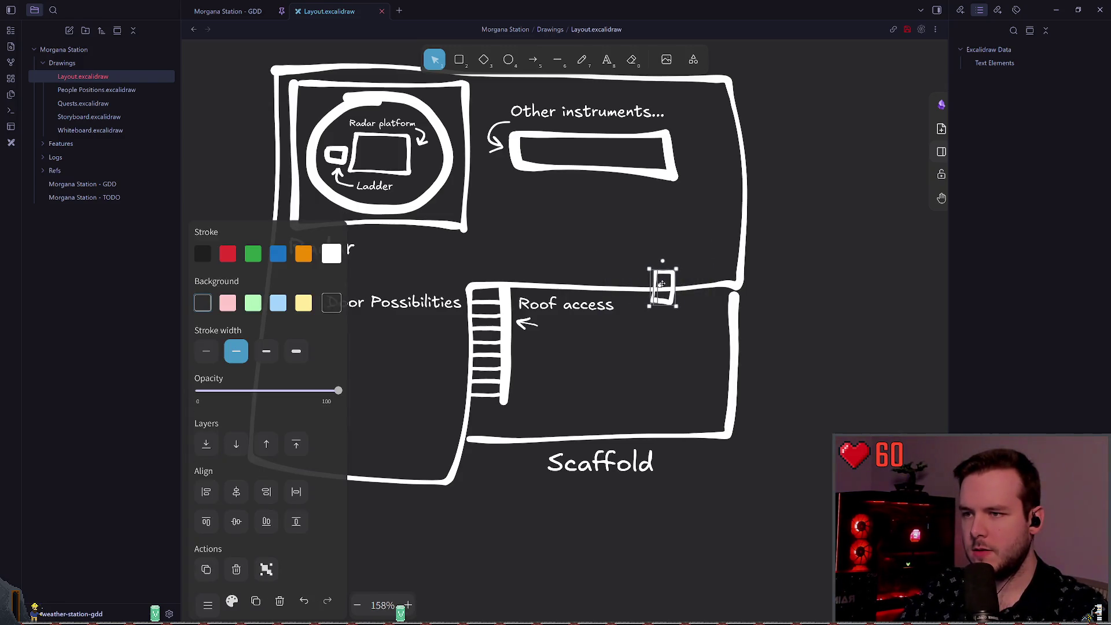
pyautogui.click(598, 263)
pyautogui.scroll(5, 598, 265)
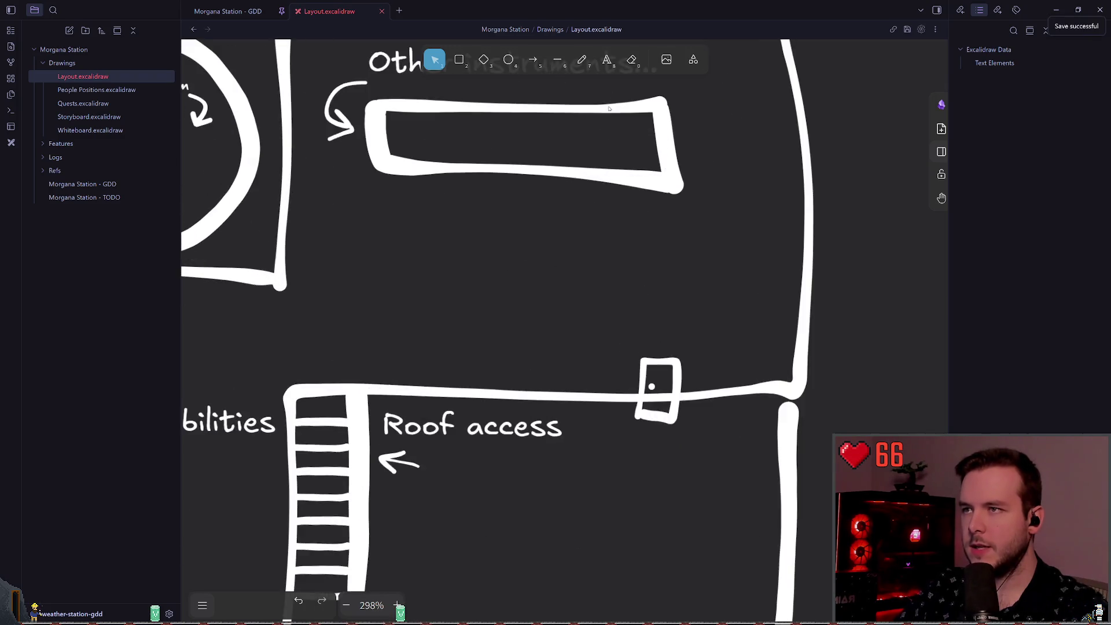
pyautogui.hscroll(2, 515, 161)
pyautogui.press('7')
pyautogui.scroll(-5, 515, 162)
pyautogui.hscroll(-3, 585, 231)
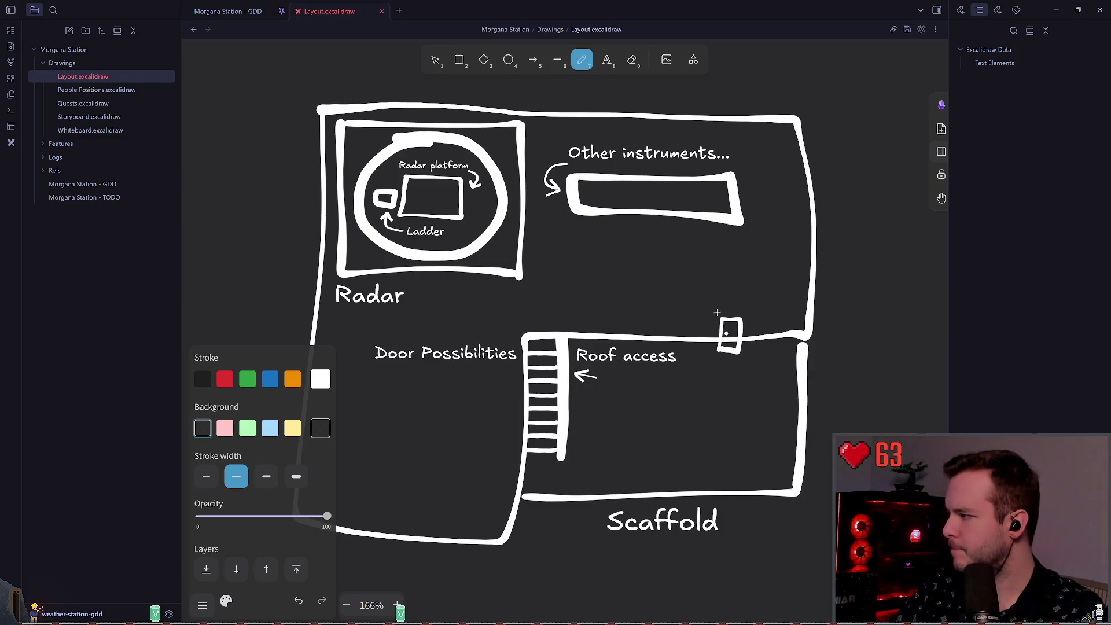
# - Shift the door on the dividing wall slightly to the right
pyautogui.scroll(5, 717, 312)
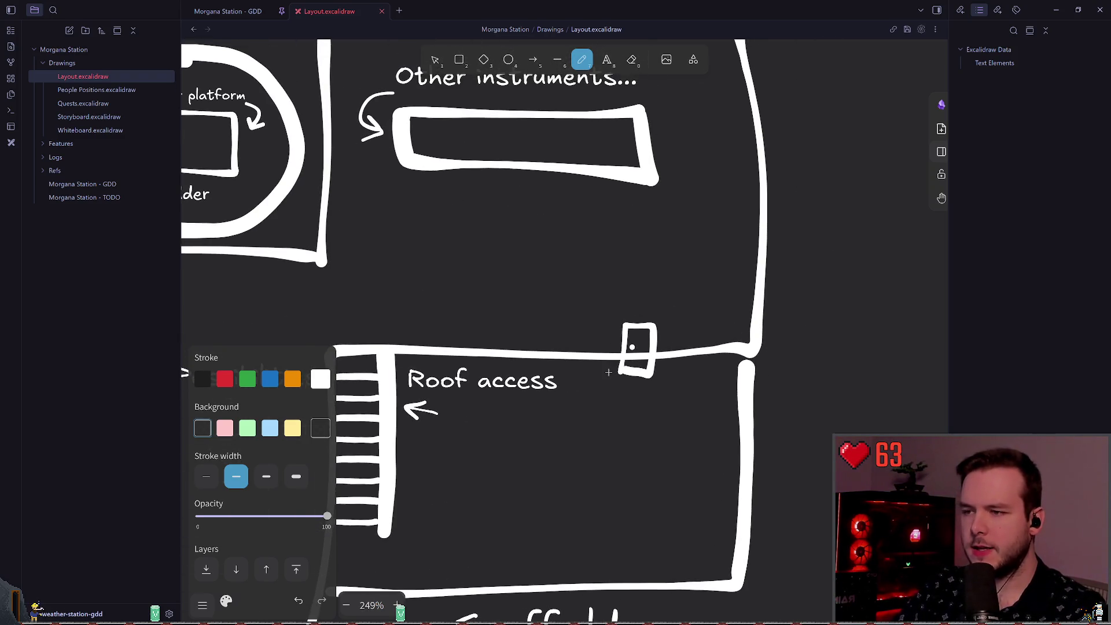
pyautogui.hscroll(1, 610, 340)
pyautogui.press('v')
pyautogui.moveTo(585, 263); pyautogui.dragTo(654, 439)
pyautogui.moveTo(634, 370); pyautogui.dragTo(662, 368)
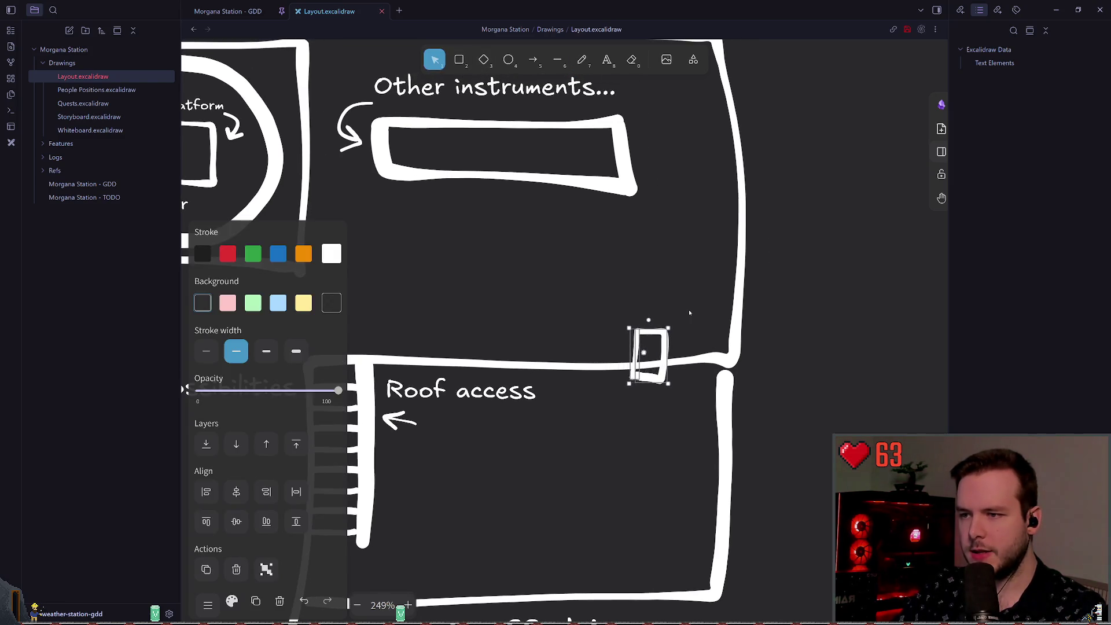
# - Draw a small room outline above the door with the freehand pencil
pyautogui.click(586, 59)
pyautogui.hscroll(1, 596, 282)
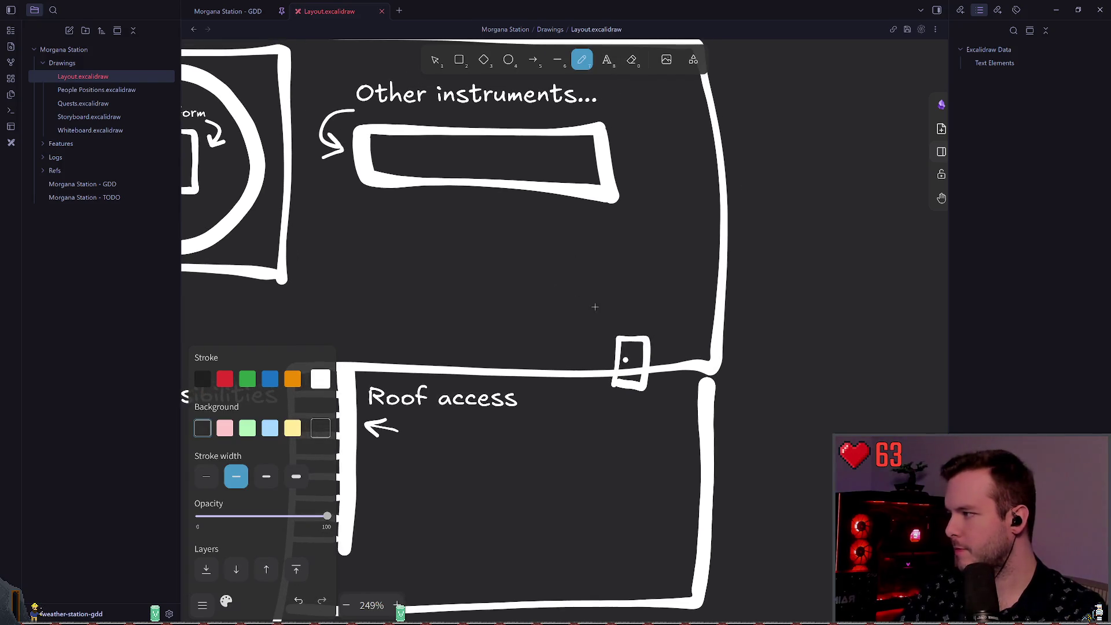
pyautogui.moveTo(581, 370)
pyautogui.mouseDown()
pyautogui.moveTo(586, 343)
pyautogui.moveTo(715, 302)
pyautogui.mouseUp()
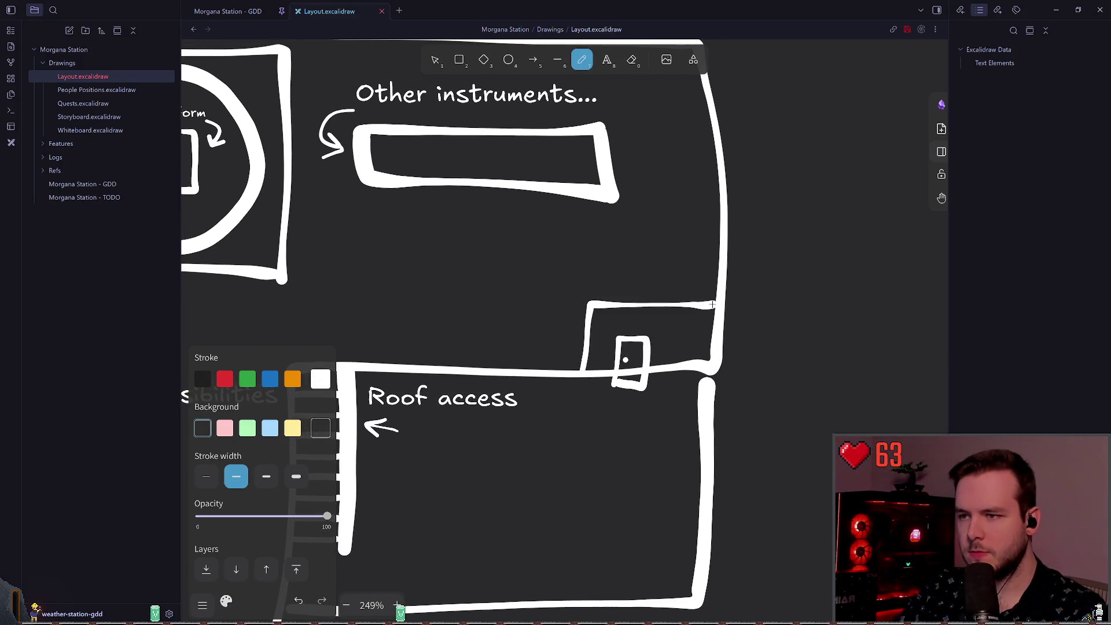
pyautogui.click(436, 59)
# - Copy the door onto the small room's top edge and save the drawing
pyautogui.click(631, 365)
pyautogui.moveTo(630, 365); pyautogui.dragTo(636, 298)
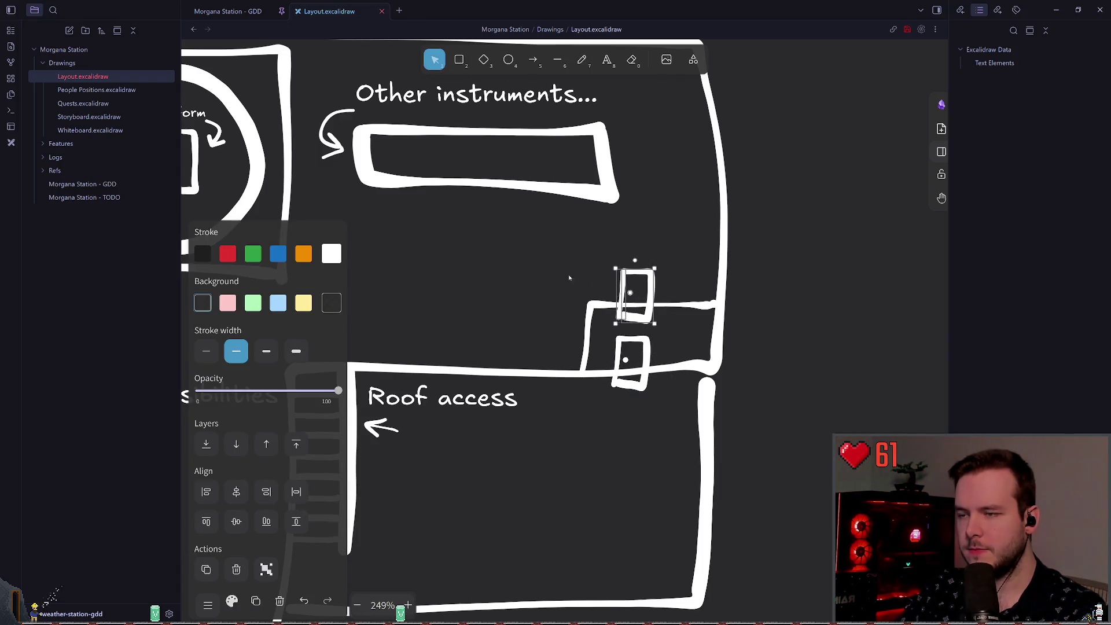
pyautogui.click(481, 268)
pyautogui.hotkey('ctrl', 's')
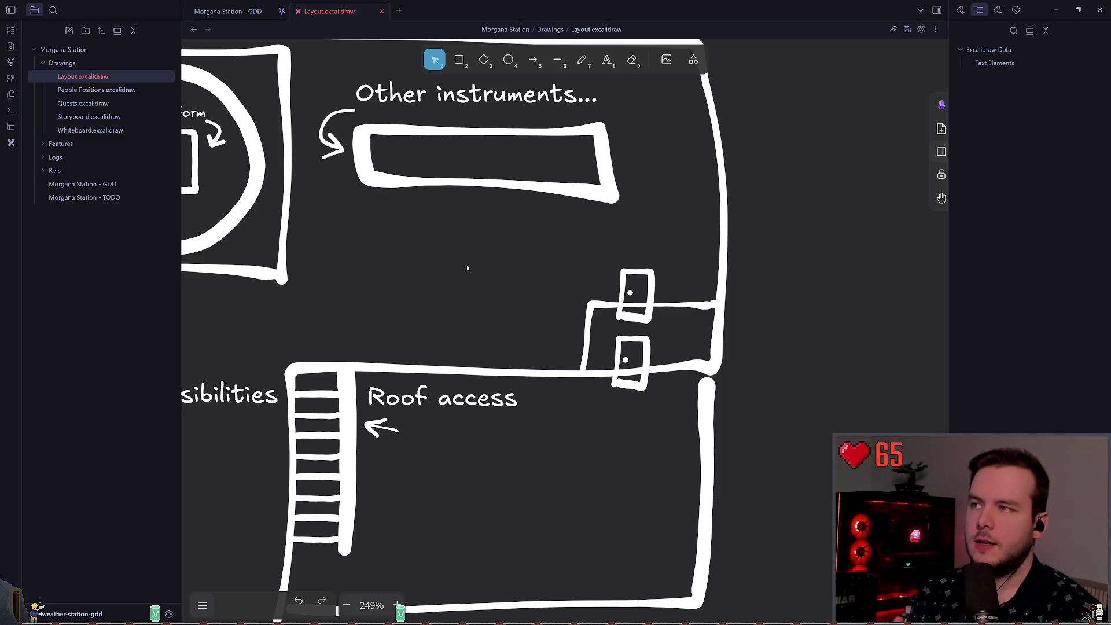
pyautogui.click(245, 11)
pyautogui.scroll(-15, 477, 206)
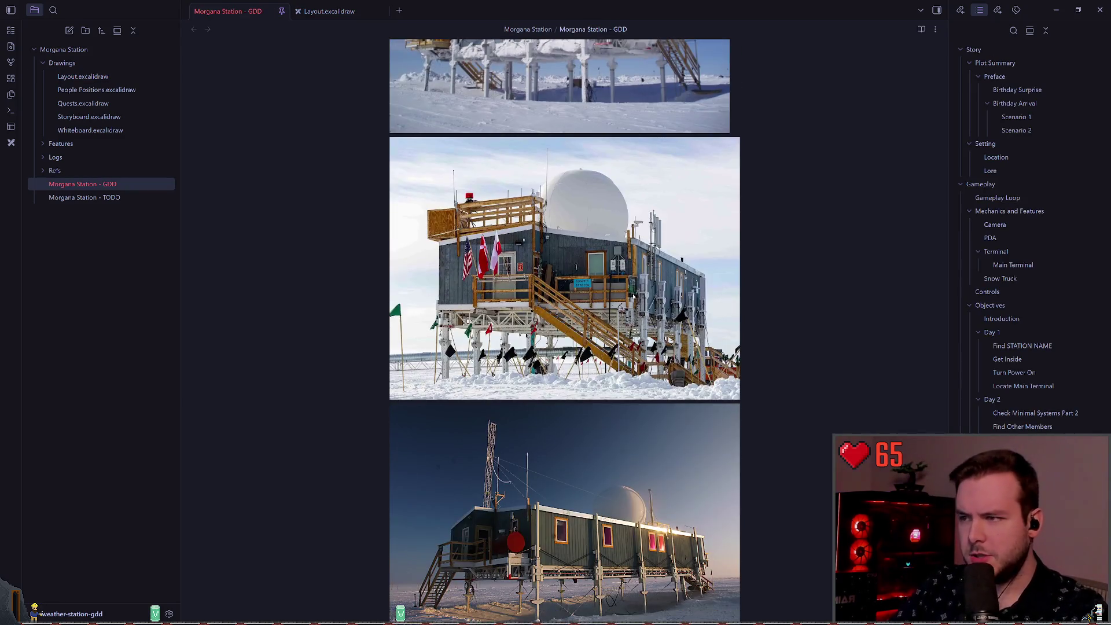
pyautogui.scroll(-12, 610, 352)
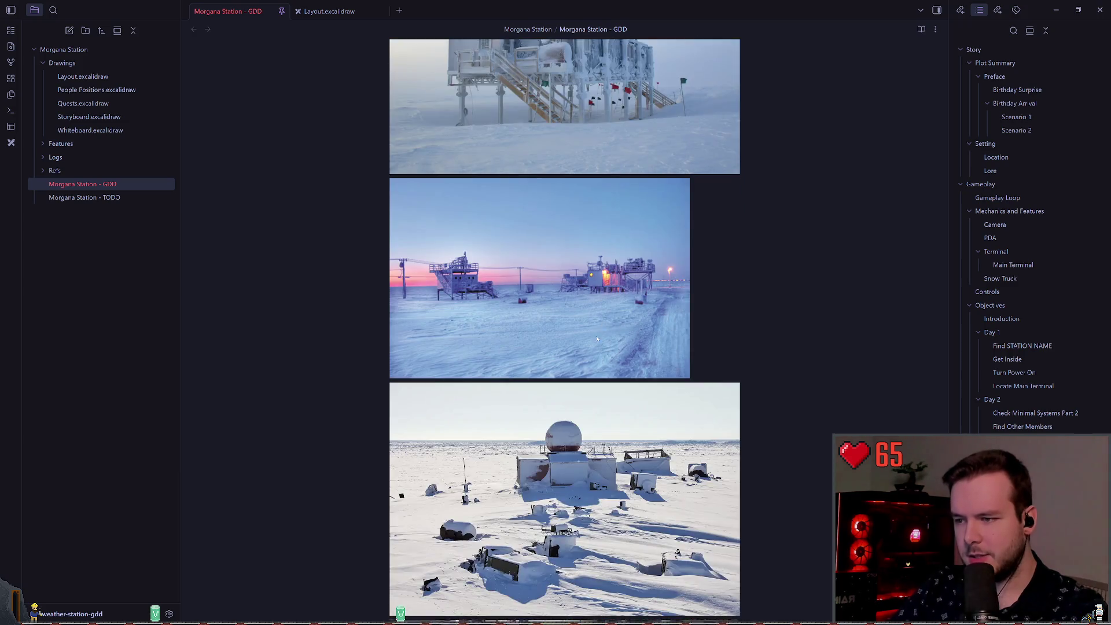
pyautogui.scroll(12, 611, 352)
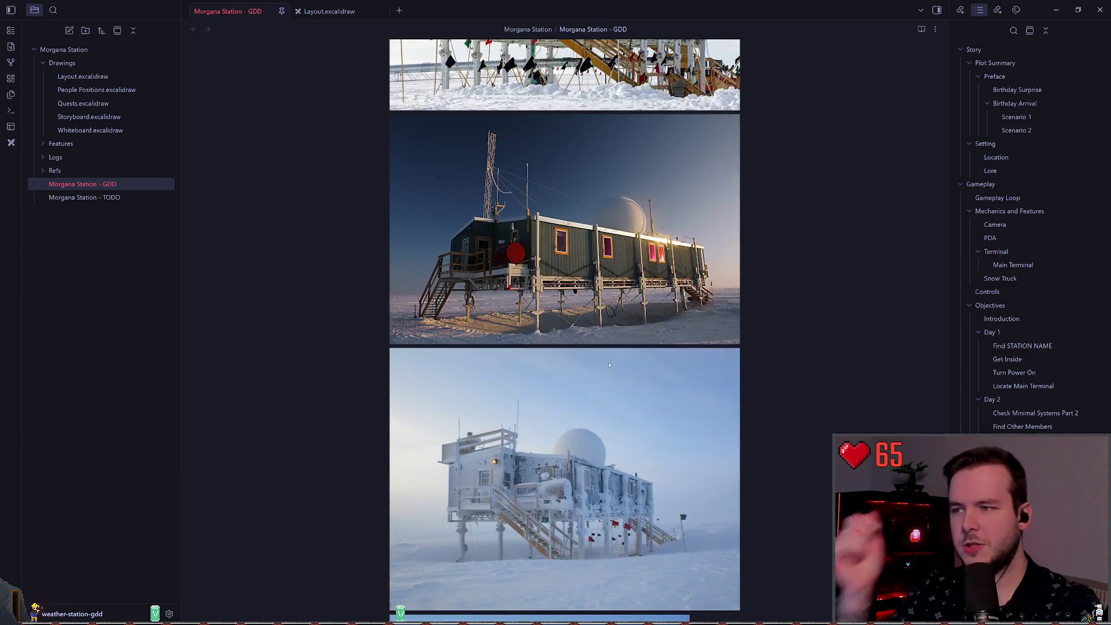
pyautogui.scroll(10, 607, 356)
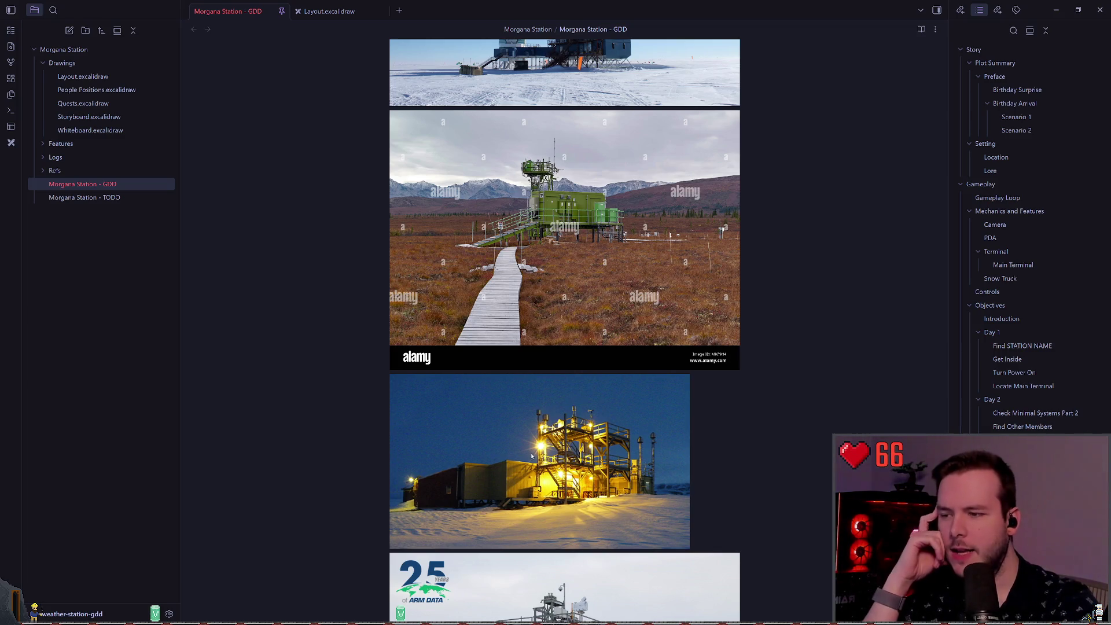
pyautogui.scroll(7, 553, 481)
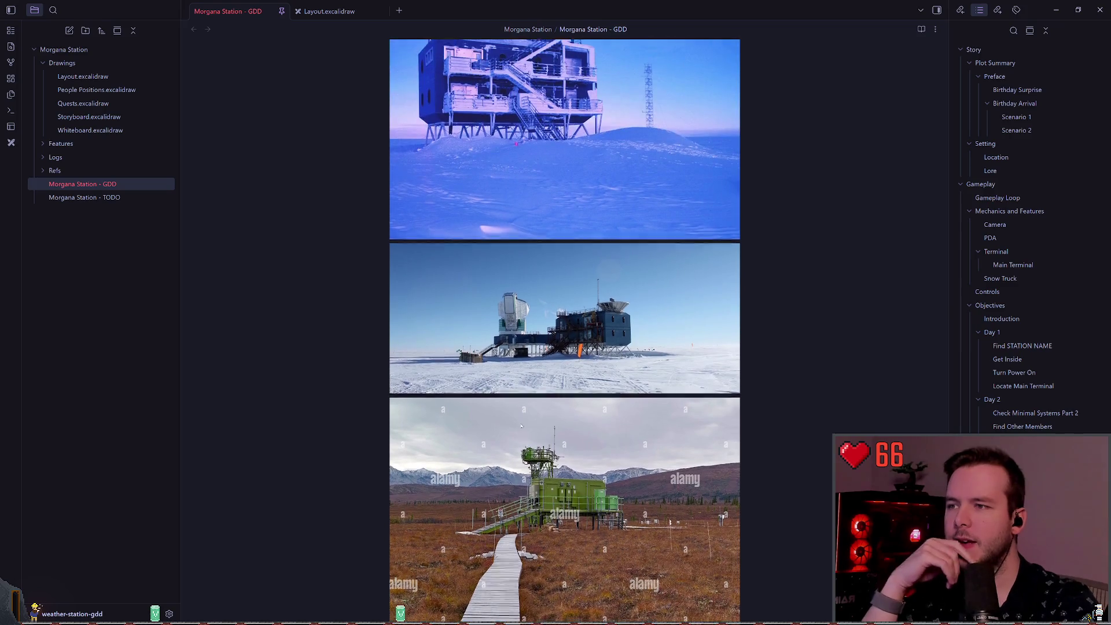
pyautogui.click(329, 11)
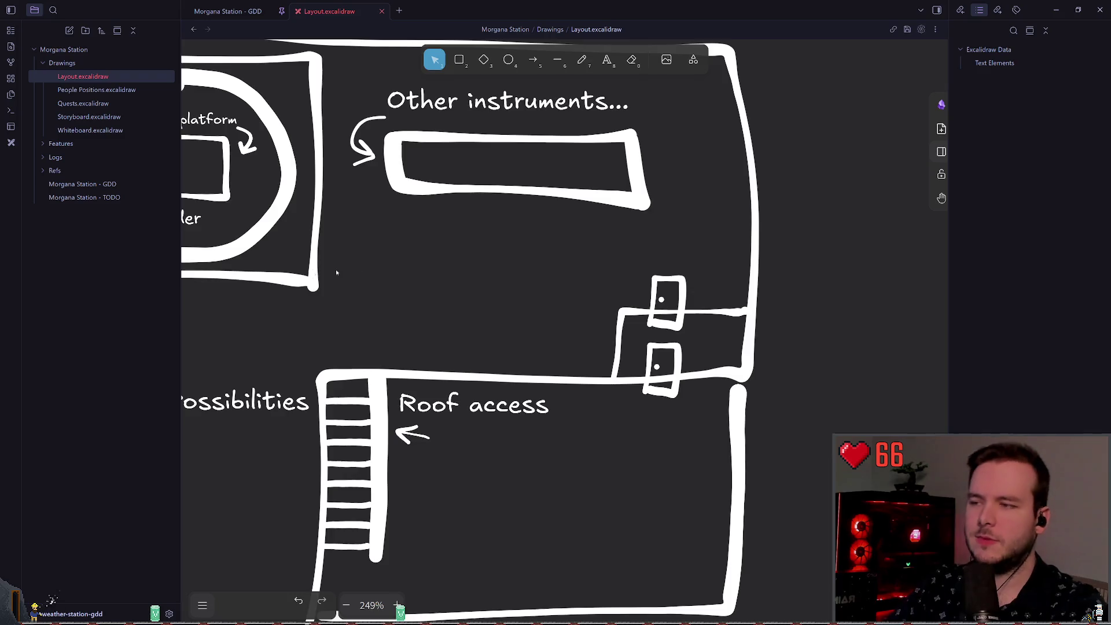
# - Check the two door elements by selecting and deselecting them
pyautogui.hscroll(-5, 486, 212)
pyautogui.hscroll(5, 551, 266)
pyautogui.moveTo(602, 280)
pyautogui.mouseDown()
pyautogui.moveTo(686, 463)
pyautogui.moveTo(816, 460)
pyautogui.mouseUp()
pyautogui.click(639, 331)
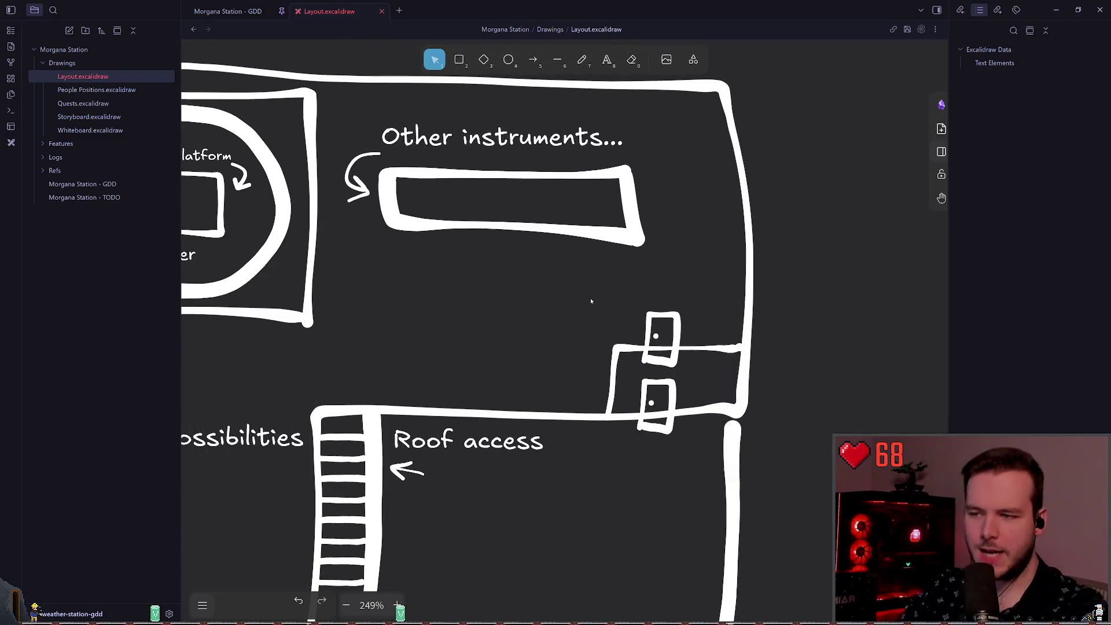
pyautogui.moveTo(584, 300); pyautogui.dragTo(744, 433)
pyautogui.click(691, 341)
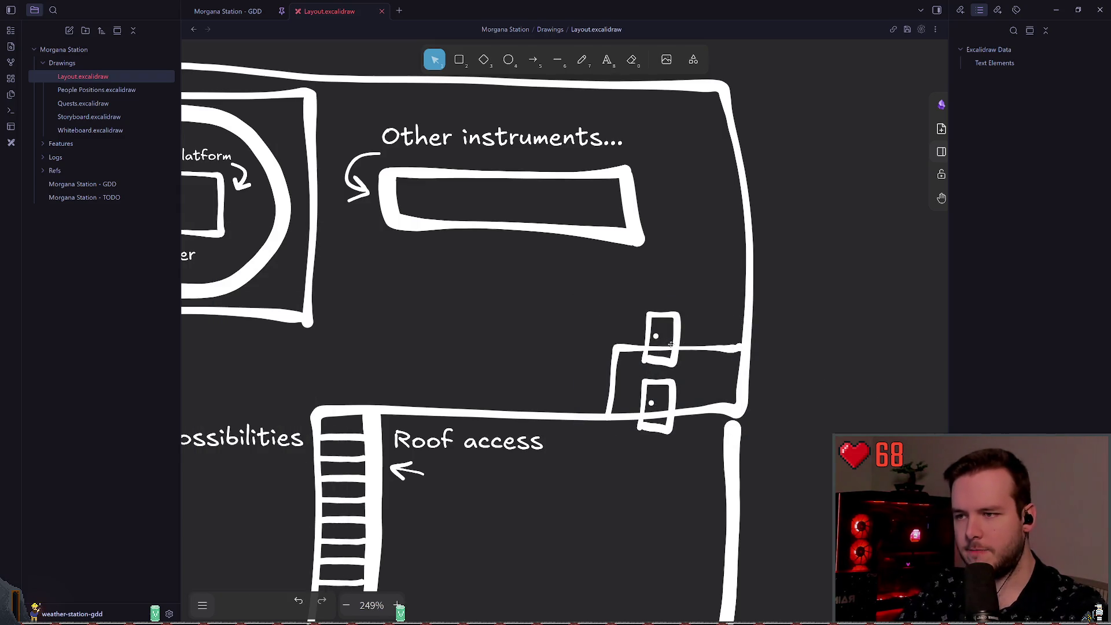
pyautogui.click(644, 322)
pyautogui.click(568, 304)
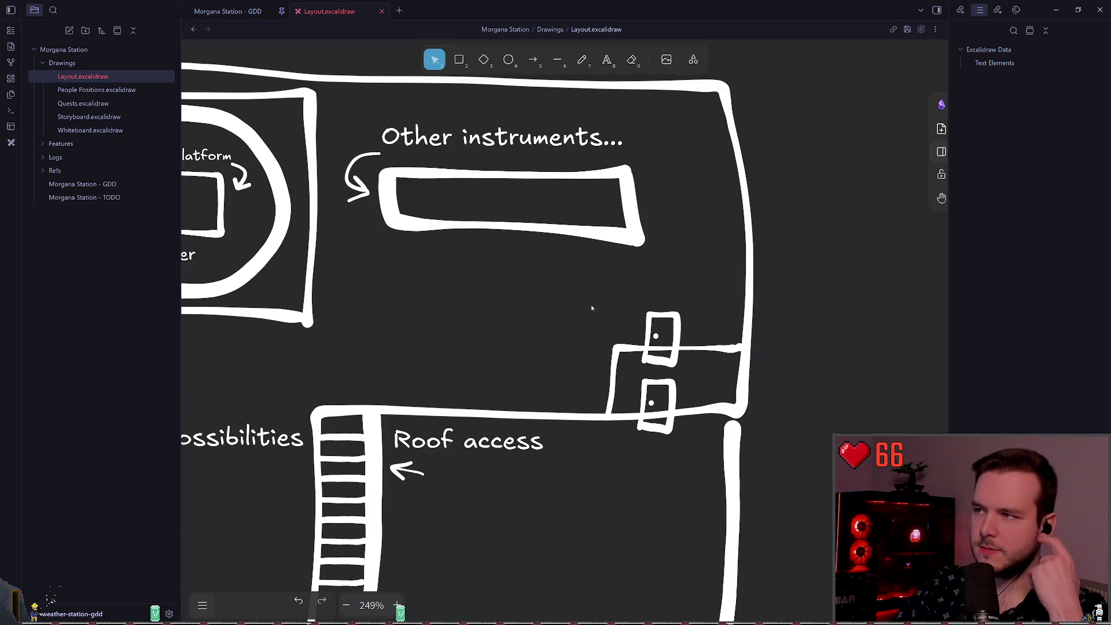
# - Pan and zoom out until the full station floor plan is visible
pyautogui.hscroll(-7, 537, 335)
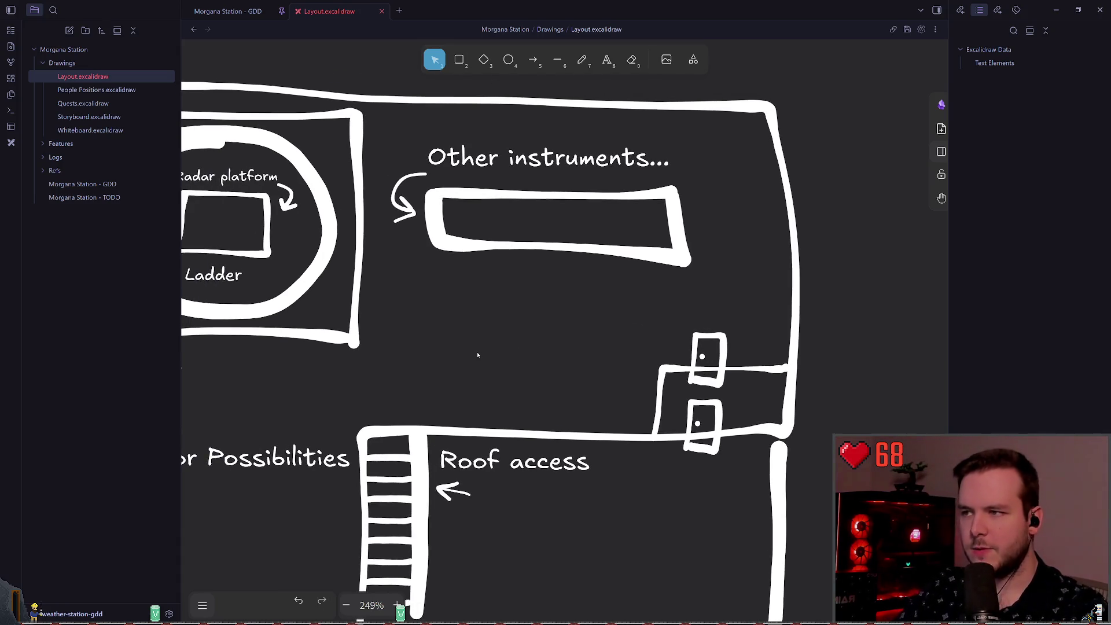
pyautogui.scroll(-2, 619, 401)
pyautogui.hscroll(3, 619, 401)
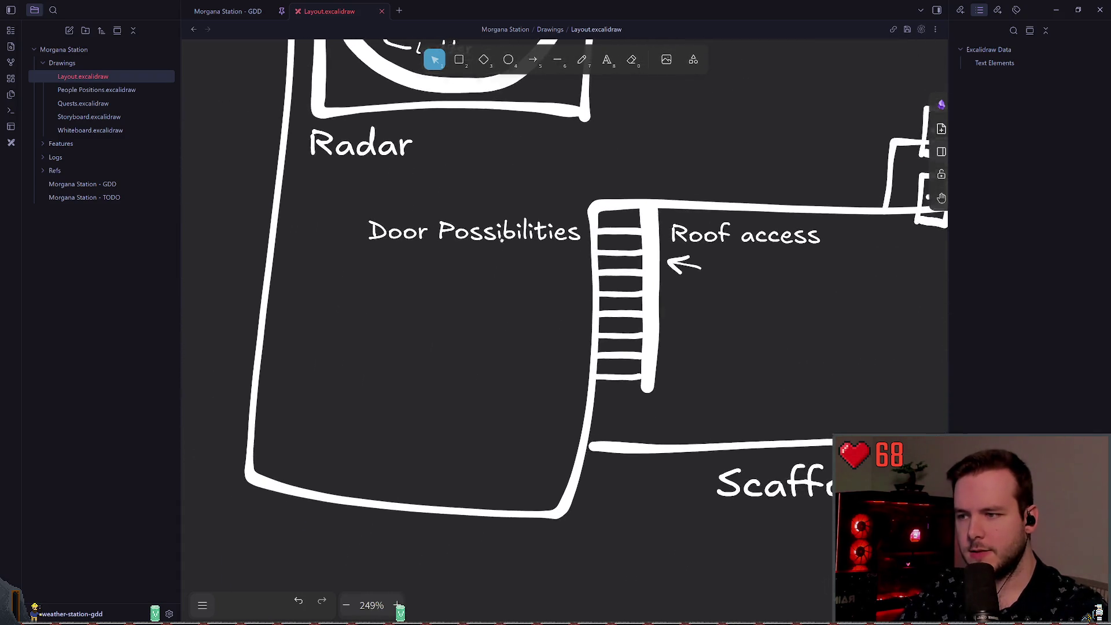
pyautogui.hscroll(3, 684, 349)
pyautogui.scroll(-5, 560, 321)
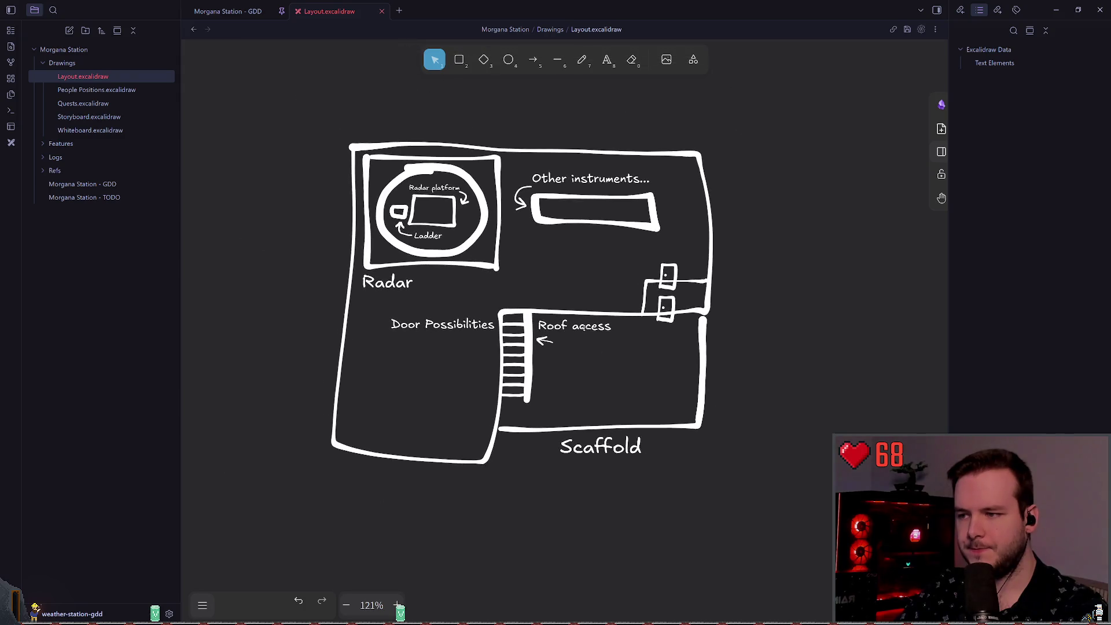
pyautogui.scroll(3, 578, 335)
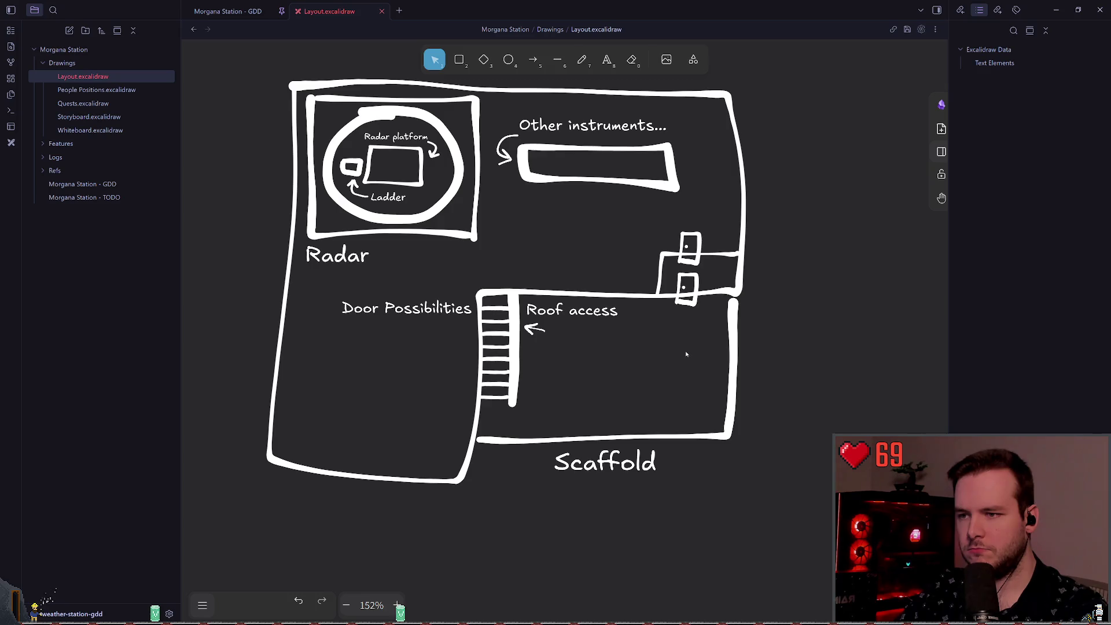
# - Draw a freehand line under the Scaffold label to the building corner
pyautogui.press('p')
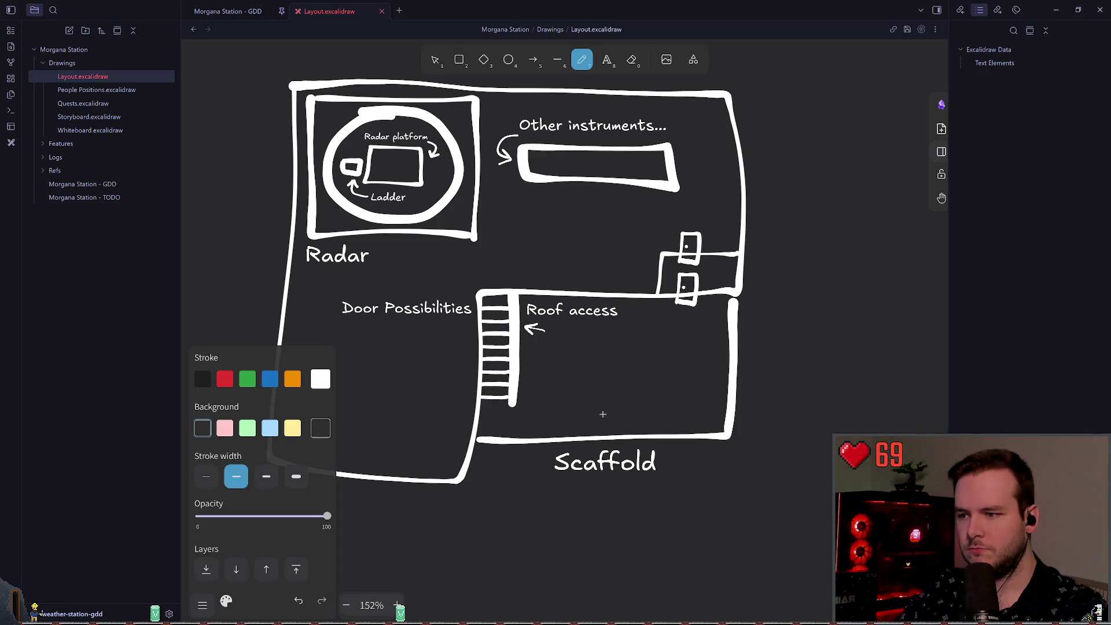
pyautogui.moveTo(628, 488); pyautogui.dragTo(464, 484)
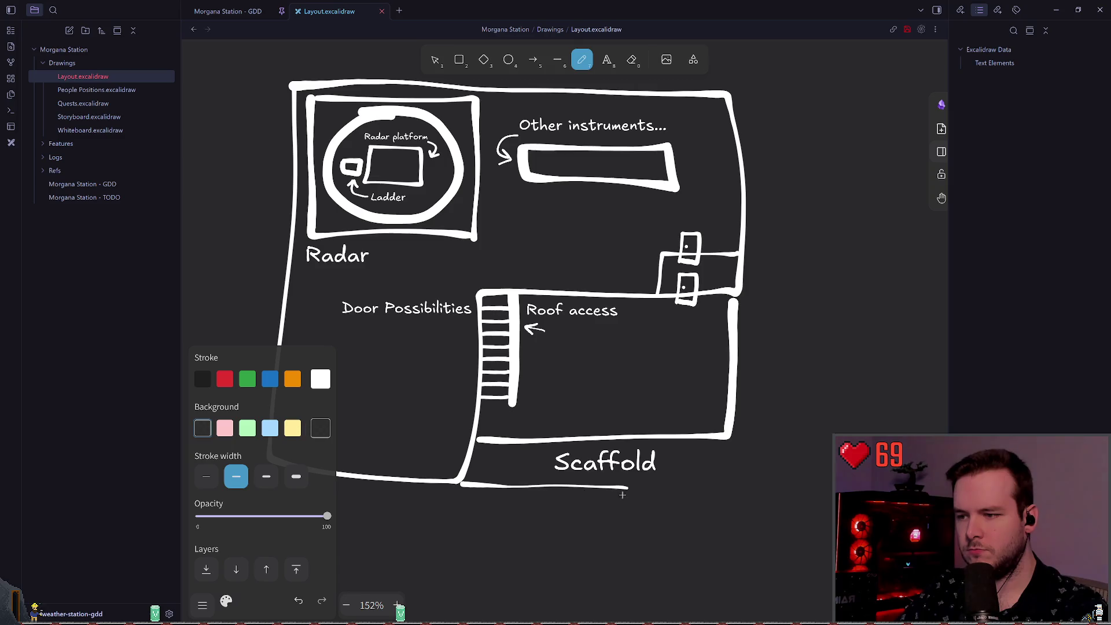
pyautogui.hotkey('ctrl', 'z')
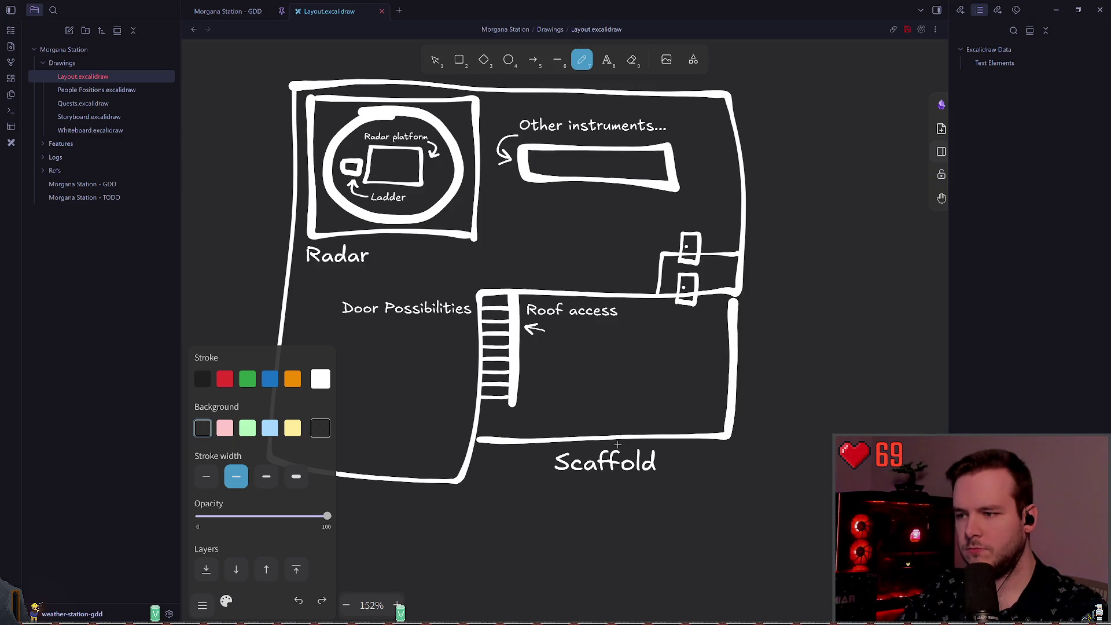
pyautogui.moveTo(625, 487); pyautogui.dragTo(460, 482)
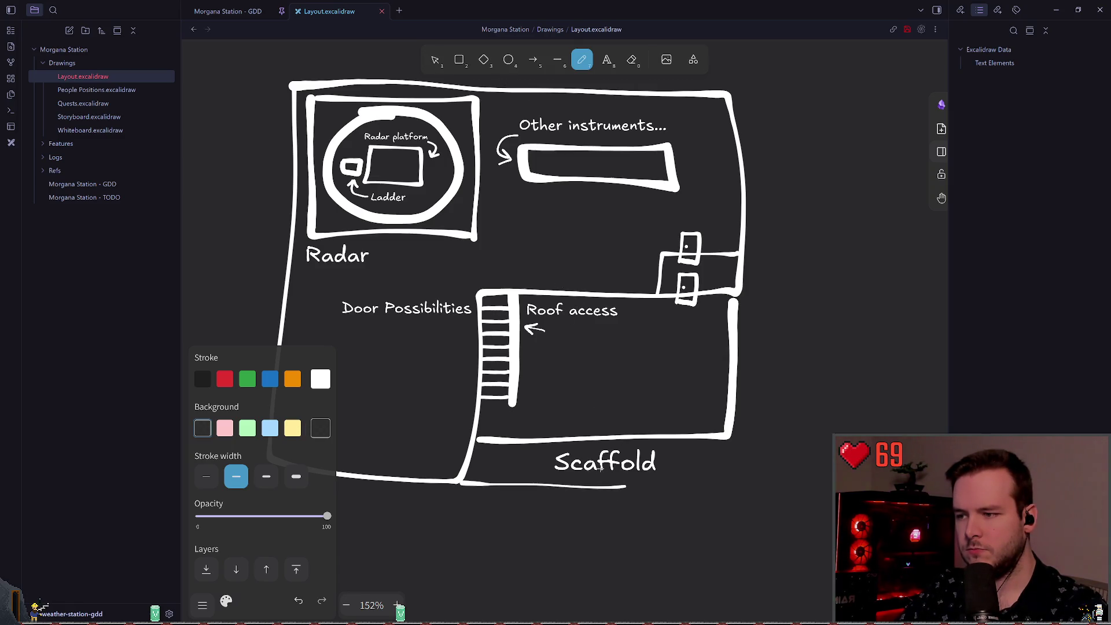
pyautogui.click(435, 60)
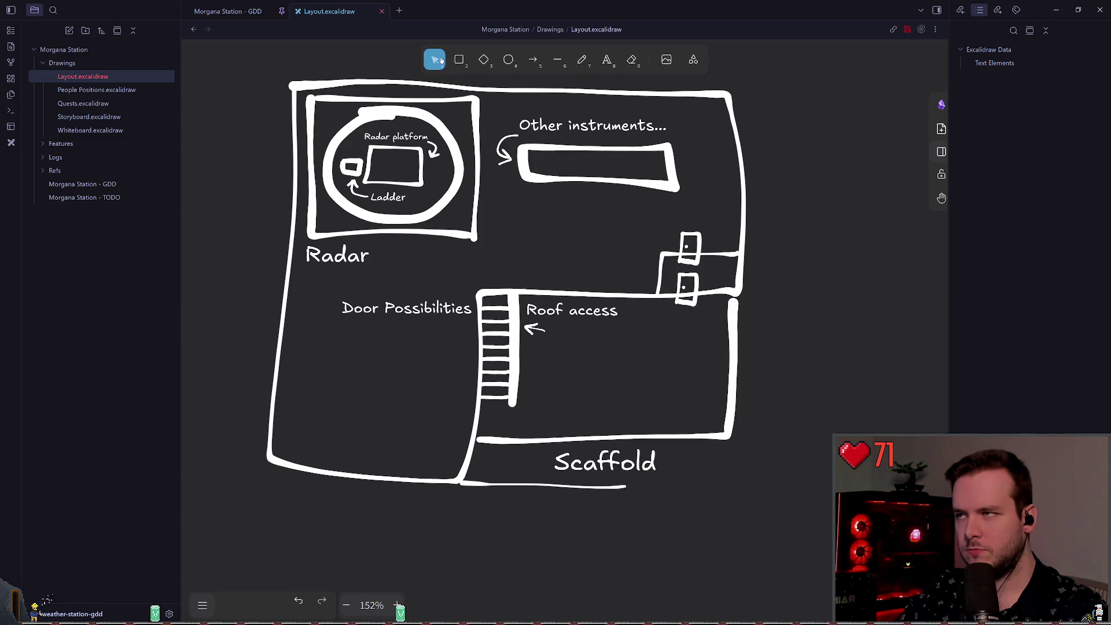
# - Move the Scaffold label into the lower-right room and rename it 'Deck'
pyautogui.moveTo(603, 463)
pyautogui.mouseDown()
pyautogui.moveTo(767, 379)
pyautogui.moveTo(806, 374)
pyautogui.moveTo(694, 422)
pyautogui.mouseUp()
pyautogui.doubleClick(806, 374)
pyautogui.write('Deck')
pyautogui.press('Escape')
pyautogui.click(690, 465)
pyautogui.click(687, 421)
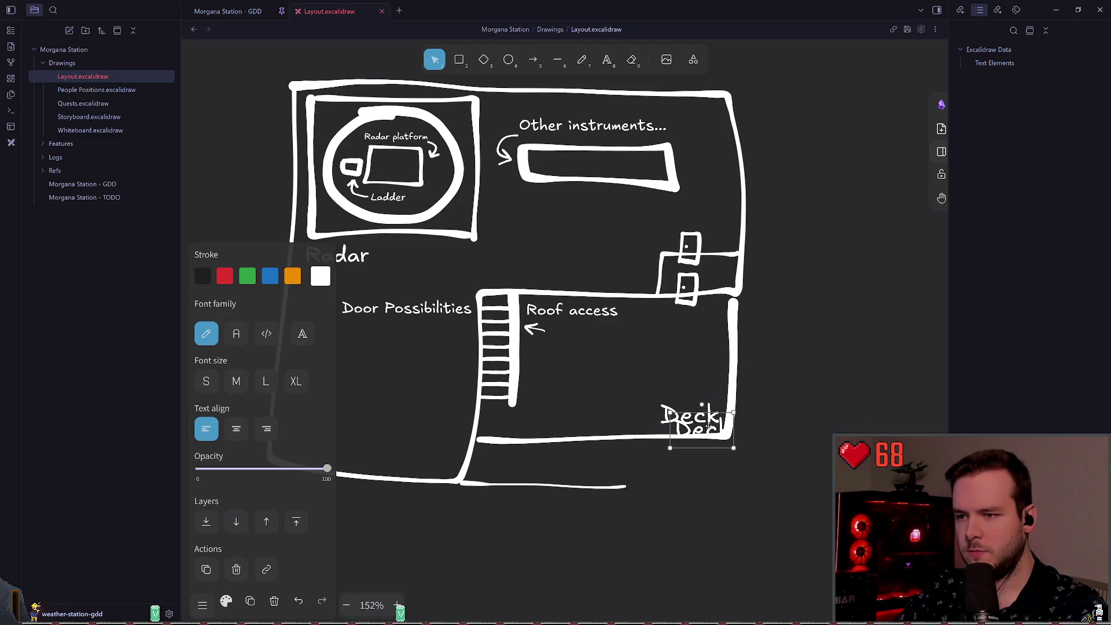
pyautogui.click(668, 363)
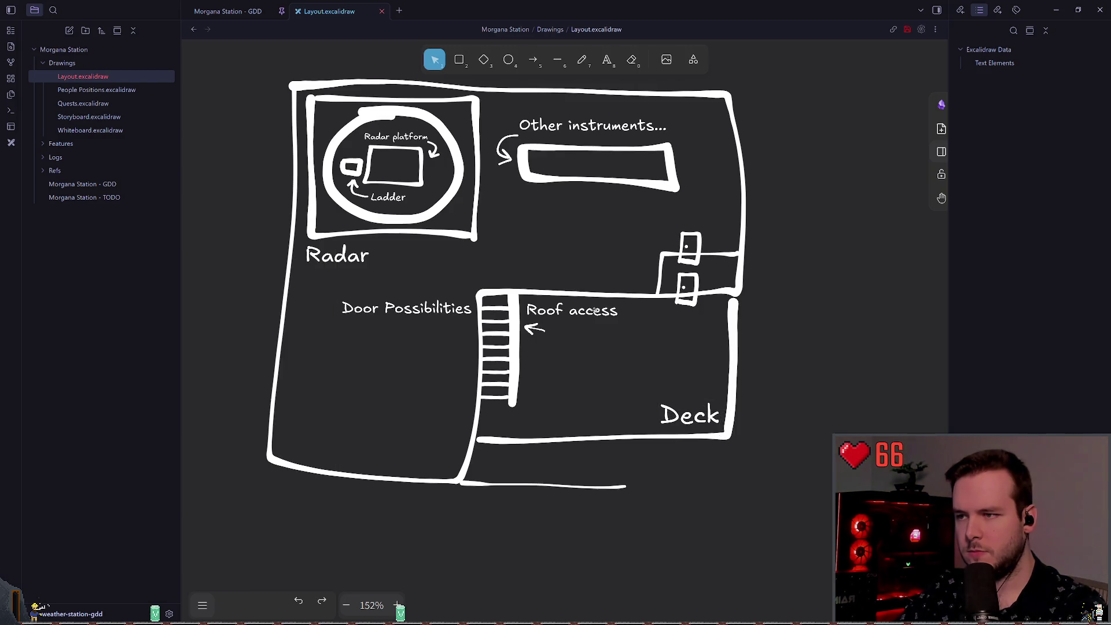
# - Duplicate the Roof access label below the bottom wall and change it to 'Deck access'
pyautogui.click(600, 310)
pyautogui.moveTo(601, 310)
pyautogui.keyDown('alt'); pyautogui.mouseDown()
pyautogui.moveTo(633, 323)
pyautogui.moveTo(566, 501)
pyautogui.moveTo(511, 501)
pyautogui.mouseUp(); pyautogui.keyUp('alt')
pyautogui.doubleClick(497, 501)
pyautogui.write('Deck access')
pyautogui.press('Escape')
pyautogui.press('Escape')
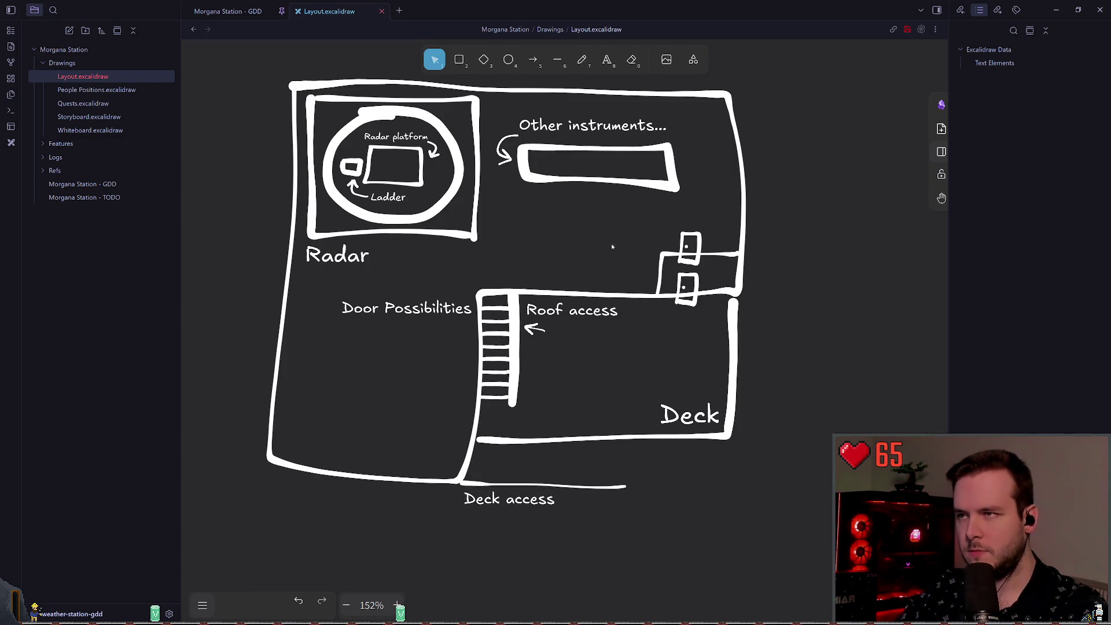
# - Copy the ladder rungs onto the bottom wall and fit the Deck access line beneath them
pyautogui.moveTo(513, 414)
pyautogui.mouseDown()
pyautogui.moveTo(463, 292)
pyautogui.moveTo(510, 293)
pyautogui.moveTo(587, 338)
pyautogui.moveTo(598, 371)
pyautogui.moveTo(534, 457)
pyautogui.mouseUp()
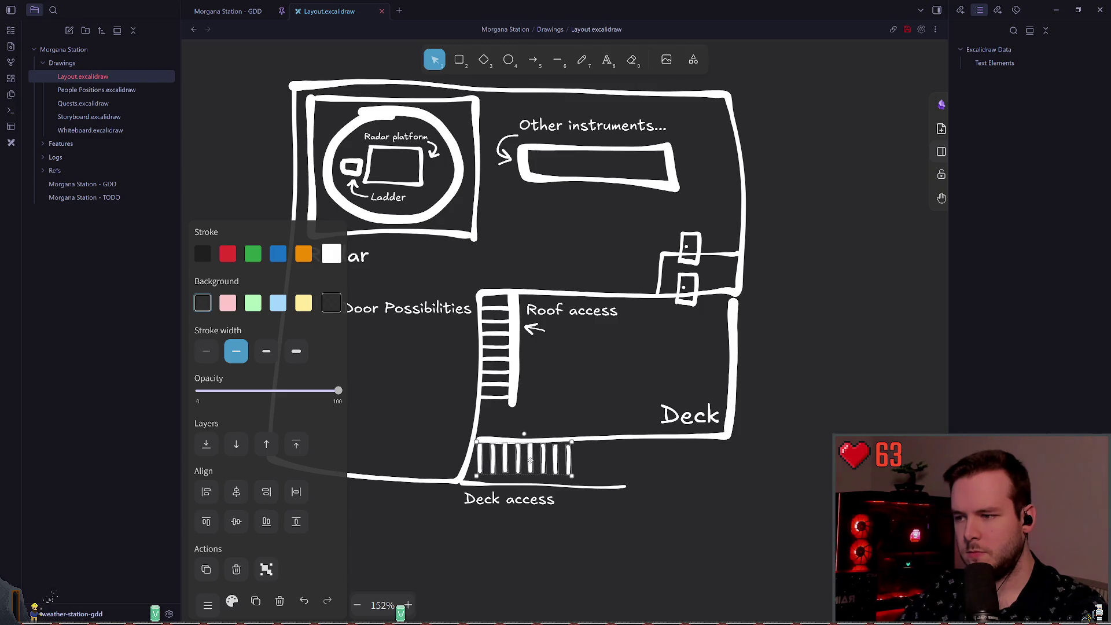
pyautogui.press('Escape')
pyautogui.click(604, 491)
pyautogui.moveTo(570, 489); pyautogui.dragTo(573, 479)
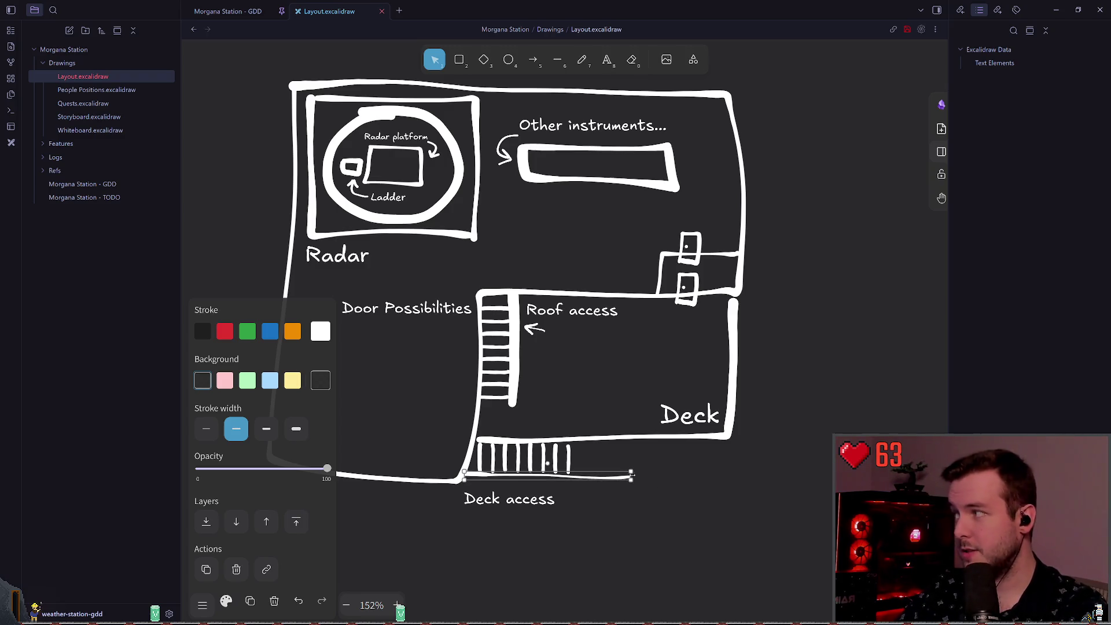
pyautogui.moveTo(632, 474); pyautogui.dragTo(528, 475)
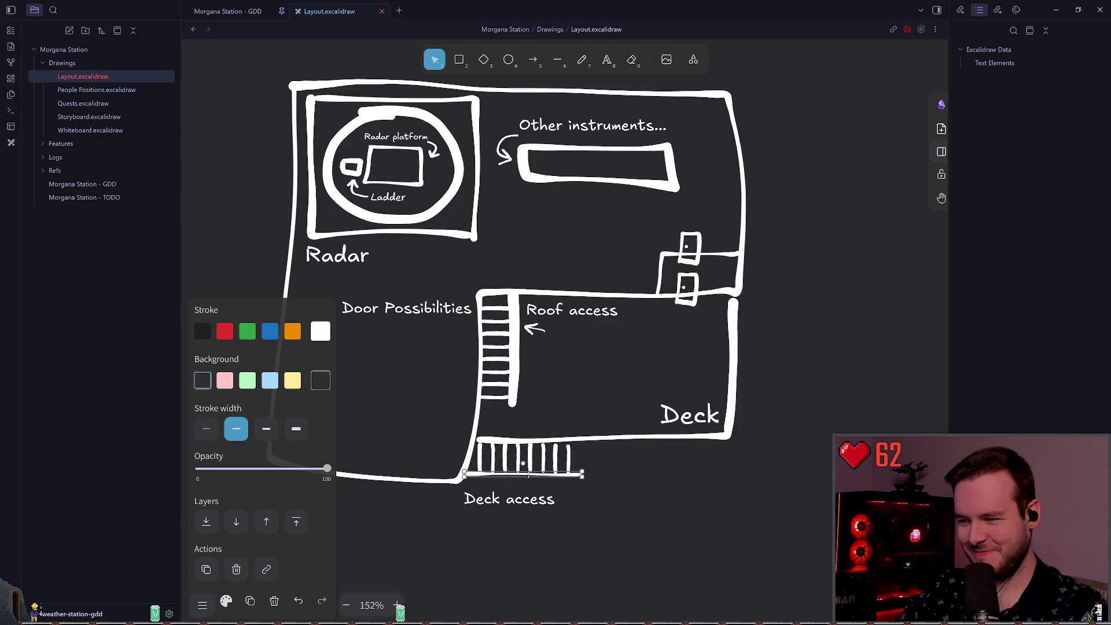
pyautogui.click(578, 485)
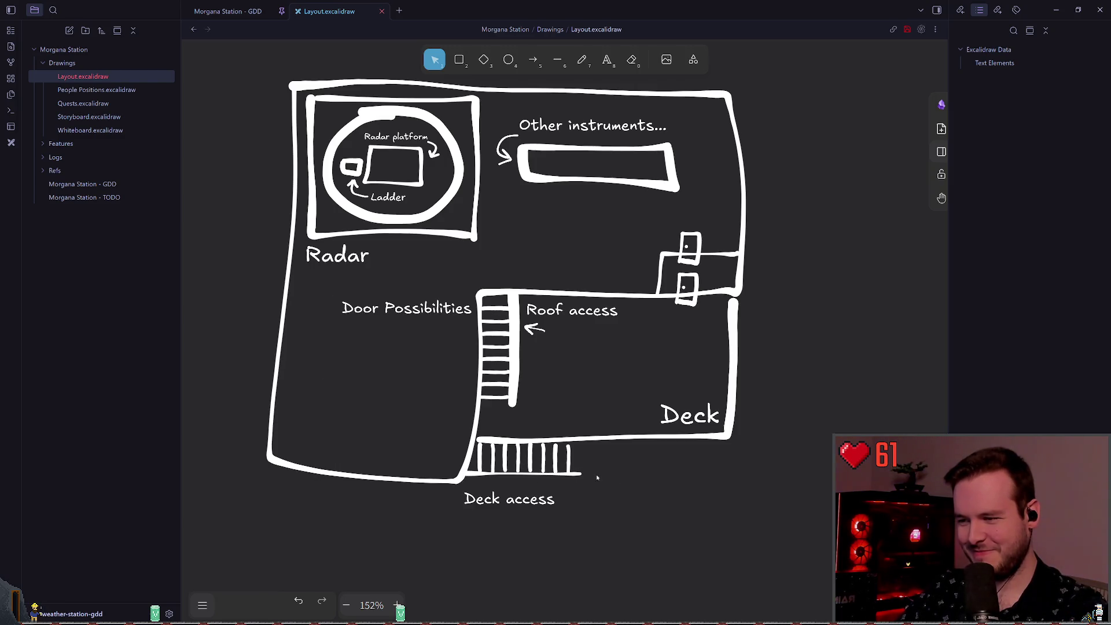
# - Shift the stair rungs right along the wall, extend the line under them, and save
pyautogui.moveTo(597, 493); pyautogui.dragTo(467, 432)
pyautogui.moveTo(531, 456); pyautogui.dragTo(602, 473)
pyautogui.click(571, 482)
pyautogui.click(573, 476)
pyautogui.click(648, 480)
pyautogui.hotkey('ctrl', 's')
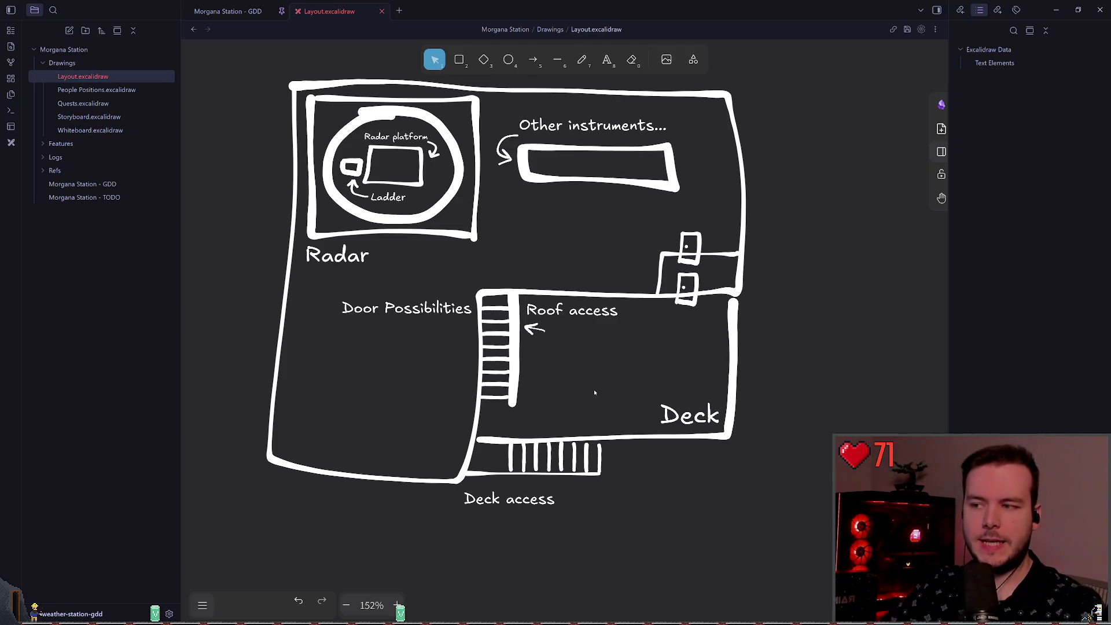
# - Save, then move and delete the rightmost stair bar before restoring it
pyautogui.scroll(1, 616, 384)
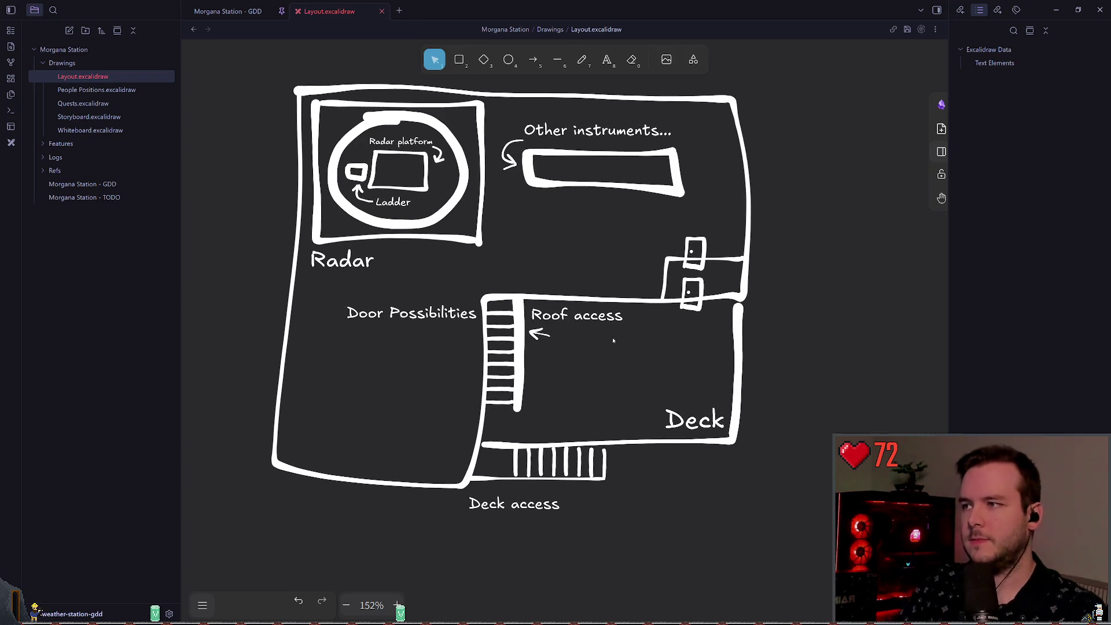
pyautogui.hotkey('ctrl', 's')
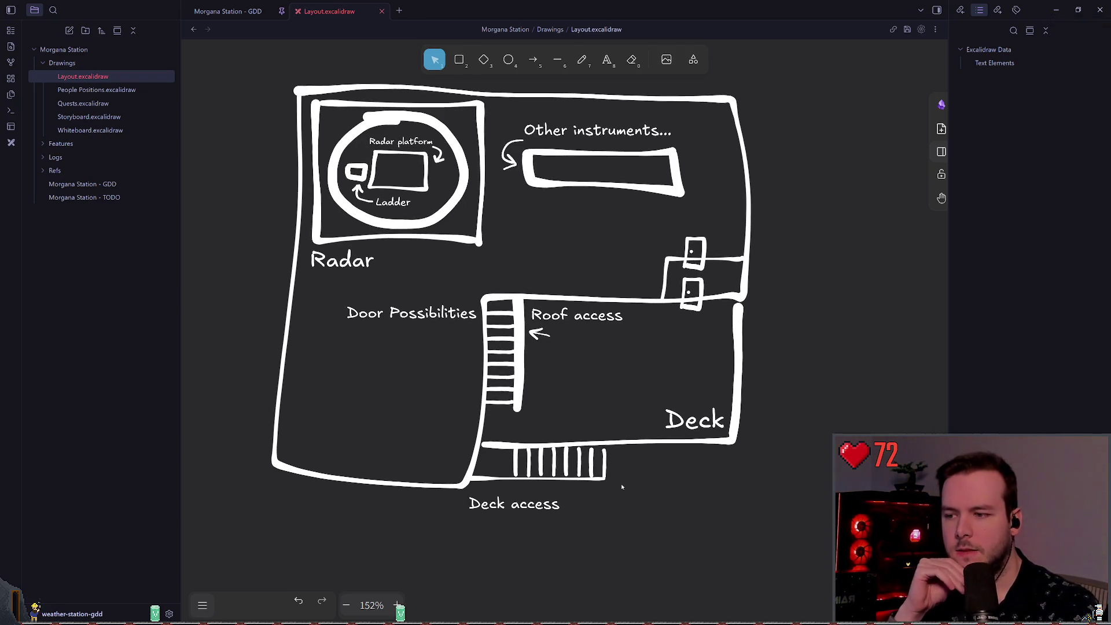
pyautogui.moveTo(607, 461); pyautogui.dragTo(632, 466)
pyautogui.press('Delete')
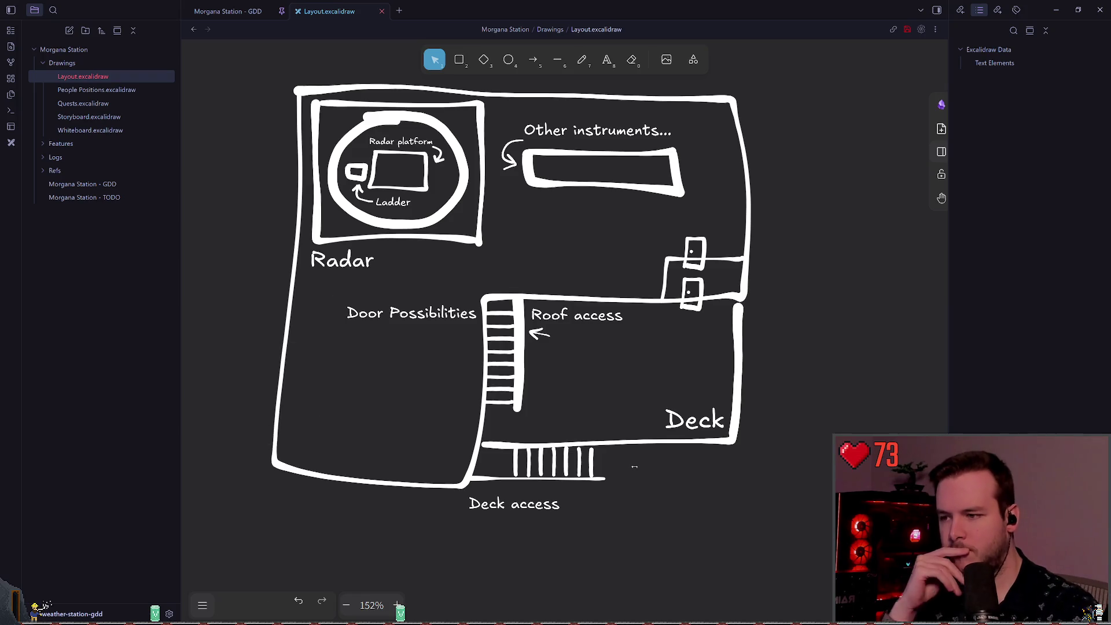
pyautogui.hotkey('ctrl', 'z')
# - Drag the Deck access line's right end just past the last stair rung
pyautogui.click(632, 468)
pyautogui.click(607, 478)
pyautogui.moveTo(606, 478); pyautogui.dragTo(613, 479)
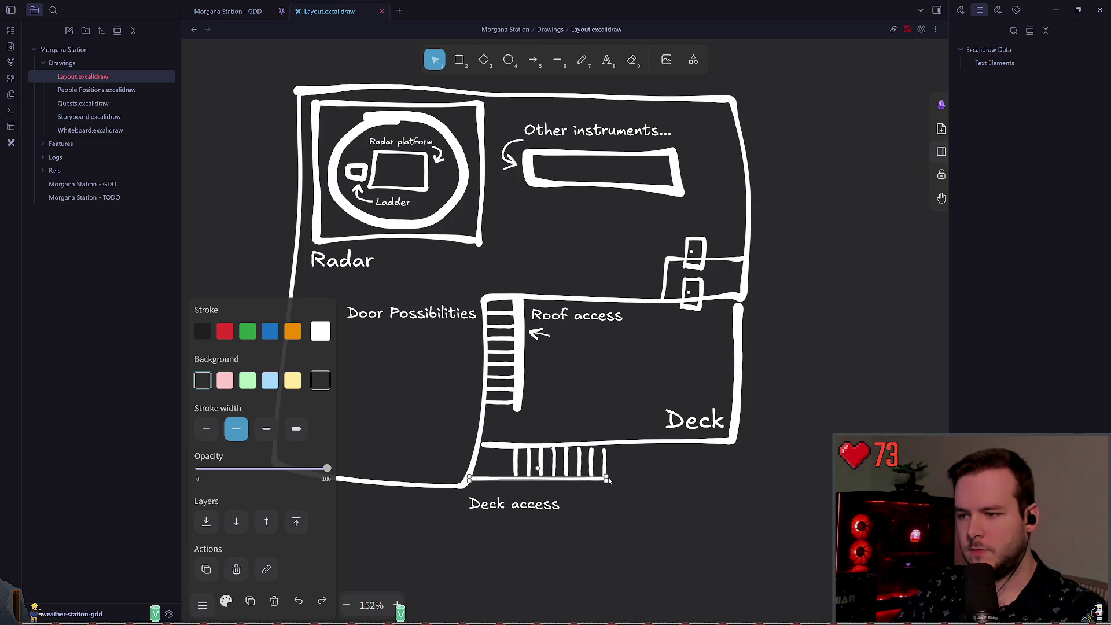
pyautogui.click(713, 482)
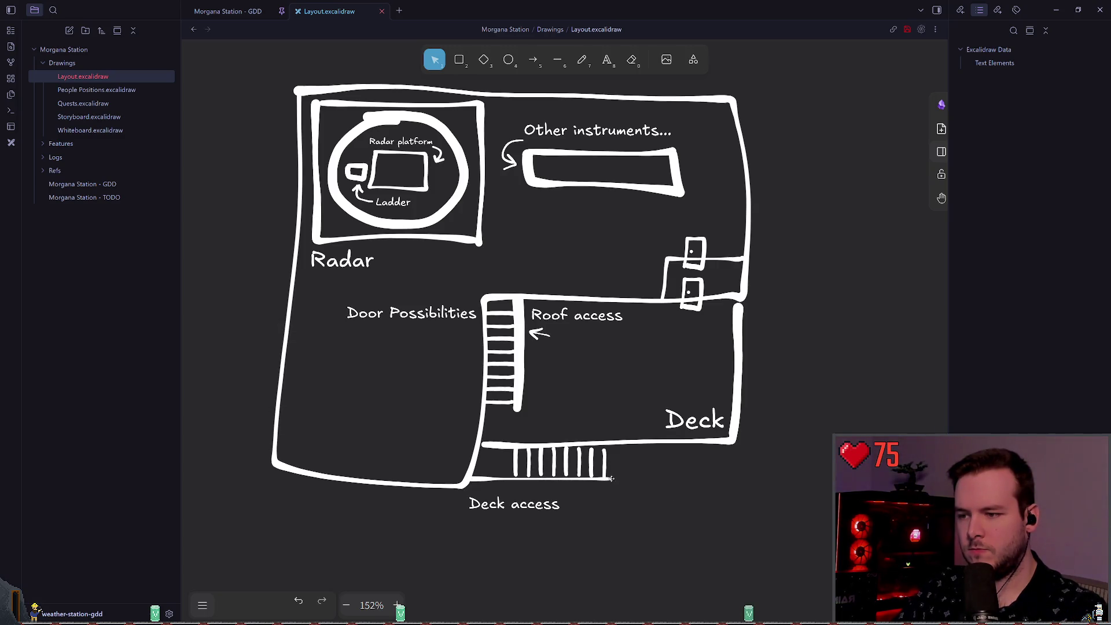
pyautogui.click(612, 480)
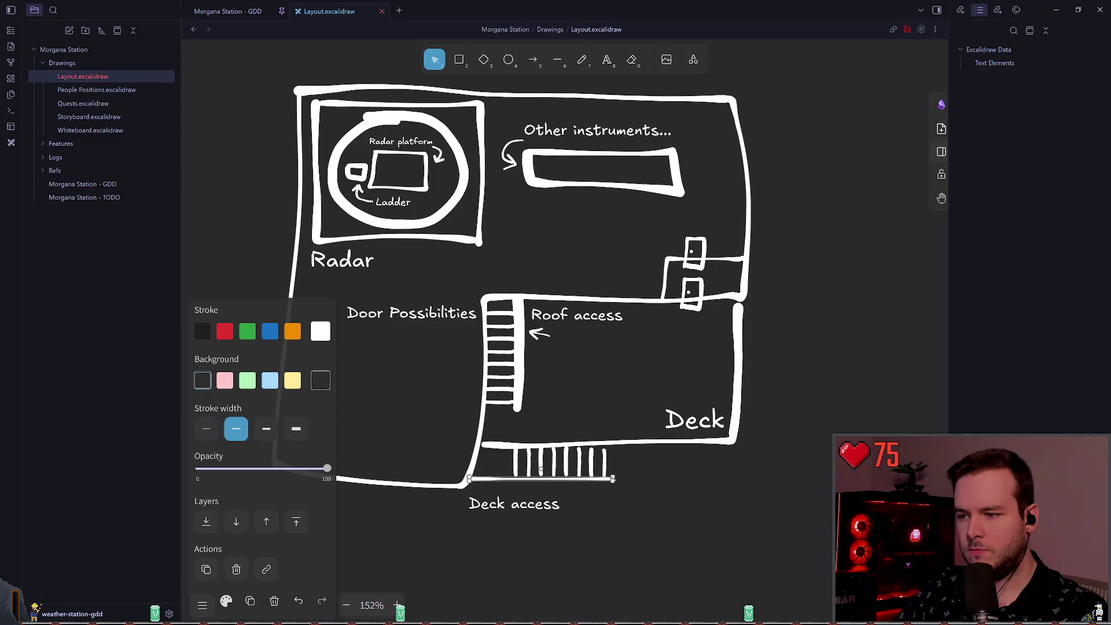
pyautogui.click(676, 469)
pyautogui.scroll(-3, 631, 449)
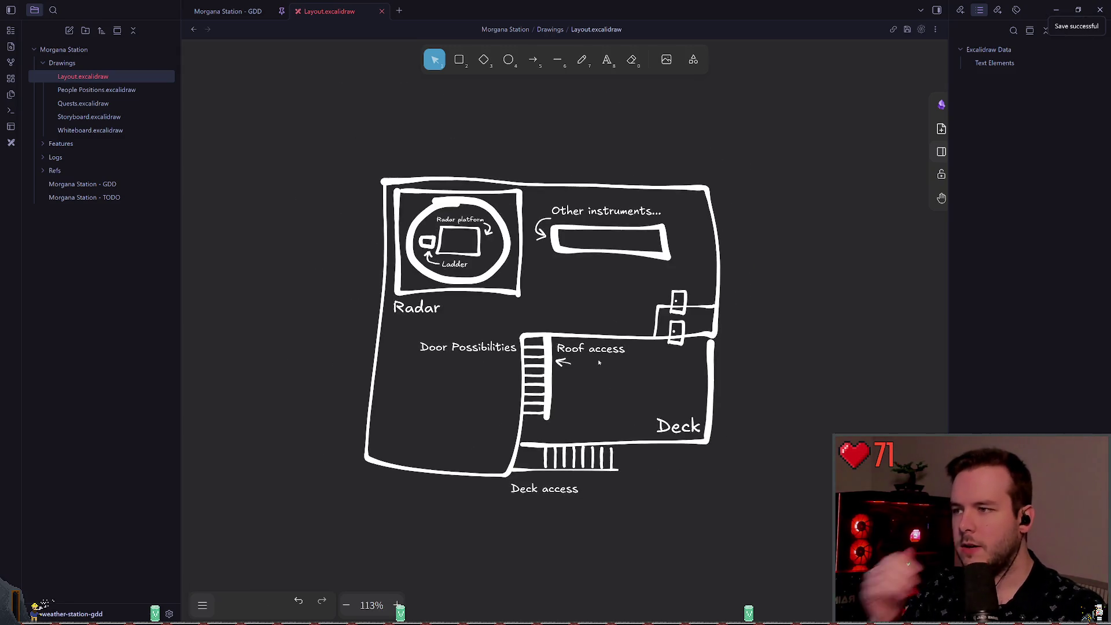
# - Delete the Door Possibilities label and centre the Radar label under the radar room
pyautogui.click(479, 337)
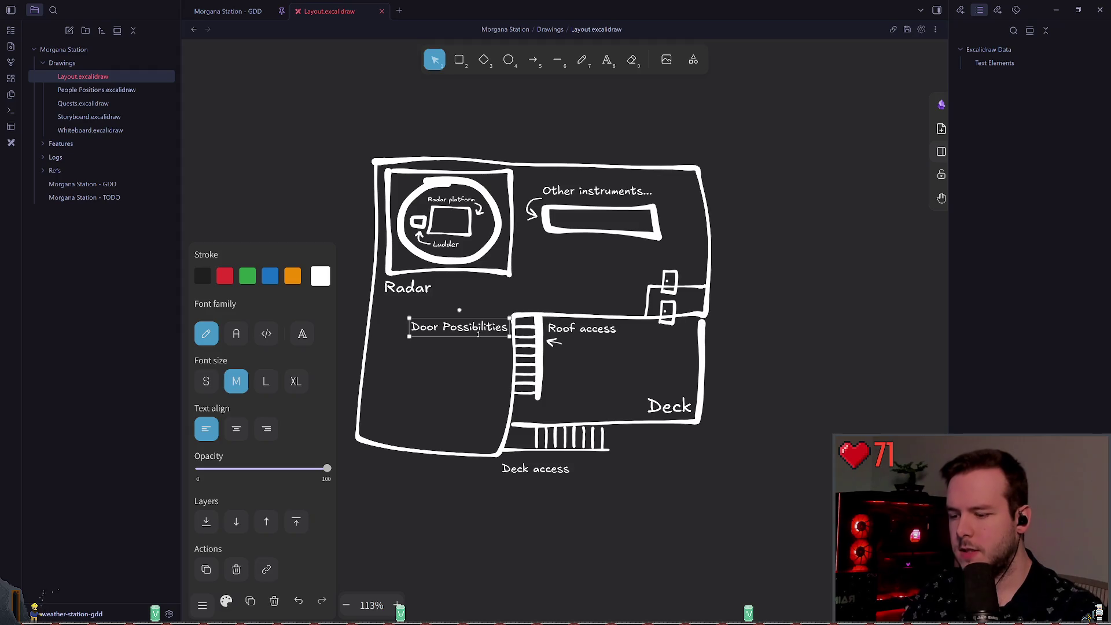
pyautogui.press('Delete')
pyautogui.scroll(5, 472, 331)
pyautogui.moveTo(376, 310); pyautogui.dragTo(440, 302)
pyautogui.click(578, 317)
pyautogui.hscroll(2, 568, 294)
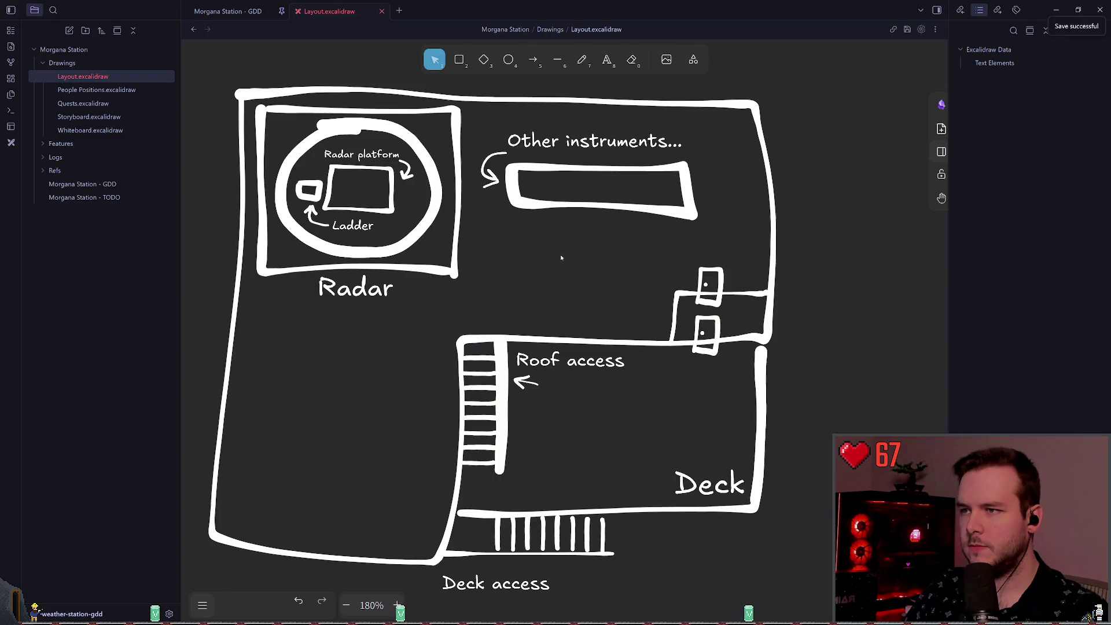
pyautogui.hscroll(2, 538, 252)
# - Resize the instruments rectangle from its corner into a thin bar
pyautogui.click(512, 195)
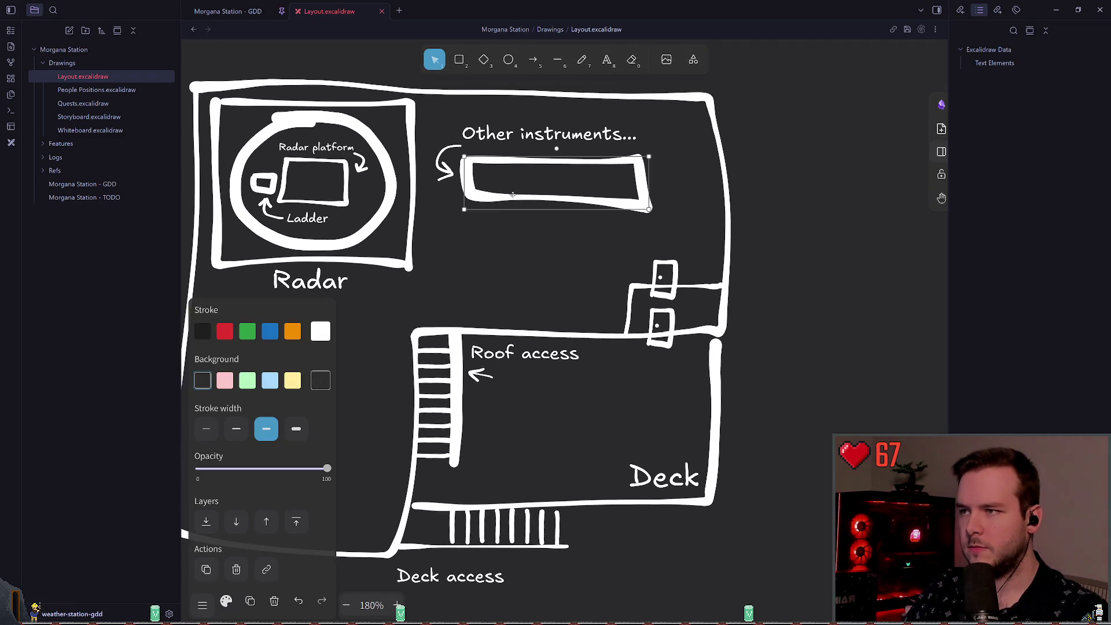
pyautogui.click(552, 247)
pyautogui.scroll(1, 539, 248)
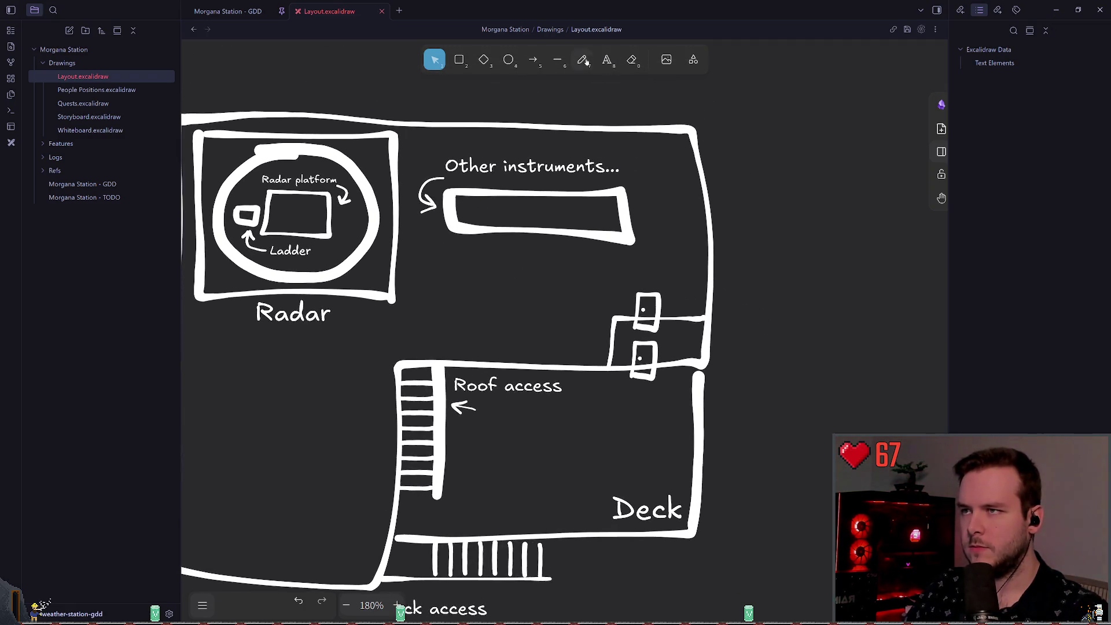
pyautogui.scroll(-1, 483, 265)
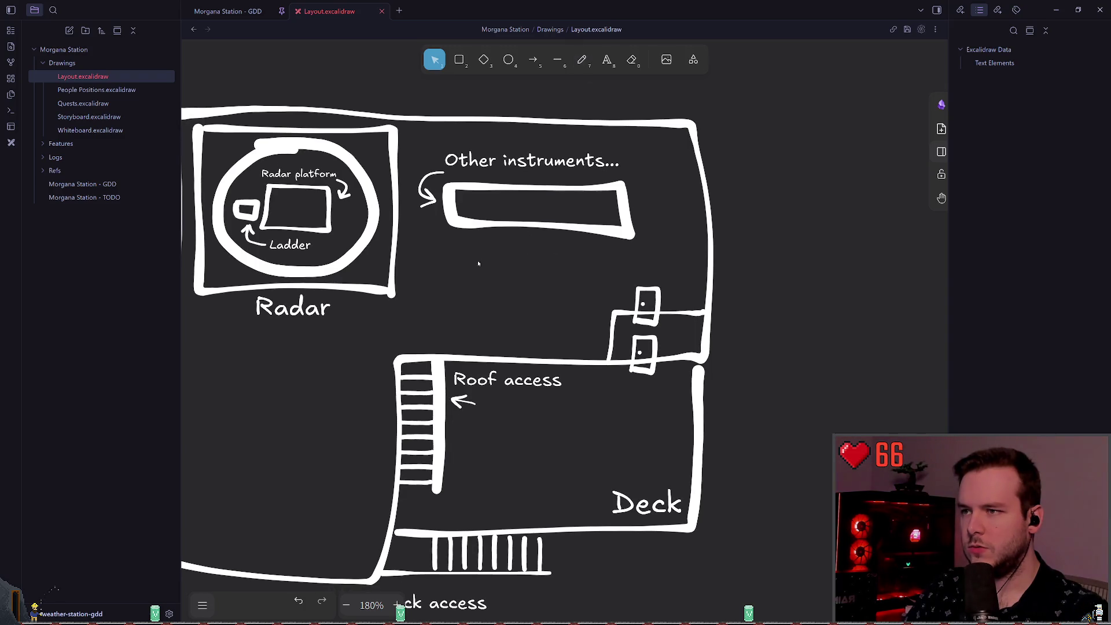
pyautogui.click(611, 230)
pyautogui.click(611, 226)
pyautogui.click(625, 207)
pyautogui.click(572, 290)
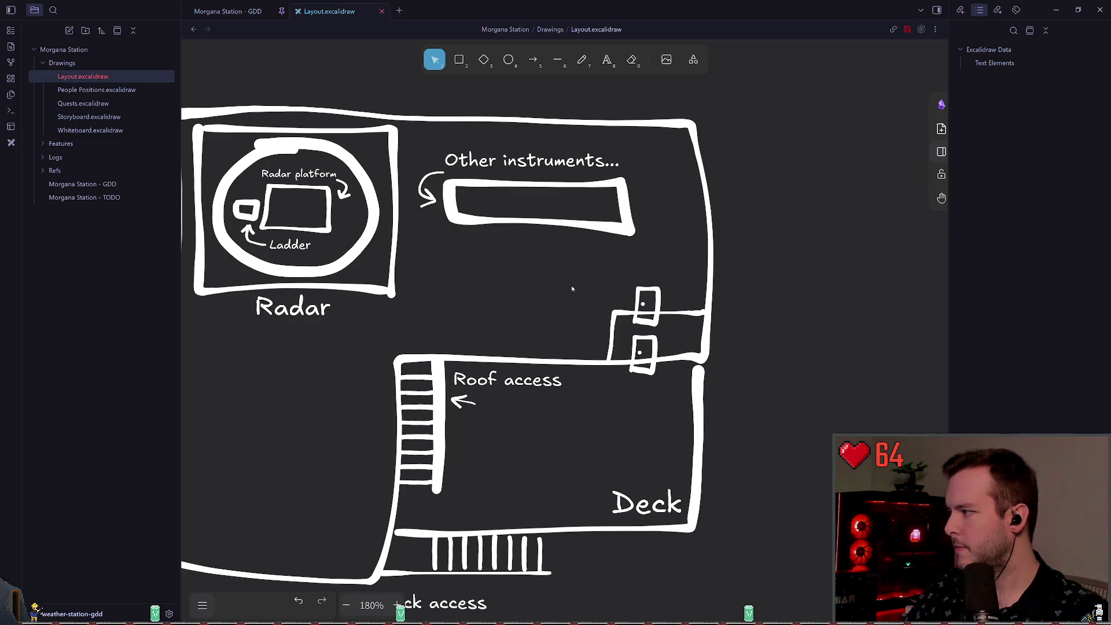
pyautogui.click(629, 232)
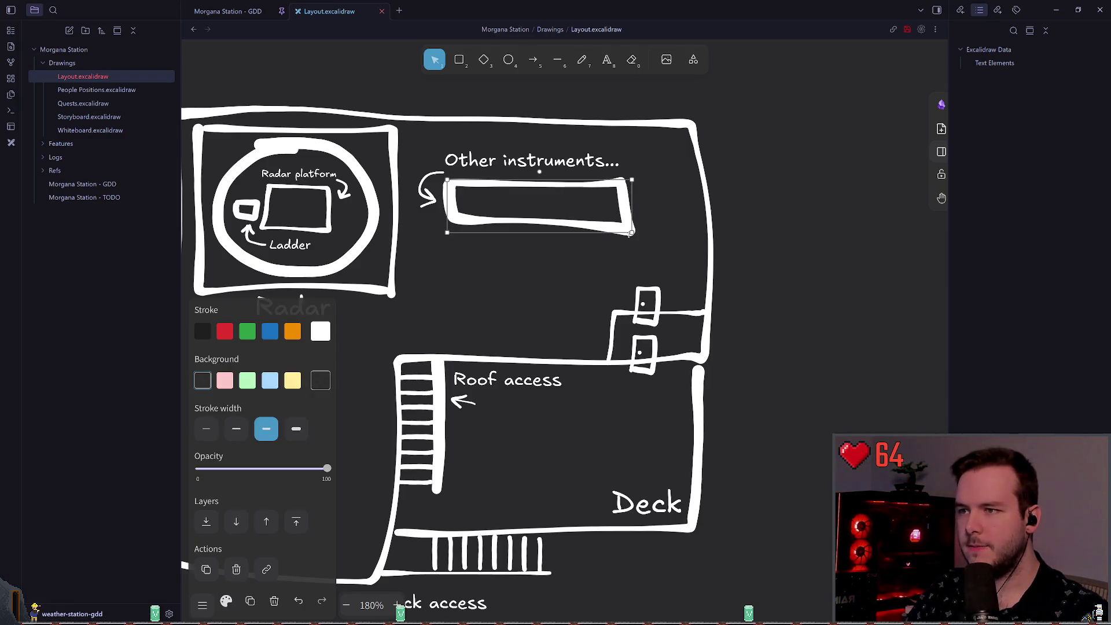
pyautogui.moveTo(633, 232)
pyautogui.mouseDown()
pyautogui.moveTo(627, 206)
pyautogui.moveTo(641, 210)
pyautogui.mouseUp()
pyautogui.click(595, 241)
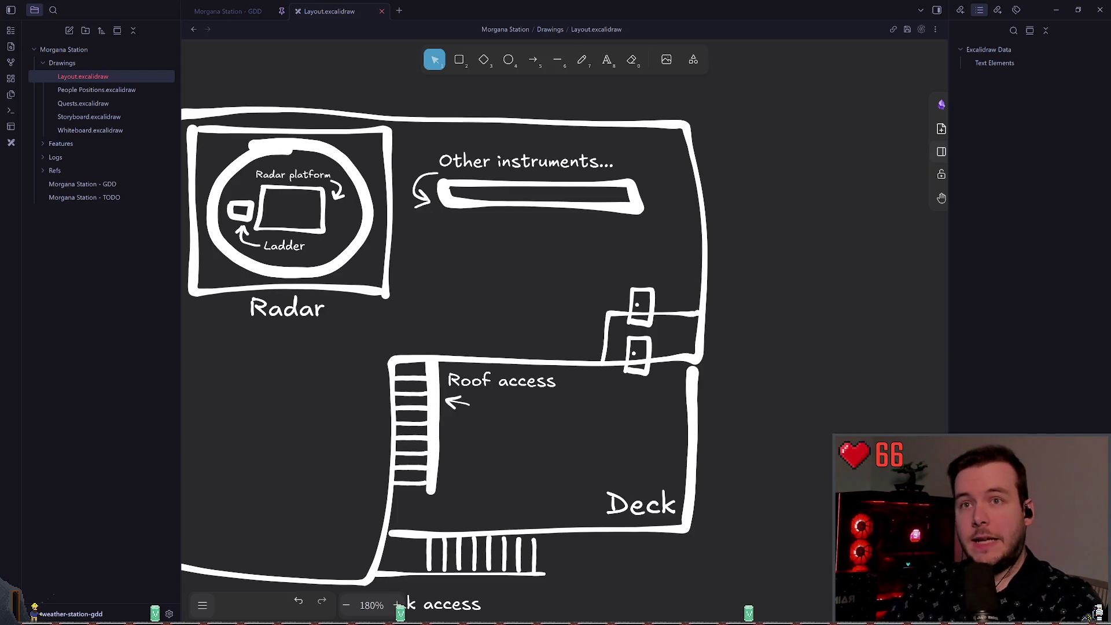
pyautogui.hscroll(-2, 414, 251)
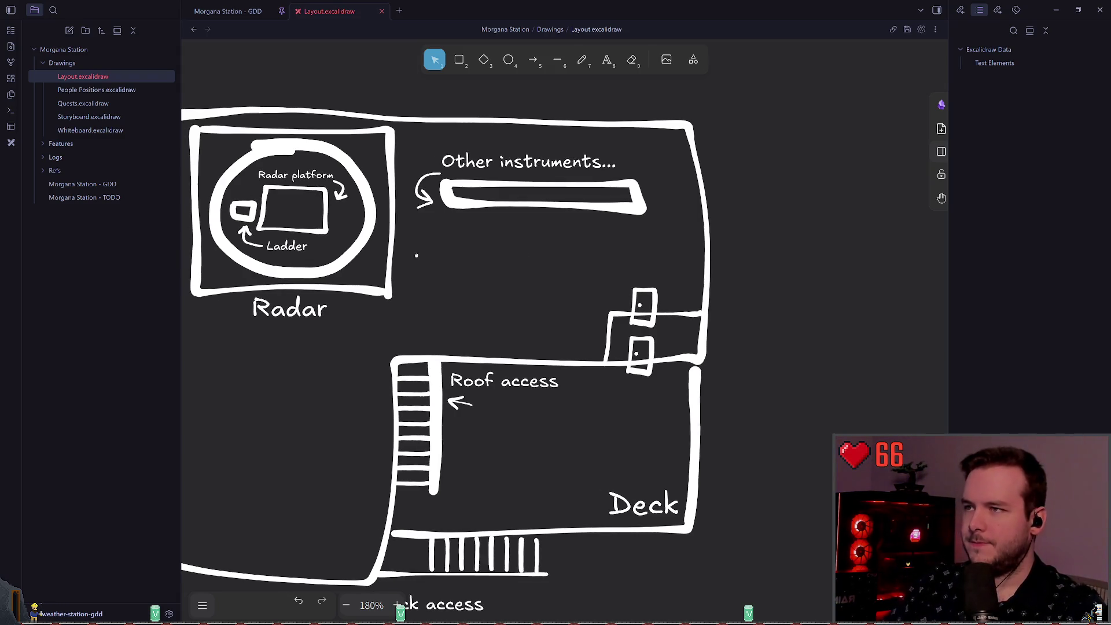
pyautogui.scroll(-1, 422, 273)
pyautogui.scroll(-1, 522, 248)
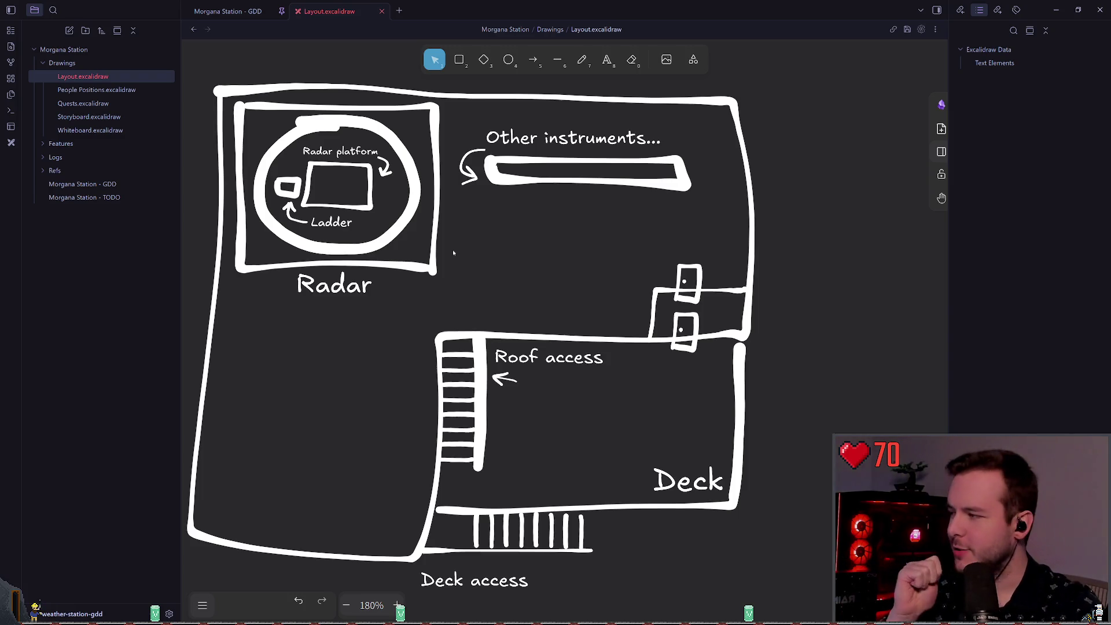
pyautogui.hscroll(-1, 525, 210)
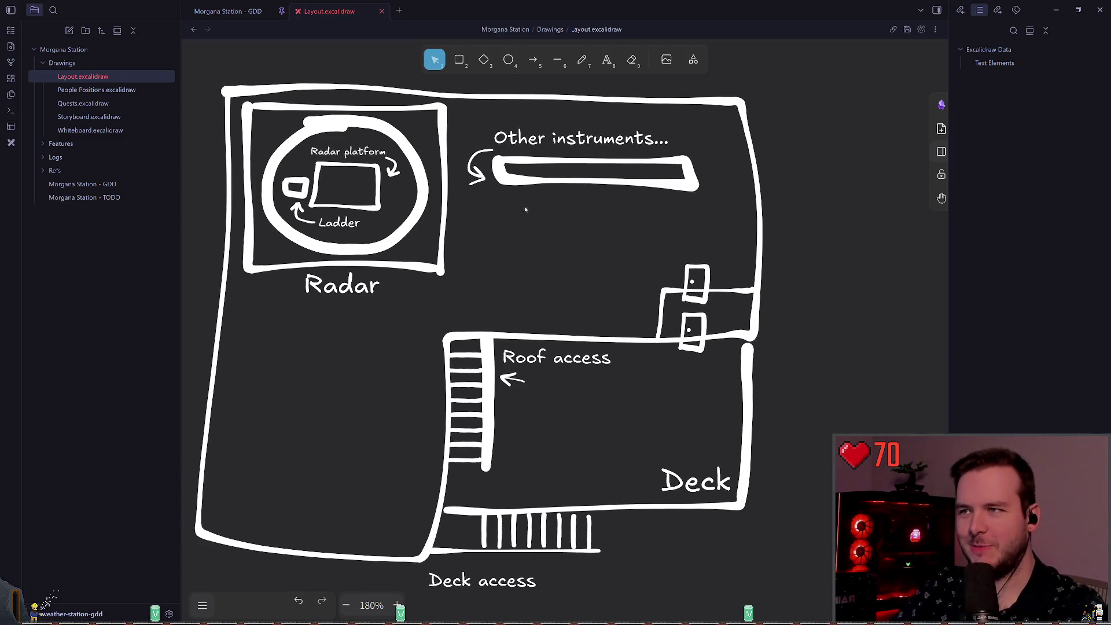
pyautogui.hotkey('ctrl', 's')
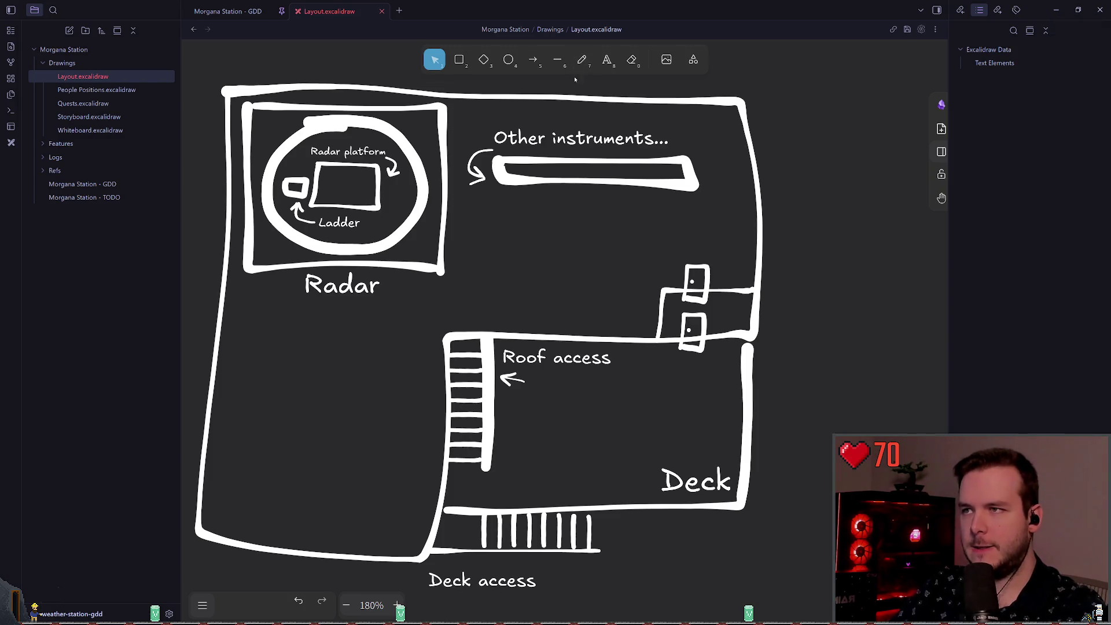
# - Move the Other instruments group up to the top wall, then delete the bar and curved arrow
pyautogui.press('p')
pyautogui.scroll(-2, 541, 231)
pyautogui.scroll(-3, 541, 230)
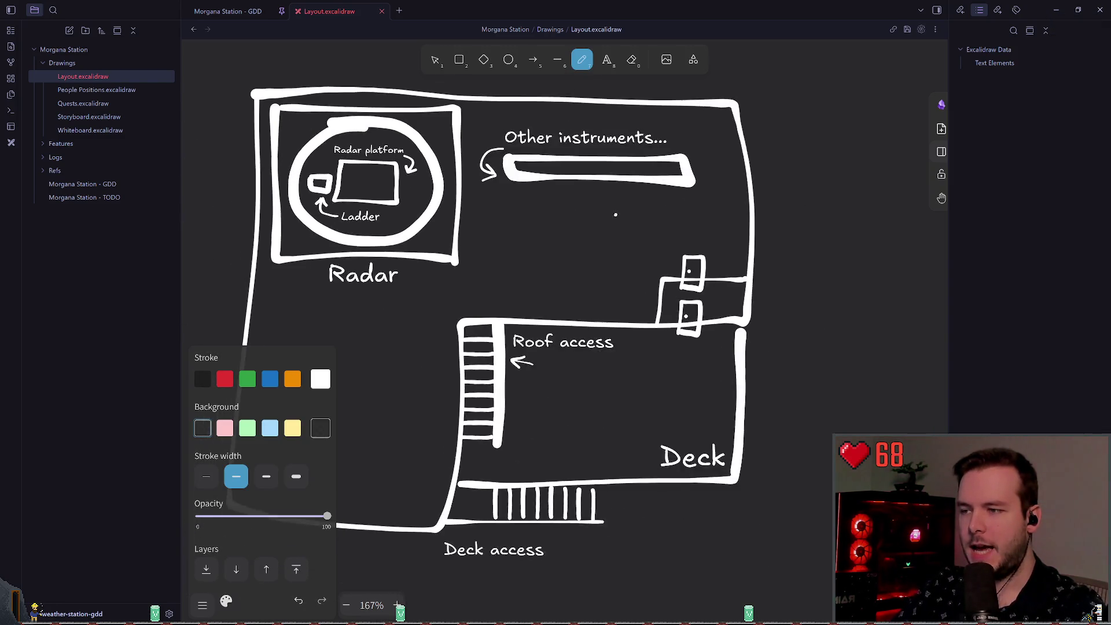
pyautogui.scroll(1, 572, 235)
pyautogui.scroll(3, 572, 235)
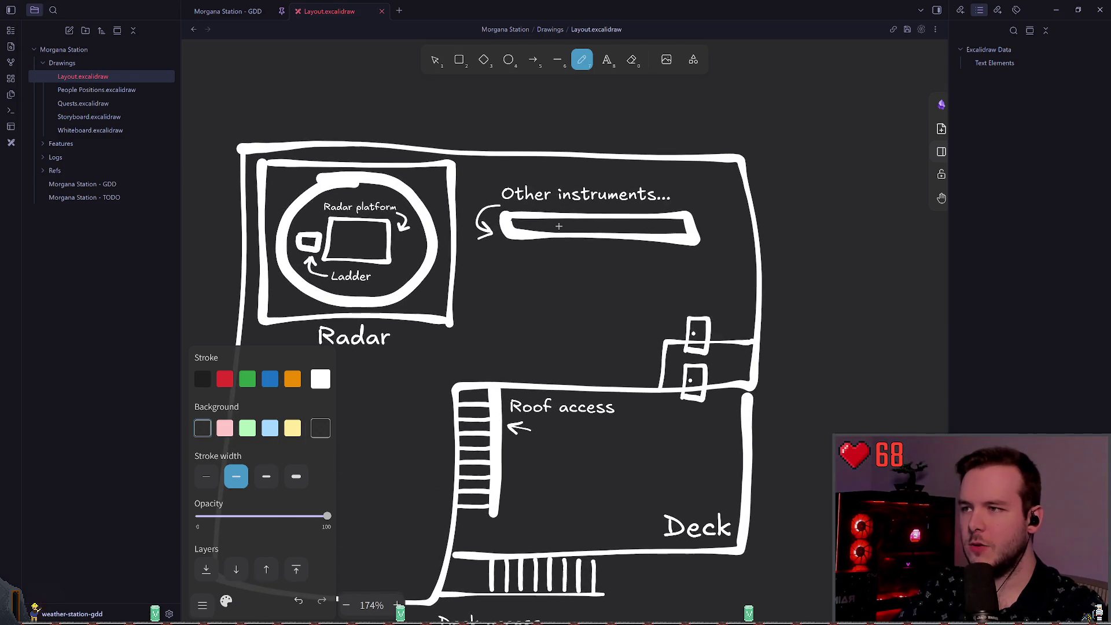
pyautogui.press('v')
pyautogui.click(588, 217)
pyautogui.moveTo(588, 218); pyautogui.dragTo(595, 129)
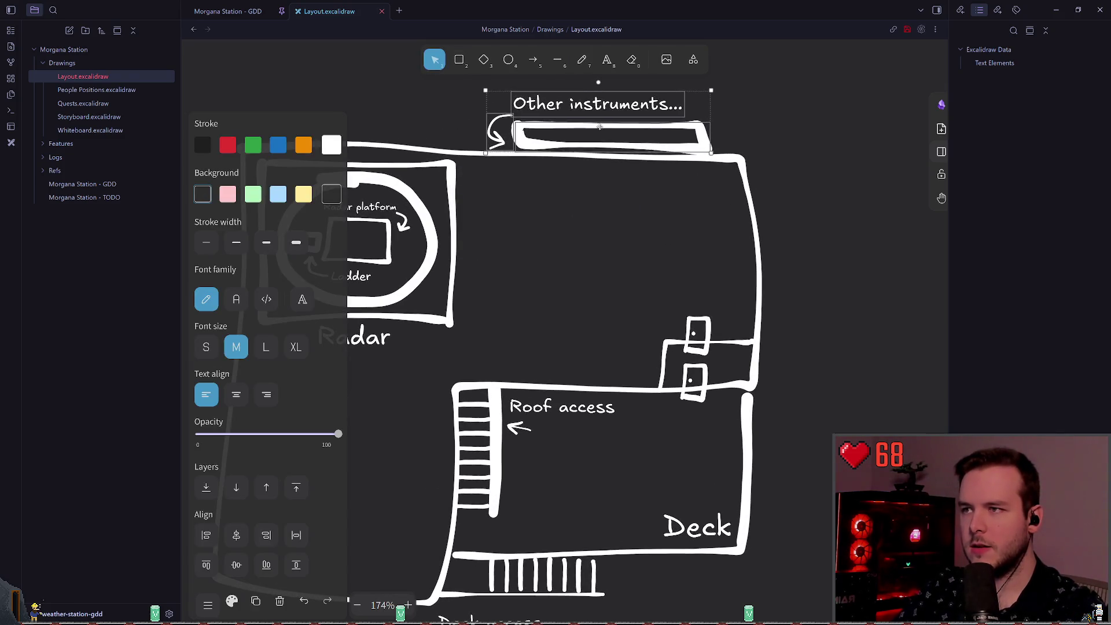
pyautogui.click(614, 198)
pyautogui.click(624, 143)
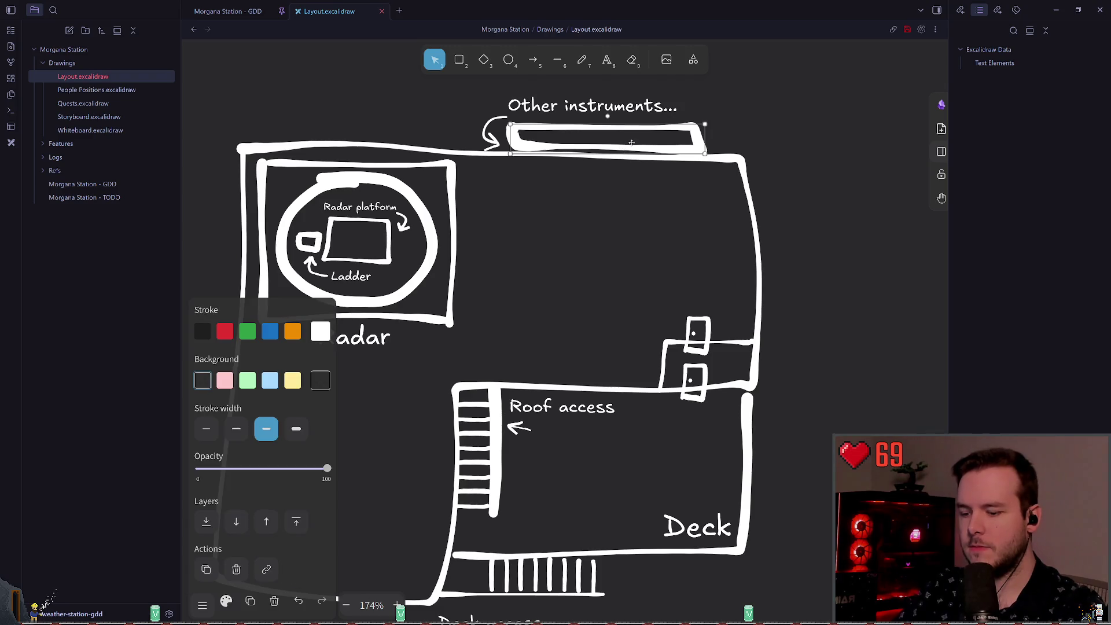
pyautogui.press('Delete')
pyautogui.click(481, 145)
pyautogui.press('Delete')
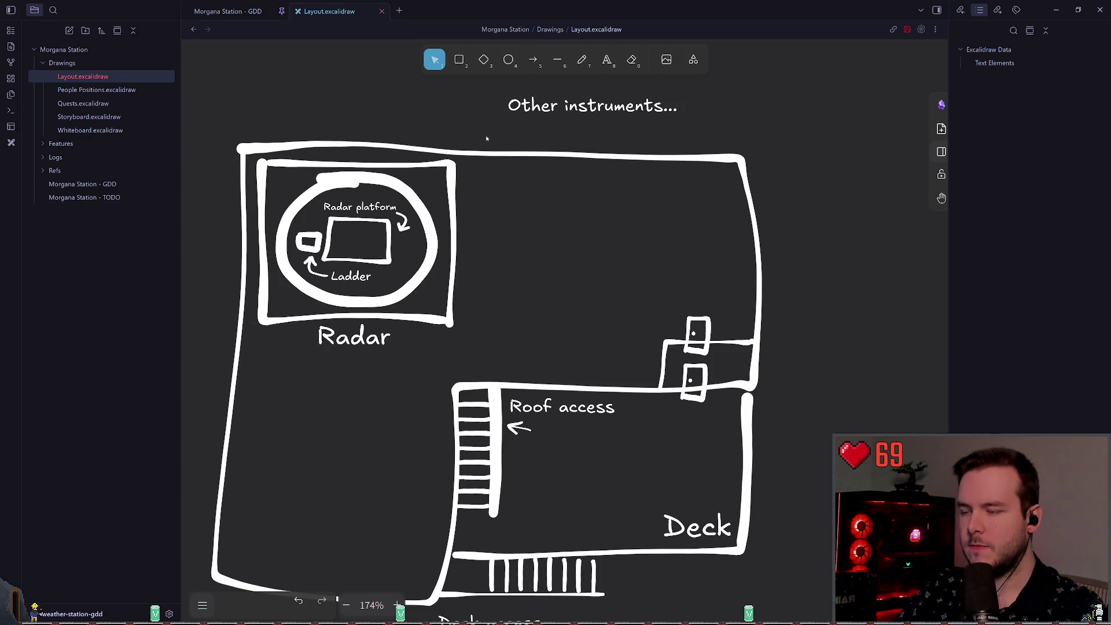
# - Place the label on the top wall and edit it to read 'Other instruments on roof'
pyautogui.moveTo(627, 103); pyautogui.dragTo(620, 135)
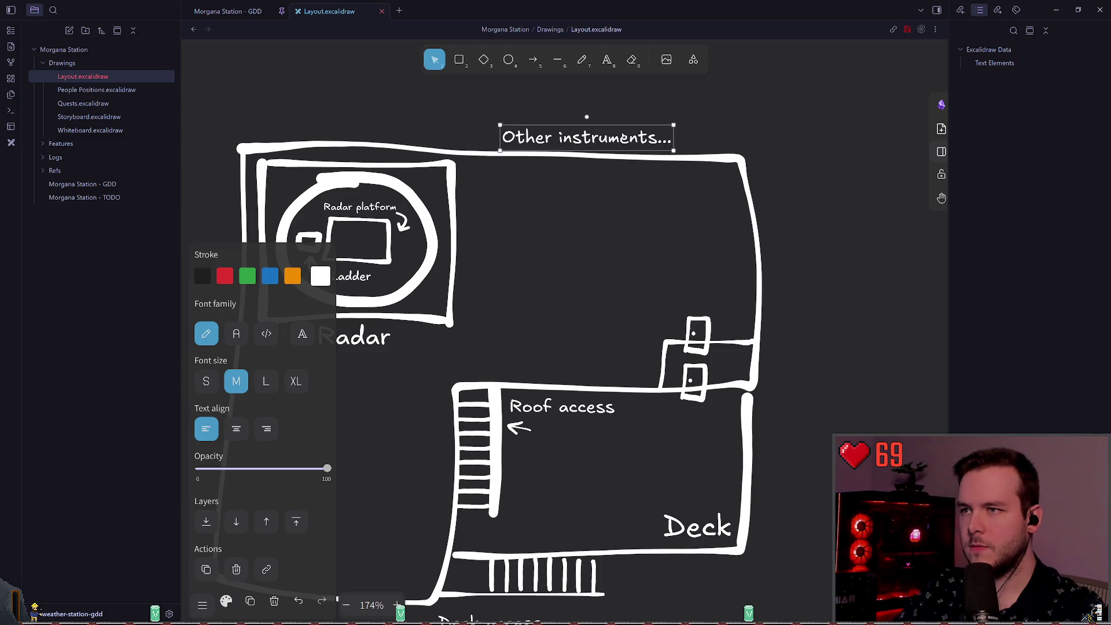
pyautogui.doubleClick(622, 137)
pyautogui.click(659, 138)
pyautogui.write('on roof')
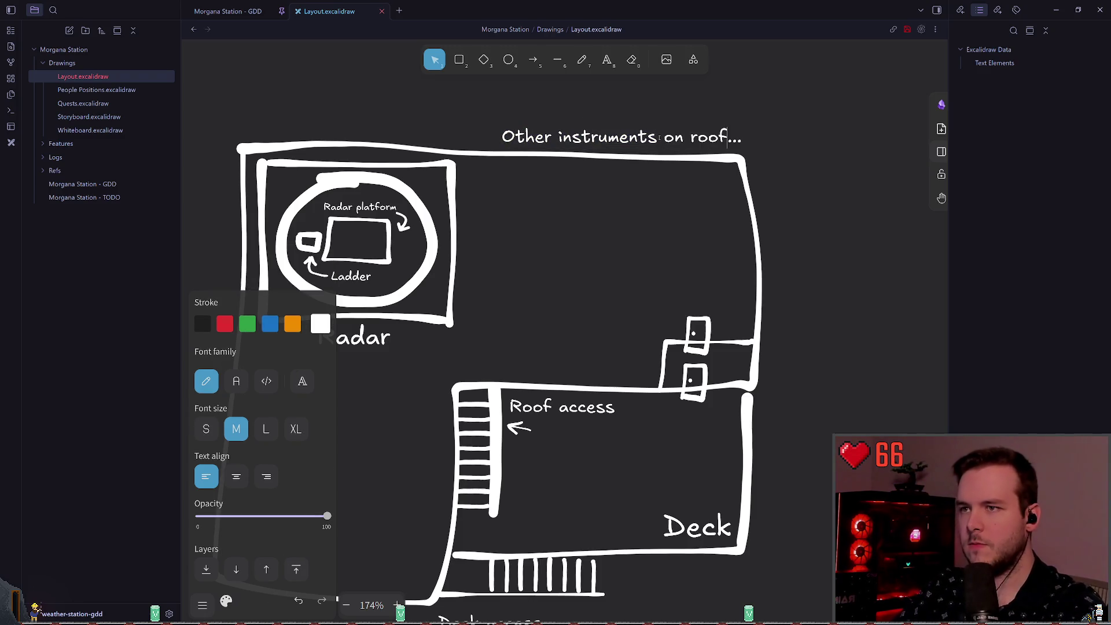
pyautogui.press('Delete')
pyautogui.click(751, 120)
pyautogui.moveTo(666, 138); pyautogui.dragTo(646, 143)
pyautogui.click(781, 204)
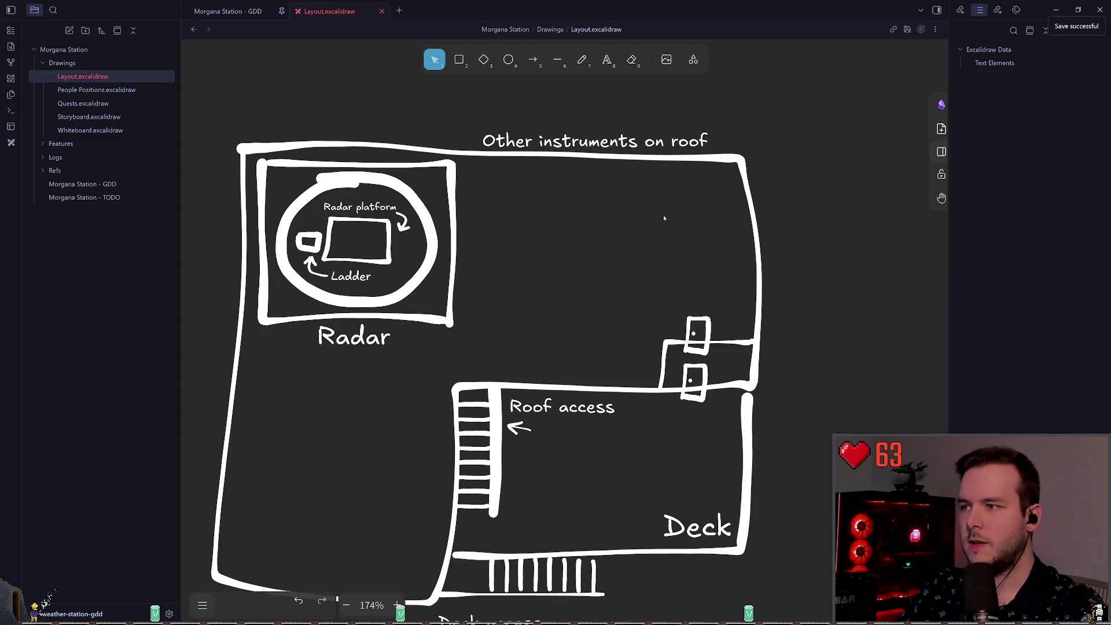
pyautogui.scroll(-1, 547, 254)
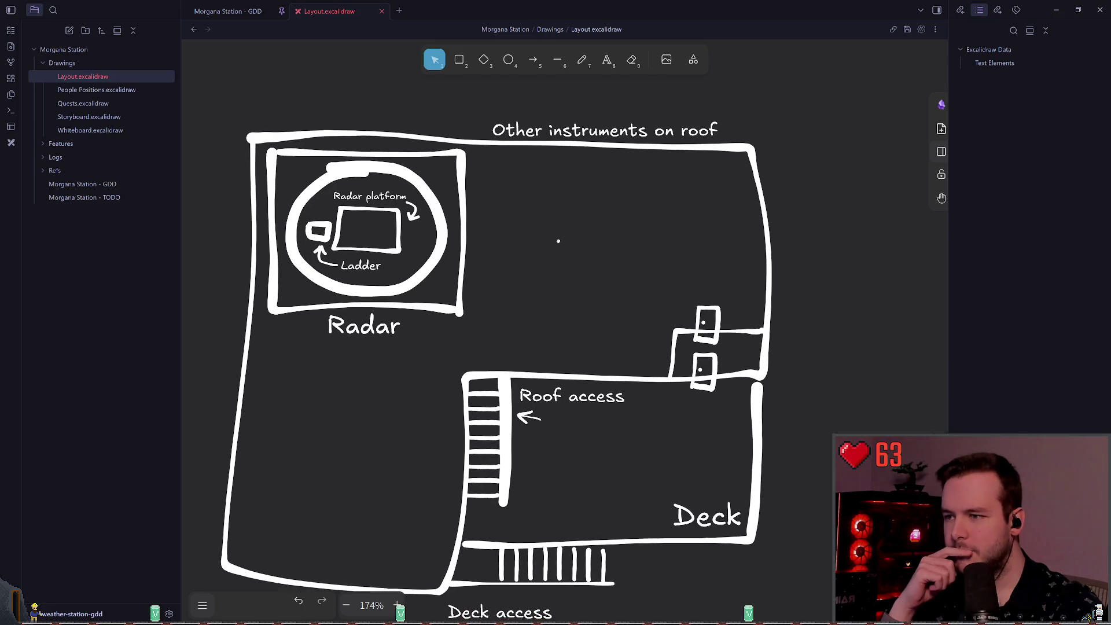
# - Pick the freedraw pencil and zoom to about 275% on the empty area below the Radar room
pyautogui.click(581, 59)
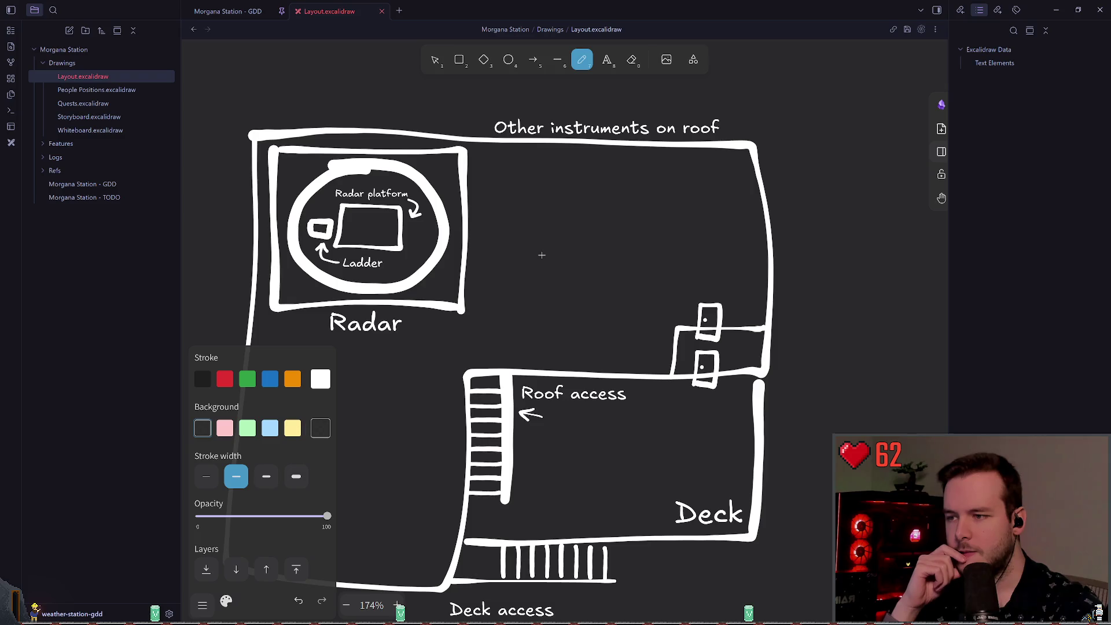
pyautogui.moveTo(546, 248); pyautogui.dragTo(598, 240)
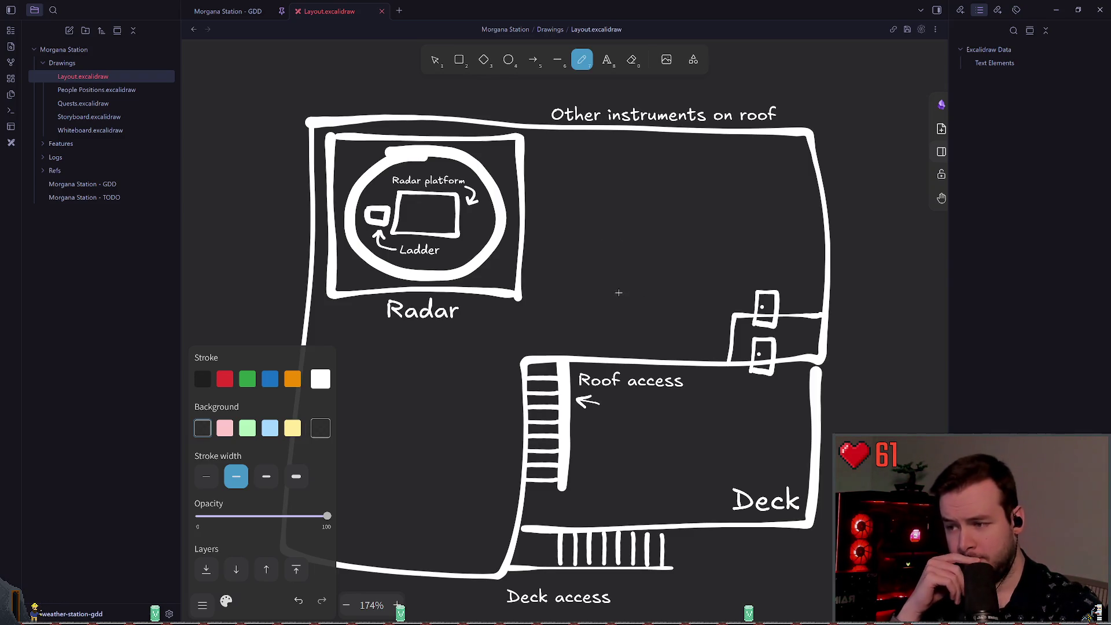
pyautogui.scroll(-5, 622, 350)
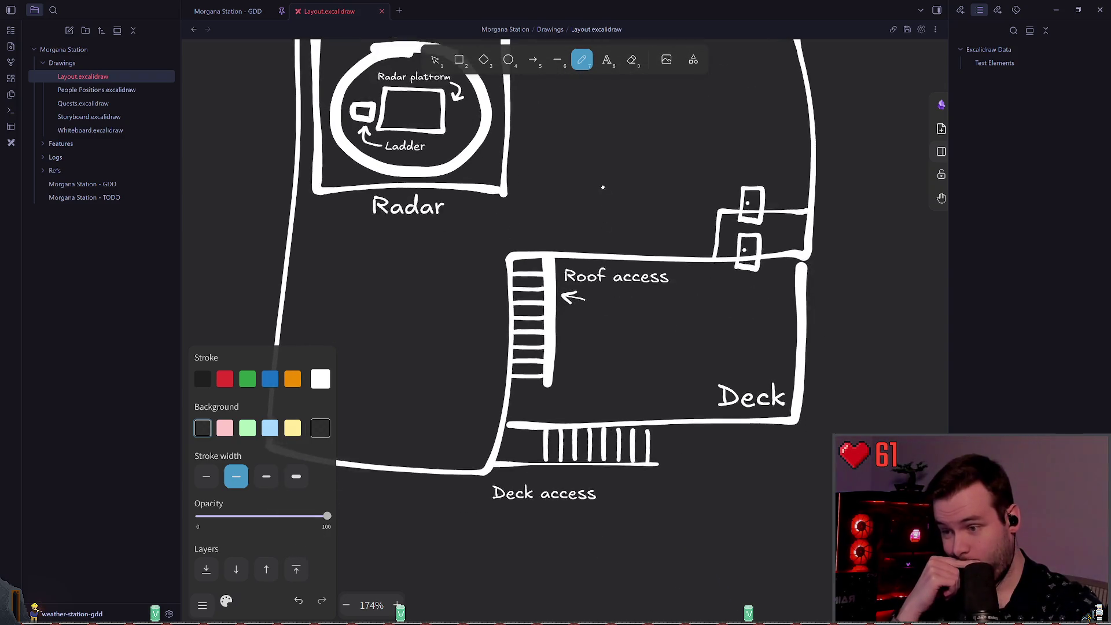
pyautogui.click(441, 62)
pyautogui.moveTo(586, 368); pyautogui.dragTo(649, 434)
pyautogui.click(648, 322)
pyautogui.scroll(1, 640, 342)
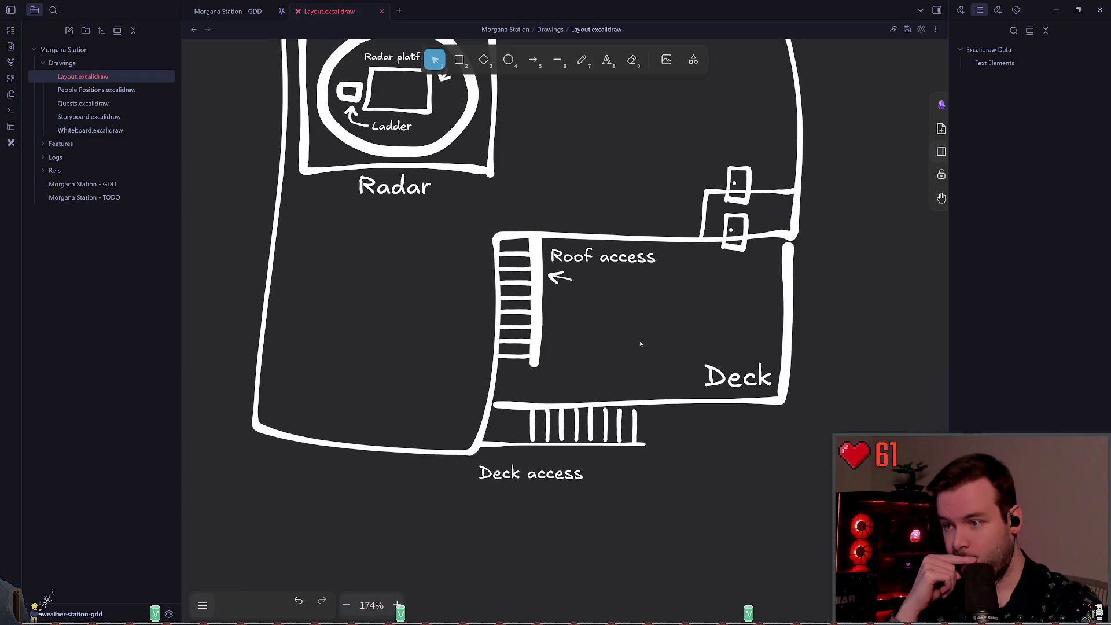
pyautogui.scroll(2, 642, 358)
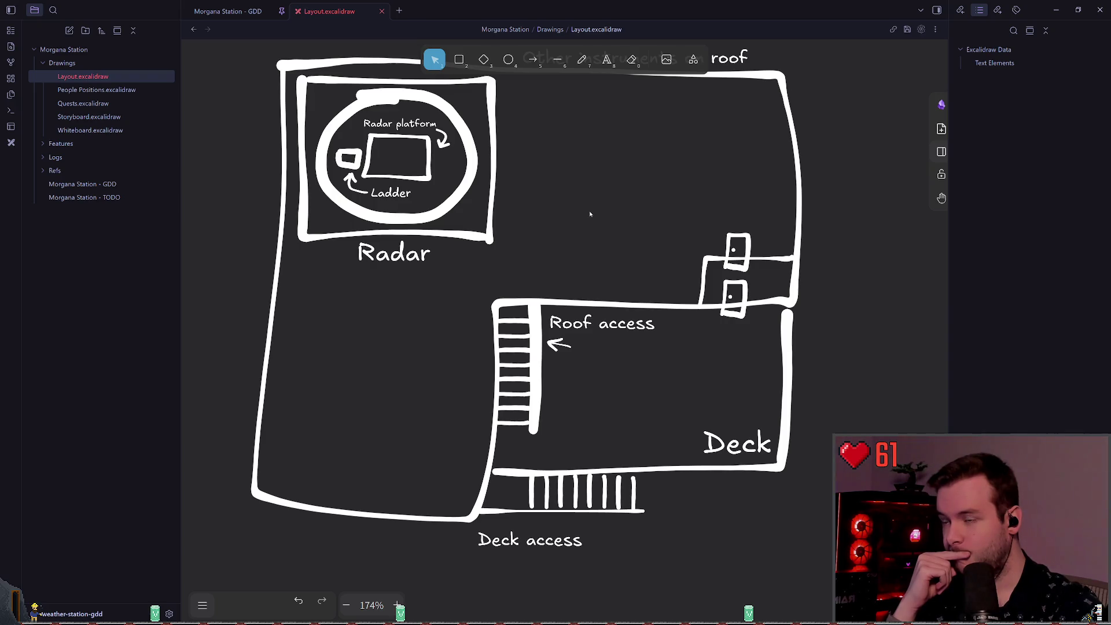
pyautogui.scroll(1, 590, 214)
pyautogui.press('p')
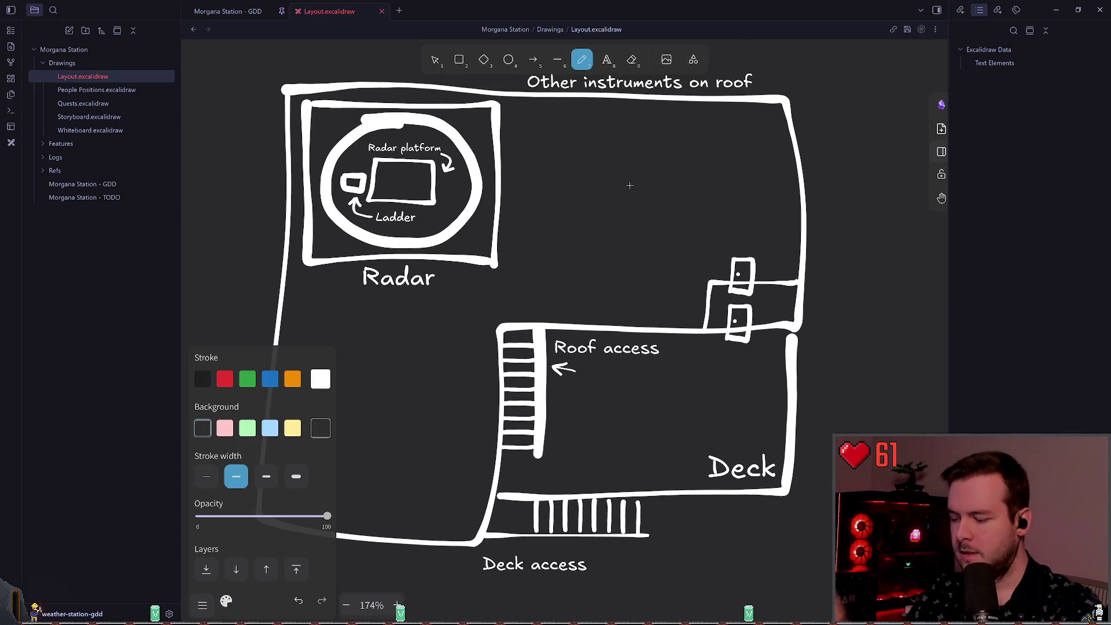
pyautogui.hscroll(-3, 628, 191)
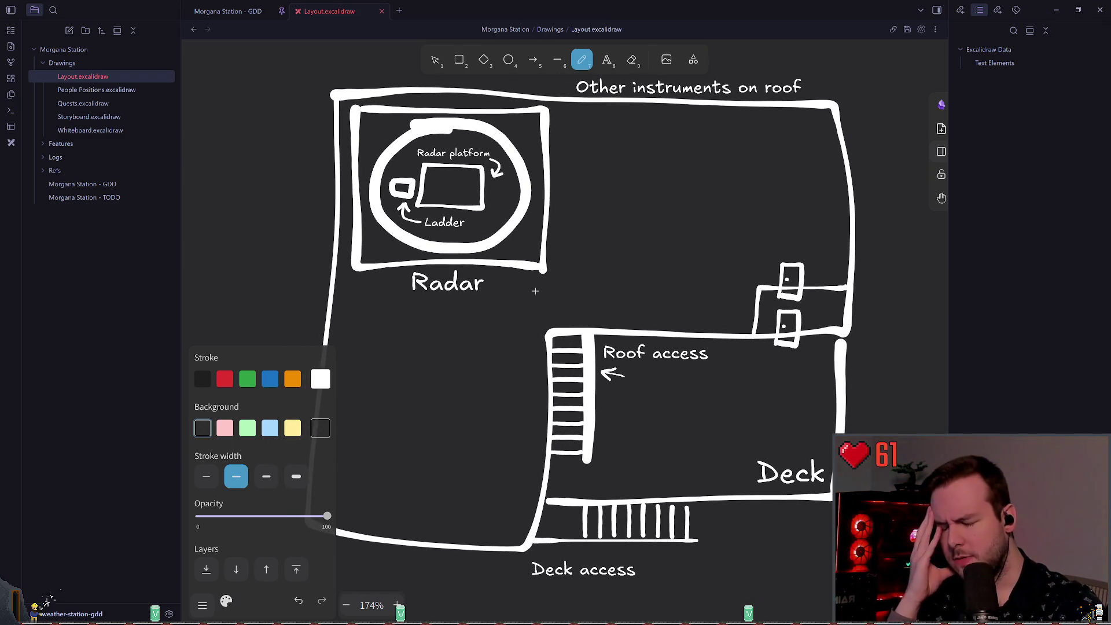
pyautogui.hscroll(-3, 535, 289)
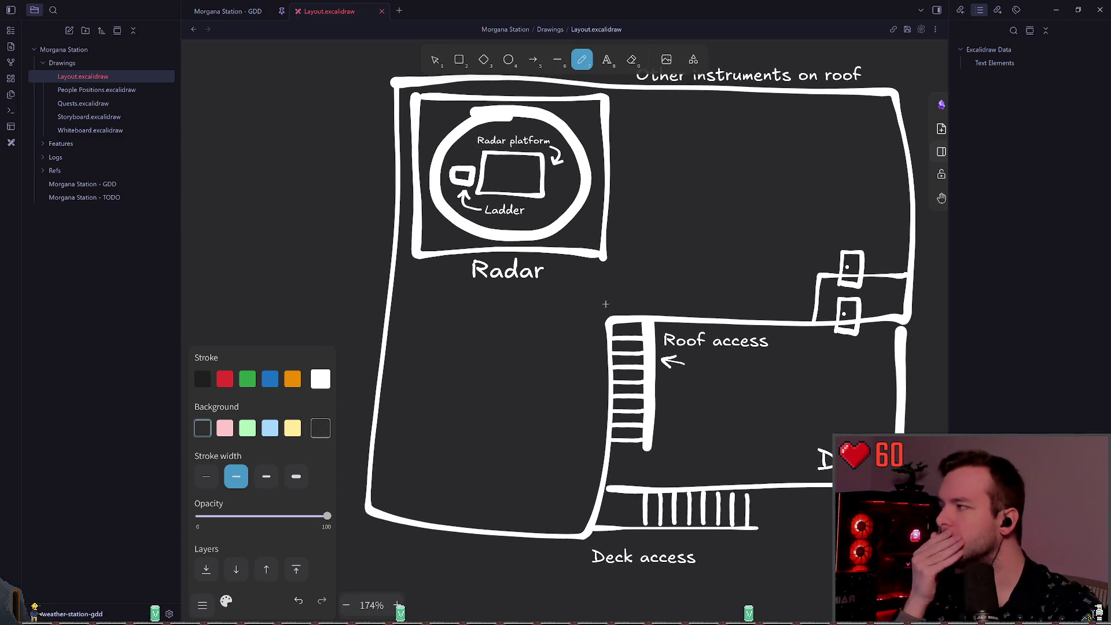
pyautogui.keyDown('ctrl'); pyautogui.scroll(5, 535, 357); pyautogui.keyUp('ctrl')
pyautogui.hscroll(-2, 536, 332)
pyautogui.keyDown('ctrl'); pyautogui.scroll(-2, 635, 307); pyautogui.keyUp('ctrl')
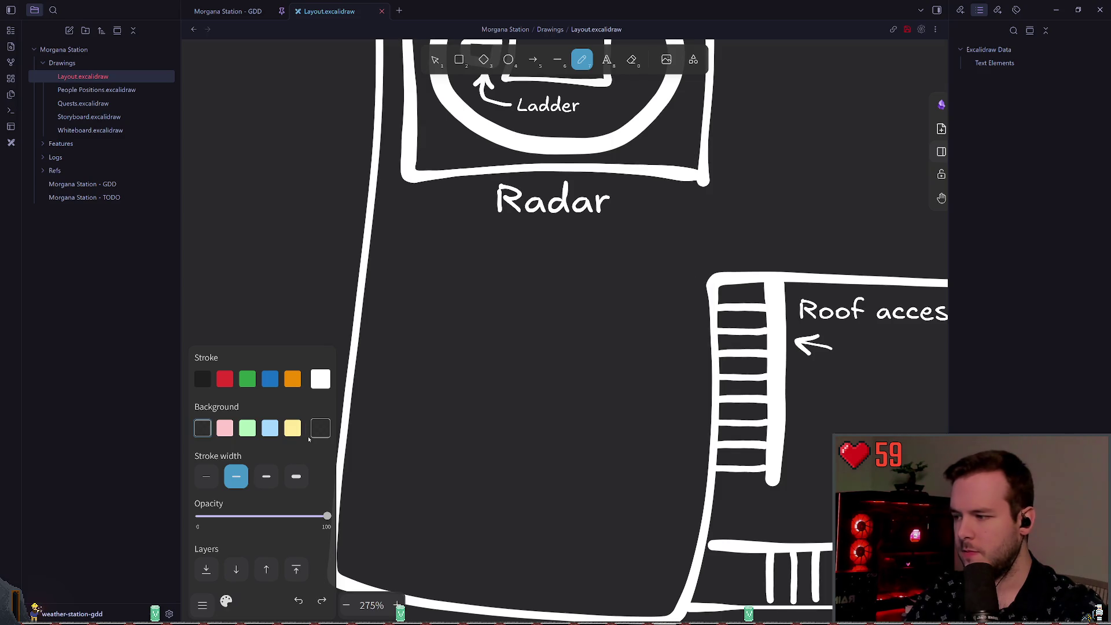
# - Draw a medium-width freehand wall from the left outer wall to the Roof access room
pyautogui.click(266, 476)
pyautogui.moveTo(705, 287); pyautogui.dragTo(559, 281)
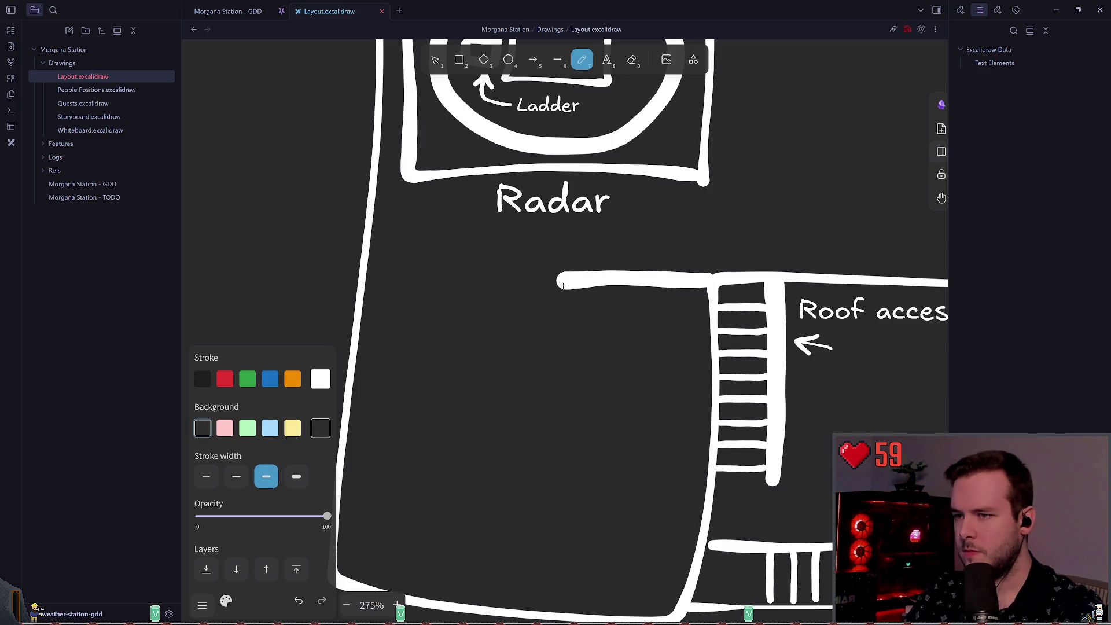
pyautogui.hotkey('ctrl', 'z')
pyautogui.moveTo(705, 282); pyautogui.dragTo(570, 276)
pyautogui.hotkey('ctrl', 'z')
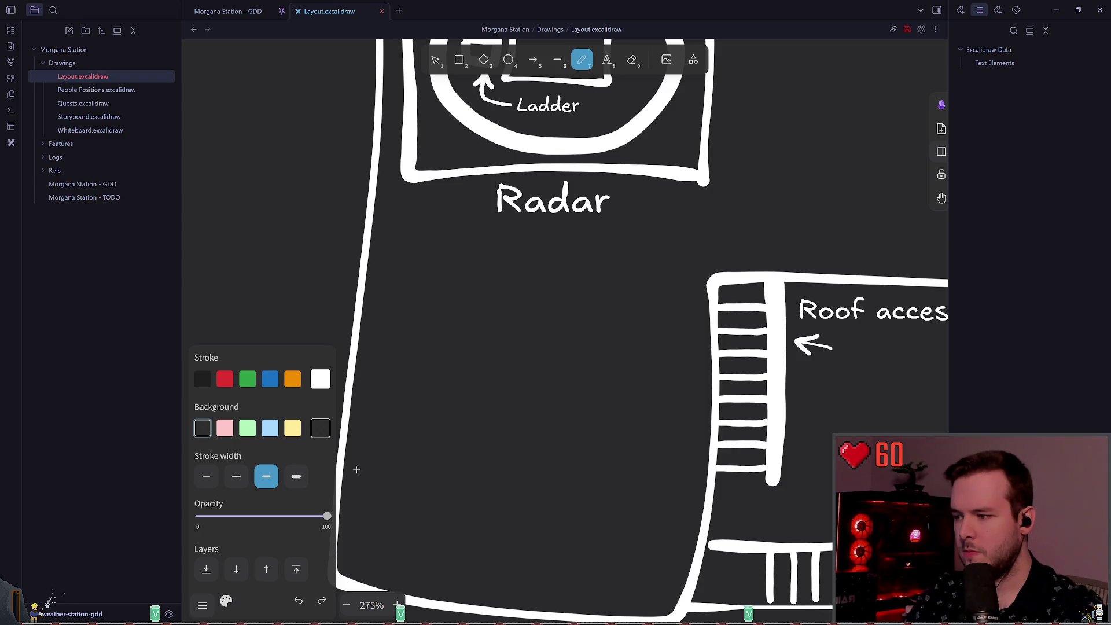
pyautogui.click(238, 474)
pyautogui.moveTo(705, 285); pyautogui.dragTo(524, 269)
pyautogui.hotkey('ctrl', 'z')
pyautogui.moveTo(360, 268); pyautogui.dragTo(486, 268)
pyautogui.moveTo(719, 282); pyautogui.dragTo(554, 276)
pyautogui.click(435, 60)
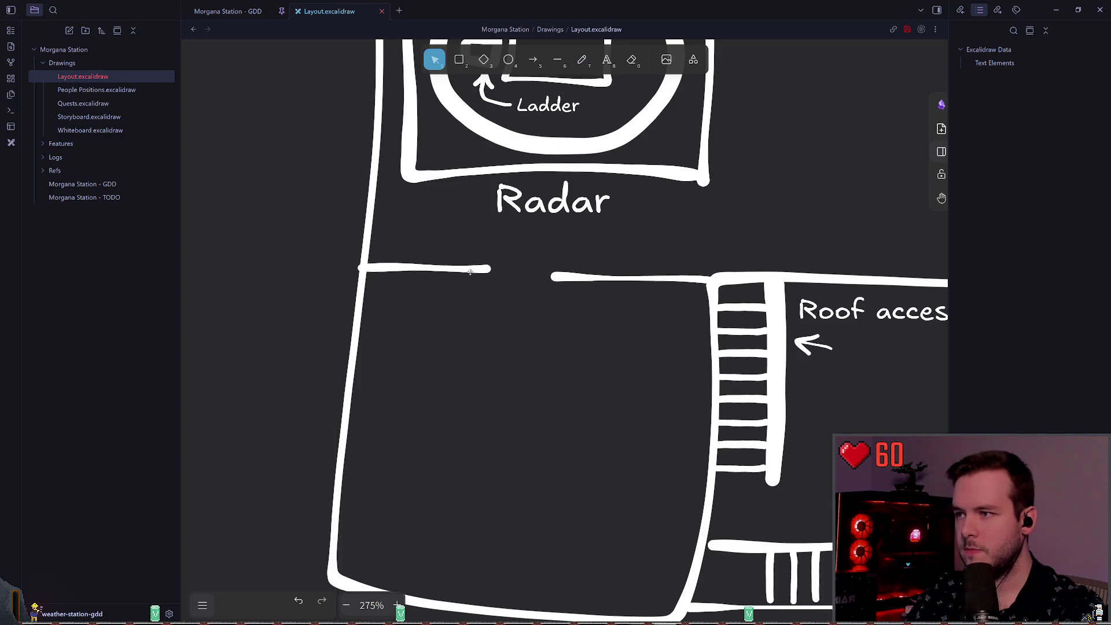
pyautogui.moveTo(460, 271); pyautogui.dragTo(520, 281)
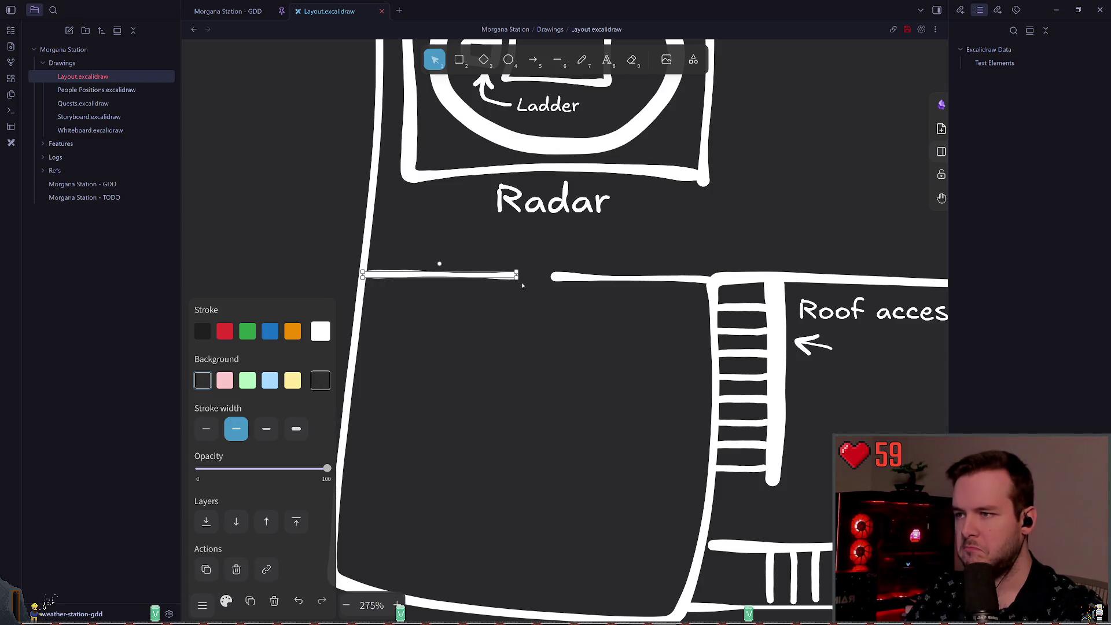
pyautogui.click(524, 308)
# - Copy an existing door and place it on the new wall
pyautogui.hscroll(3, 471, 345)
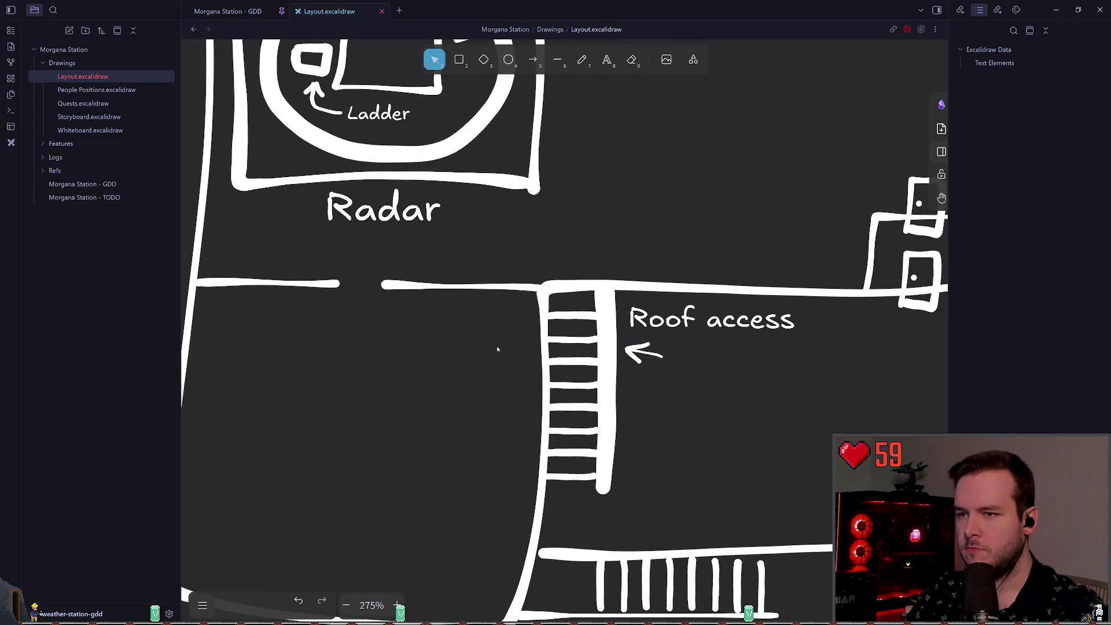
pyautogui.hscroll(3, 684, 339)
pyautogui.moveTo(708, 346)
pyautogui.mouseDown()
pyautogui.moveTo(823, 230)
pyautogui.moveTo(477, 264)
pyautogui.mouseUp()
pyautogui.hotkey('ctrl', 'c')
pyautogui.hotkey('ctrl', 'v')
pyautogui.hscroll(-3, 509, 199)
pyautogui.click(608, 243)
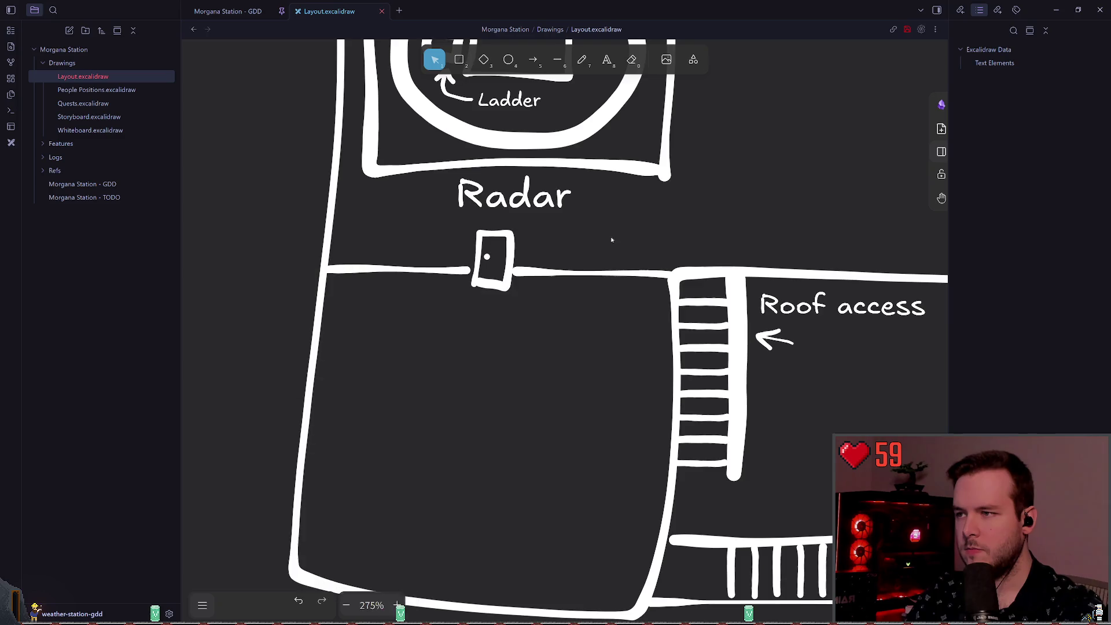
pyautogui.scroll(2, 579, 260)
pyautogui.hscroll(2, 578, 260)
pyautogui.moveTo(413, 383); pyautogui.dragTo(484, 288)
pyautogui.click(523, 297)
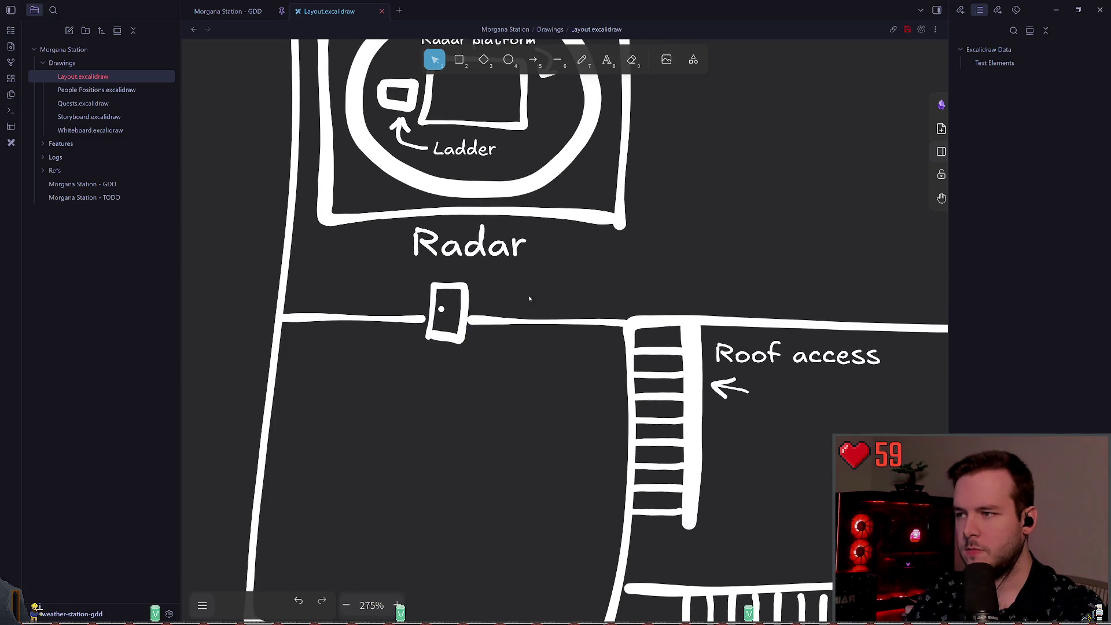
pyautogui.scroll(1, 566, 318)
pyautogui.hscroll(1, 565, 318)
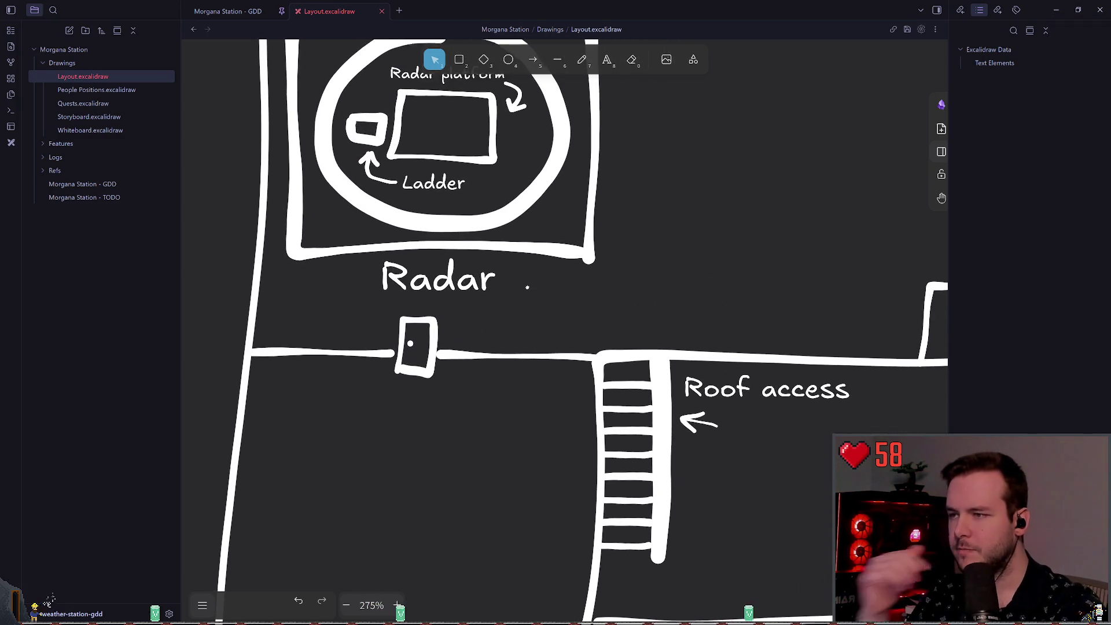
pyautogui.scroll(-2, 509, 289)
pyautogui.hscroll(-2, 510, 289)
# - Add the text label 'Server Room' inside the new room
pyautogui.press('t')
pyautogui.click(468, 345)
pyautogui.write('Server Room')
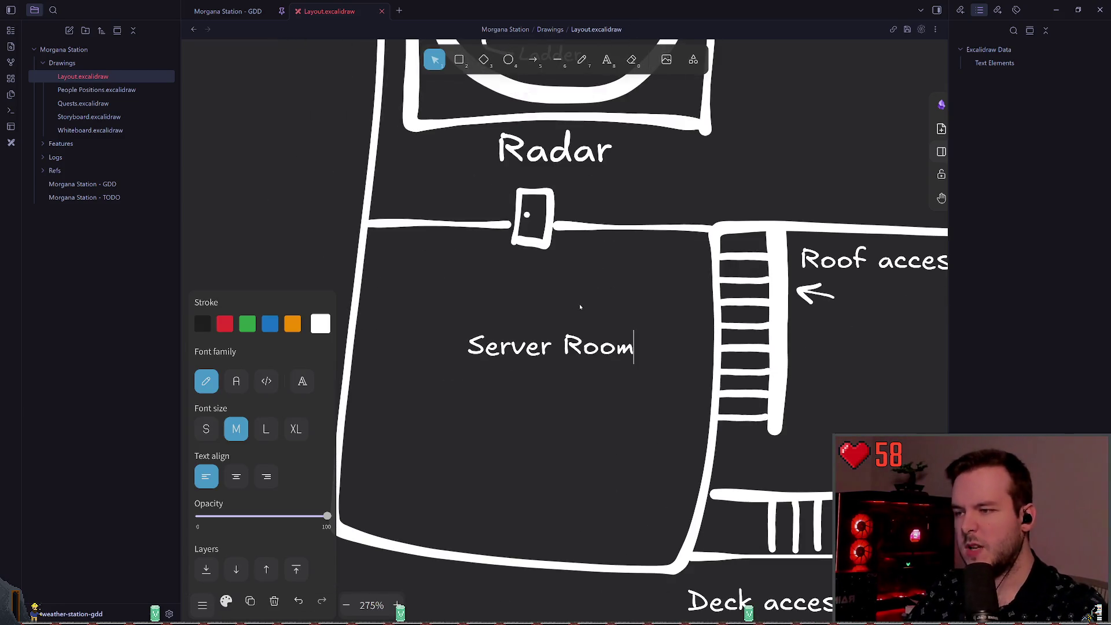
pyautogui.press('Escape')
pyautogui.click(649, 248)
pyautogui.scroll(-4, 592, 272)
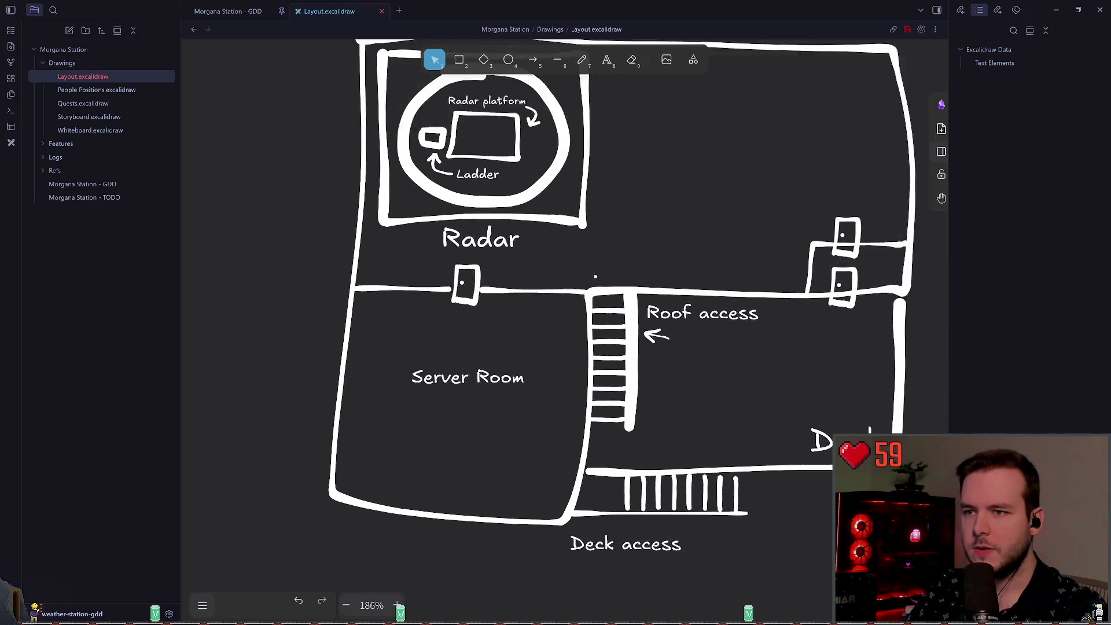
# - Change the lowercase p so the label reads 'Radar Platform'
pyautogui.scroll(1, 546, 250)
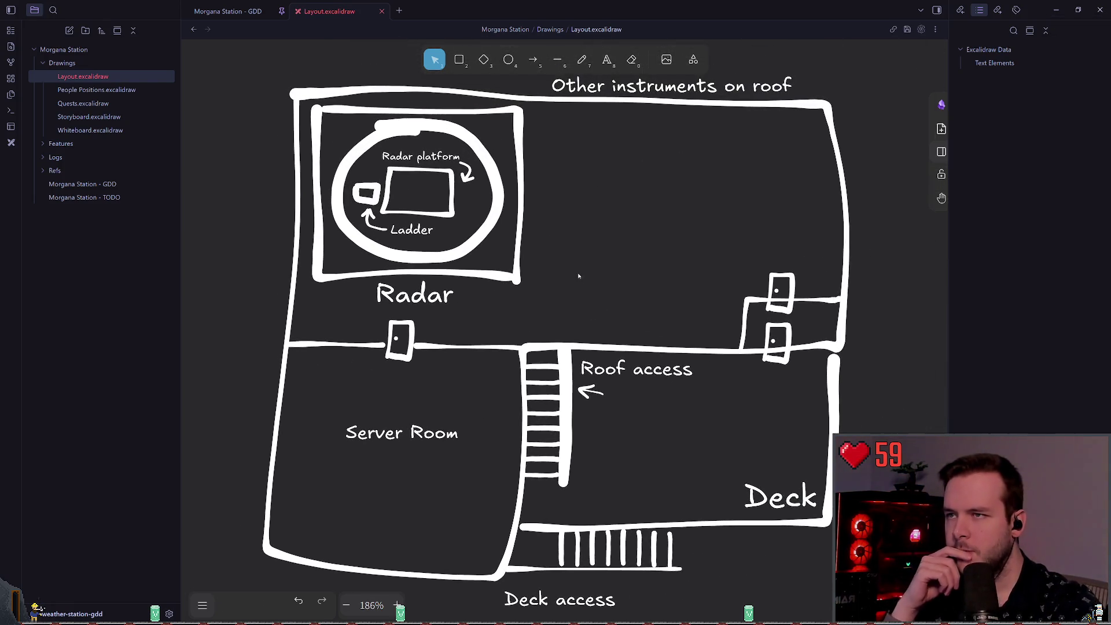
pyautogui.scroll(-2, 552, 249)
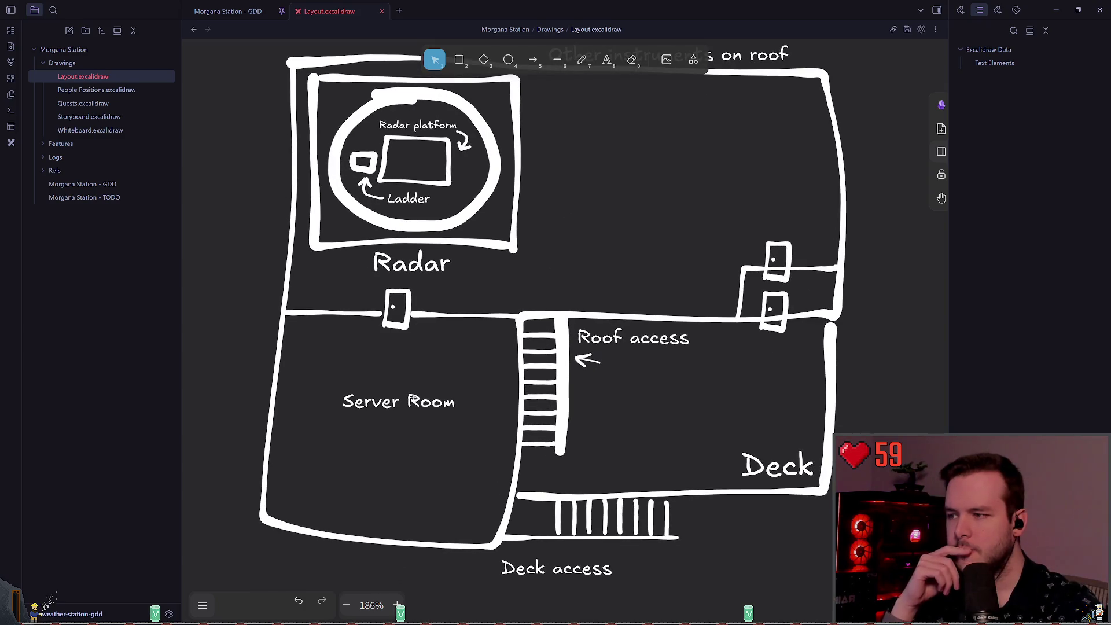
pyautogui.doubleClick(413, 400)
pyautogui.click(415, 164)
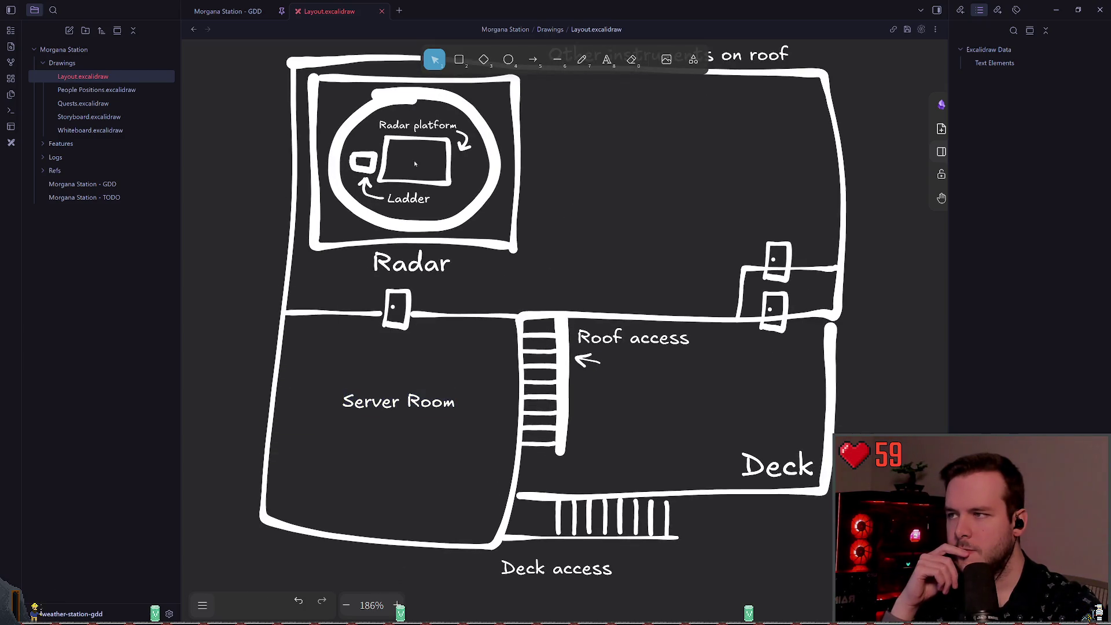
pyautogui.doubleClick(415, 126)
pyautogui.click(420, 125)
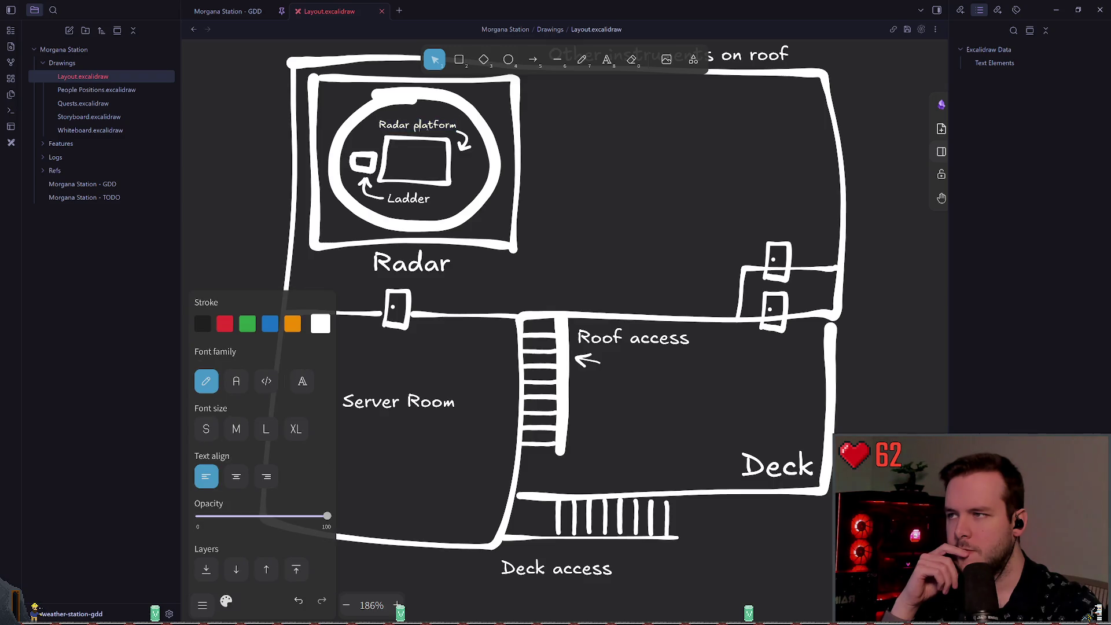
pyautogui.press('BackSpace')
pyautogui.write('P')
pyautogui.click(650, 166)
# - Select the freedraw pencil and pan around the floor plan
pyautogui.scroll(3, 579, 196)
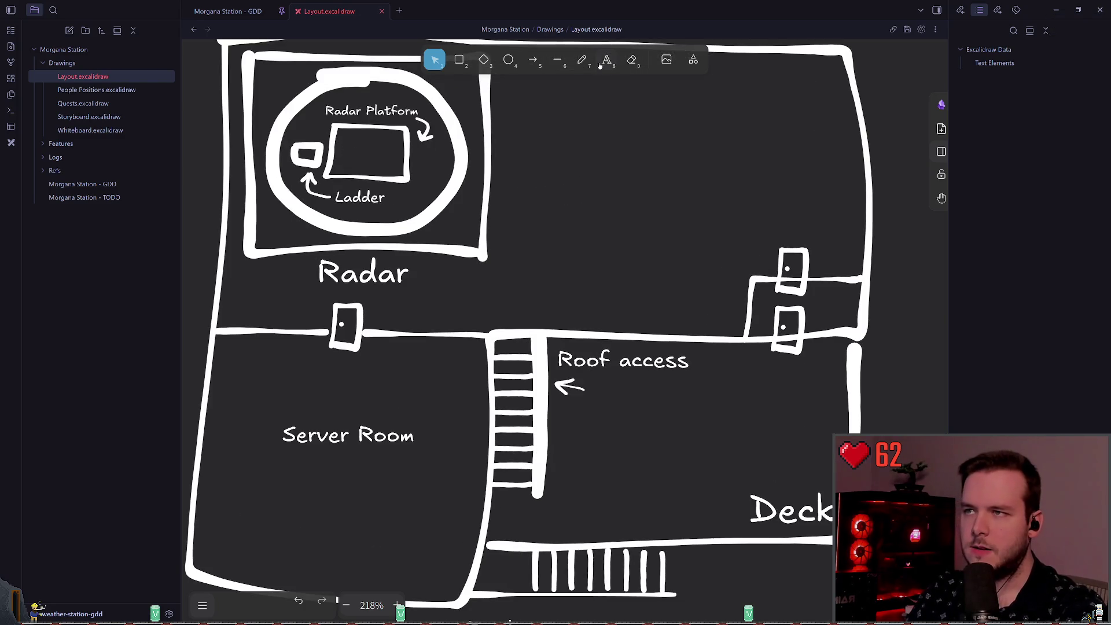
pyautogui.scroll(1, 525, 197)
pyautogui.scroll(3, 476, 266)
pyautogui.hscroll(-2, 609, 253)
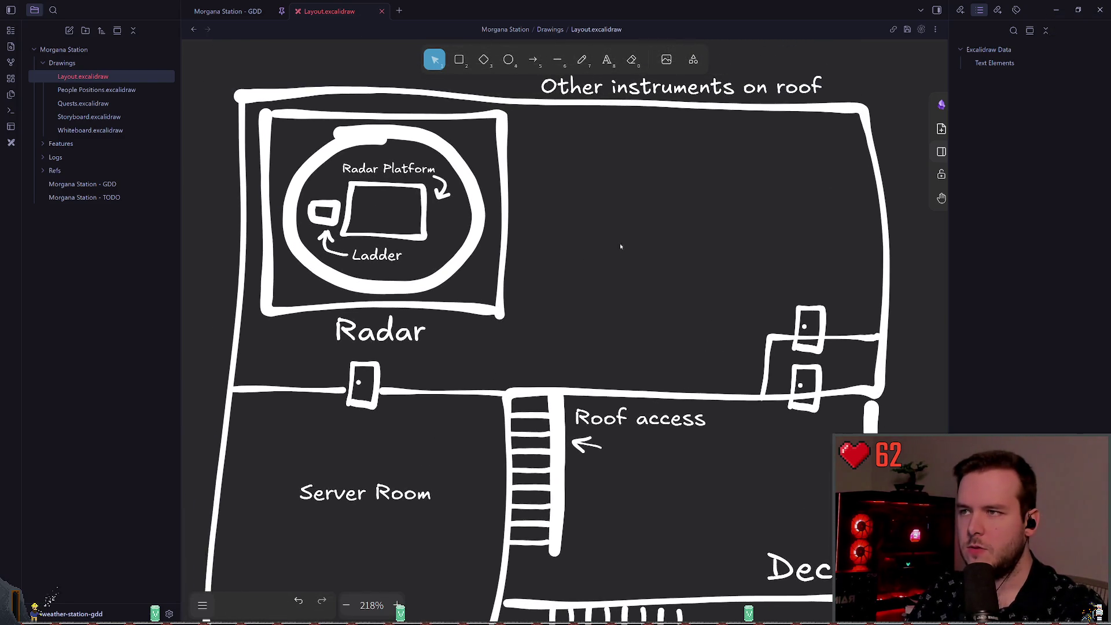
pyautogui.click(581, 63)
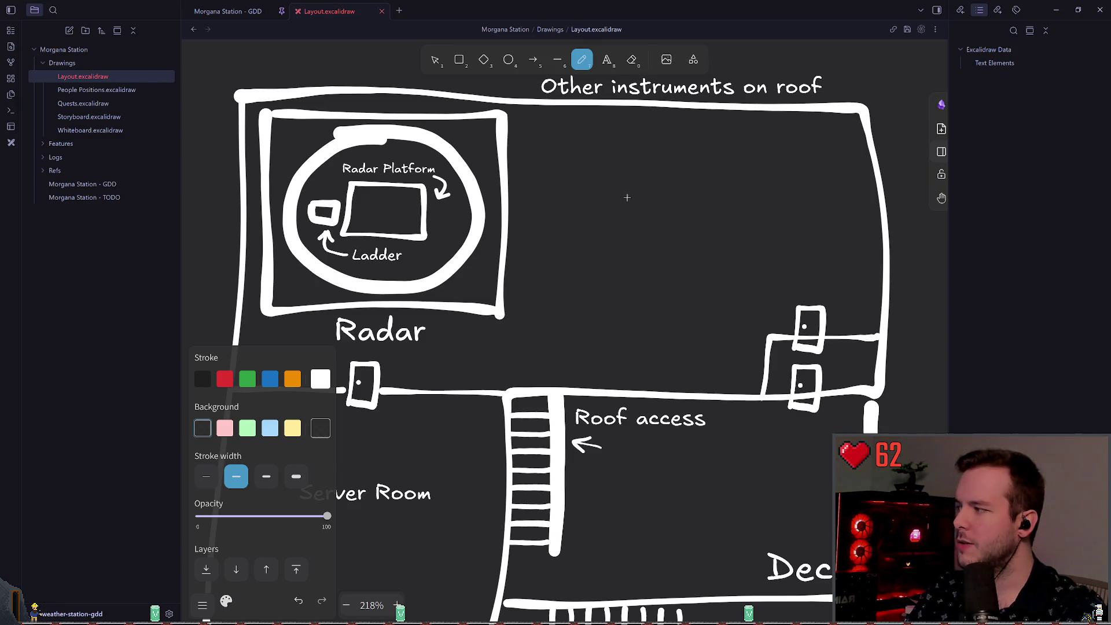
pyautogui.scroll(1, 628, 194)
pyautogui.scroll(2, 514, 301)
pyautogui.hscroll(-2, 518, 267)
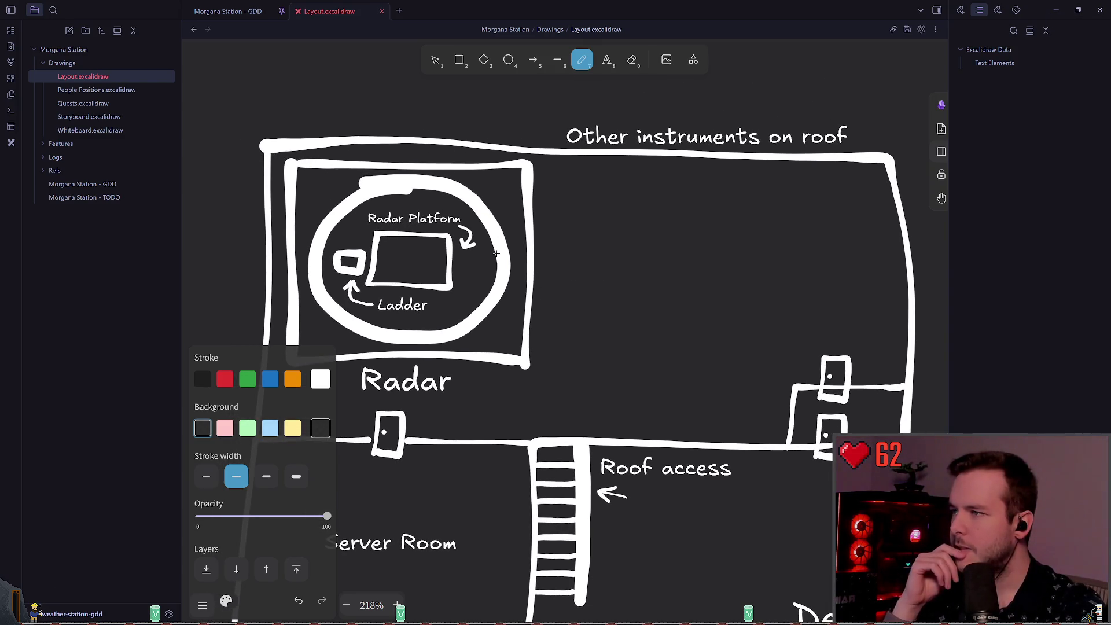
pyautogui.hscroll(2, 752, 229)
pyautogui.scroll(1, 753, 229)
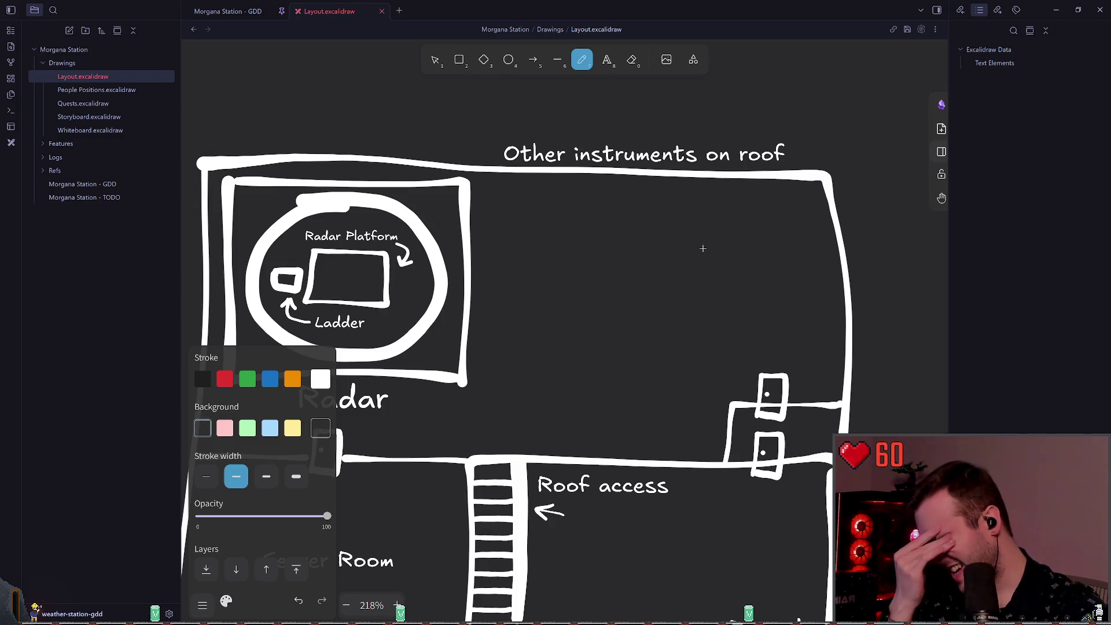
pyautogui.scroll(-3, 654, 253)
pyautogui.hscroll(-2, 615, 258)
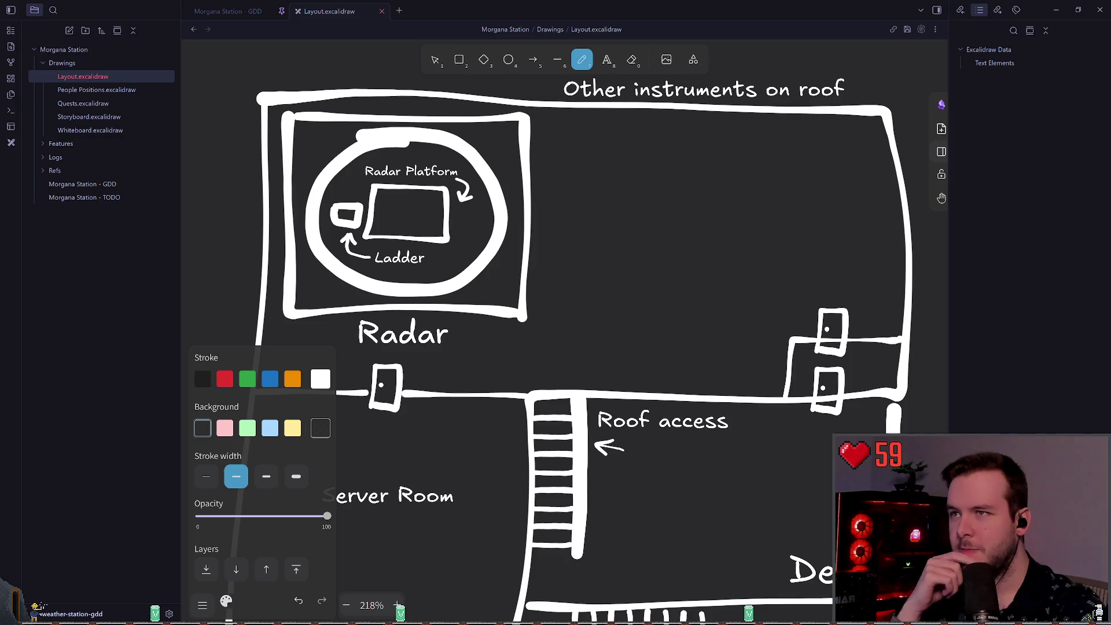
pyautogui.hscroll(-1, 574, 253)
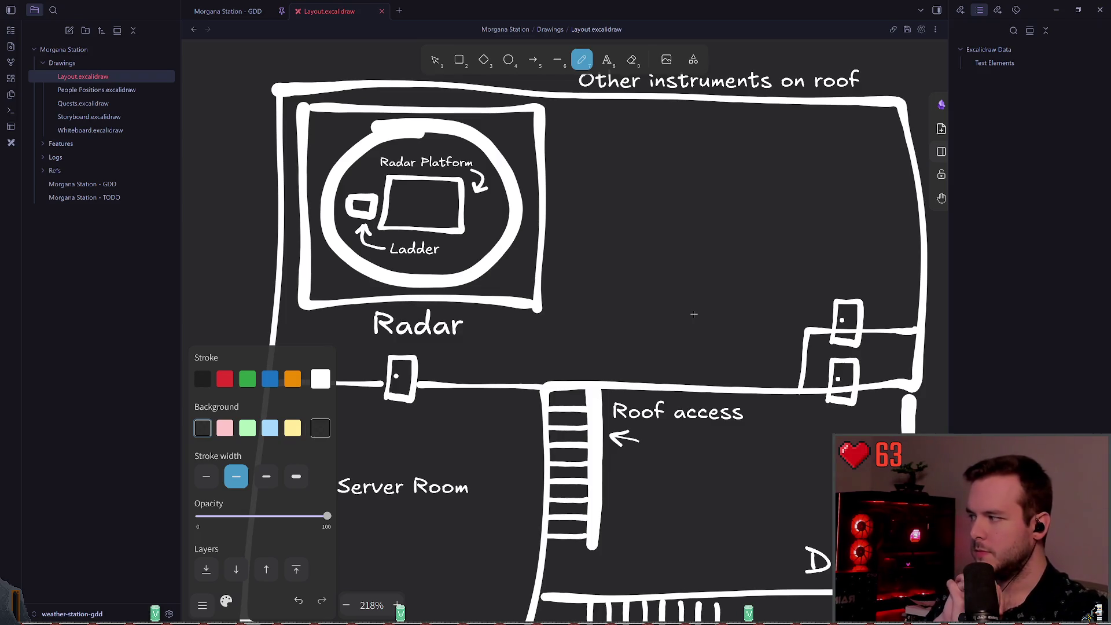
# - Sketch the Core Analyzer box in the top room's upper right with the pencil
pyautogui.scroll(3, 701, 274)
pyautogui.moveTo(833, 219)
pyautogui.mouseDown()
pyautogui.moveTo(723, 222)
pyautogui.moveTo(750, 277)
pyautogui.mouseUp()
pyautogui.hotkey('ctrl', 'z')
pyautogui.moveTo(833, 223)
pyautogui.mouseDown()
pyautogui.moveTo(775, 273)
pyautogui.moveTo(839, 220)
pyautogui.mouseUp()
# - Add a 'Core Analyzer' text label and move it beneath the box
pyautogui.click(607, 59)
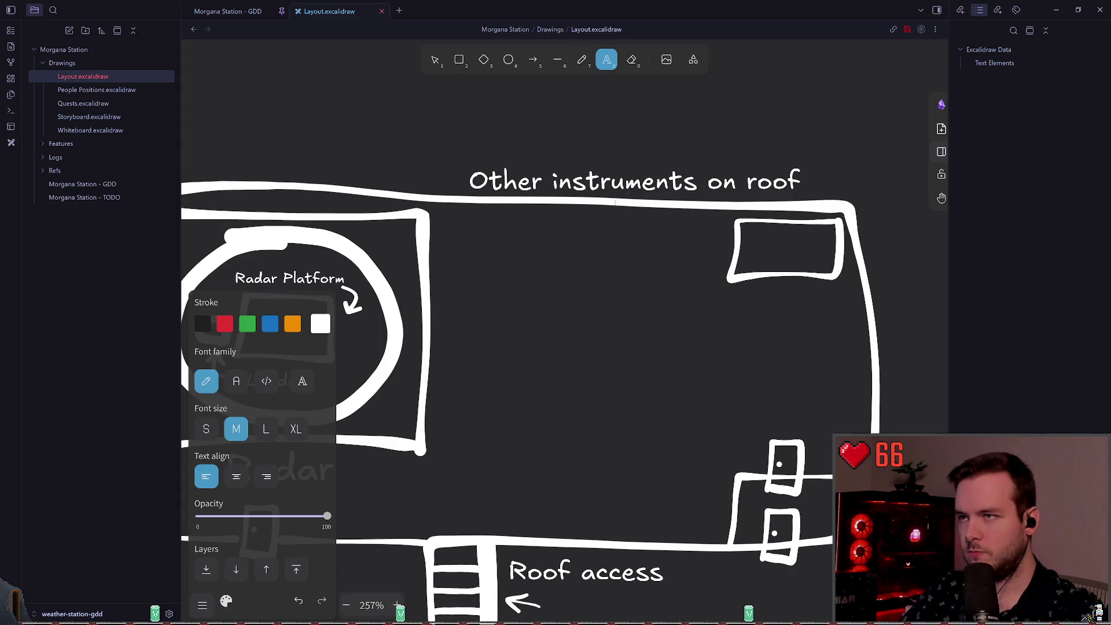
pyautogui.click(638, 275)
pyautogui.write('C')
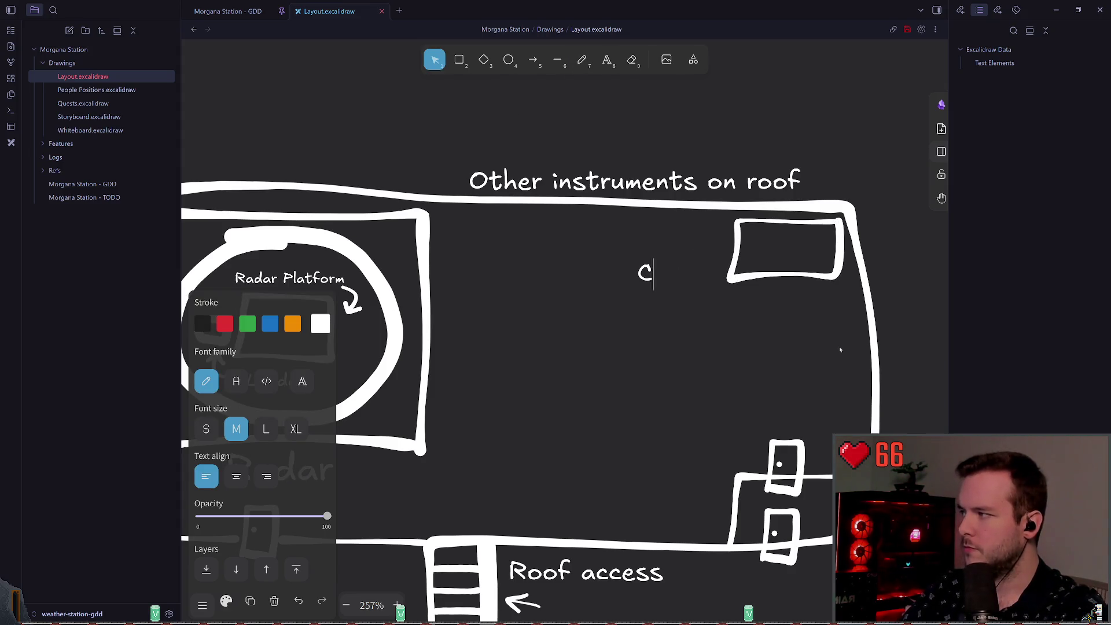
pyautogui.write('ore Analyzer')
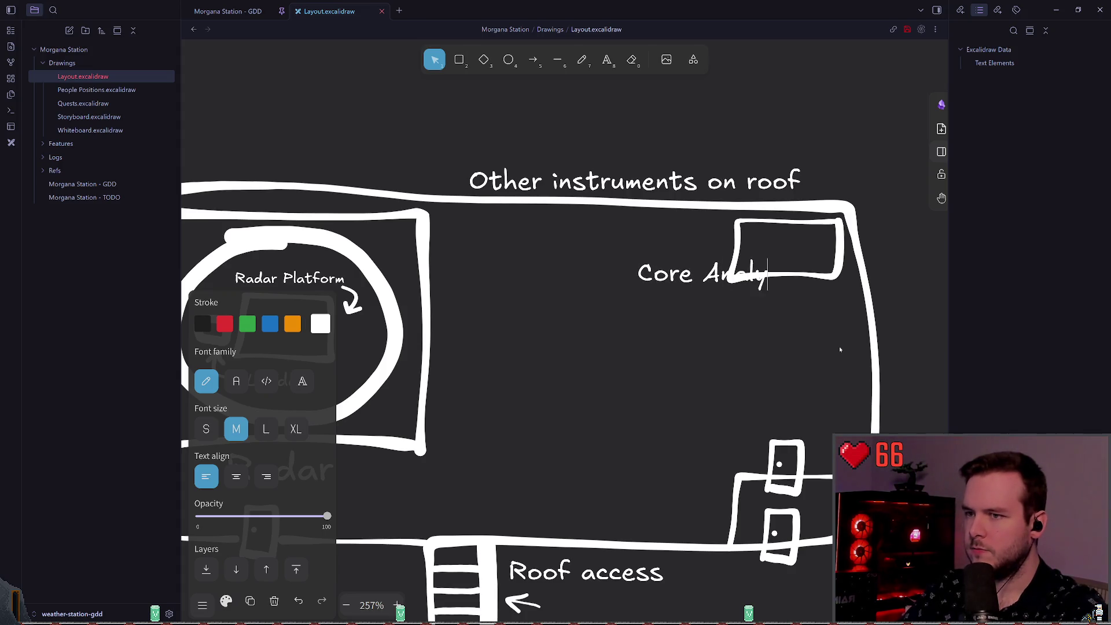
pyautogui.press('Escape')
pyautogui.moveTo(784, 285); pyautogui.dragTo(811, 291)
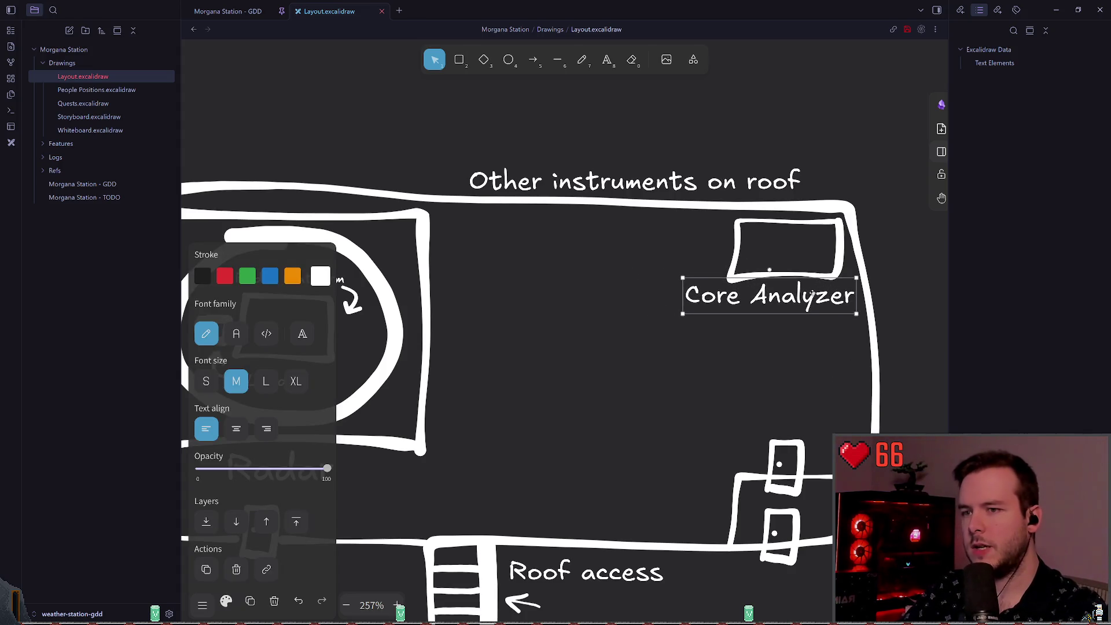
pyautogui.click(605, 268)
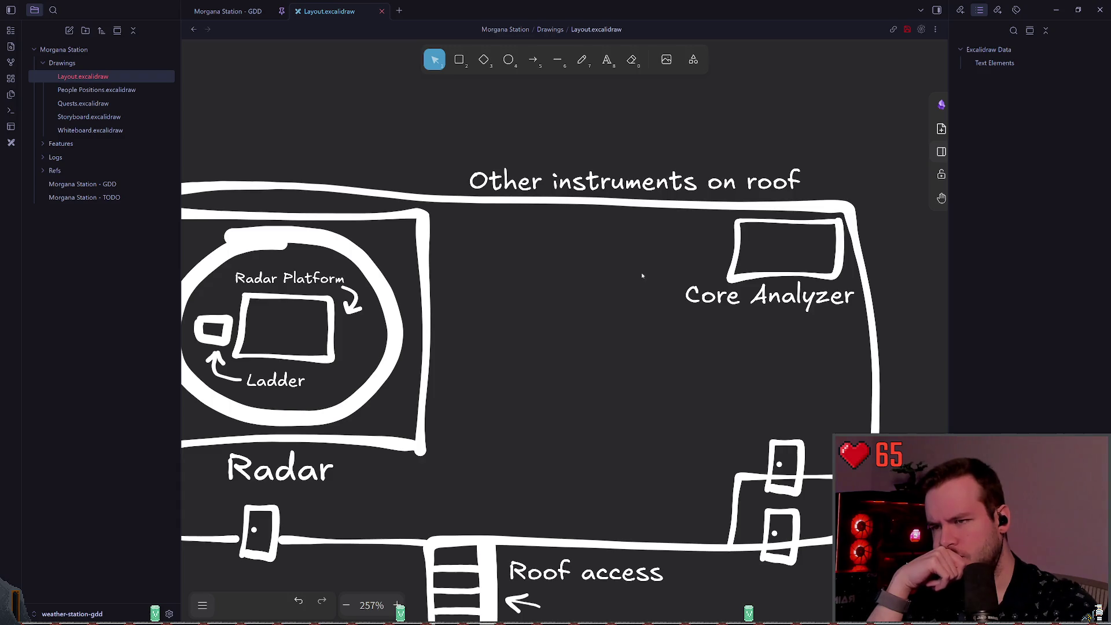
pyautogui.click(731, 275)
# - Shift the Core Analyzer box further left under the top wall
pyautogui.moveTo(836, 237)
pyautogui.mouseDown()
pyautogui.moveTo(684, 252)
pyautogui.moveTo(547, 233)
pyautogui.moveTo(567, 232)
pyautogui.mouseUp()
pyautogui.hscroll(-3, 567, 232)
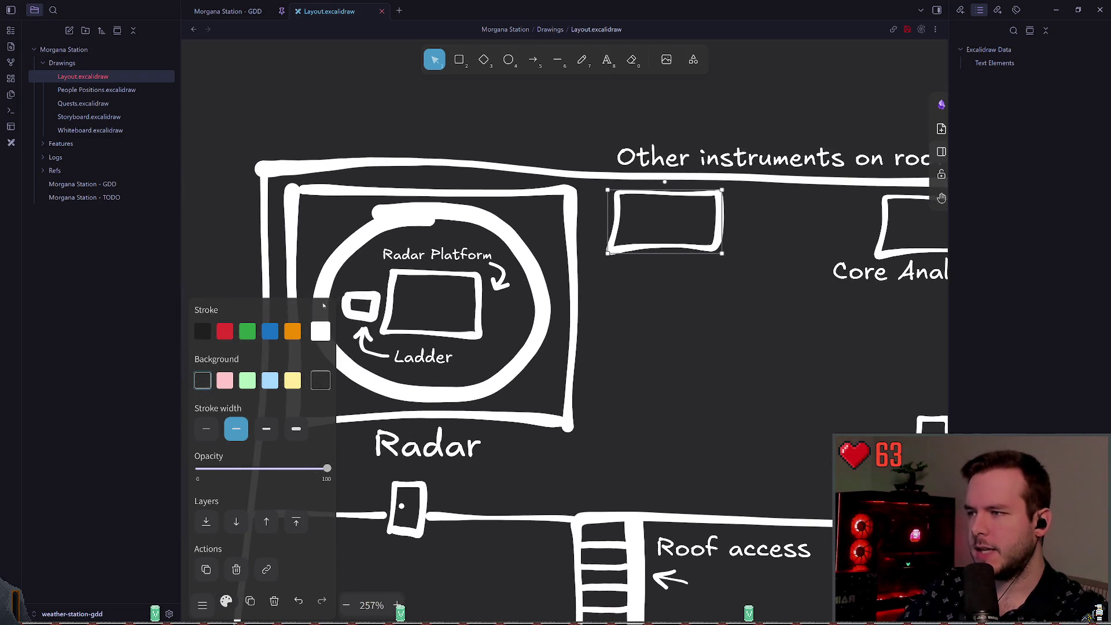
pyautogui.scroll(-2, 580, 274)
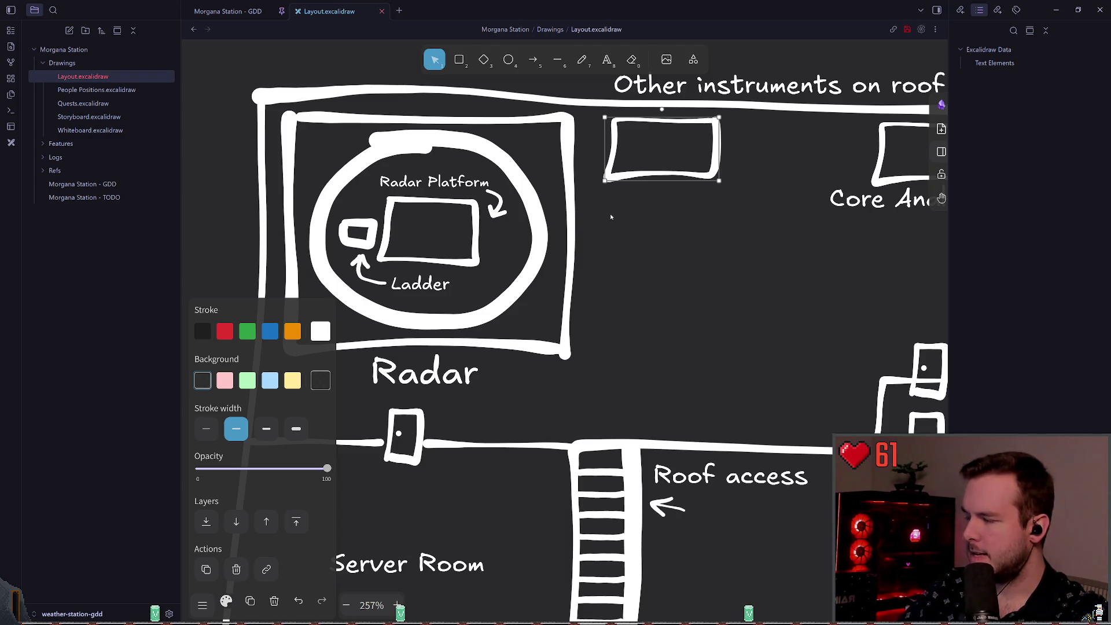
pyautogui.scroll(1, 596, 221)
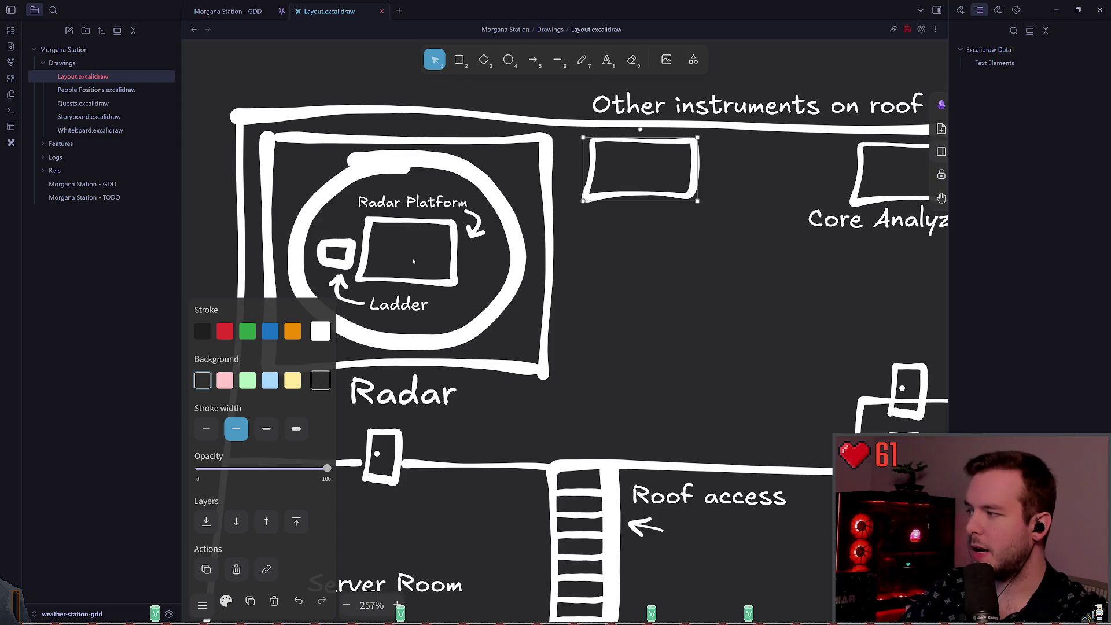
pyautogui.scroll(3, 423, 257)
pyautogui.hscroll(4, 424, 257)
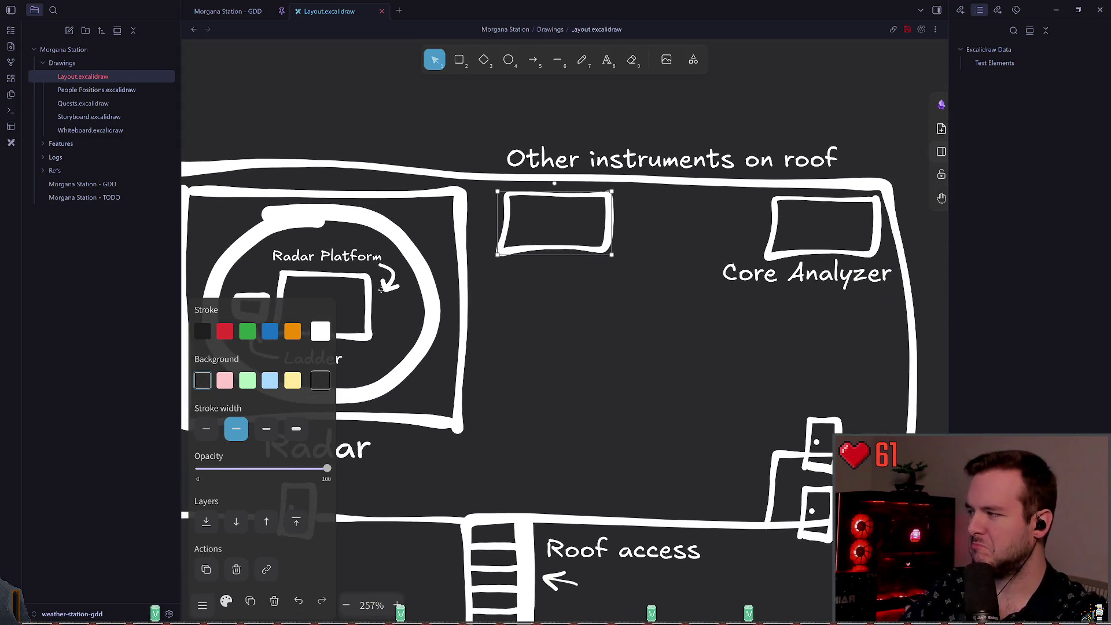
pyautogui.scroll(1, 395, 272)
pyautogui.keyDown('ctrl'); pyautogui.scroll(3, 457, 290); pyautogui.keyUp('ctrl')
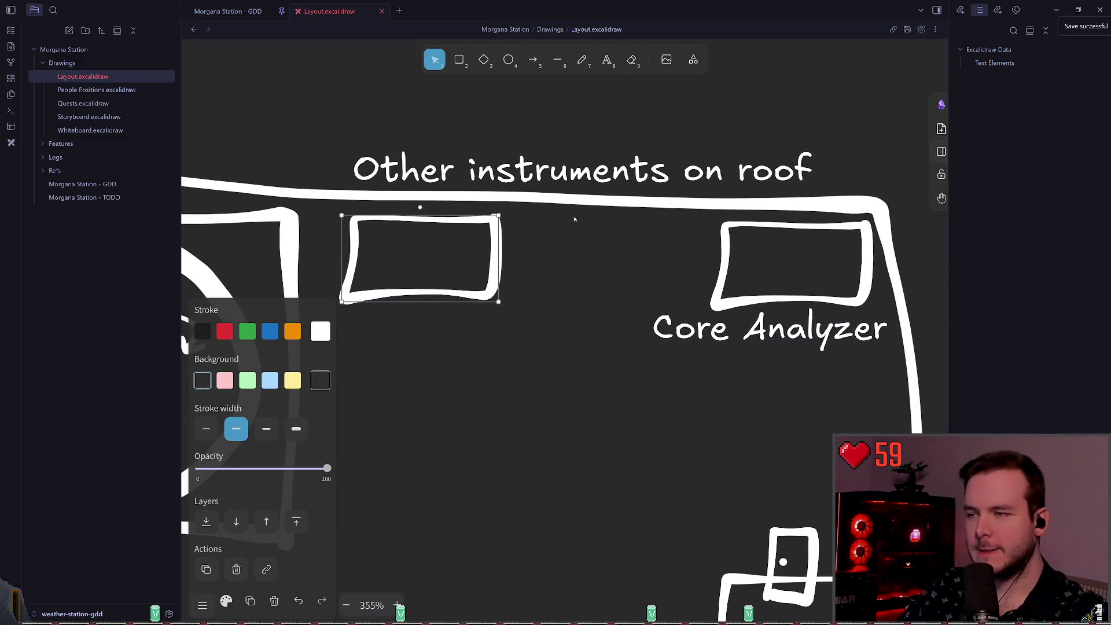
pyautogui.hscroll(-3, 585, 285)
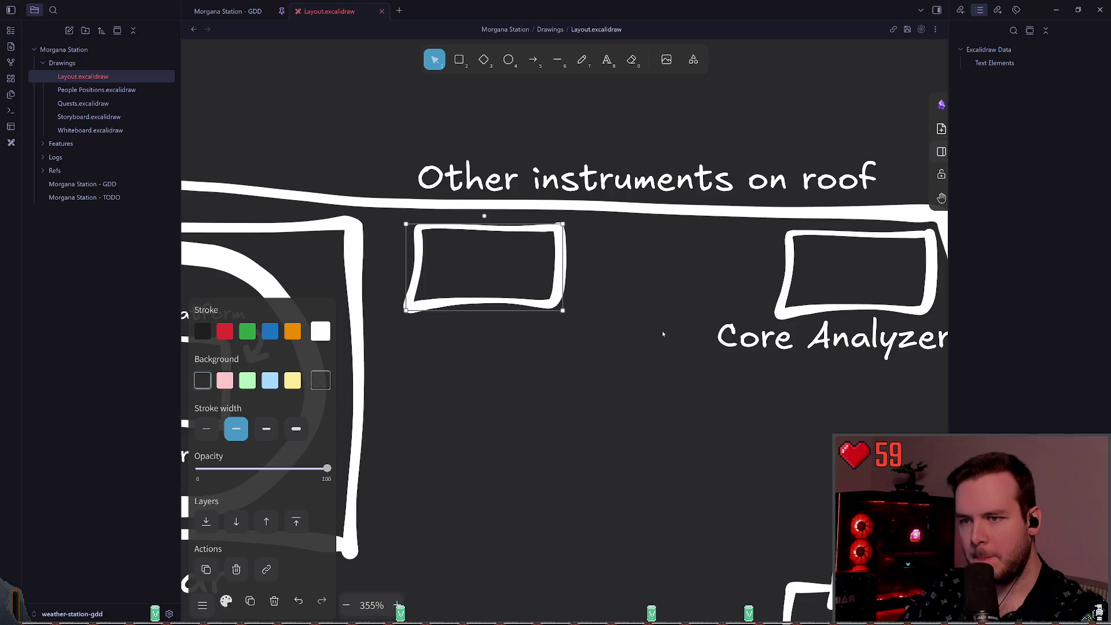
pyautogui.hscroll(5, 550, 320)
pyautogui.hscroll(-3, 567, 315)
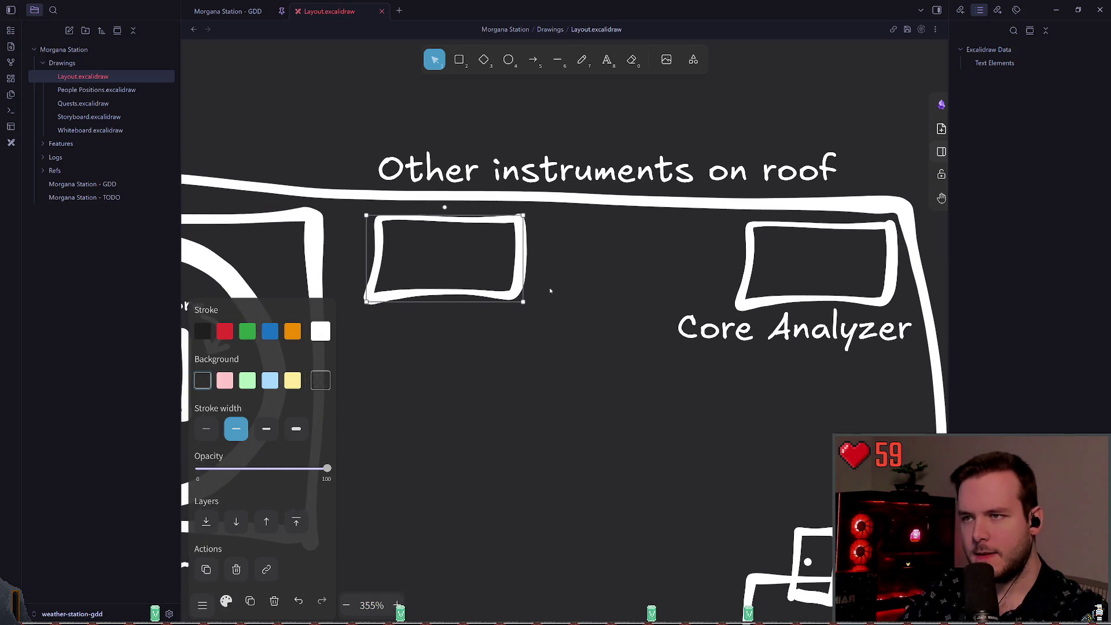
pyautogui.hscroll(-2, 551, 290)
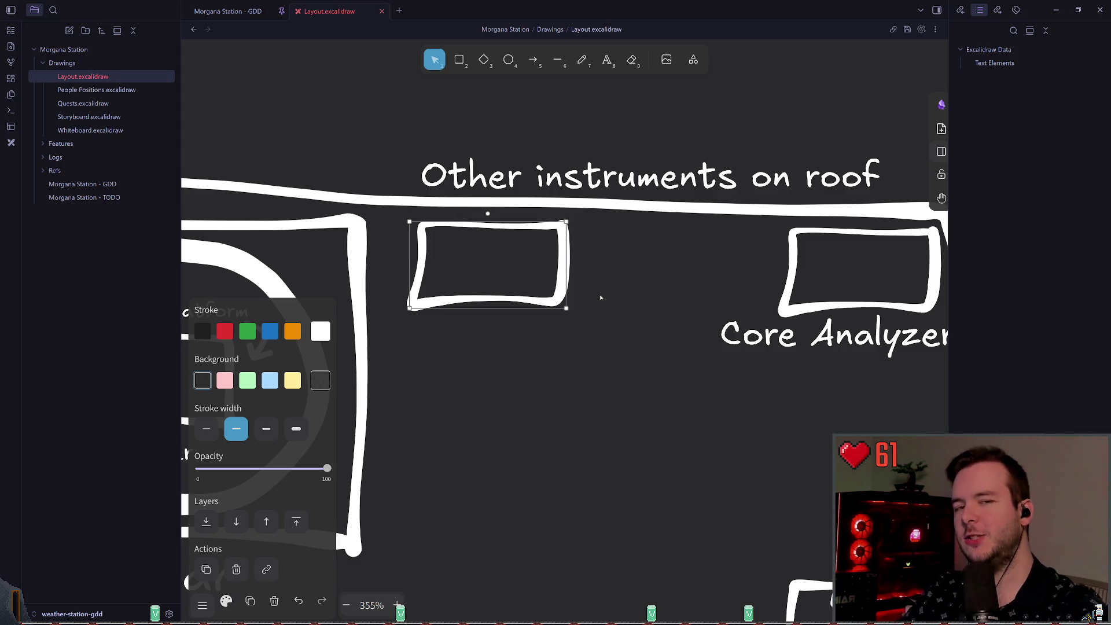
pyautogui.scroll(1, 599, 260)
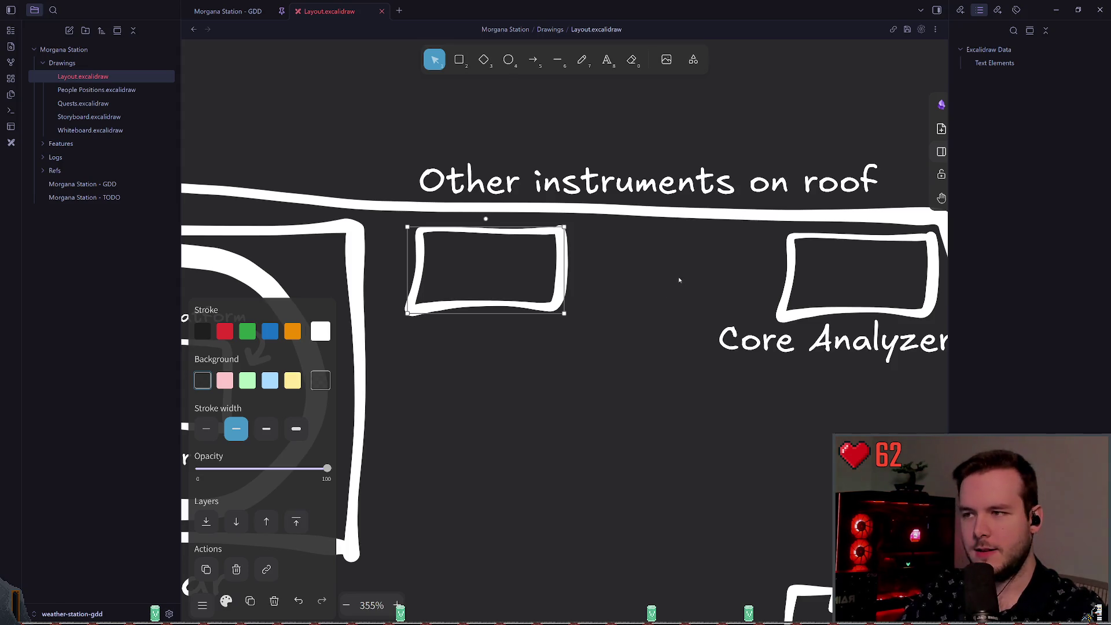
# - Nudge the empty rectangle left of Core Analyzer slightly down
pyautogui.moveTo(560, 264); pyautogui.dragTo(562, 266)
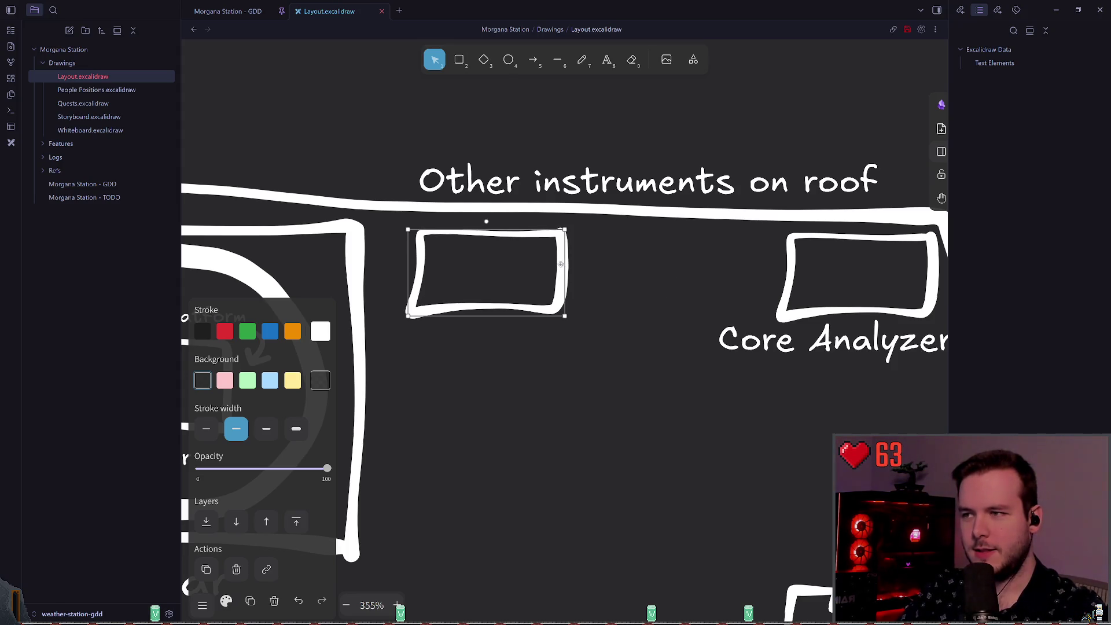
pyautogui.click(660, 261)
pyautogui.hscroll(2, 606, 258)
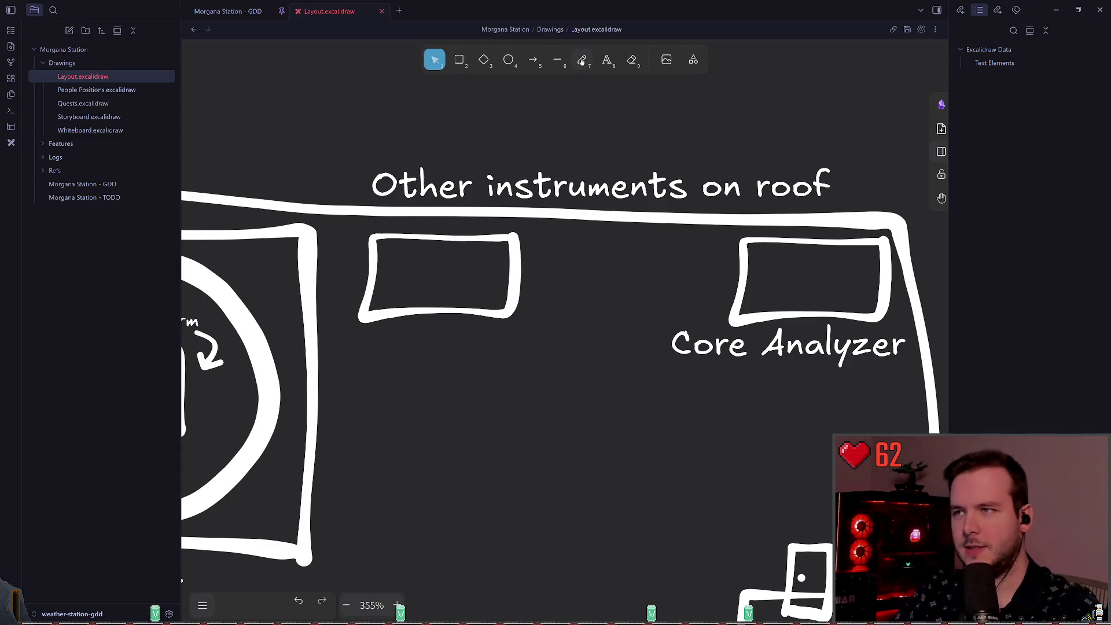
pyautogui.press('p')
pyautogui.scroll(1, 553, 250)
pyautogui.hscroll(2, 502, 243)
pyautogui.hscroll(1, 502, 243)
pyautogui.press('v')
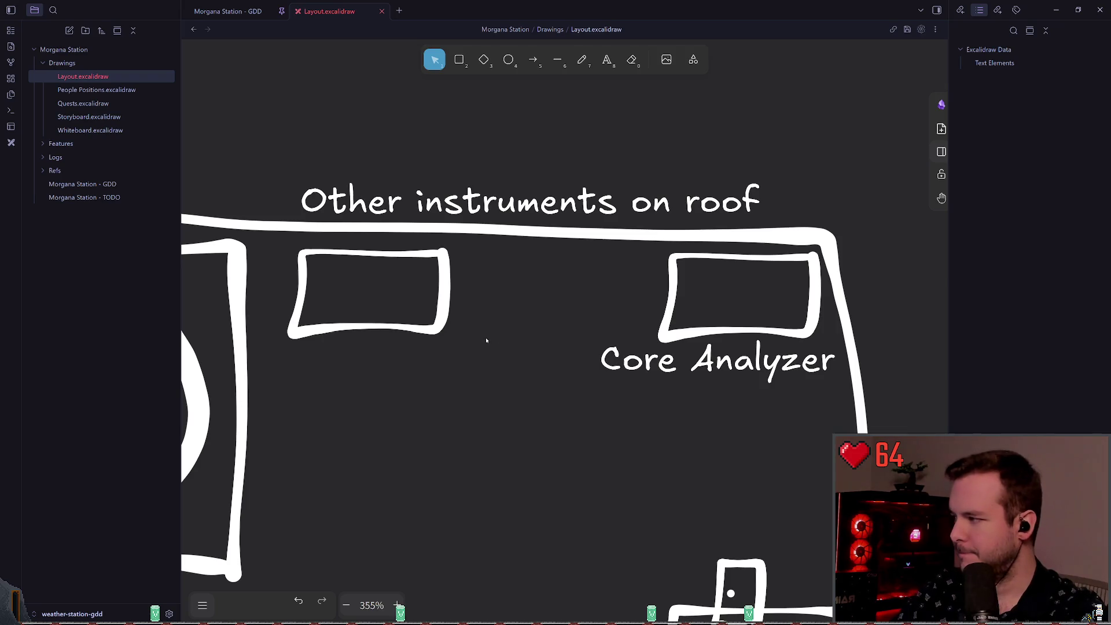
# - Raise the empty rectangle's bottom edge to make it shorter
pyautogui.scroll(-2, 435, 309)
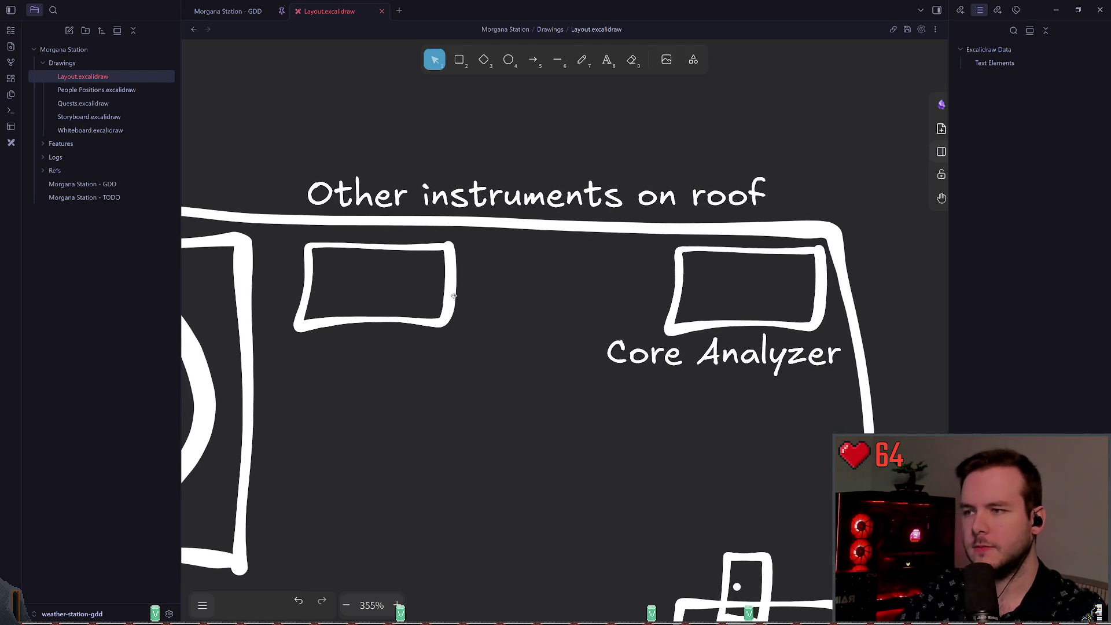
pyautogui.click(581, 60)
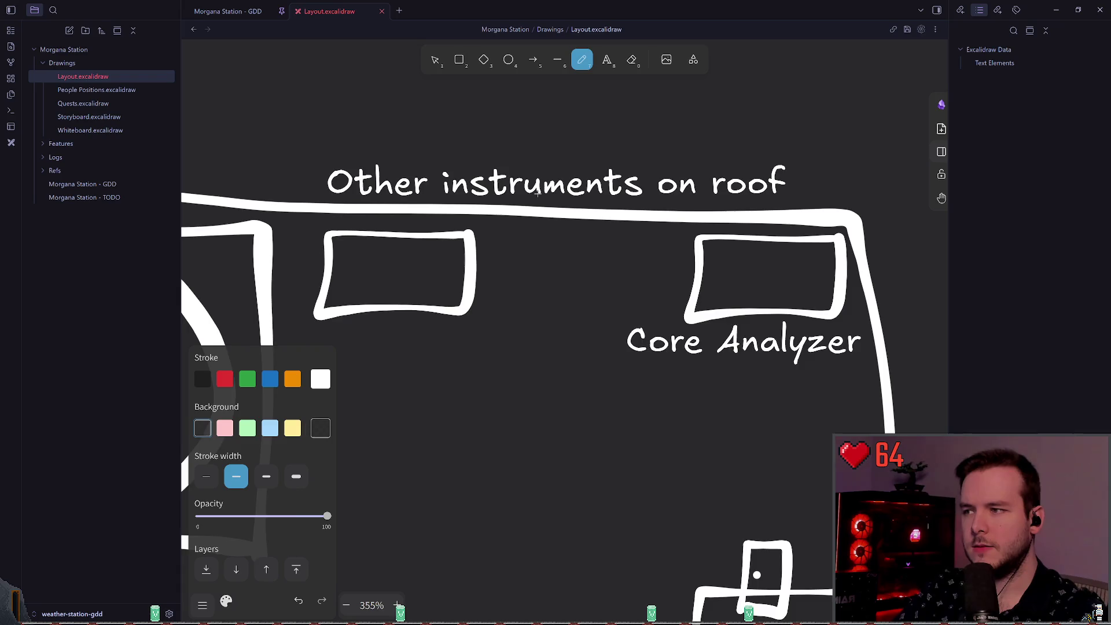
pyautogui.scroll(-1, 537, 194)
pyautogui.click(435, 60)
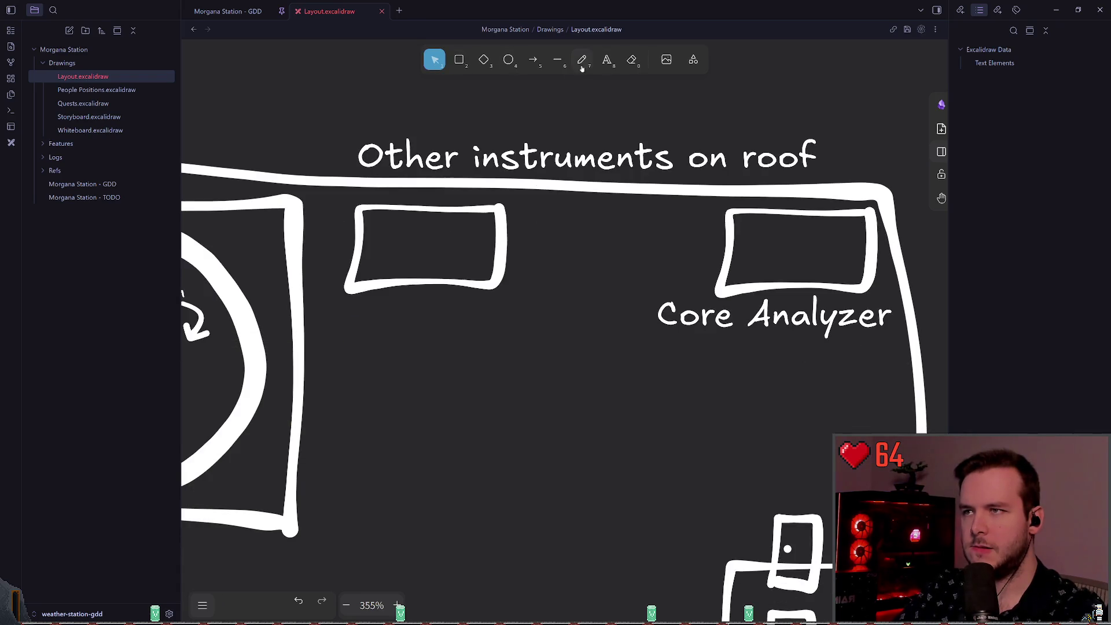
pyautogui.click(606, 60)
pyautogui.click(436, 62)
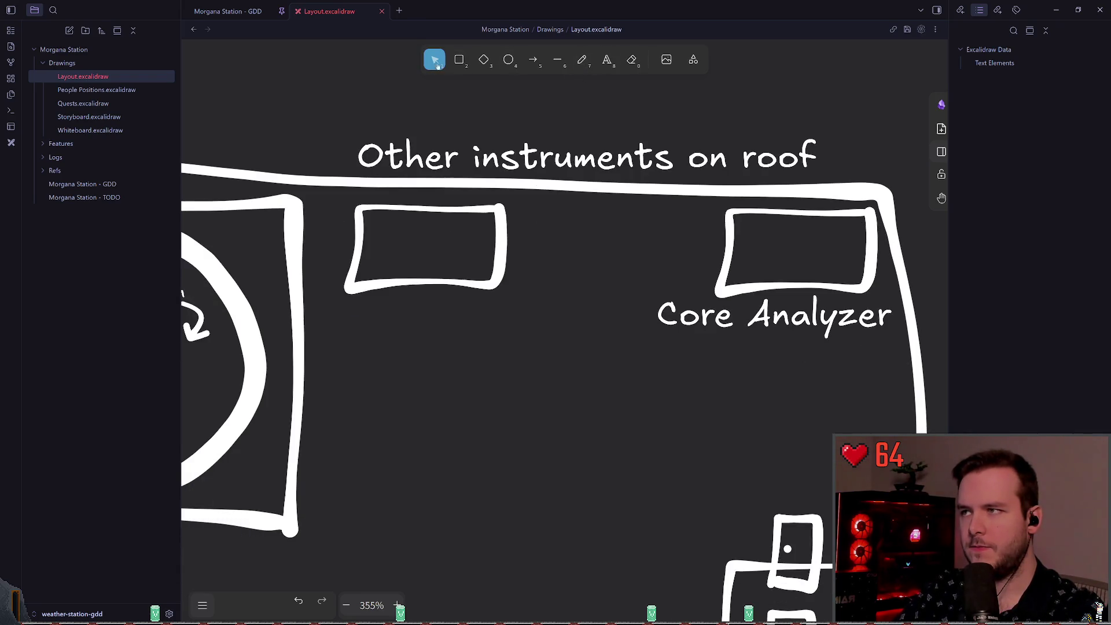
pyautogui.click(425, 287)
pyautogui.moveTo(425, 287); pyautogui.dragTo(424, 273)
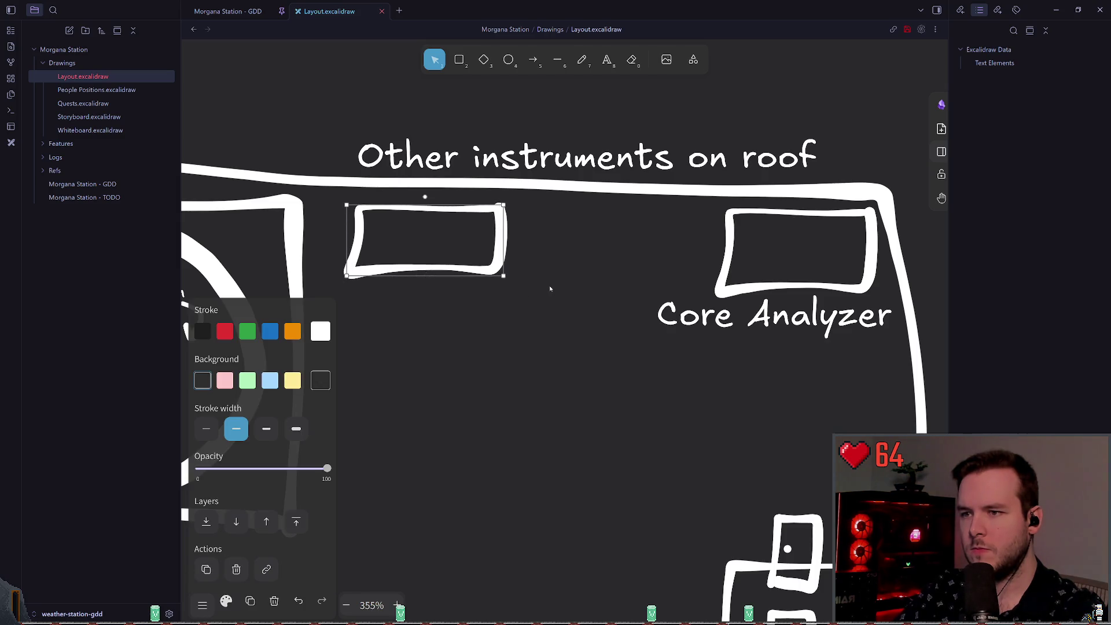
# - Add a 'Desk 1' text label below the left rectangle
pyautogui.press('Escape')
pyautogui.press('7')
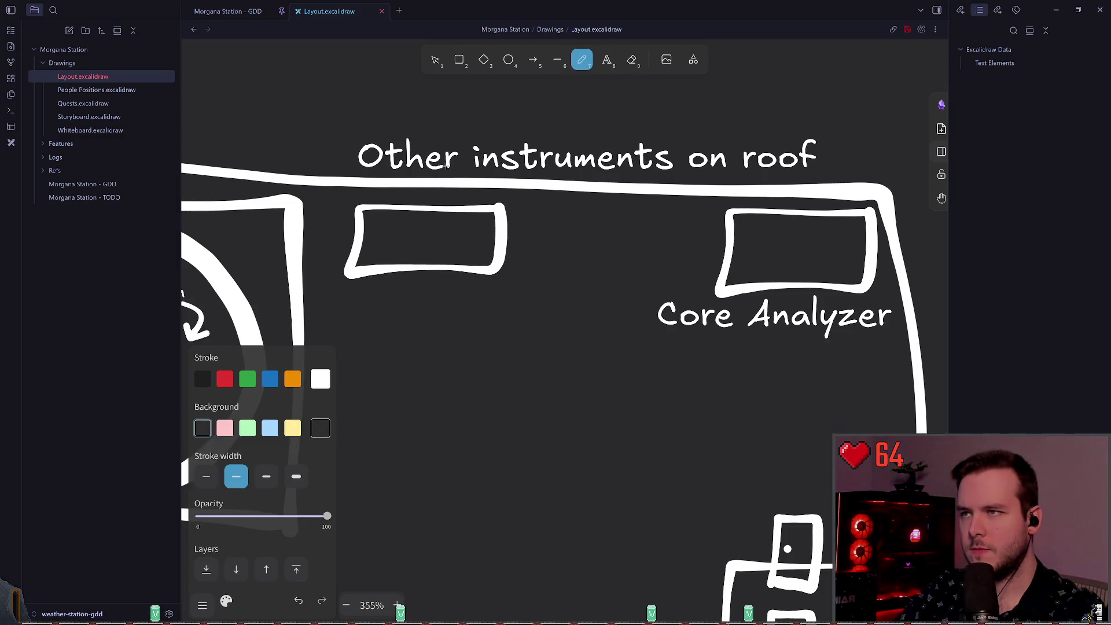
pyautogui.hscroll(-3, 527, 228)
pyautogui.press('t')
pyautogui.click(492, 282)
pyautogui.write('Desck')
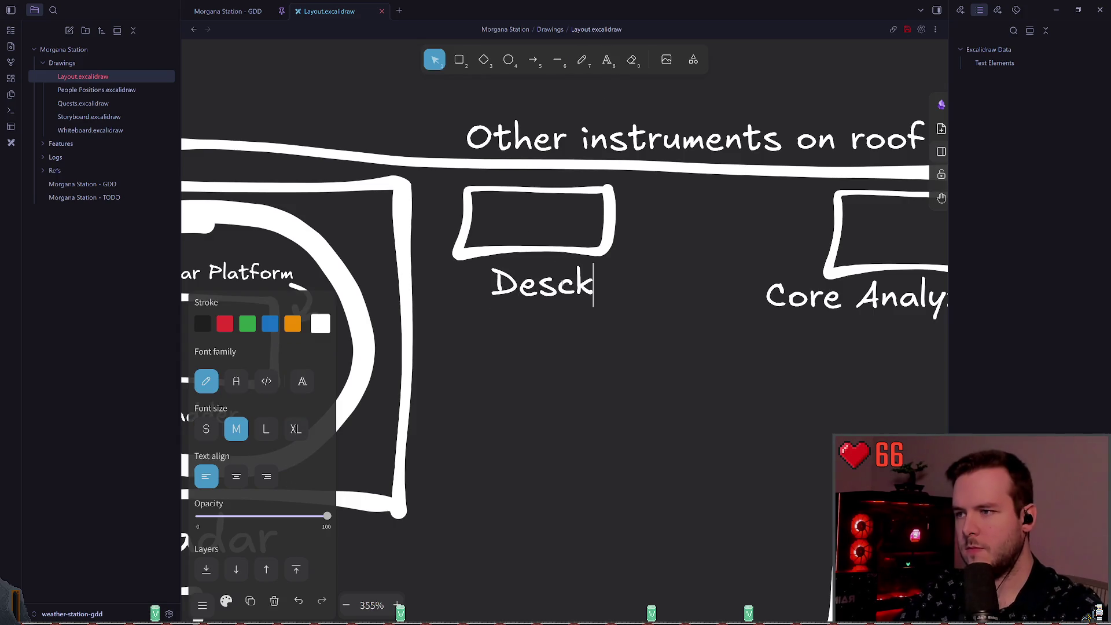
pyautogui.press('BackSpace')
pyautogui.press('BackSpace')
pyautogui.write('k 1')
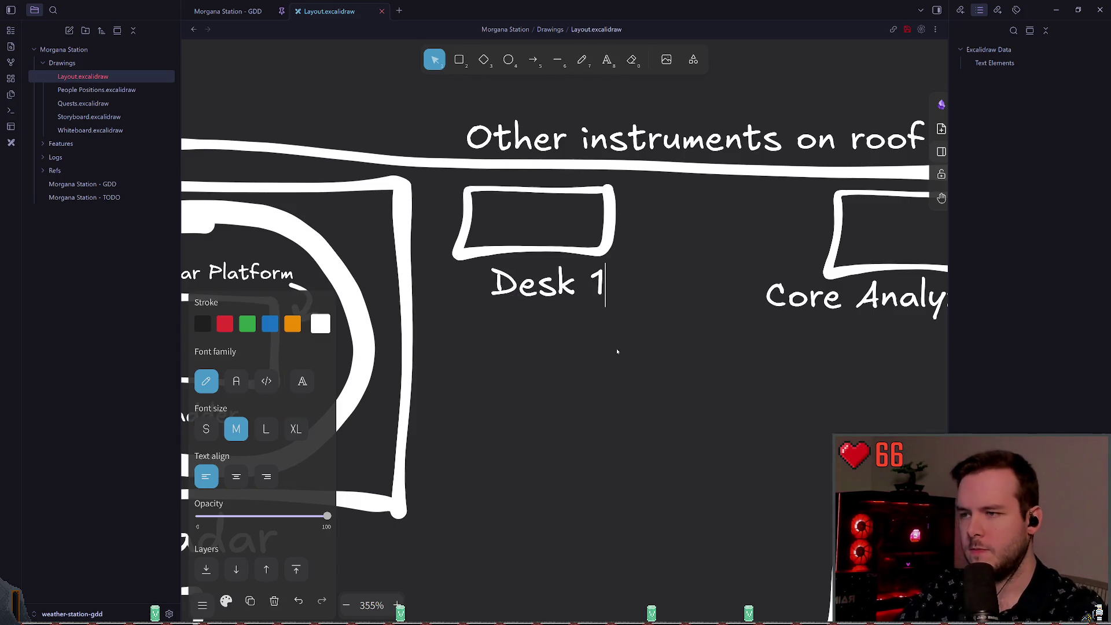
pyautogui.click(648, 339)
# - Duplicate the desk and its label lower down and relabel the copy 'Desk 2'
pyautogui.moveTo(630, 330); pyautogui.dragTo(446, 173)
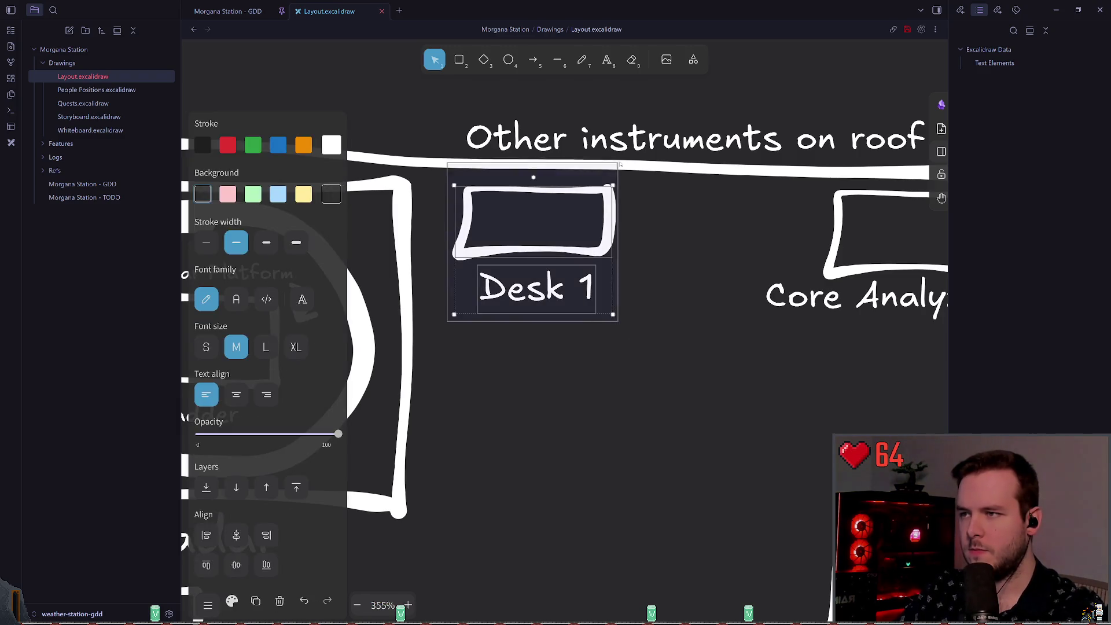
pyautogui.hotkey('ctrl', 'c')
pyautogui.hotkey('ctrl', 'v')
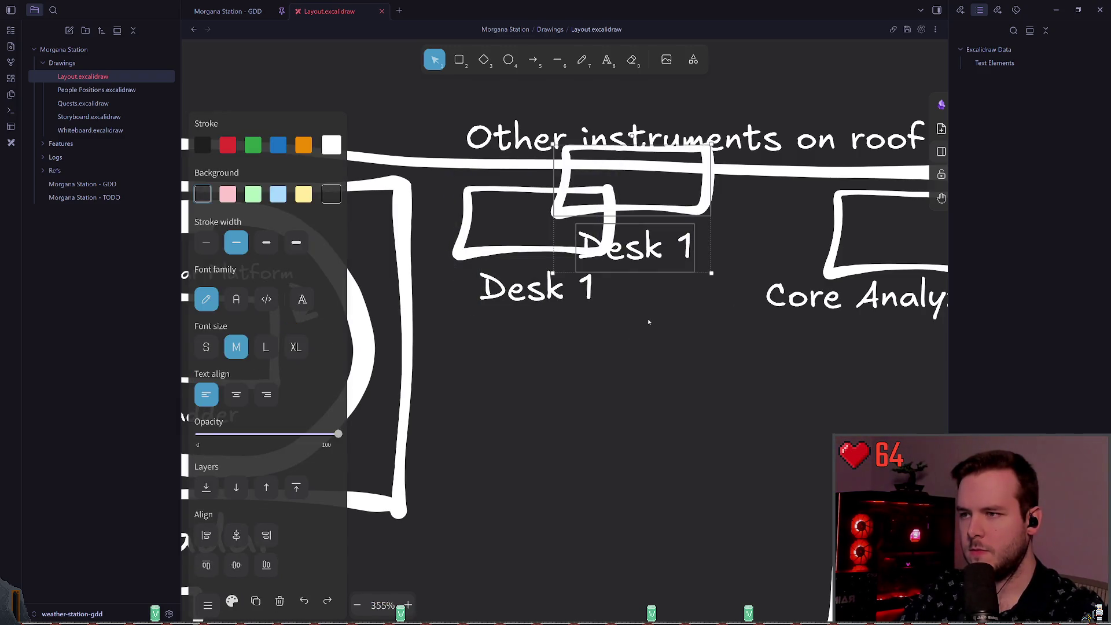
pyautogui.hotkey('ctrl', 'z')
pyautogui.hotkey('ctrl', 'v')
pyautogui.moveTo(629, 268)
pyautogui.mouseDown()
pyautogui.moveTo(567, 393)
pyautogui.moveTo(533, 375)
pyautogui.mouseUp()
pyautogui.doubleClick(550, 452)
pyautogui.click(590, 454)
pyautogui.press('Delete')
pyautogui.write('2')
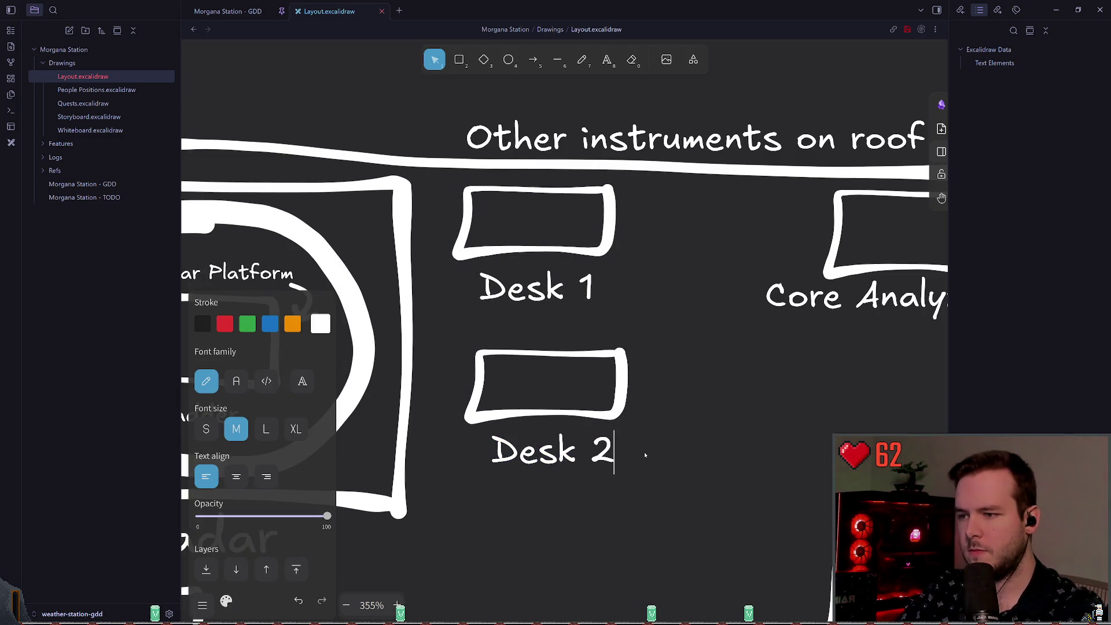
pyautogui.click(470, 516)
# - Rotate Desk 2 upright beside the Radar room, keeping its label horizontal next to it
pyautogui.click(470, 507)
pyautogui.moveTo(437, 489); pyautogui.dragTo(694, 359)
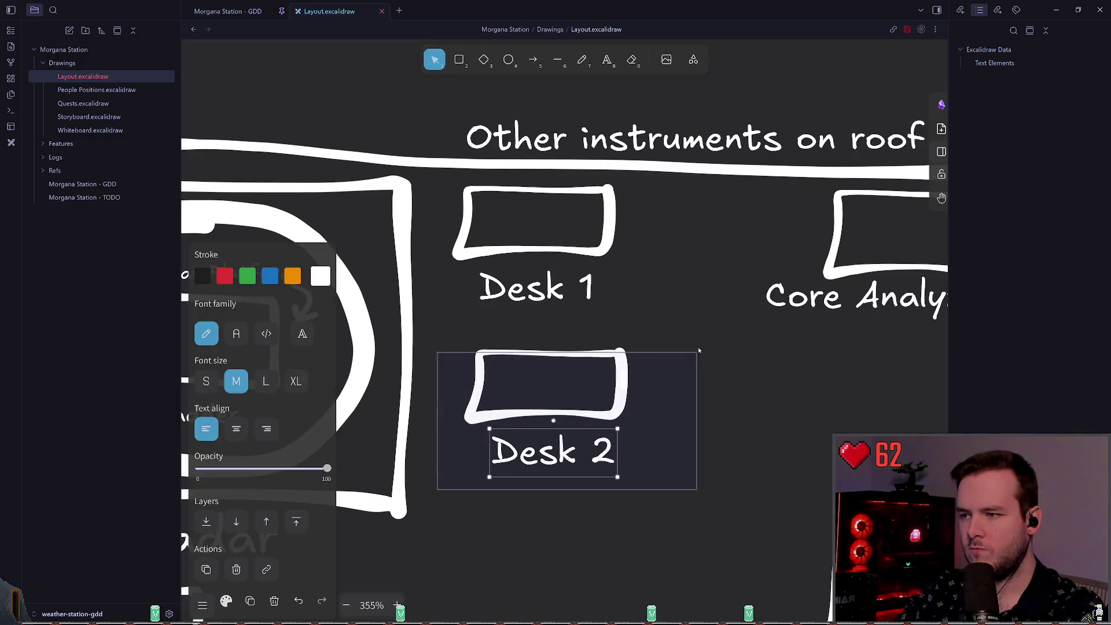
pyautogui.scroll(-1, 591, 283)
pyautogui.moveTo(591, 283)
pyautogui.mouseDown()
pyautogui.moveTo(520, 293)
pyautogui.moveTo(463, 325)
pyautogui.moveTo(466, 339)
pyautogui.mouseUp()
pyautogui.moveTo(530, 327); pyautogui.dragTo(472, 327)
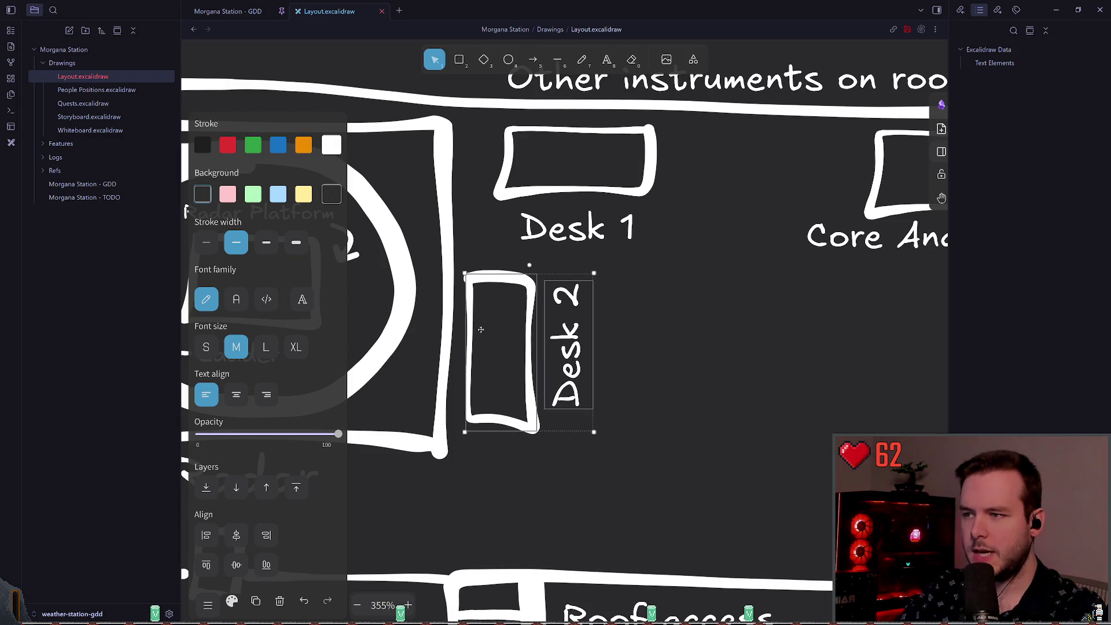
pyautogui.click(537, 342)
pyautogui.click(570, 347)
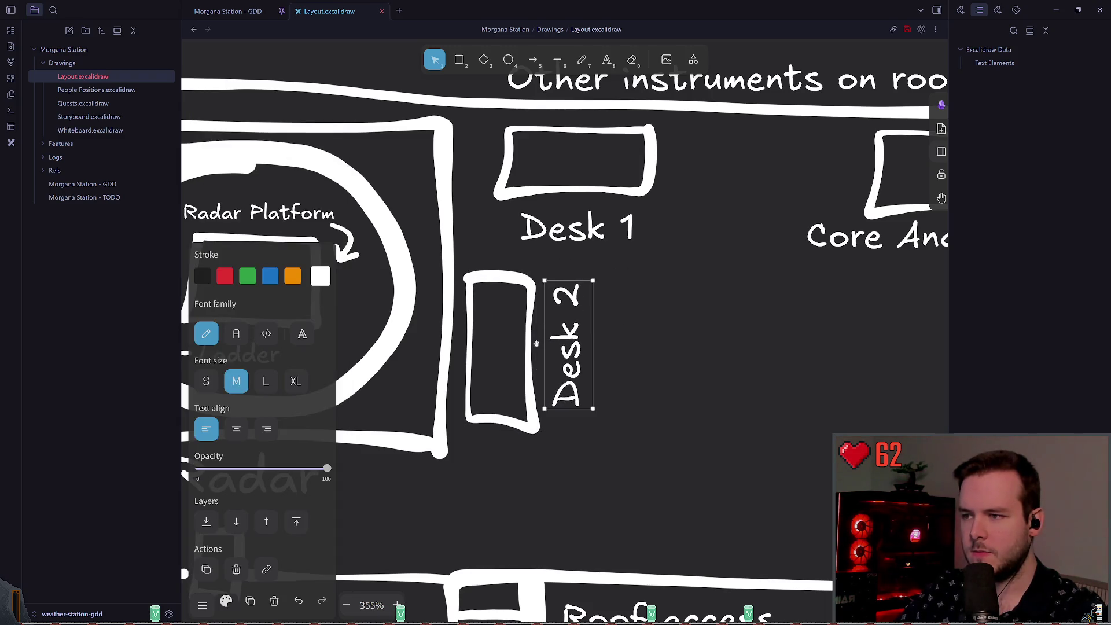
pyautogui.moveTo(537, 342); pyautogui.dragTo(569, 293)
pyautogui.moveTo(559, 355)
pyautogui.mouseDown()
pyautogui.moveTo(569, 371)
pyautogui.moveTo(581, 365)
pyautogui.mouseUp()
# - Move Desk 1 and its label up and right along the top wall
pyautogui.click(540, 266)
pyautogui.click(584, 224)
pyautogui.moveTo(723, 243)
pyautogui.mouseDown()
pyautogui.moveTo(521, 144)
pyautogui.moveTo(492, 113)
pyautogui.mouseUp()
pyautogui.moveTo(593, 146)
pyautogui.mouseDown()
pyautogui.moveTo(570, 144)
pyautogui.moveTo(646, 138)
pyautogui.mouseUp()
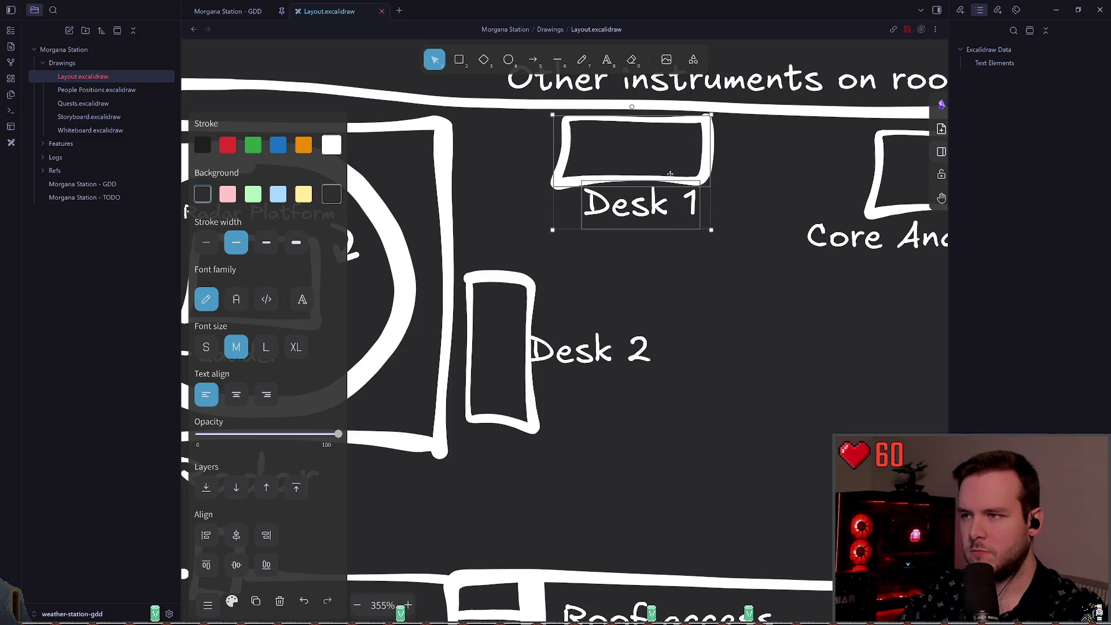
pyautogui.click(498, 228)
pyautogui.scroll(2, 501, 274)
pyautogui.hscroll(-2, 501, 273)
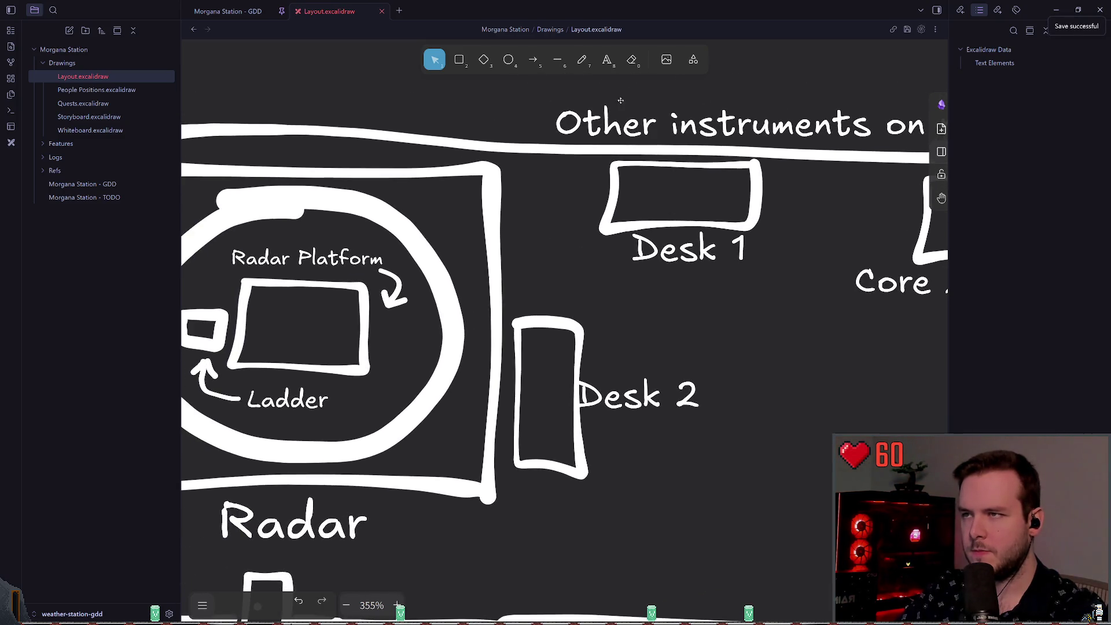
# - Copy the door from below the radar room to the wall beside Desk 2
pyautogui.press('7')
pyautogui.scroll(-2, 478, 257)
pyautogui.hscroll(-3, 478, 256)
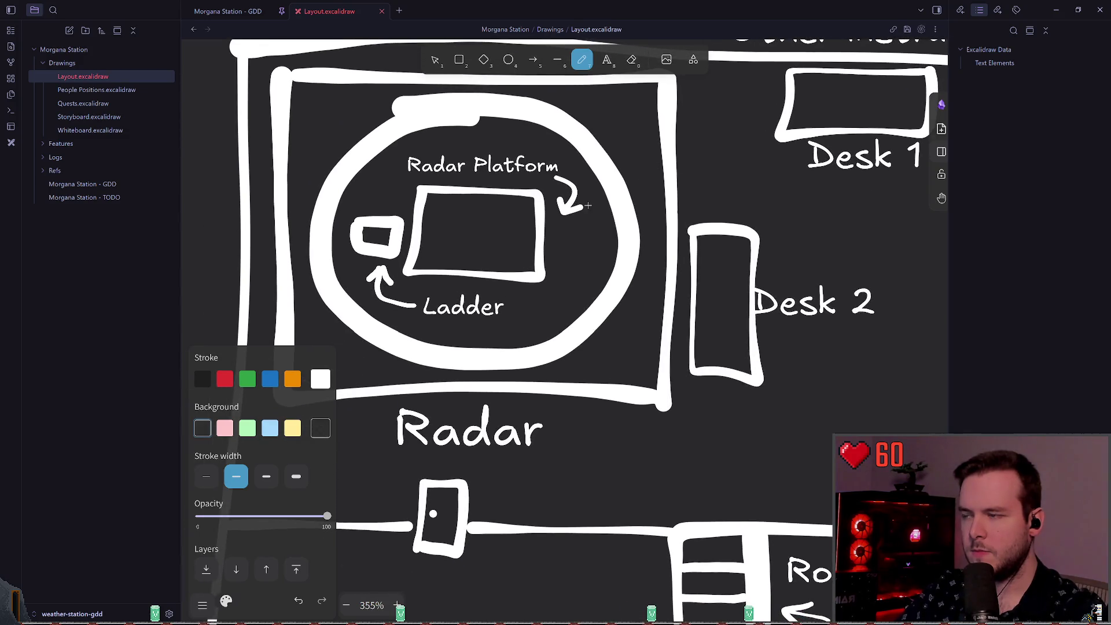
pyautogui.scroll(-1, 539, 210)
pyautogui.scroll(1, 540, 210)
pyautogui.hscroll(-1, 539, 211)
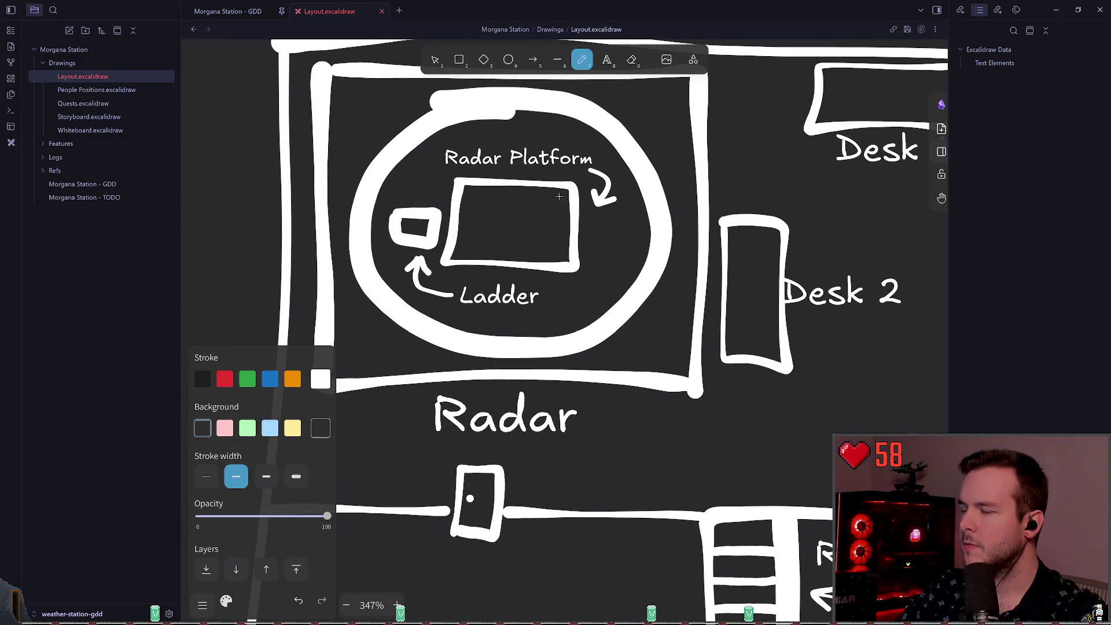
pyautogui.press('1')
pyautogui.scroll(-5, 482, 225)
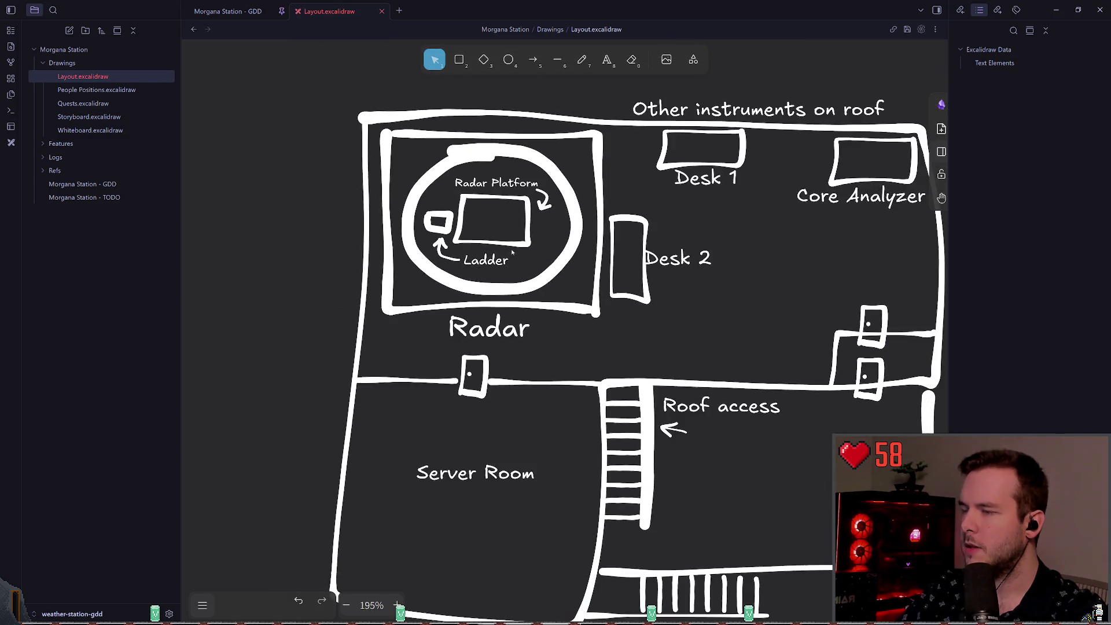
pyautogui.scroll(2, 520, 259)
pyautogui.moveTo(547, 259); pyautogui.dragTo(499, 265)
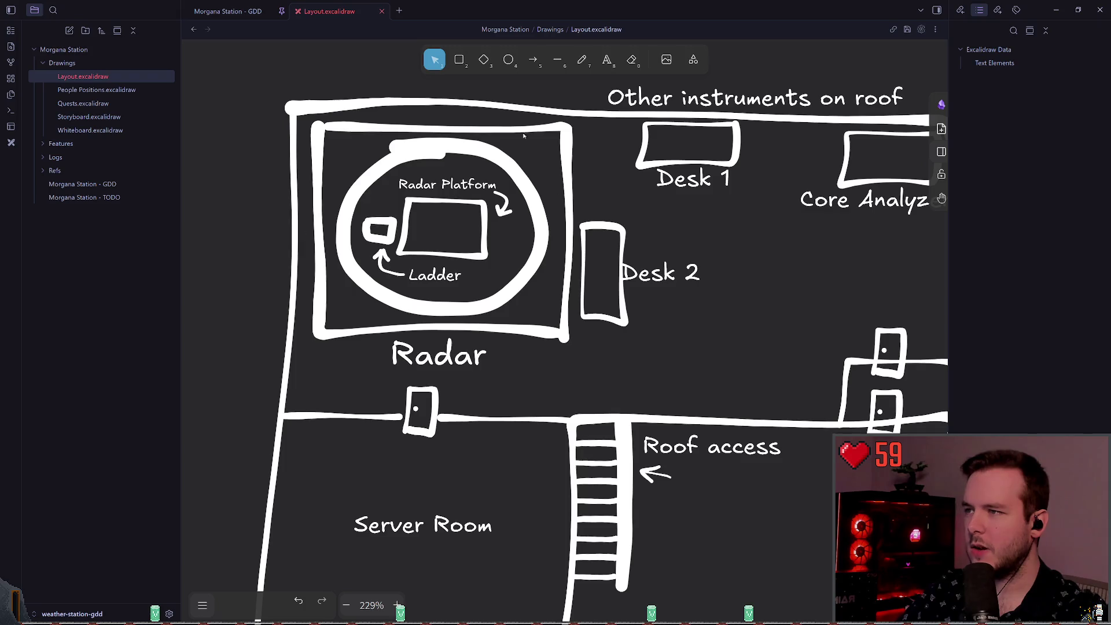
pyautogui.scroll(3, 547, 156)
pyautogui.scroll(-3, 385, 146)
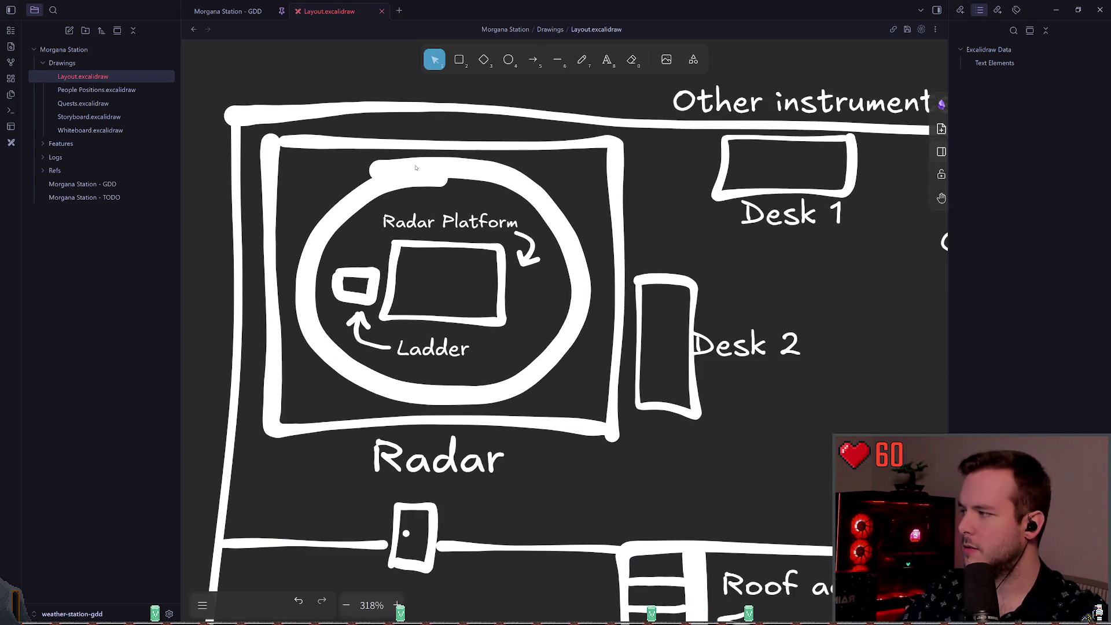
pyautogui.scroll(3, 539, 120)
pyautogui.press('p')
pyautogui.scroll(-3, 540, 119)
pyautogui.scroll(2, 491, 191)
pyautogui.scroll(-1, 474, 228)
pyautogui.scroll(3, 515, 260)
pyautogui.hscroll(-1, 608, 330)
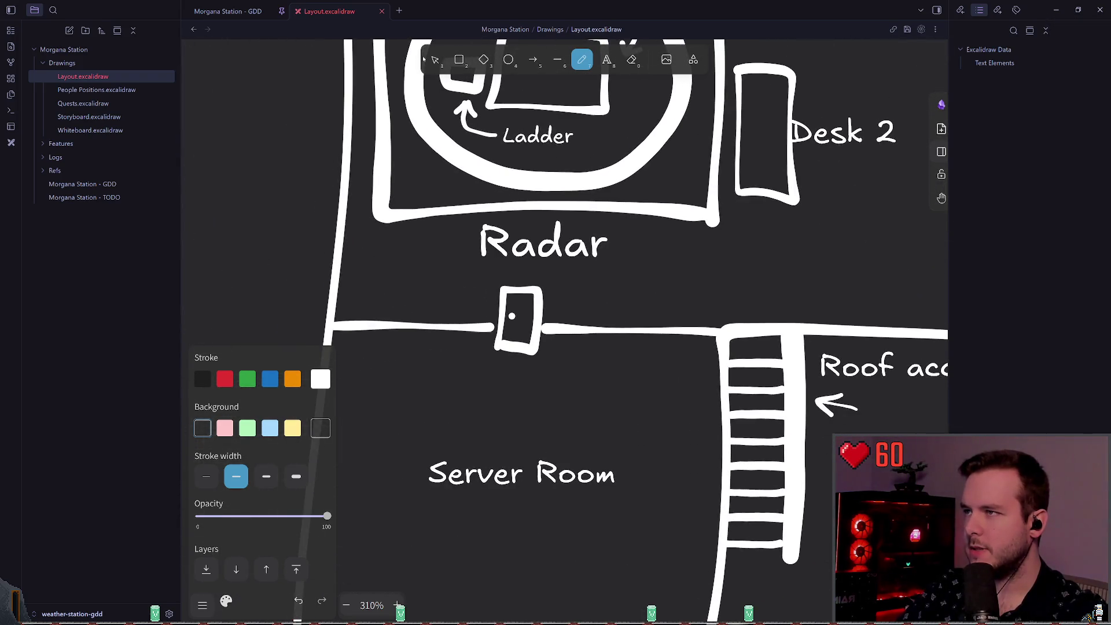
pyautogui.click(435, 60)
pyautogui.moveTo(467, 414); pyautogui.dragTo(601, 286)
pyautogui.scroll(2, 506, 369)
pyautogui.moveTo(384, 422)
pyautogui.mouseDown()
pyautogui.moveTo(463, 389)
pyautogui.moveTo(547, 301)
pyautogui.moveTo(579, 133)
pyautogui.mouseUp()
pyautogui.scroll(2, 579, 174)
pyautogui.hscroll(1, 578, 173)
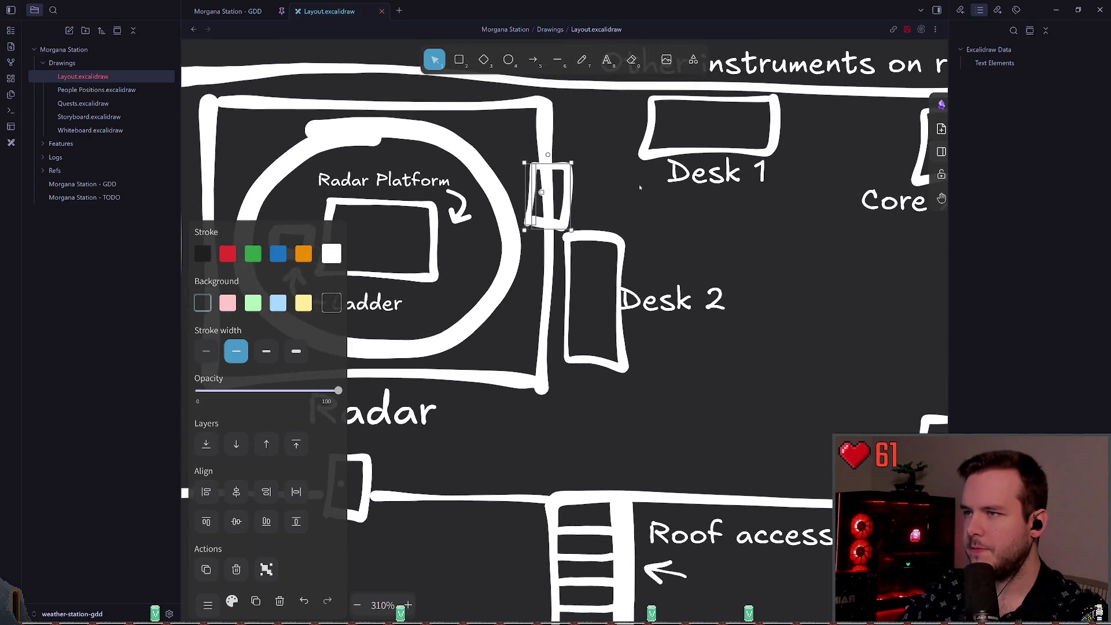
# - Add a small 'Hallway to ladder' label under Desk 1 beside the door
pyautogui.press('p')
pyautogui.hscroll(1, 489, 178)
pyautogui.scroll(1, 489, 178)
pyautogui.press('t')
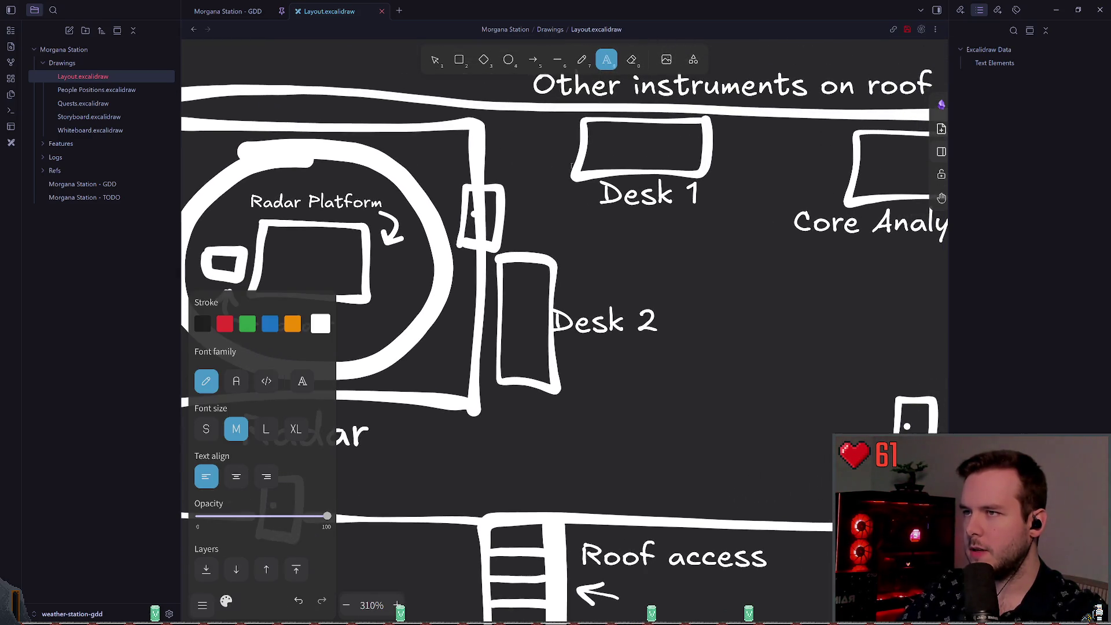
pyautogui.click(556, 217)
pyautogui.write('Entrace')
pyautogui.hotkey('ctrl', 'a')
pyautogui.write('Hallway to ')
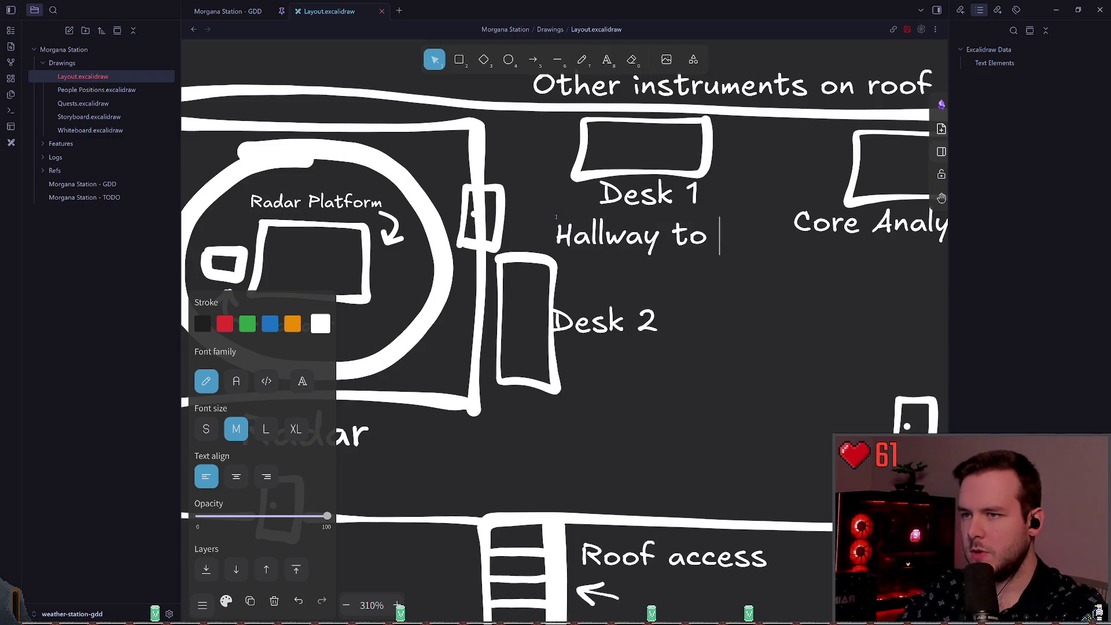
pyautogui.write('ladder')
pyautogui.press('Escape')
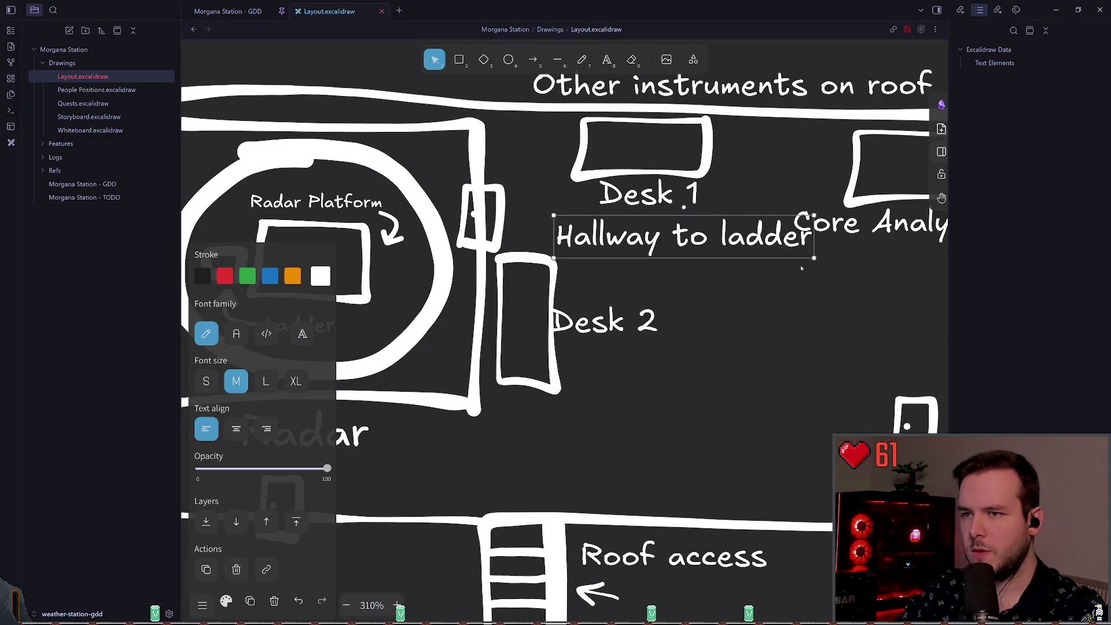
pyautogui.moveTo(814, 257); pyautogui.dragTo(694, 241)
pyautogui.moveTo(623, 230)
pyautogui.mouseDown()
pyautogui.moveTo(577, 230)
pyautogui.moveTo(633, 239)
pyautogui.moveTo(586, 228)
pyautogui.mouseUp()
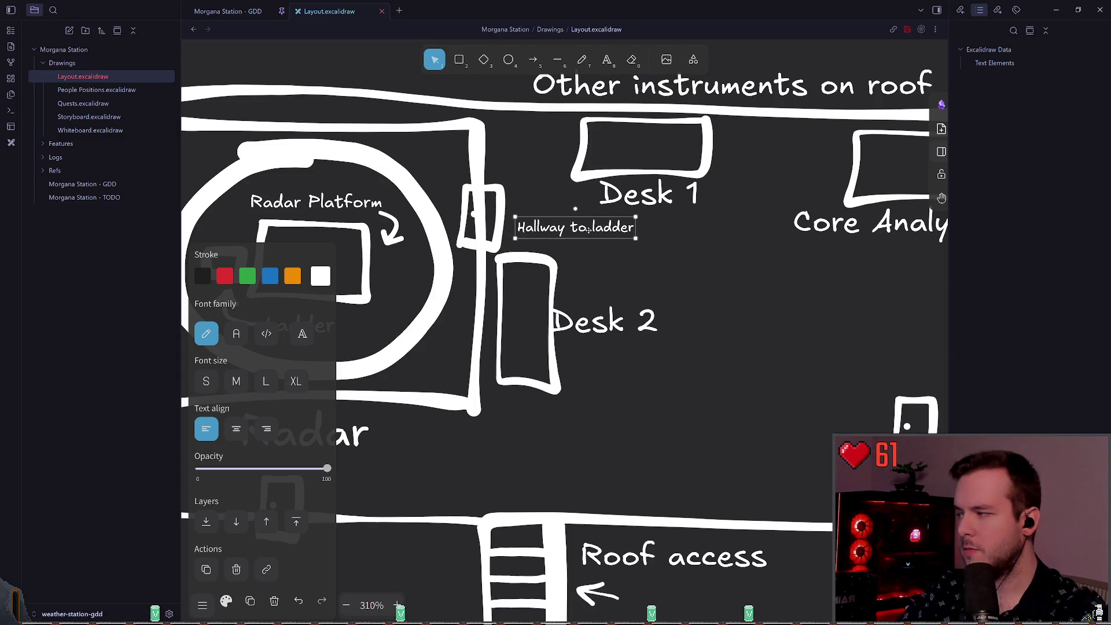
pyautogui.scroll(1, 527, 185)
pyautogui.scroll(3, 527, 194)
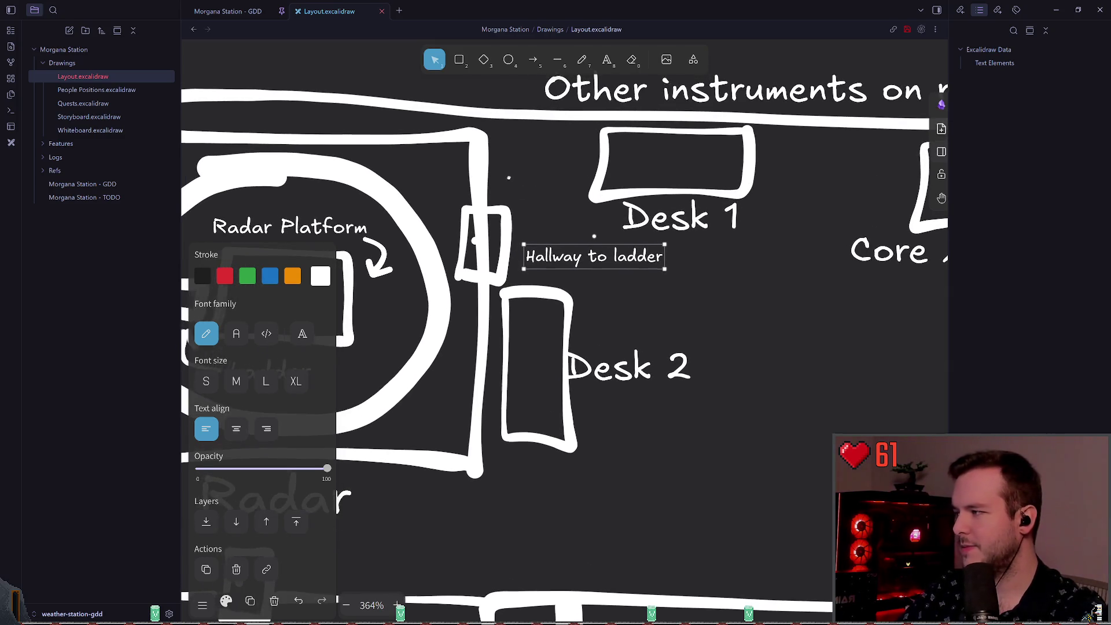
pyautogui.press('p')
pyautogui.scroll(1, 556, 223)
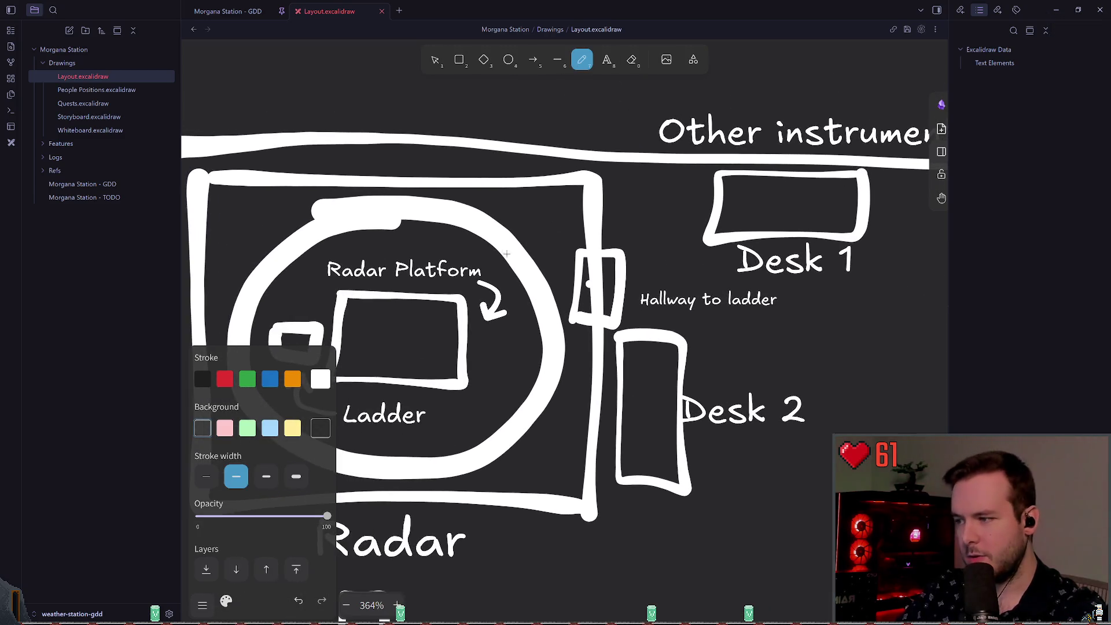
# - Draw two thin parallel freehand lines from the ladder to the door
pyautogui.click(206, 476)
pyautogui.hscroll(-2, 593, 275)
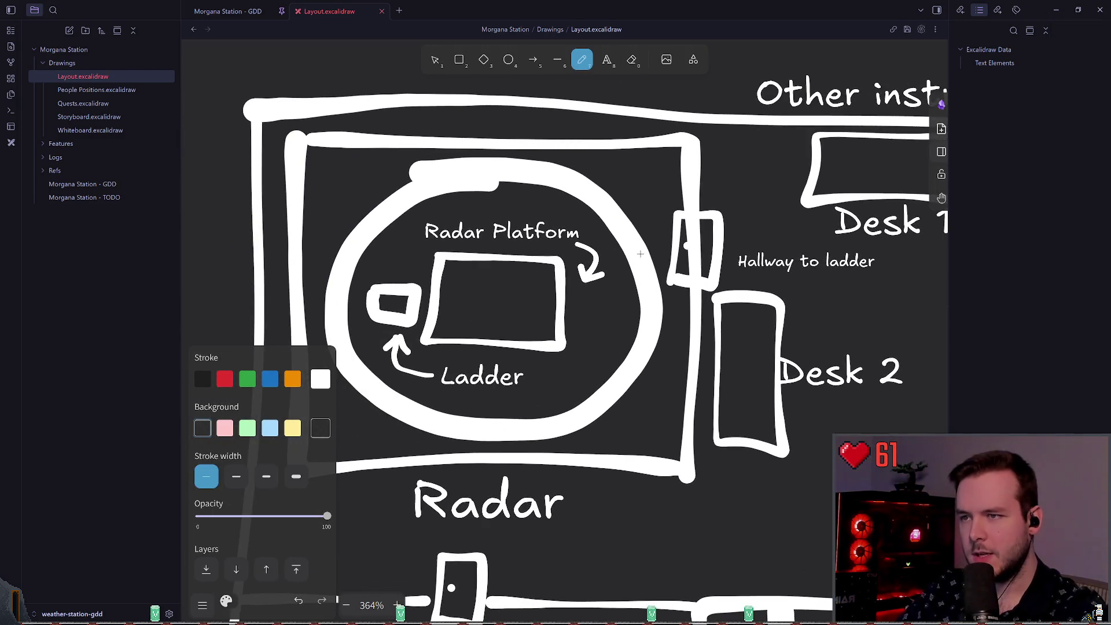
pyautogui.moveTo(667, 231)
pyautogui.mouseDown()
pyautogui.moveTo(386, 225)
pyautogui.moveTo(374, 271)
pyautogui.mouseUp()
pyautogui.hotkey('ctrl', 'z')
pyautogui.moveTo(382, 228); pyautogui.dragTo(657, 235)
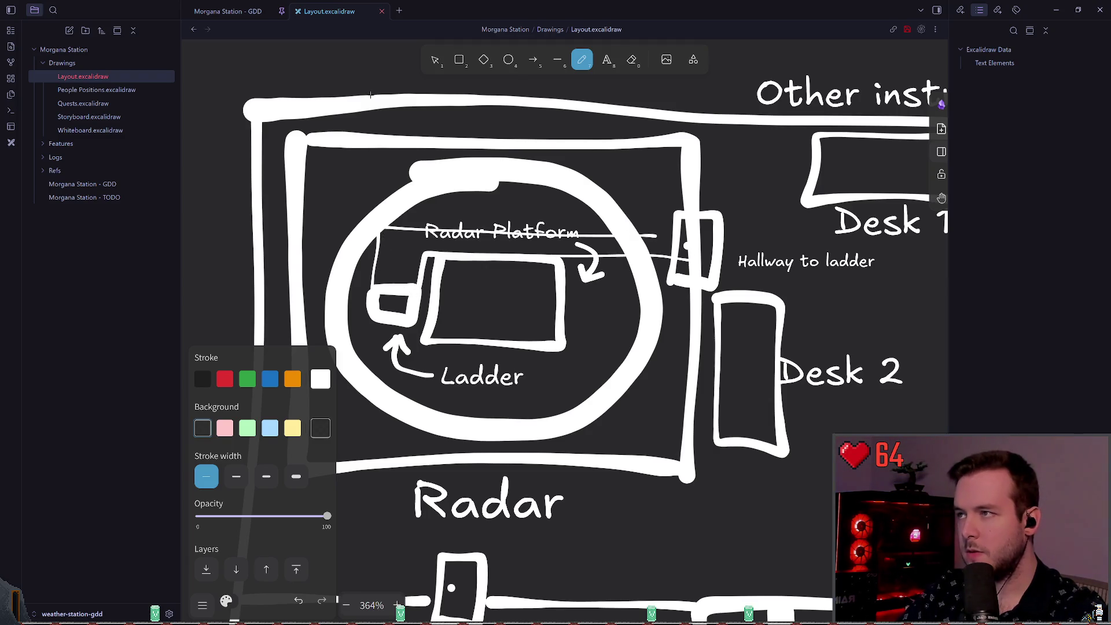
pyautogui.moveTo(664, 256); pyautogui.dragTo(420, 249)
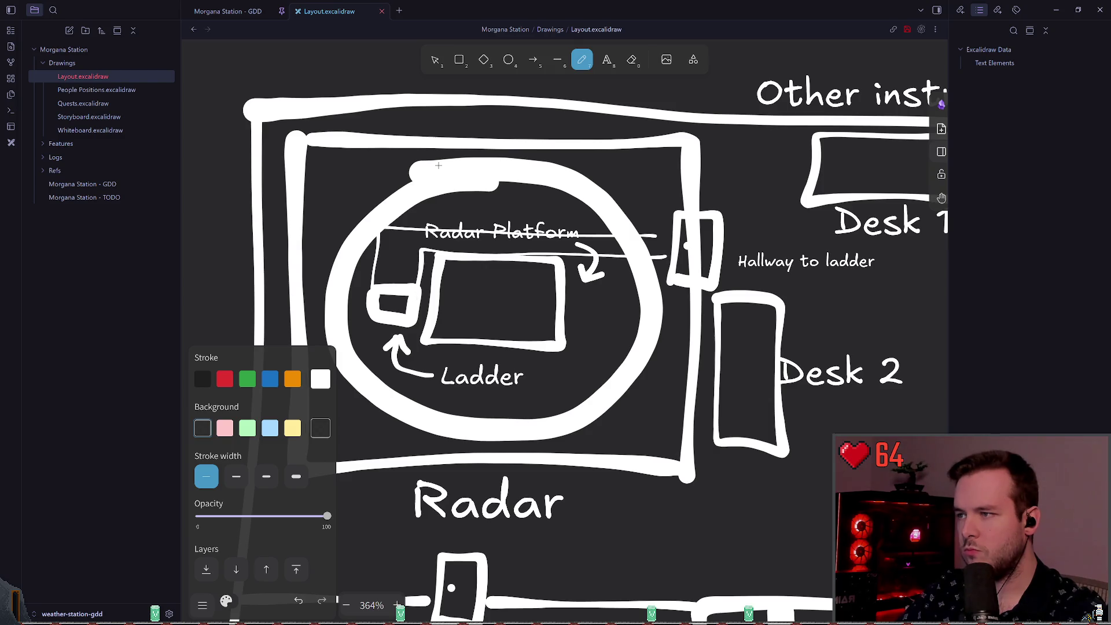
# - Move the Radar Platform label above the hallway and shift the curved arrow off it
pyautogui.click(435, 59)
pyautogui.click(509, 234)
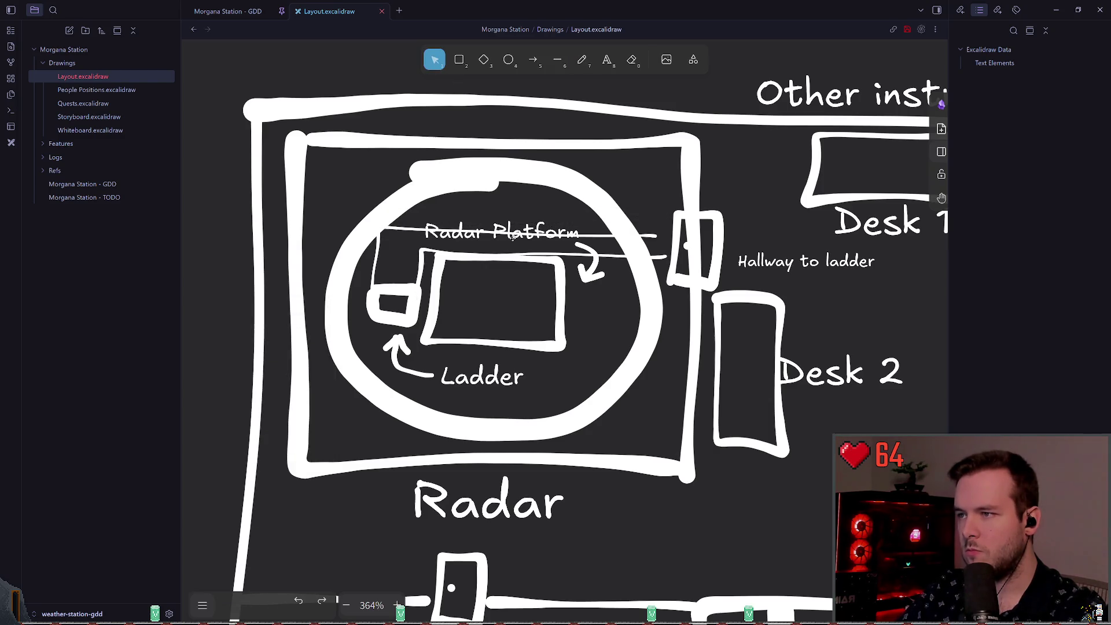
pyautogui.moveTo(510, 232); pyautogui.dragTo(515, 212)
pyautogui.click(593, 288)
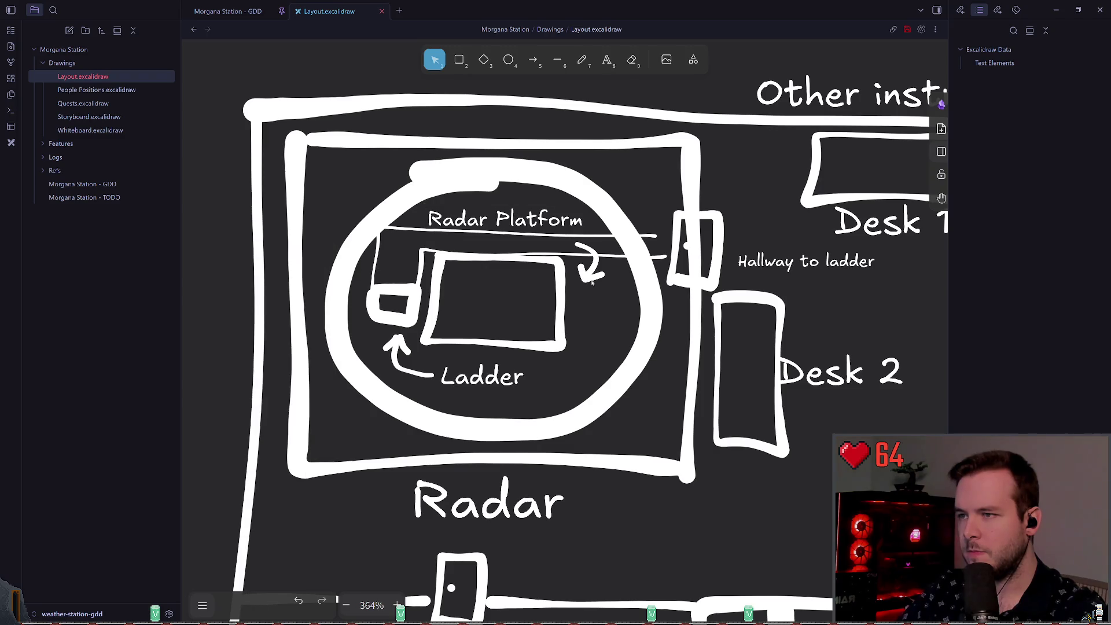
pyautogui.moveTo(589, 249); pyautogui.dragTo(596, 240)
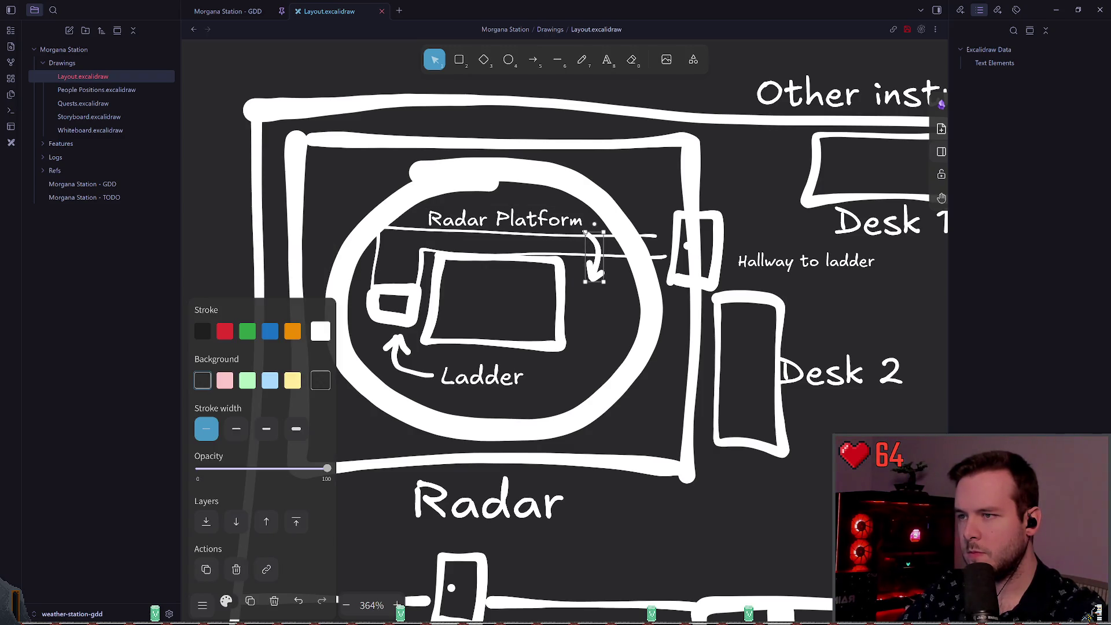
pyautogui.click(608, 323)
pyautogui.moveTo(596, 289); pyautogui.dragTo(582, 263)
pyautogui.click(613, 319)
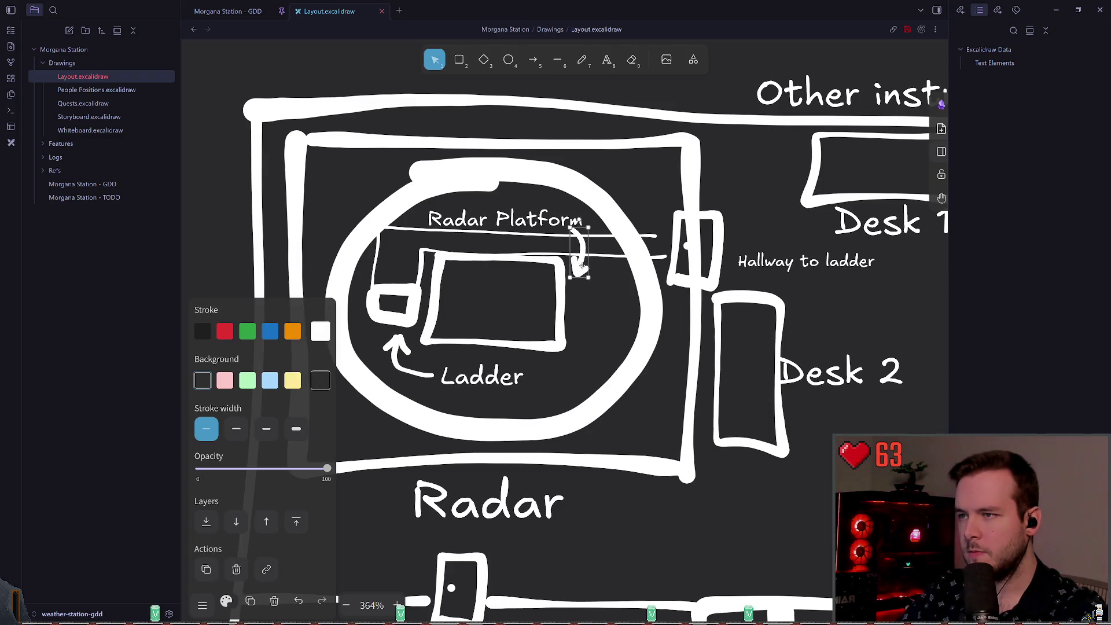
pyautogui.click(585, 302)
pyautogui.hscroll(3, 656, 266)
pyautogui.hscroll(3, 656, 266)
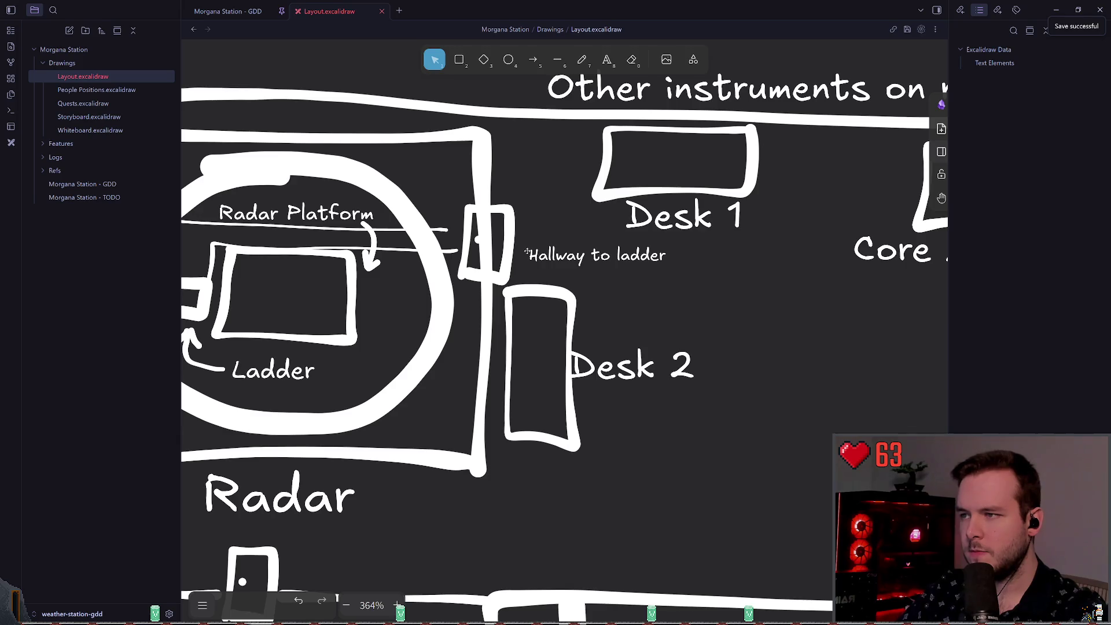
# - Shift the upper hallway line right so it meets the door
pyautogui.moveTo(438, 227); pyautogui.dragTo(479, 223)
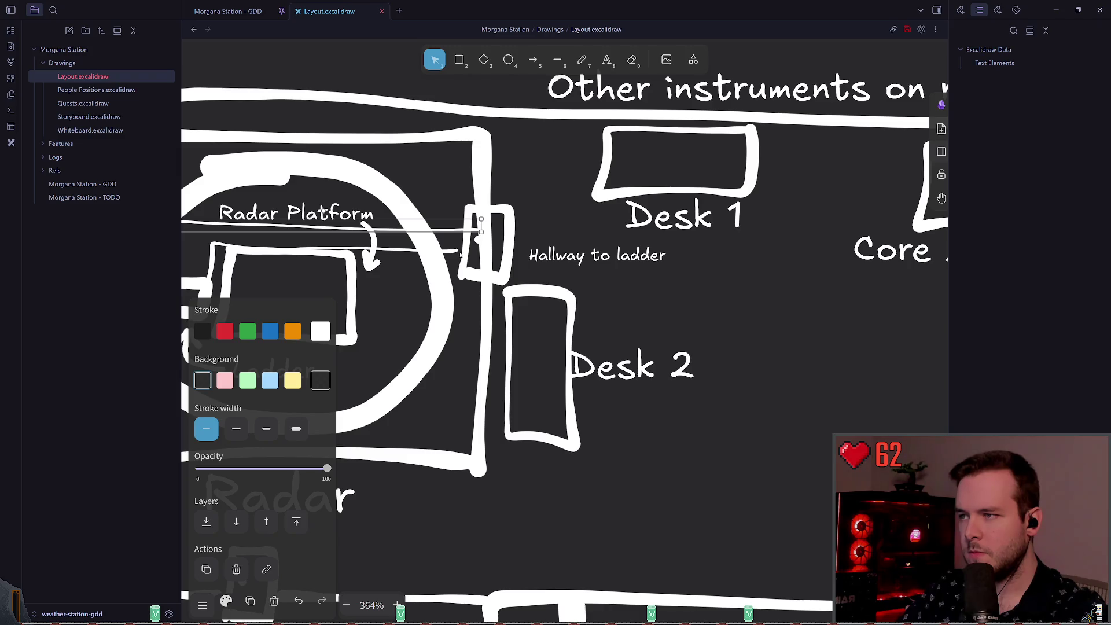
pyautogui.click(550, 205)
pyautogui.scroll(1, 550, 204)
pyautogui.hscroll(-5, 551, 205)
pyautogui.hscroll(2, 594, 204)
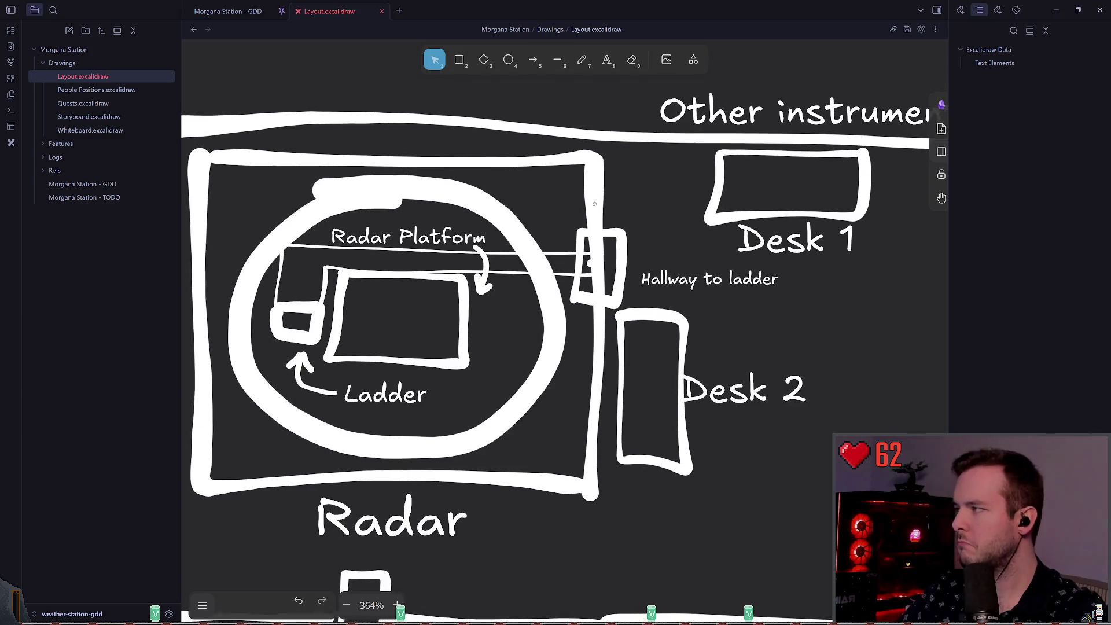
pyautogui.hscroll(1, 607, 220)
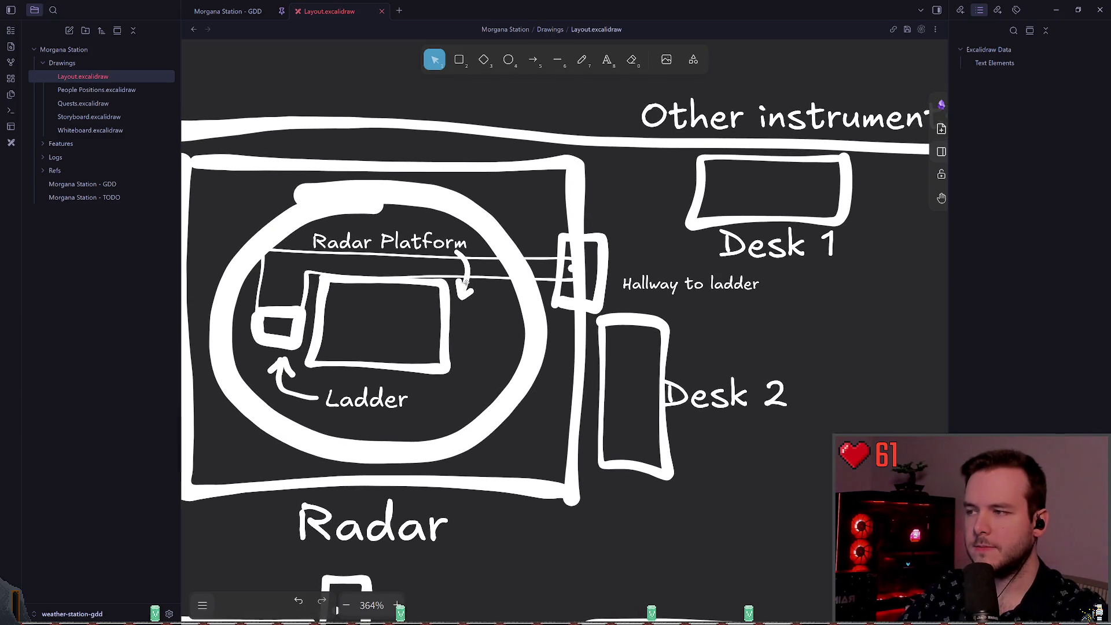
pyautogui.hscroll(-2, 385, 297)
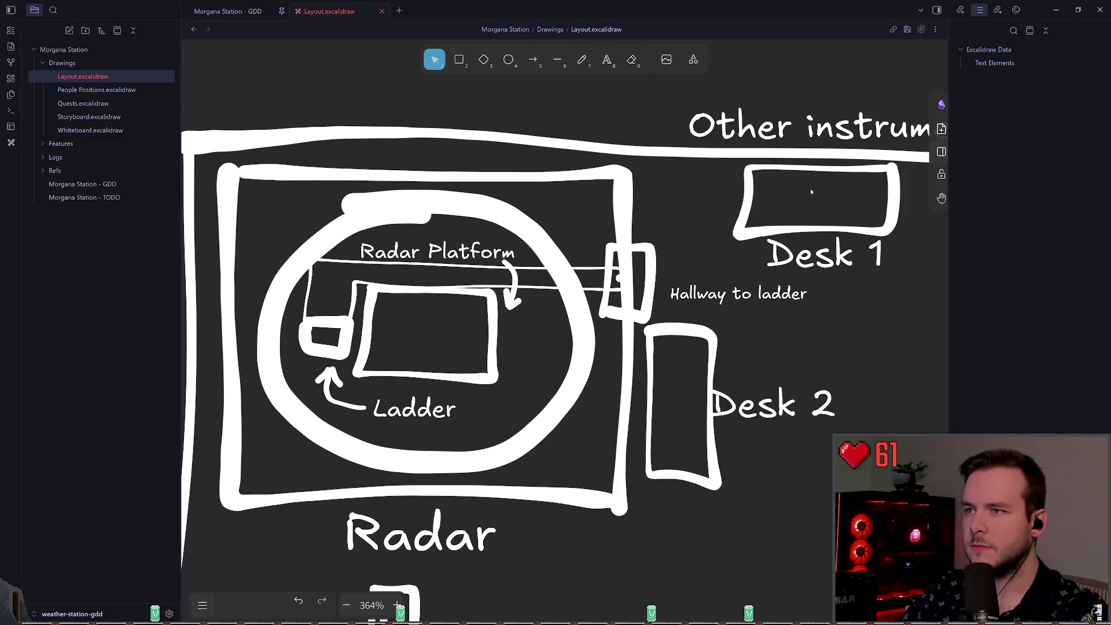
pyautogui.hscroll(5, 811, 192)
pyautogui.hscroll(1, 541, 241)
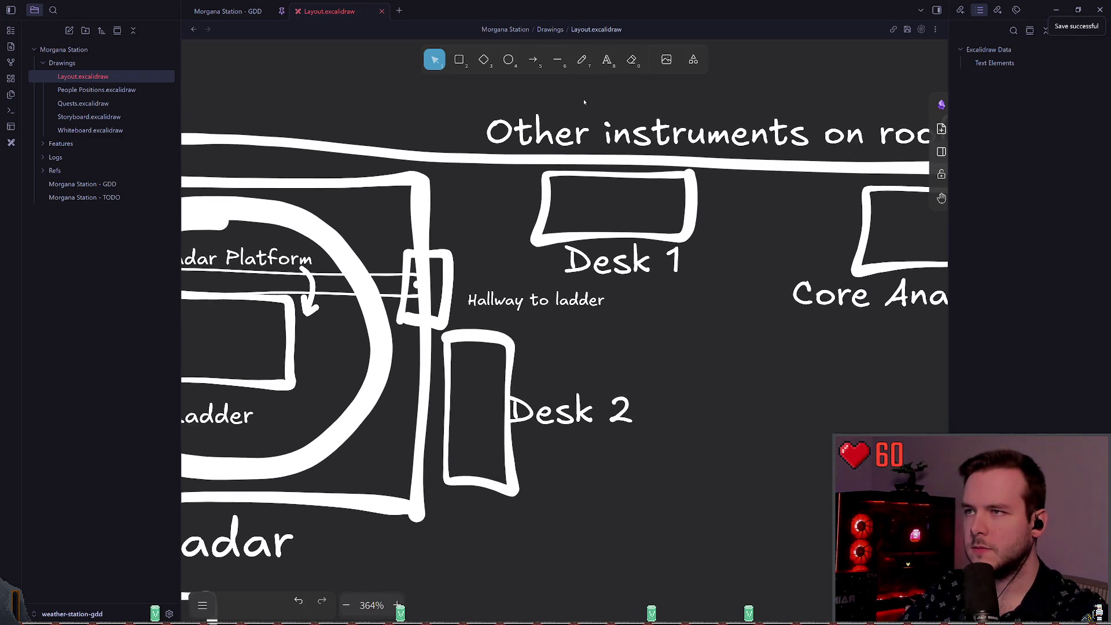
pyautogui.press('p')
pyautogui.scroll(2, 442, 248)
pyautogui.scroll(2, 488, 273)
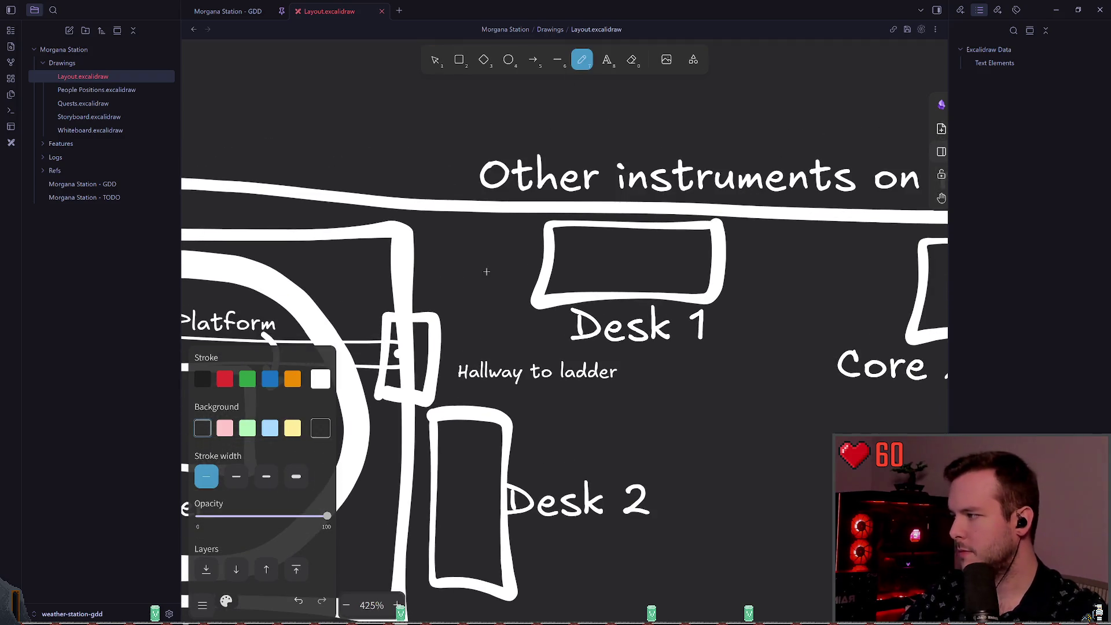
# - Reset the freehand stroke to medium and discard a stray box drawn left of Desk 1
pyautogui.click(236, 477)
pyautogui.moveTo(434, 228)
pyautogui.mouseDown()
pyautogui.moveTo(524, 229)
pyautogui.moveTo(431, 292)
pyautogui.moveTo(514, 239)
pyautogui.mouseUp()
pyautogui.hotkey('ctrl', 'z')
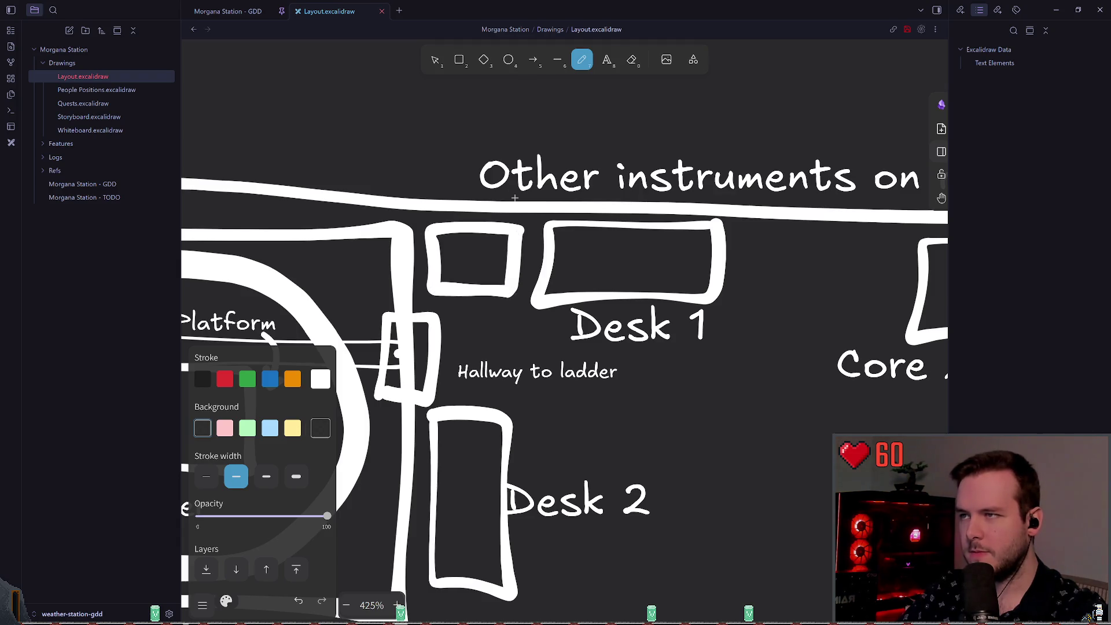
pyautogui.click(607, 59)
pyautogui.hscroll(4, 564, 348)
pyautogui.hscroll(-3, 564, 348)
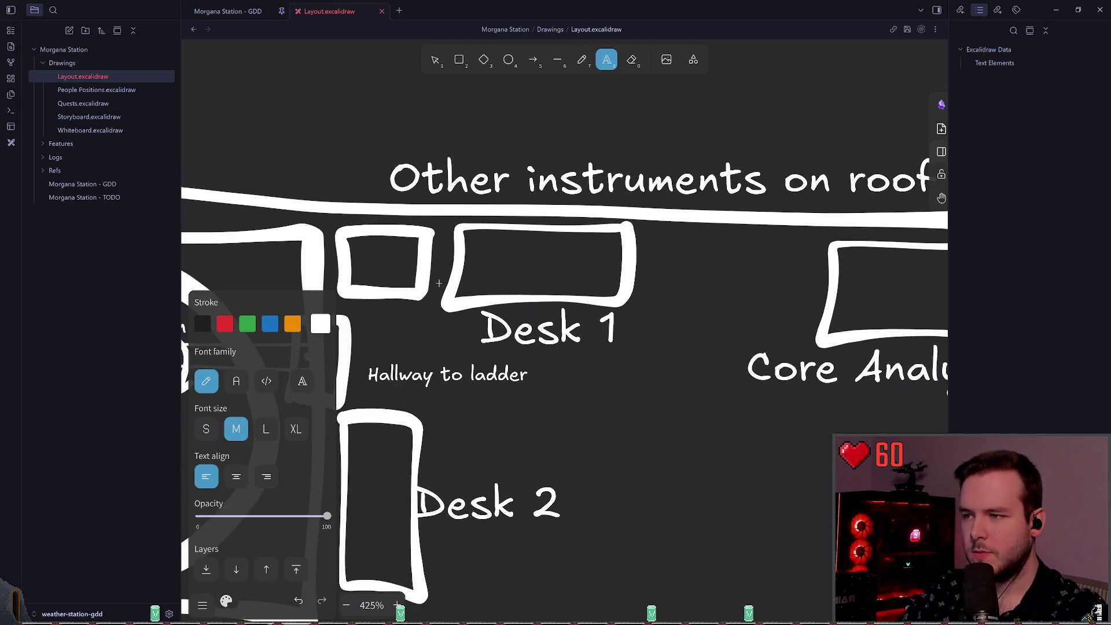
pyautogui.click(435, 59)
pyautogui.scroll(-1, 509, 405)
# - Select and deselect the Desk 2 label to check its placement
pyautogui.click(512, 460)
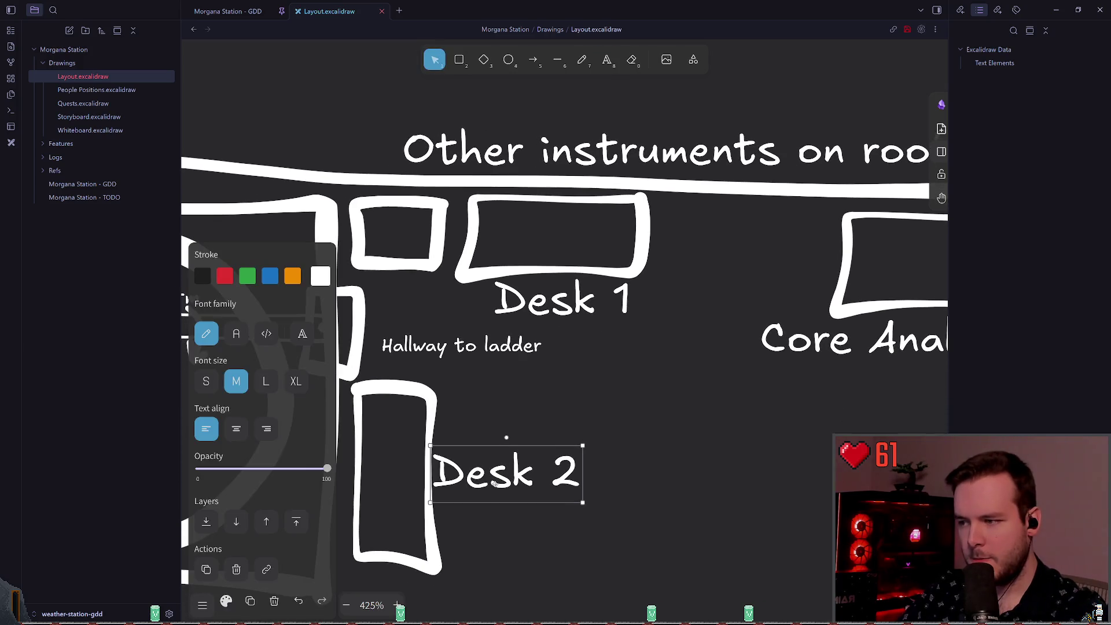
pyautogui.hscroll(2, 512, 460)
pyautogui.scroll(1, 512, 460)
pyautogui.click(537, 415)
pyautogui.scroll(-1, 586, 349)
pyautogui.hscroll(-1, 586, 349)
pyautogui.click(492, 467)
pyautogui.click(577, 392)
pyautogui.hscroll(4, 603, 399)
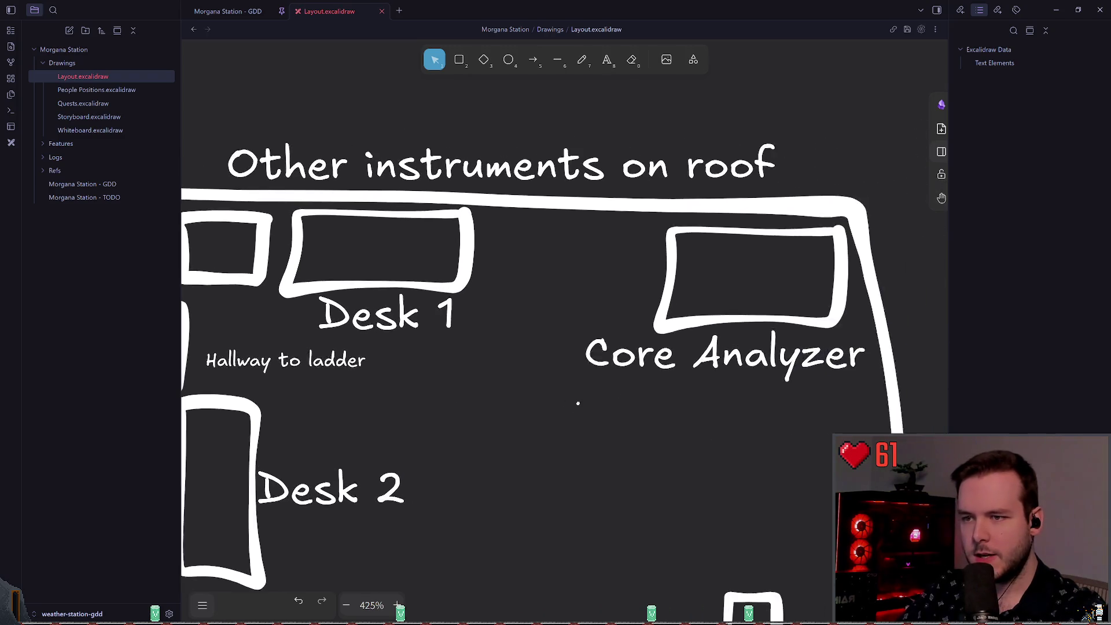
pyautogui.hscroll(3, 602, 399)
# - Nudge the Core Analyzer label slightly to the right
pyautogui.click(475, 368)
pyautogui.moveTo(595, 364); pyautogui.dragTo(604, 366)
pyautogui.click(470, 405)
pyautogui.scroll(-3, 470, 405)
pyautogui.hscroll(1, 470, 405)
pyautogui.scroll(-5, 400, 258)
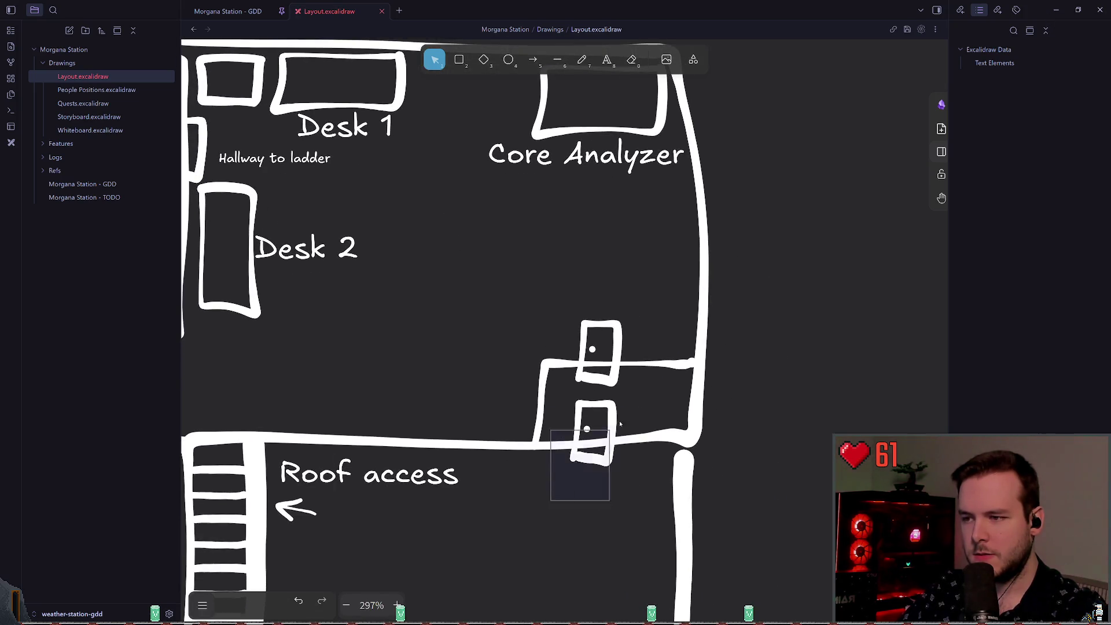
# - Shift the lower door, then box-select both right-wall doors and line them up
pyautogui.click(611, 415)
pyautogui.moveTo(612, 415)
pyautogui.mouseDown()
pyautogui.moveTo(625, 416)
pyautogui.moveTo(598, 416)
pyautogui.mouseUp()
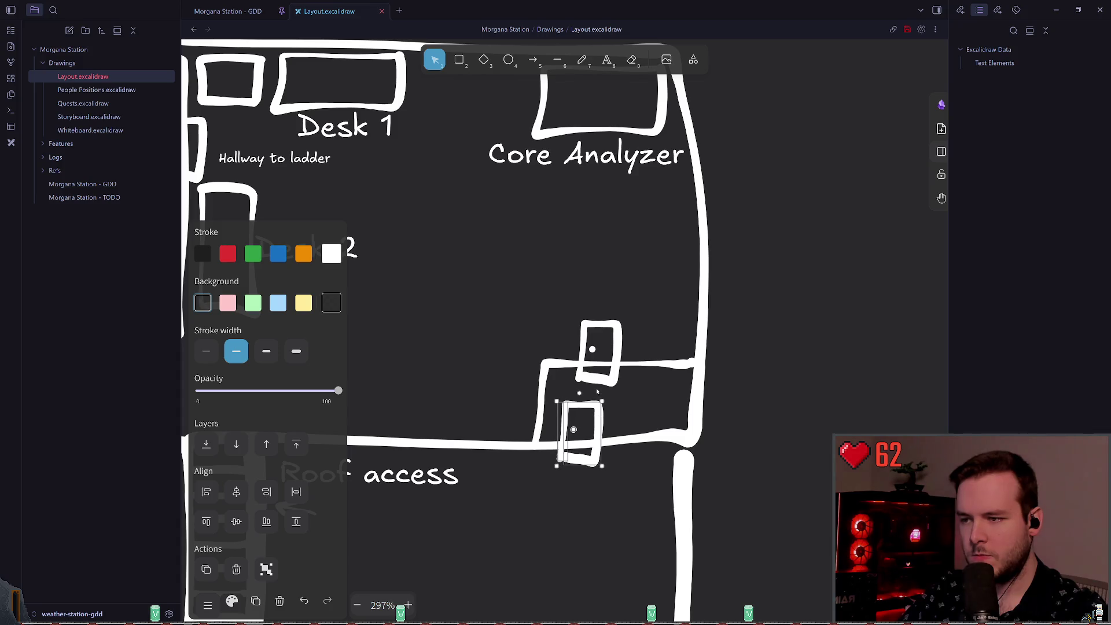
pyautogui.moveTo(561, 297); pyautogui.dragTo(609, 471)
pyautogui.click(471, 322)
pyautogui.hscroll(-4, 613, 318)
pyautogui.scroll(2, 613, 317)
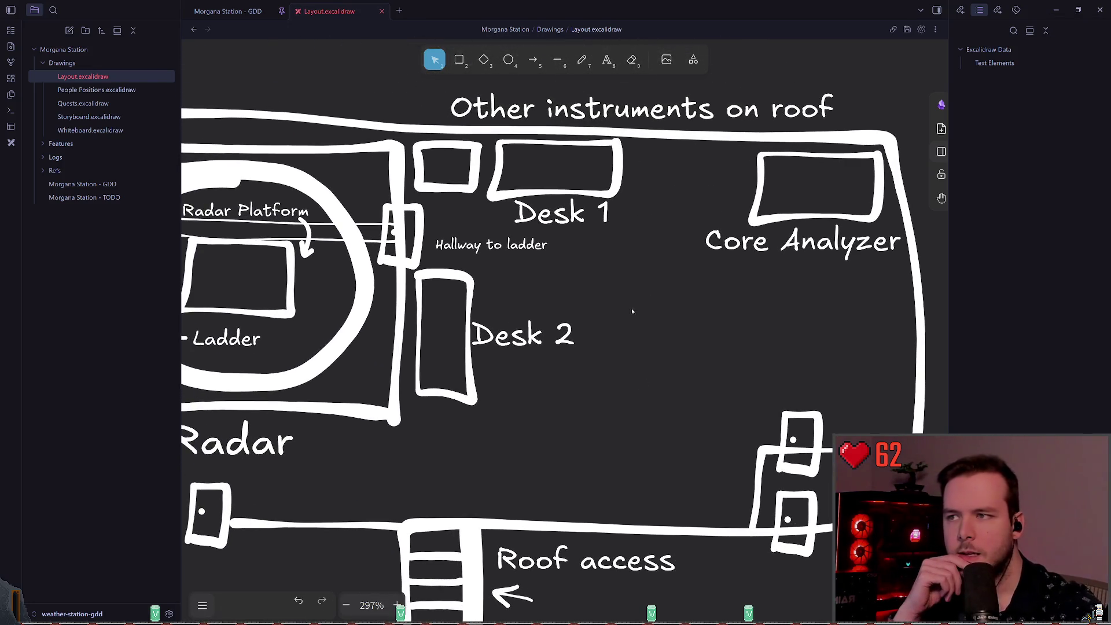
# - Pan the canvas up to the station's top wall
pyautogui.click(582, 60)
pyautogui.scroll(3, 630, 280)
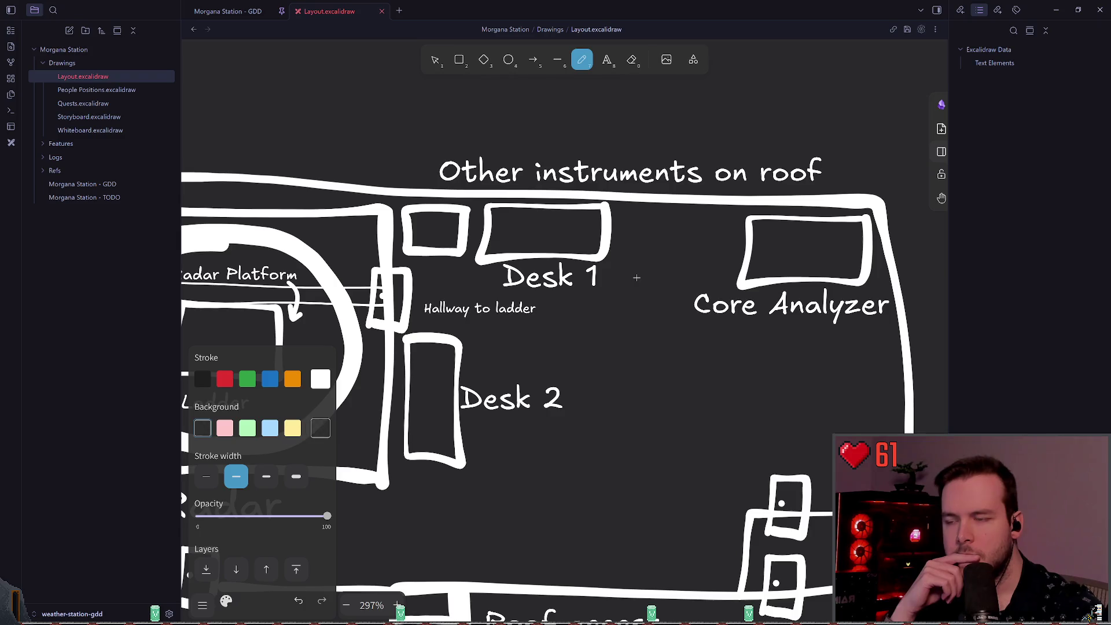
pyautogui.hscroll(1, 625, 278)
pyautogui.scroll(1, 625, 278)
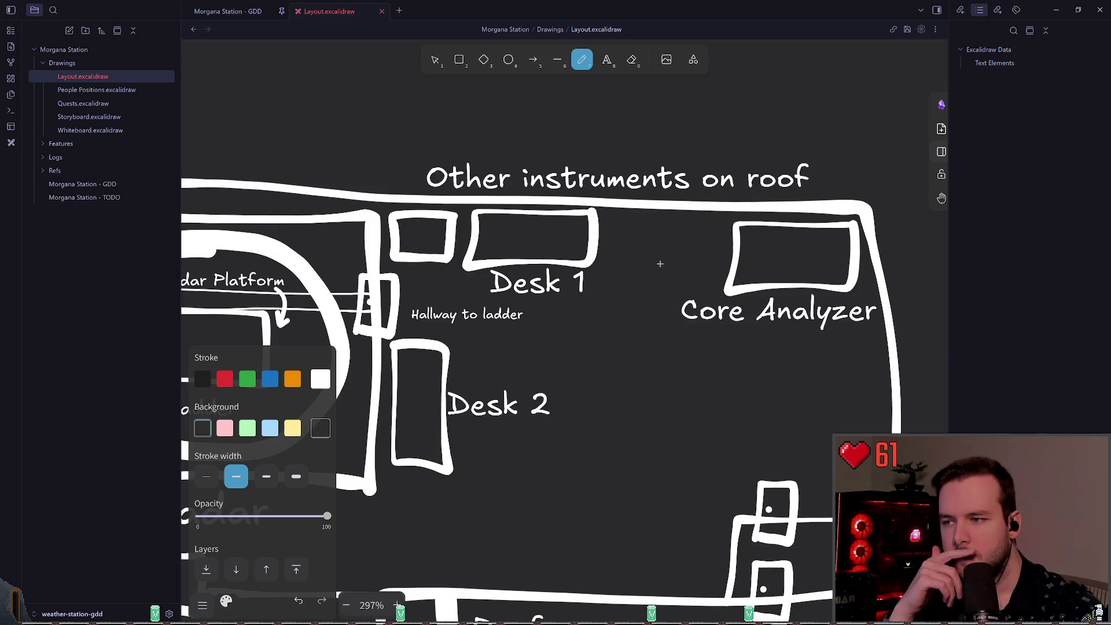
pyautogui.hscroll(2, 652, 255)
pyautogui.scroll(1, 652, 255)
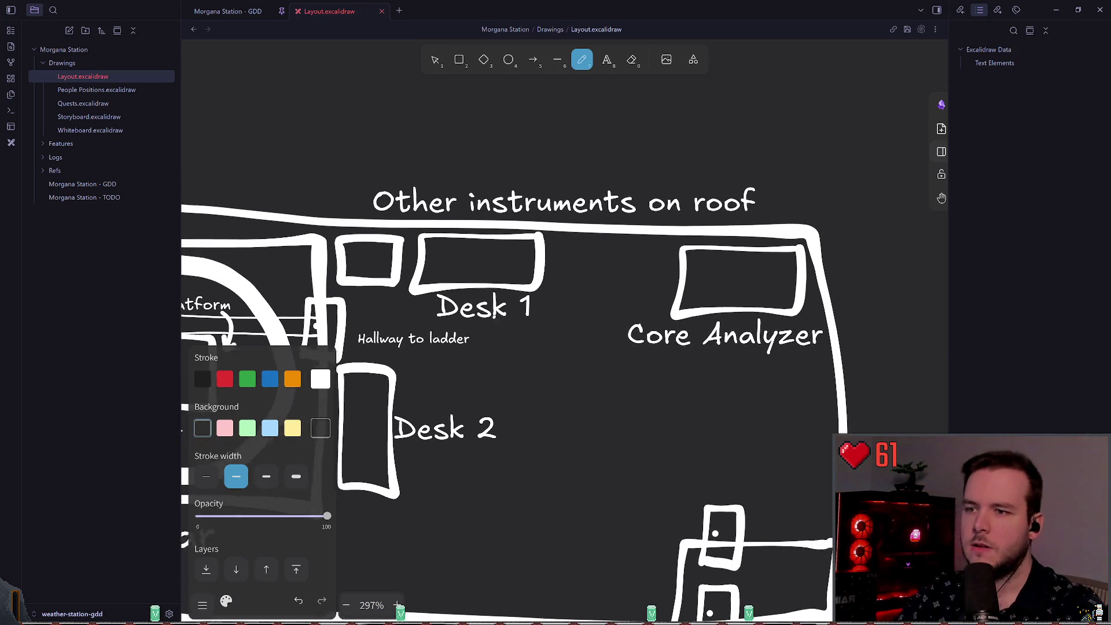
pyautogui.hscroll(-5, 752, 185)
pyautogui.scroll(-3, 752, 185)
pyautogui.hscroll(-1, 747, 250)
pyautogui.hscroll(4, 747, 251)
pyautogui.scroll(1, 747, 250)
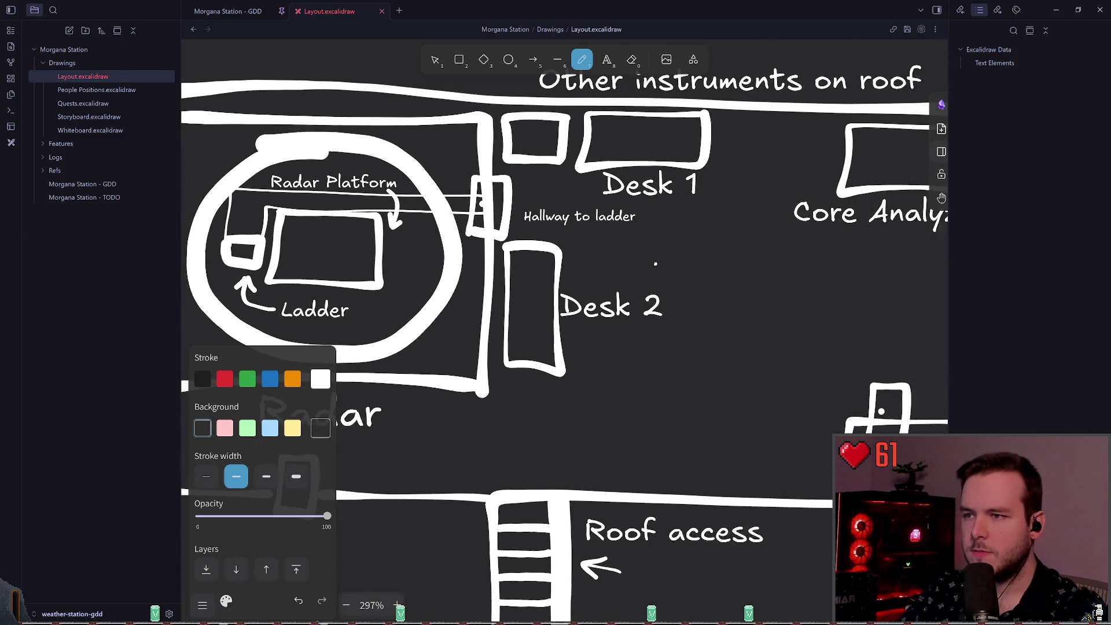
pyautogui.hscroll(4, 650, 206)
pyautogui.scroll(2, 650, 206)
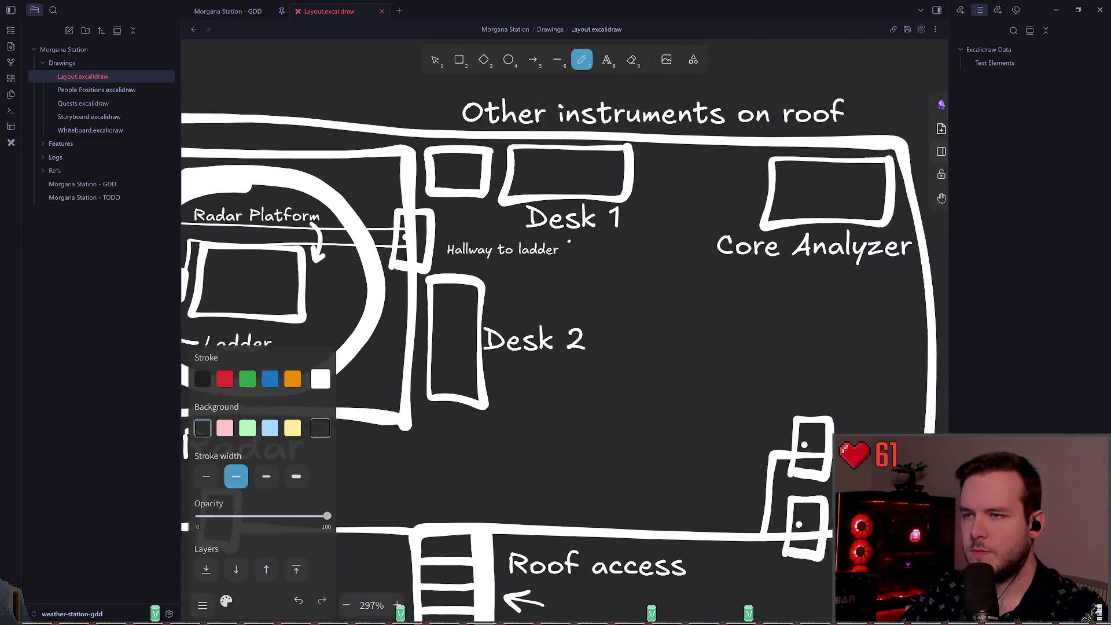
pyautogui.click(435, 60)
# - Shrink the Core Analyzer desk and label group
pyautogui.click(689, 260)
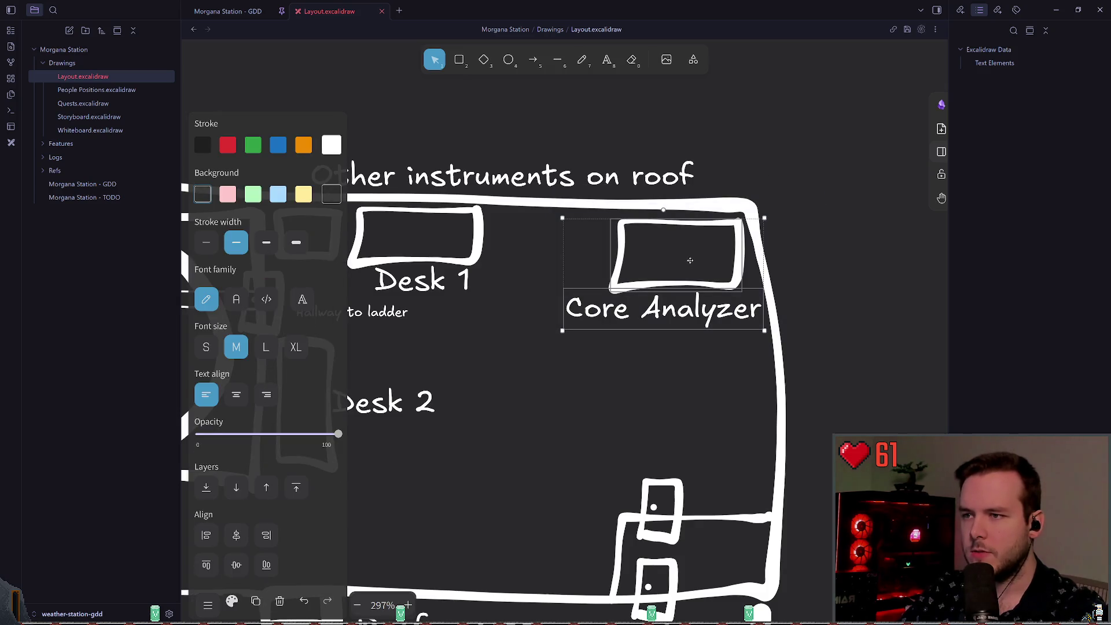
pyautogui.moveTo(561, 330); pyautogui.dragTo(592, 314)
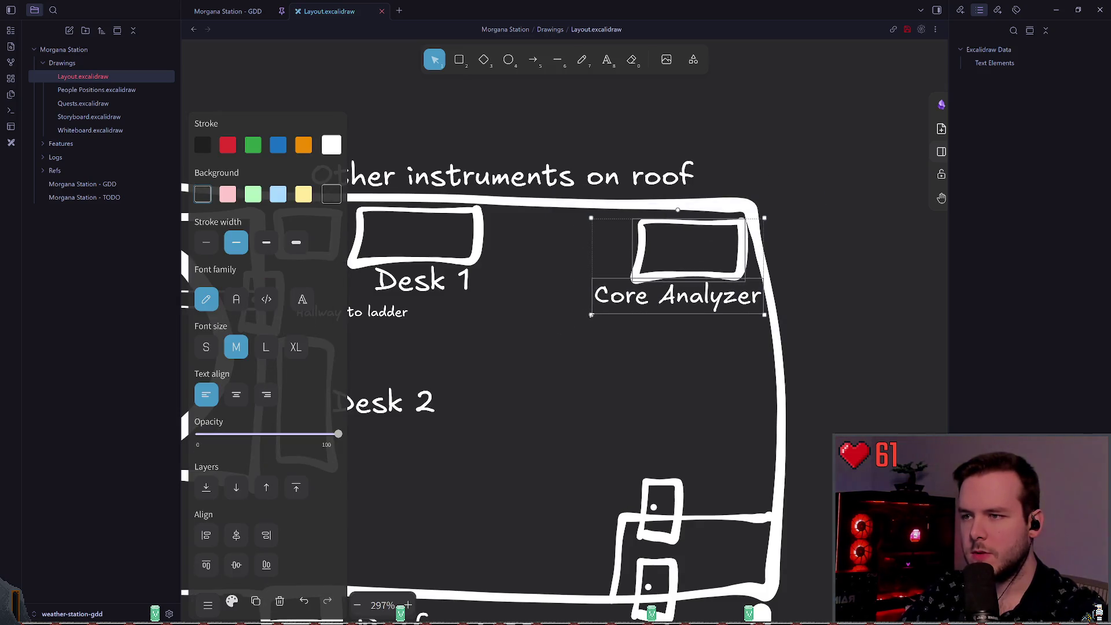
pyautogui.click(471, 317)
pyautogui.scroll(-1, 590, 449)
pyautogui.hscroll(-2, 590, 449)
# - Rotate Desk 2 a quarter turn under the top wall, keeping its label horizontal beneath it
pyautogui.click(398, 286)
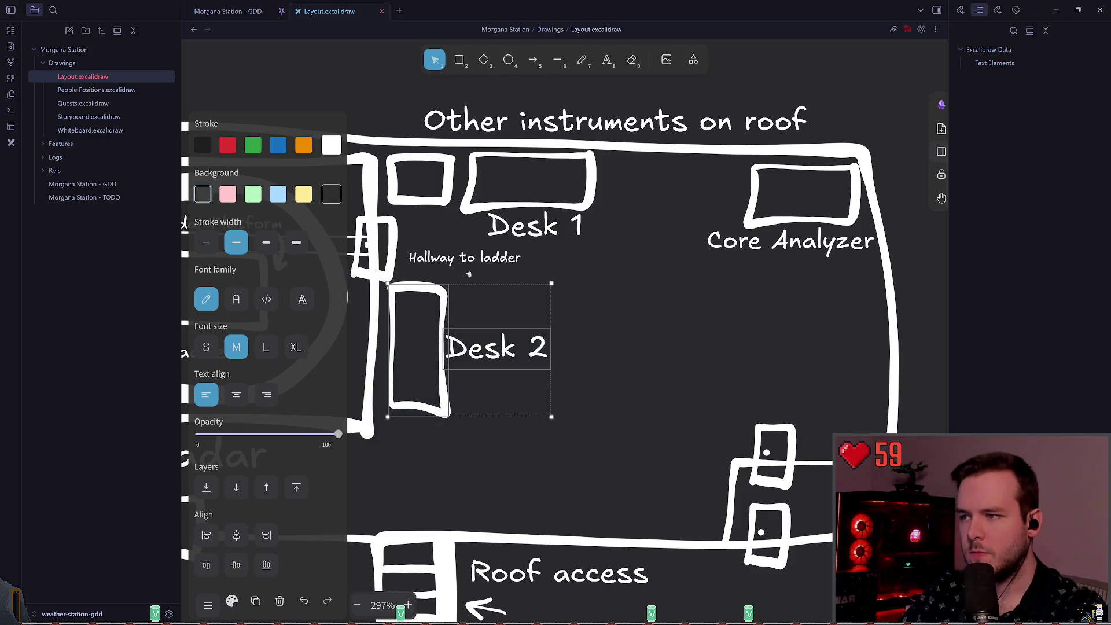
pyautogui.moveTo(470, 275); pyautogui.dragTo(551, 352)
pyautogui.moveTo(480, 308)
pyautogui.mouseDown()
pyautogui.moveTo(719, 238)
pyautogui.moveTo(680, 198)
pyautogui.mouseUp()
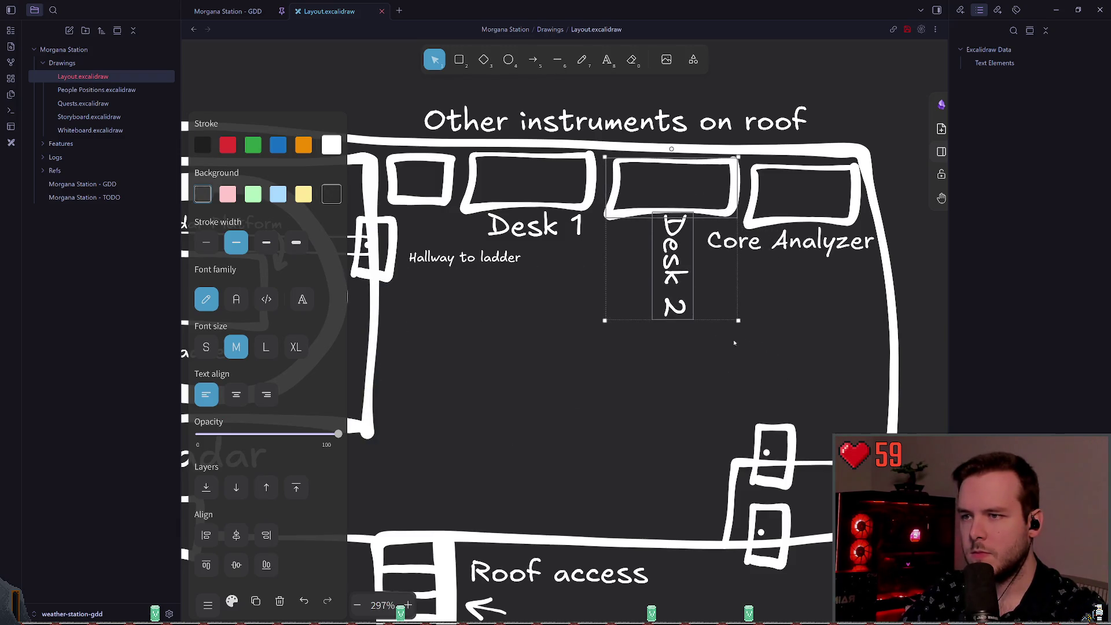
pyautogui.click(677, 234)
pyautogui.moveTo(701, 266); pyautogui.dragTo(678, 215)
pyautogui.moveTo(666, 261); pyautogui.dragTo(643, 236)
pyautogui.click(585, 307)
pyautogui.hscroll(-2, 585, 307)
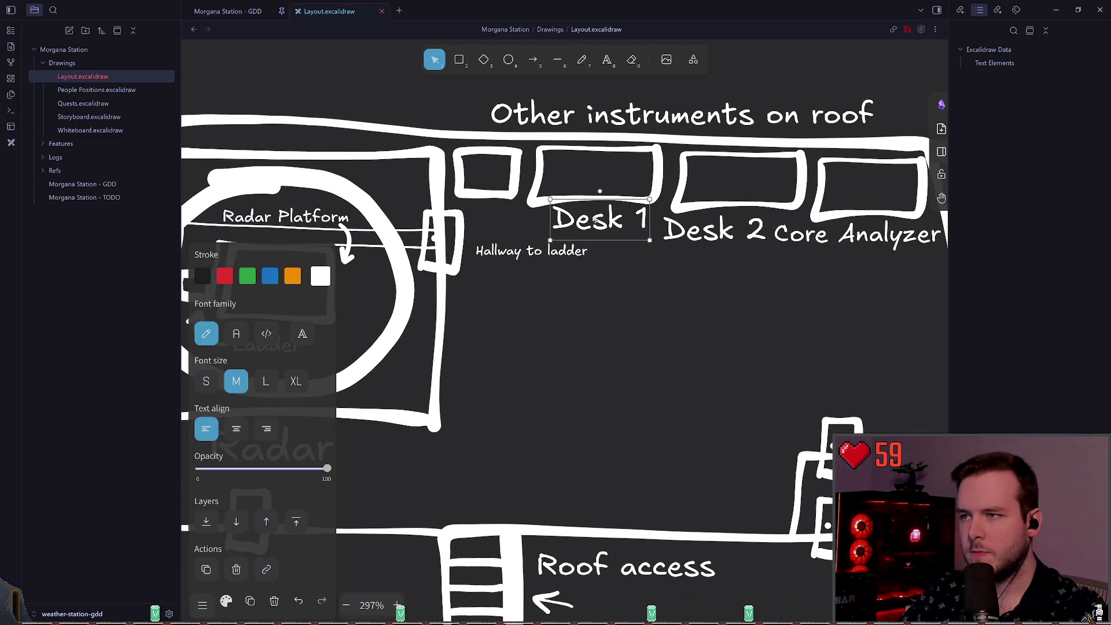
pyautogui.hscroll(-2, 584, 300)
# - Undo an accidental copy of the Desk 1 rectangle and zoom in on the plan
pyautogui.click(579, 241)
pyautogui.click(518, 296)
pyautogui.click(608, 145)
pyautogui.moveTo(657, 135); pyautogui.dragTo(696, 172)
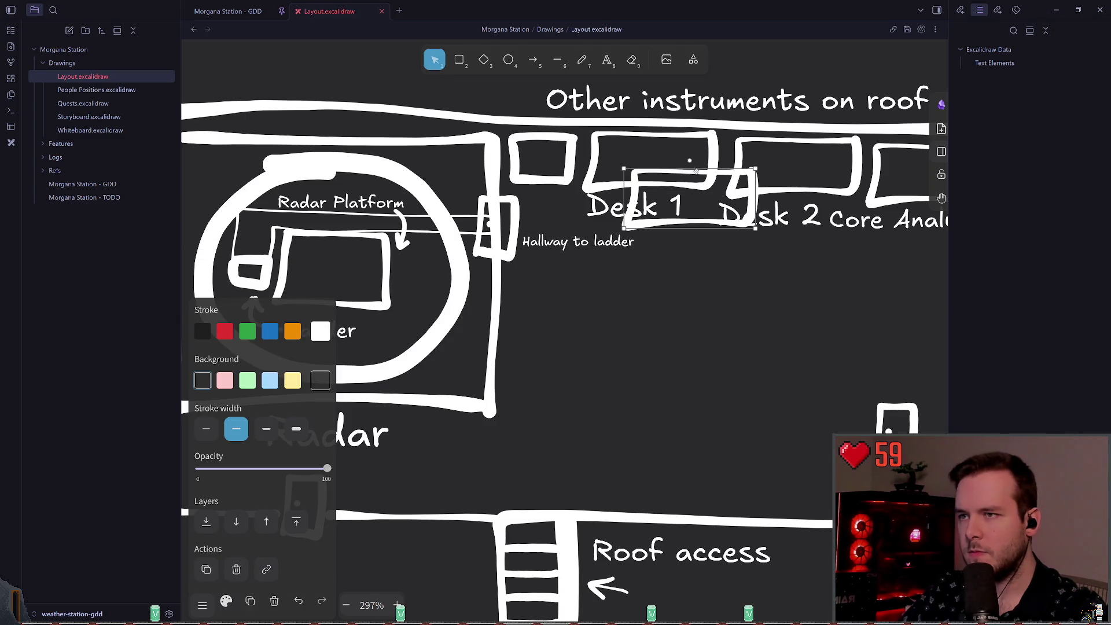
pyautogui.hotkey('ctrl', 'z')
pyautogui.hotkey('ctrl', 'z')
pyautogui.hotkey('ctrl', 'z')
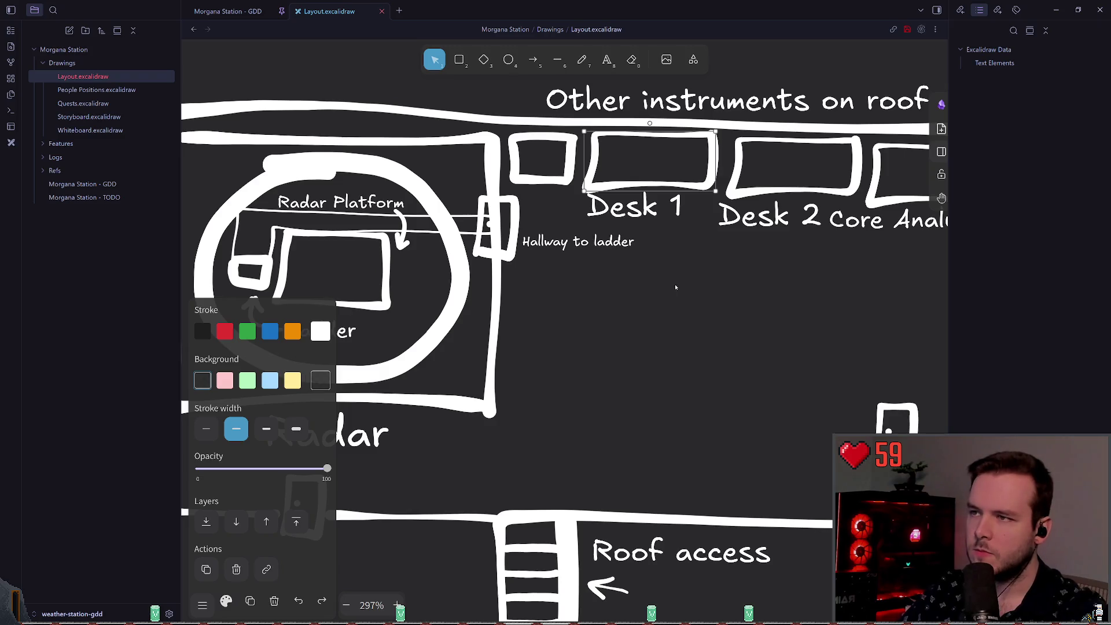
pyautogui.click(581, 60)
pyautogui.hotkey('ctrl', '+')
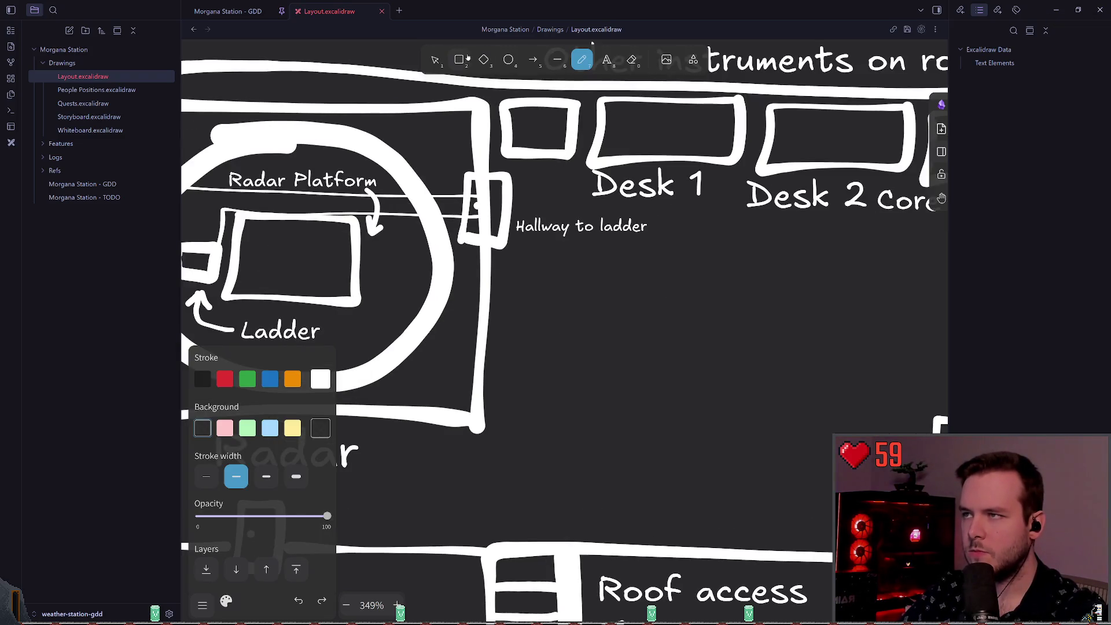
# - Sketch a vertical line beside the radar room wall and label it 'Radar Screen'
pyautogui.press('v')
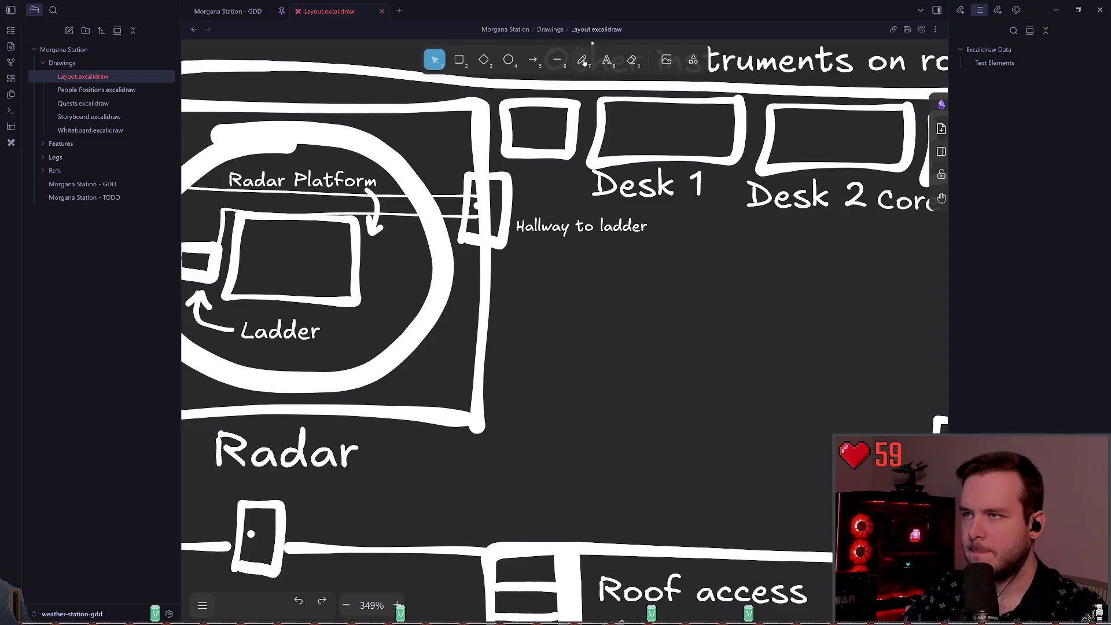
pyautogui.click(582, 61)
pyautogui.moveTo(501, 264); pyautogui.dragTo(497, 398)
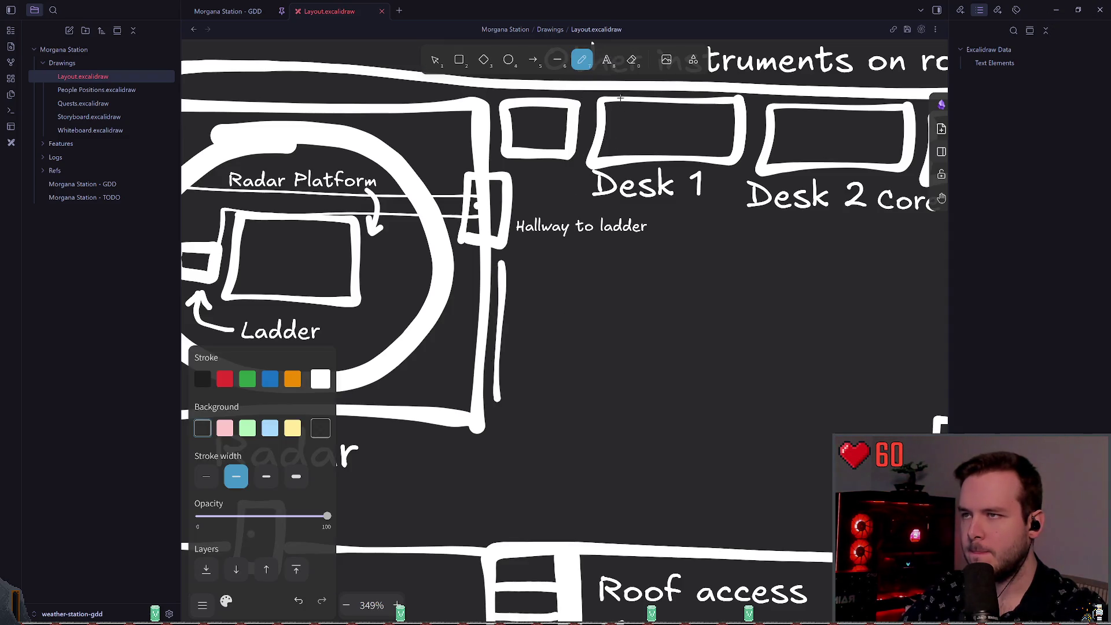
pyautogui.press('t')
pyautogui.click(504, 326)
pyautogui.write('Radar screen')
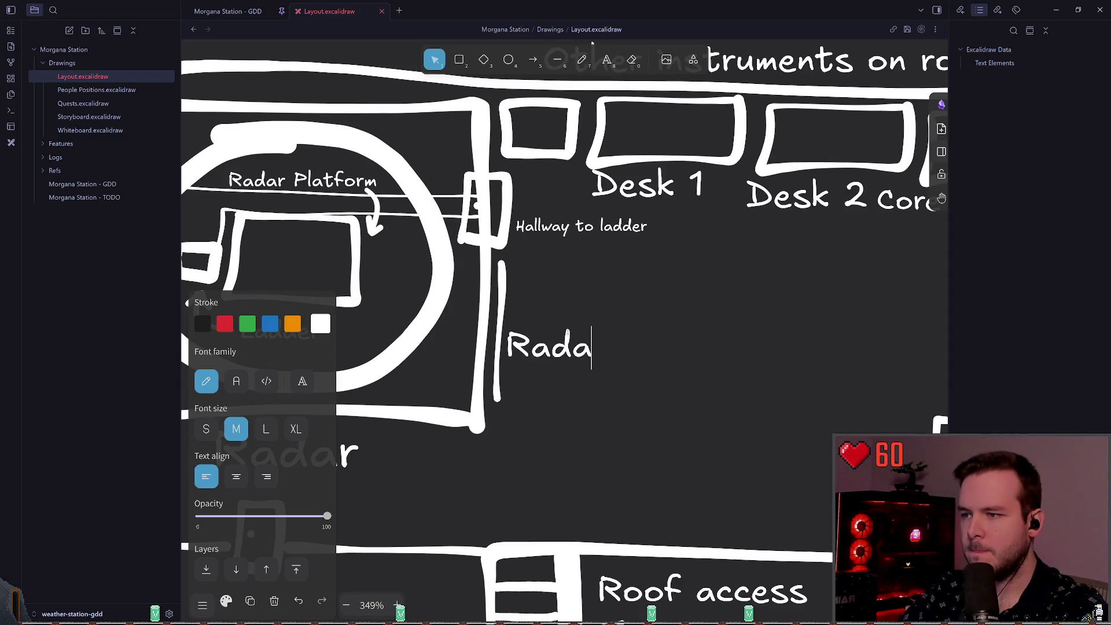
pyautogui.click(651, 353)
pyautogui.press('BackSpace')
pyautogui.write('S')
pyautogui.press('Escape')
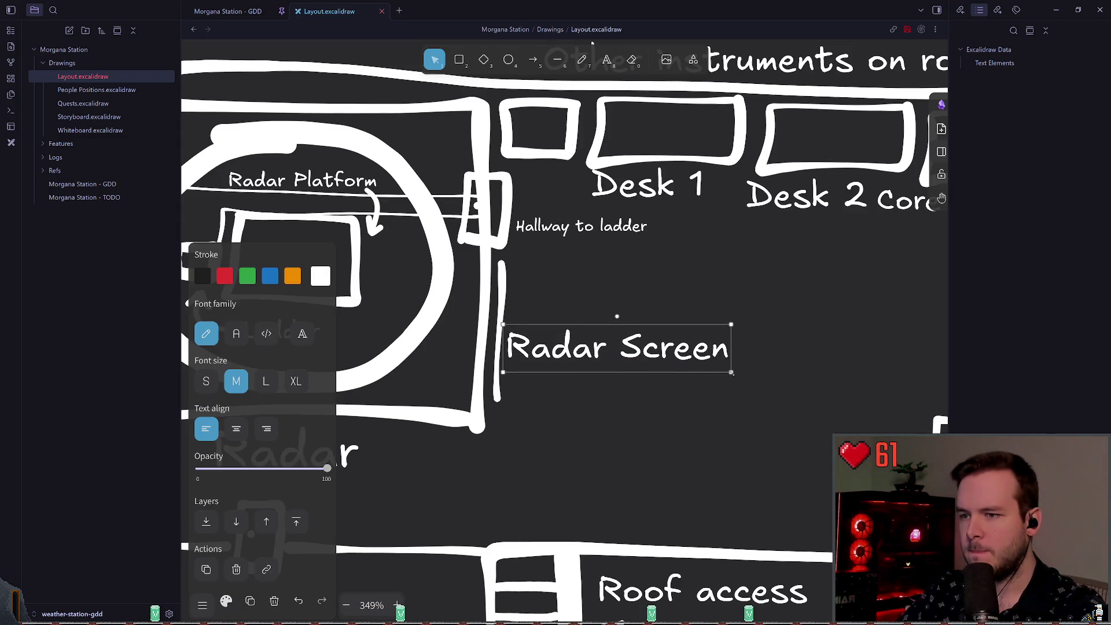
# - Shrink the Radar Screen label and move it toward the line's bottom
pyautogui.moveTo(731, 372); pyautogui.dragTo(666, 355)
pyautogui.moveTo(593, 355)
pyautogui.mouseDown()
pyautogui.moveTo(621, 327)
pyautogui.moveTo(579, 431)
pyautogui.mouseUp()
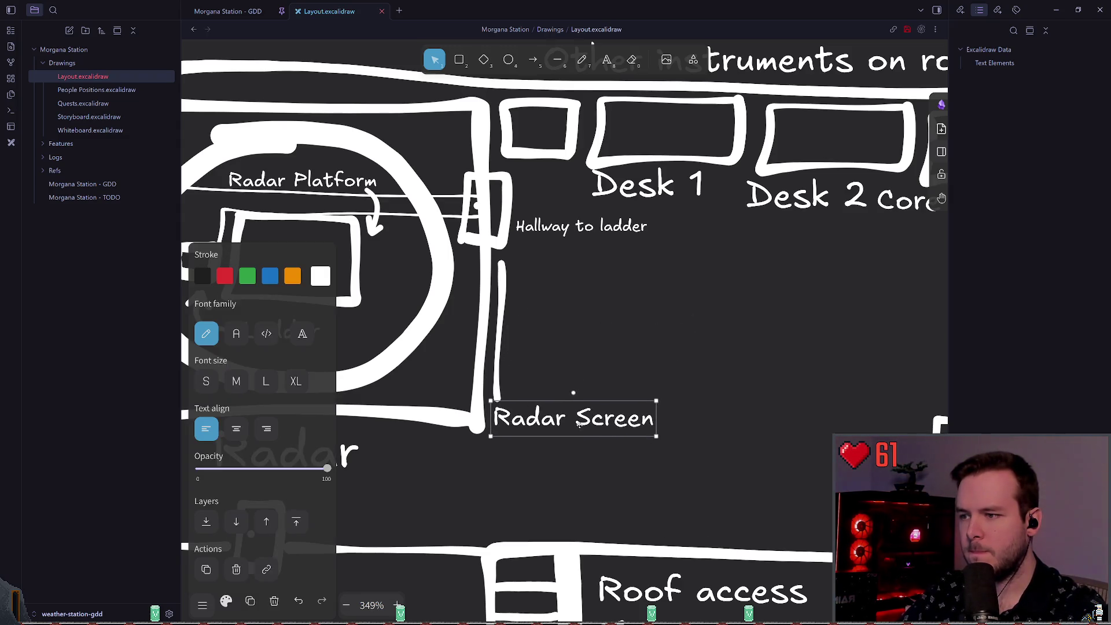
pyautogui.click(630, 201)
# - Draw a thinner freehand arrow from the label up-left toward the line
pyautogui.press('p')
pyautogui.moveTo(512, 373)
pyautogui.mouseDown()
pyautogui.moveTo(553, 399)
pyautogui.moveTo(510, 365)
pyautogui.mouseUp()
pyautogui.click(206, 476)
pyautogui.hotkey('ctrl', 'z')
pyautogui.hotkey('ctrl', 'z')
pyautogui.moveTo(552, 405); pyautogui.dragTo(546, 356)
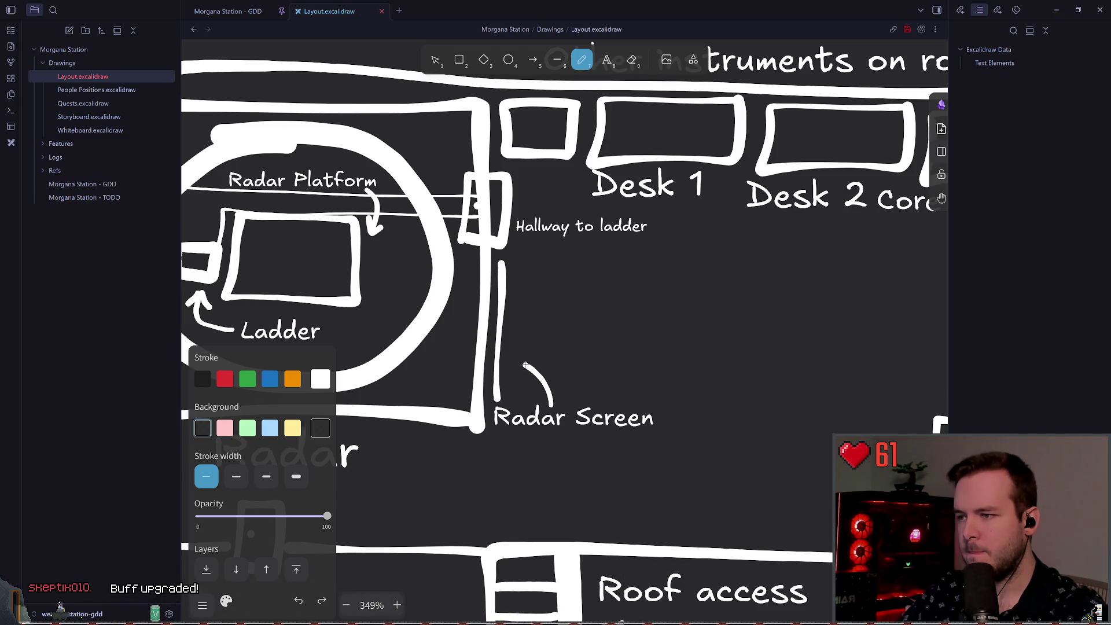
pyautogui.press('v')
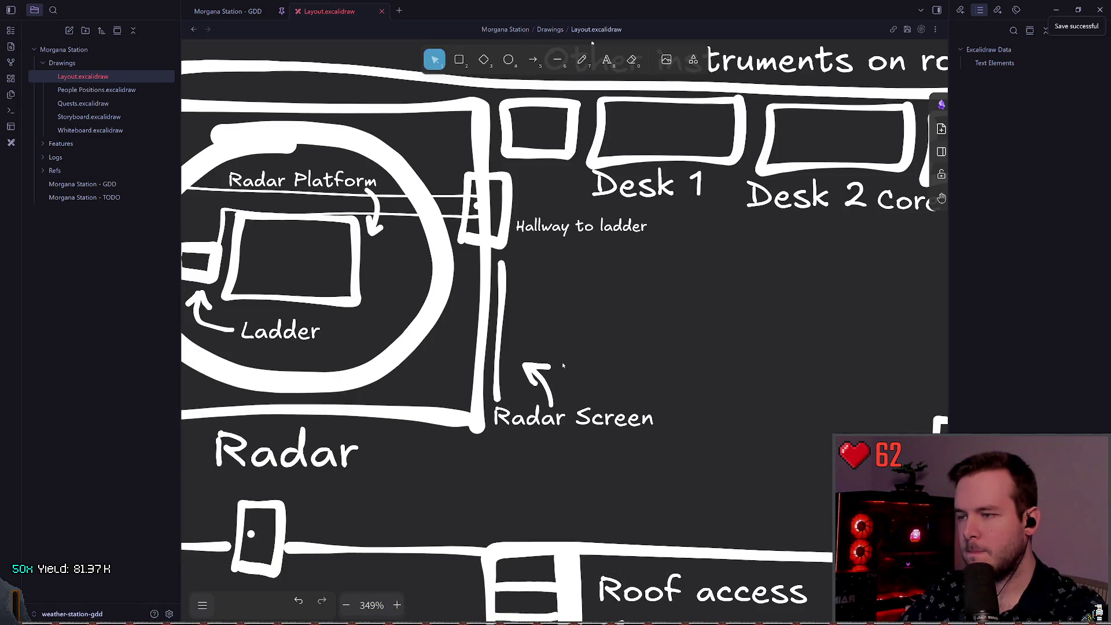
pyautogui.moveTo(533, 368); pyautogui.dragTo(515, 362)
pyautogui.hotkey('ctrl', 'z')
# - Replace the arrow stroke with a redrawn arrowhead pointing at the line
pyautogui.scroll(-3, 637, 353)
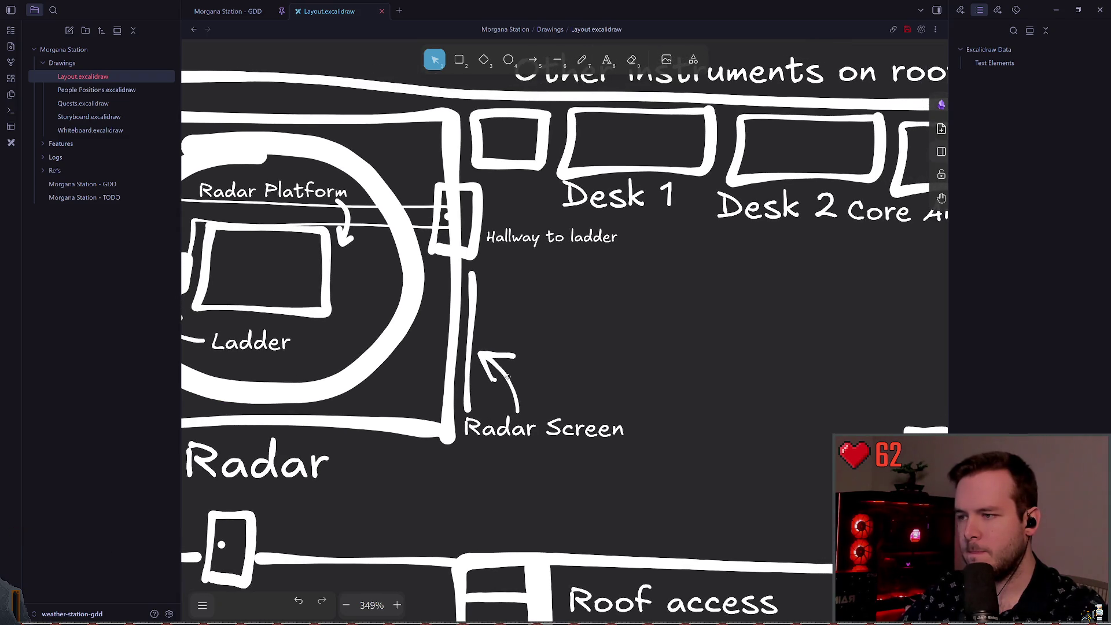
pyautogui.scroll(3, 493, 383)
pyautogui.press('Delete')
pyautogui.press('p')
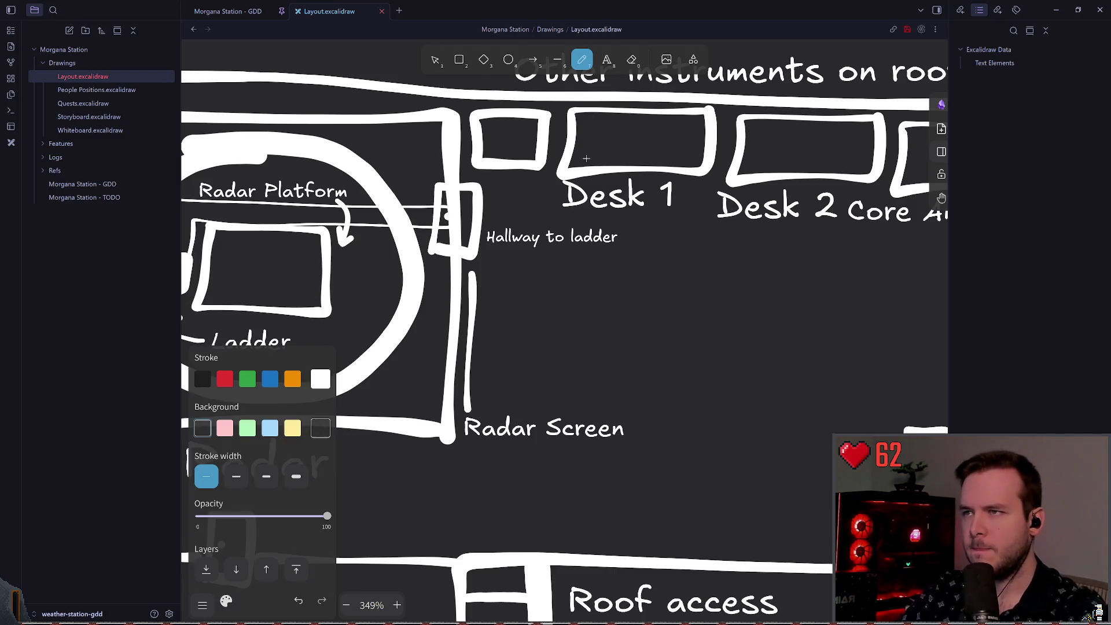
pyautogui.moveTo(487, 365); pyautogui.dragTo(496, 389)
pyautogui.scroll(-2, 596, 328)
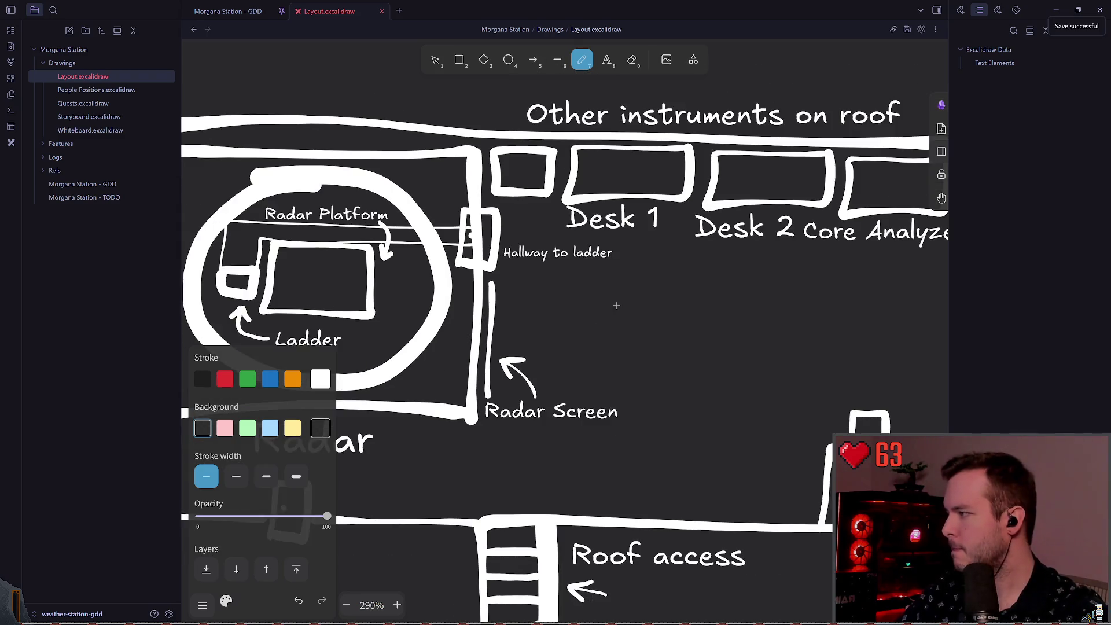
pyautogui.hscroll(1, 570, 297)
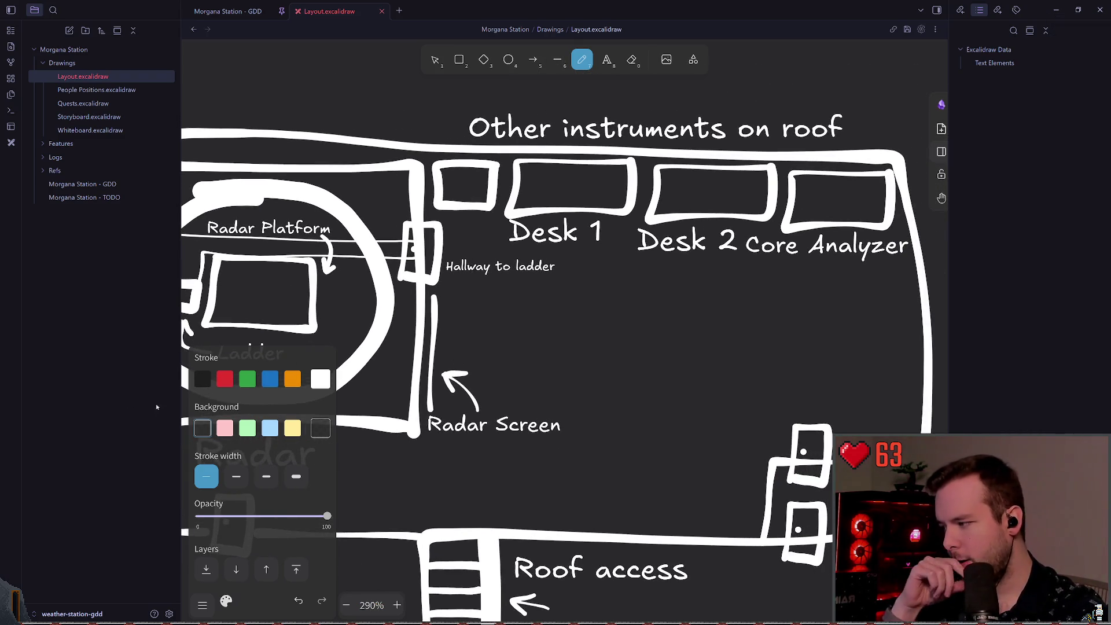